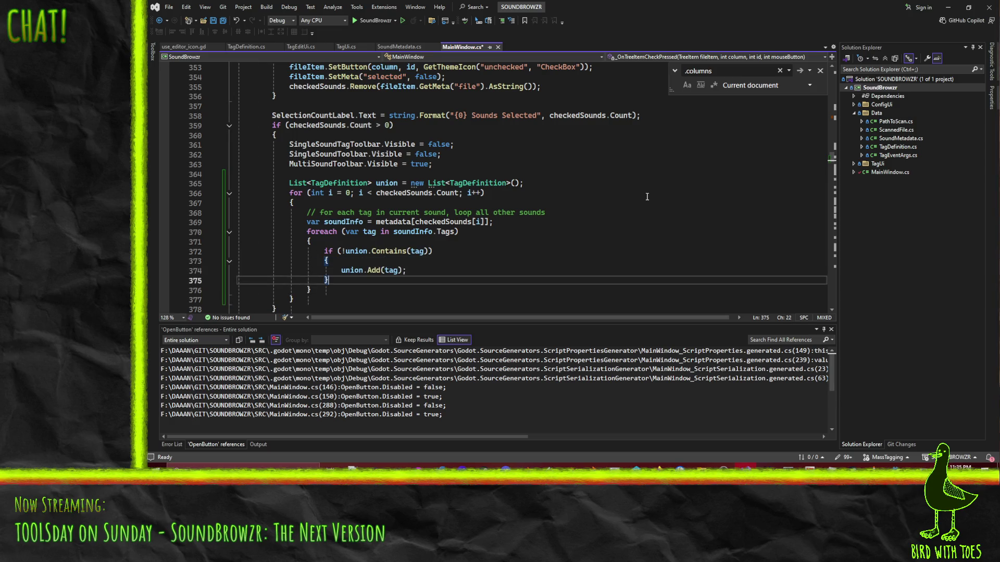
Close the union.Add block with a brace and delete the outdated loop comment line.
key(Down)
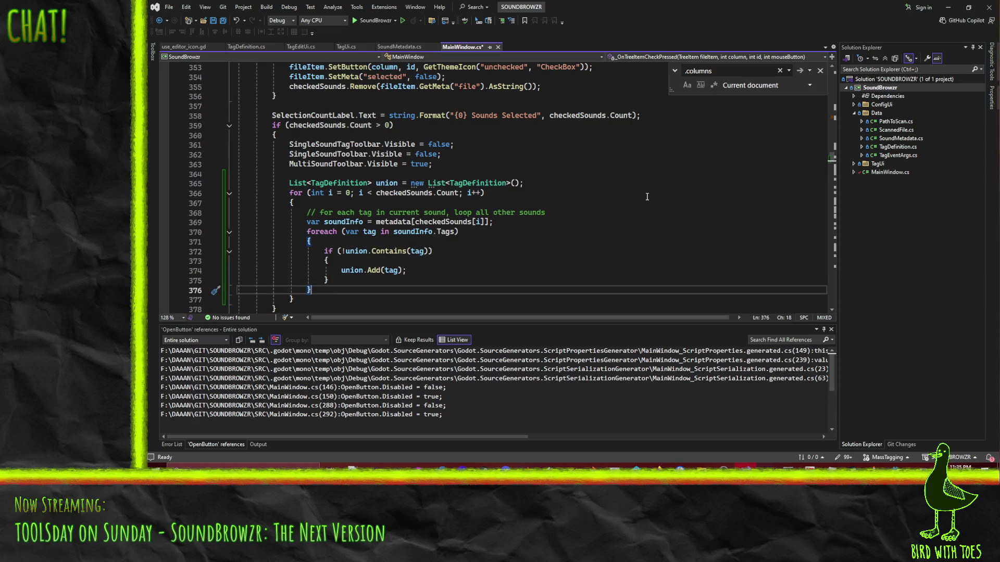
key(Up)
key(Up)
key(Up)
key(Home)
key(Home)
key(shift+Down)
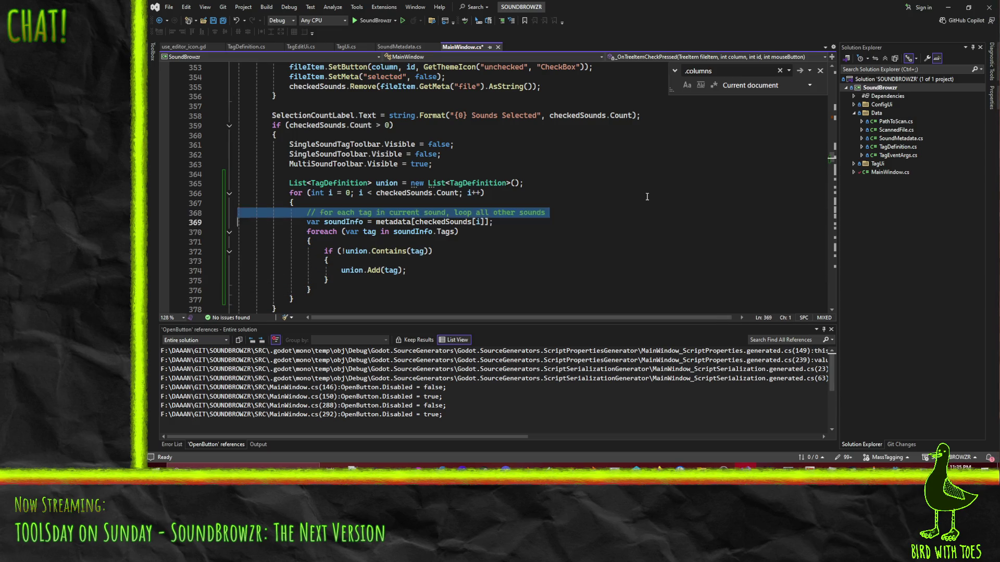
key(ctrl+x)
Add a '// first pass, collect all tags' comment above the union list declaration.
key(Up)
key(Up)
key(Up)
key(Return)
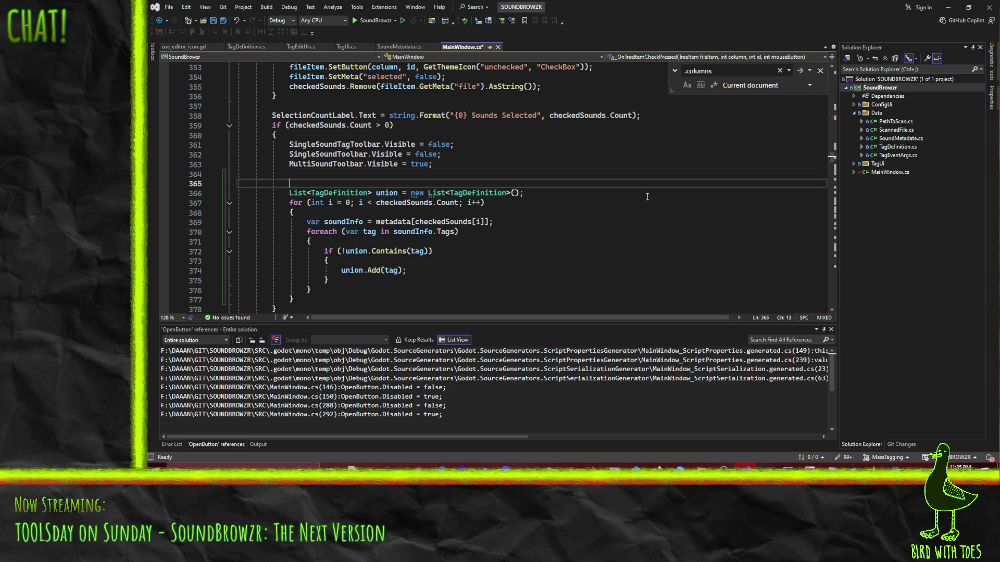
text(first pass, collect all)
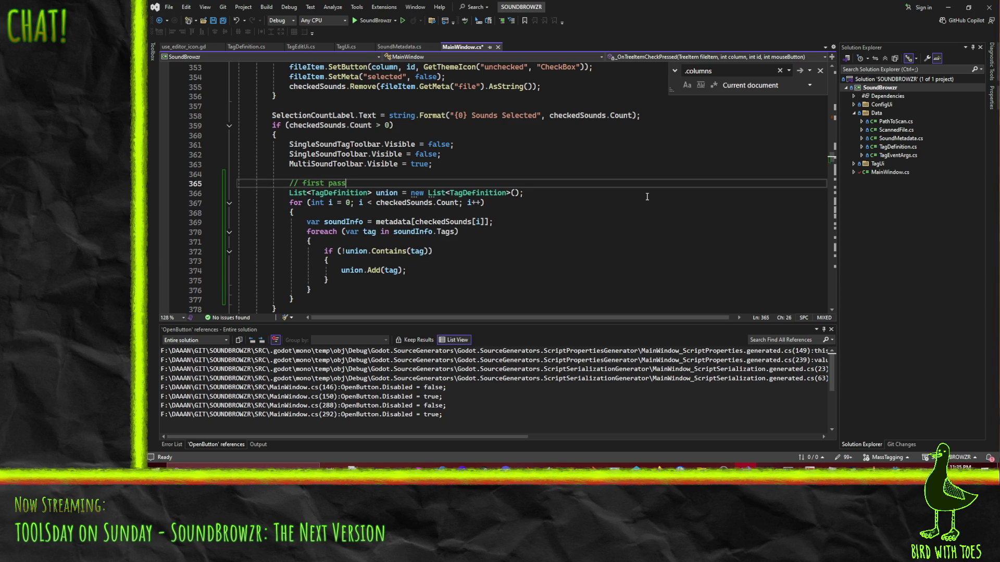
text( tags)
Start a '// second pass, remove any that aren't in all' comment below the collecting loop.
scroll(507, 78, down, 2)
click(338, 246)
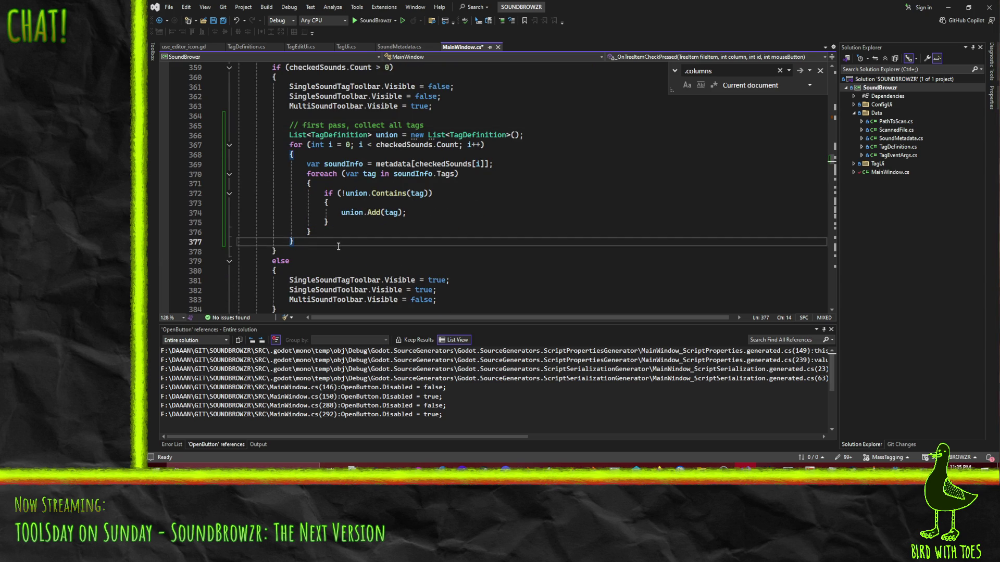
key(Return)
key(Return)
text(/ second pass, remove )
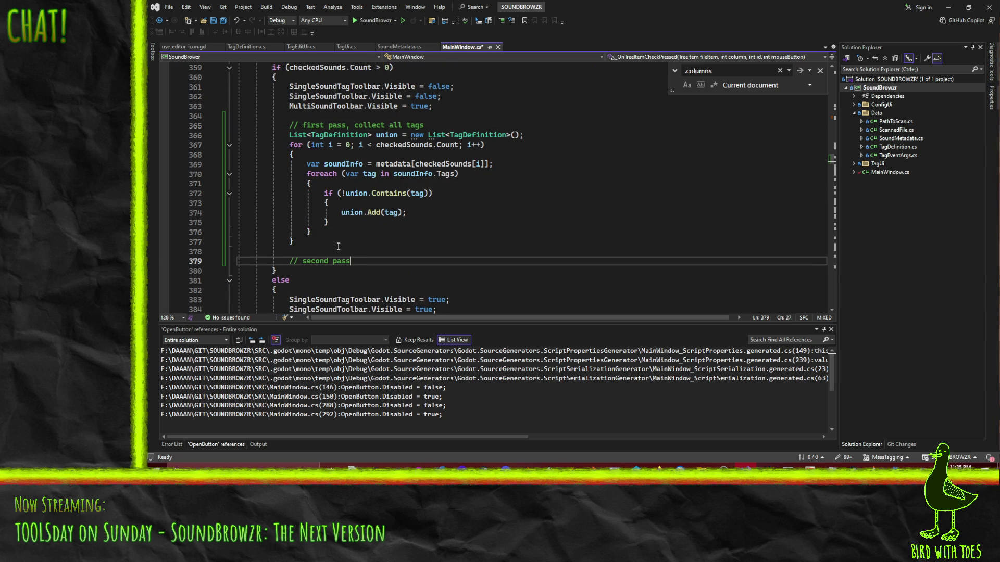
text(any that aren't)
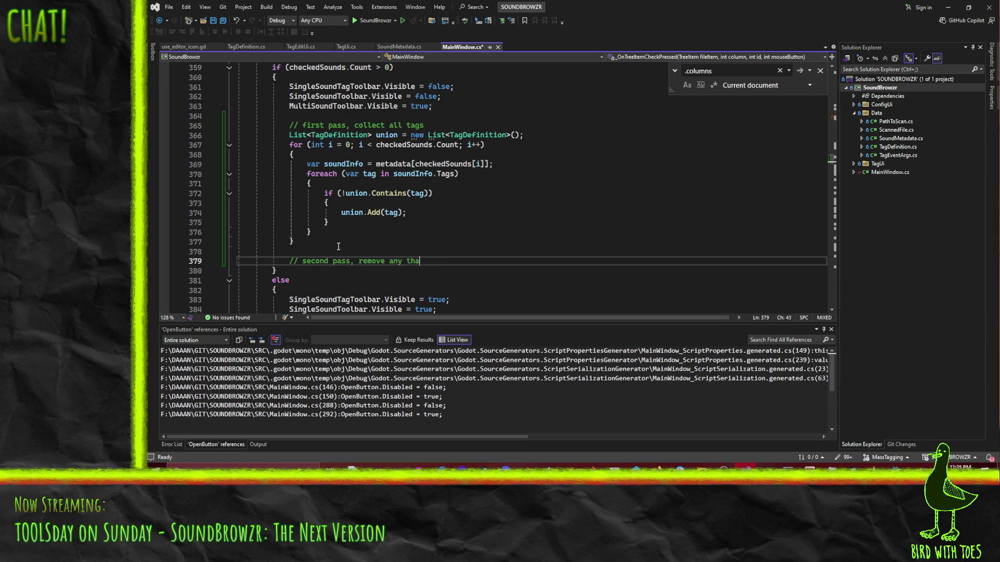
text( in all)
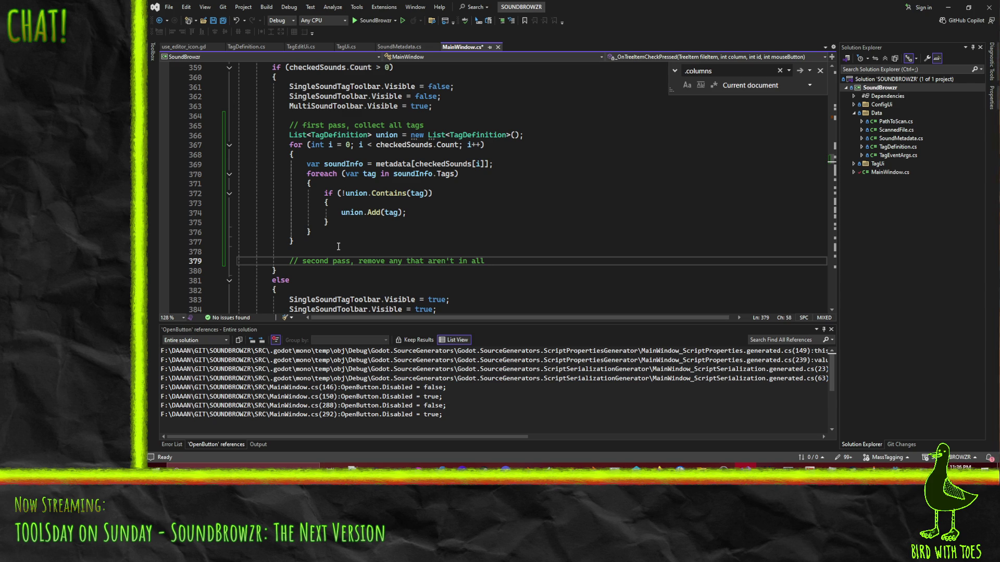
Under the second-pass comment, expand a for loop over checkedSounds.Count with a closing brace.
click(323, 136)
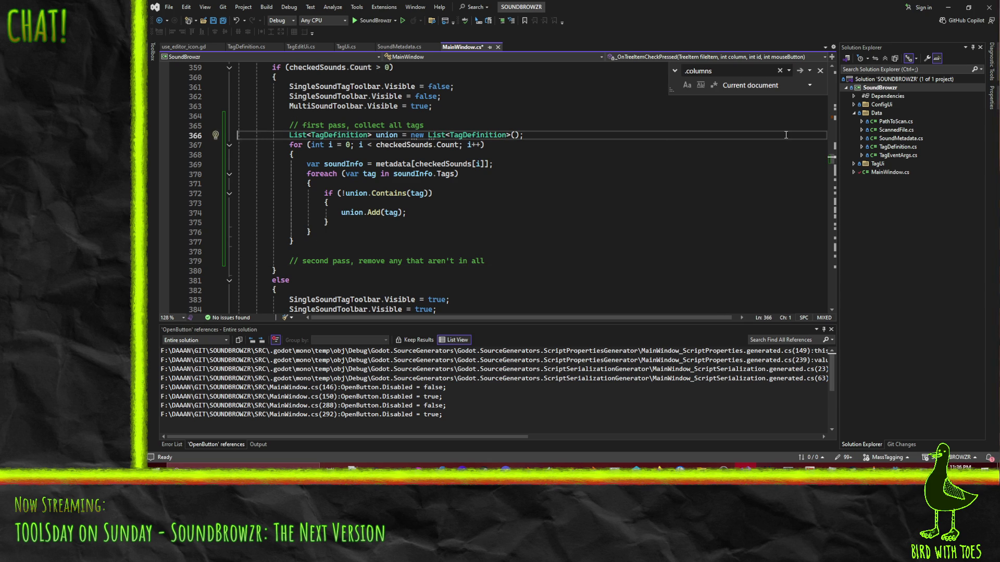
key(Down)
key(Down)
key(Down)
key(Down)
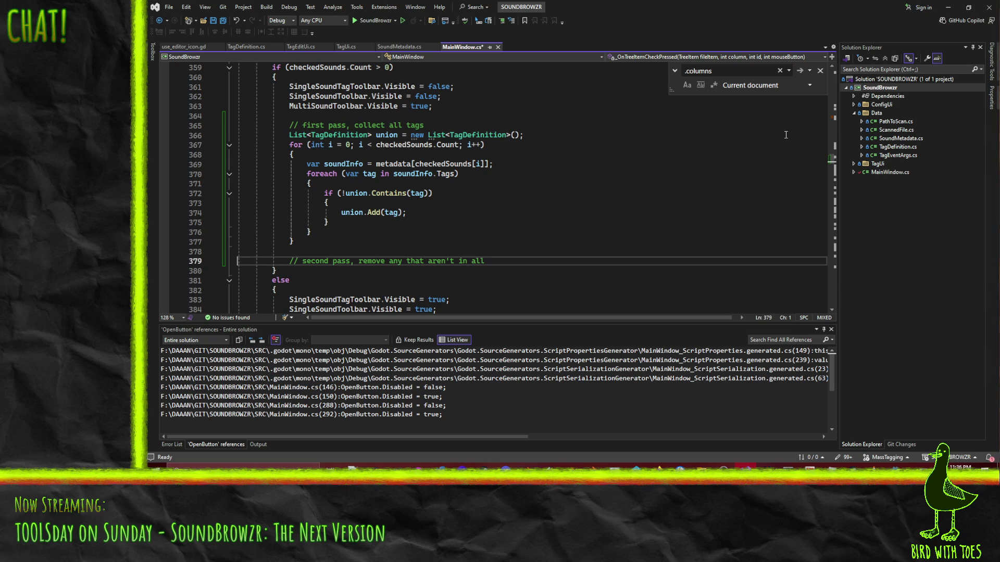
key(End)
key(Return)
text(for)
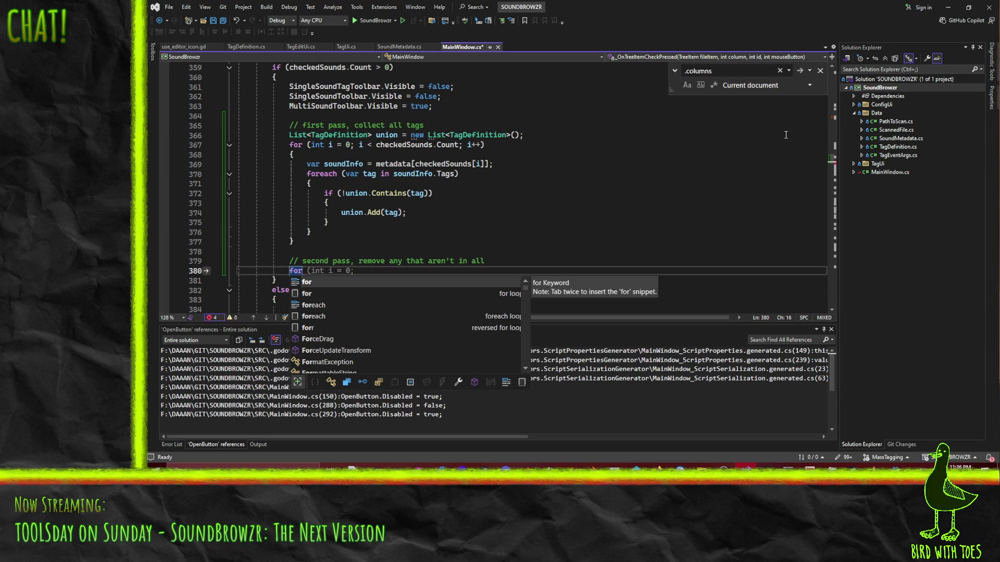
click(407, 145)
key(Down)
key(Down)
key(Down)
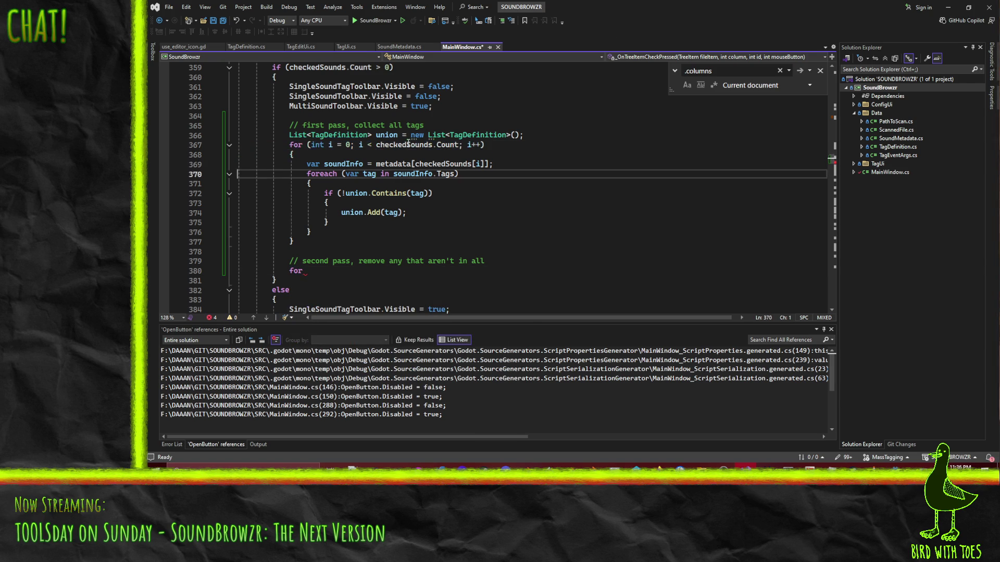
key(Tab)
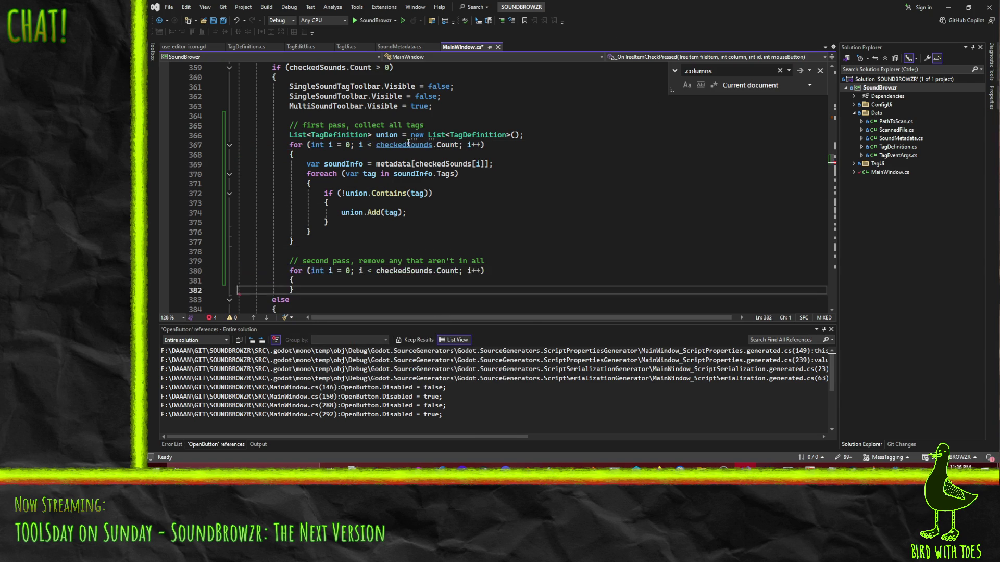
key(Return)
key(Down)
key(Return)
text(})
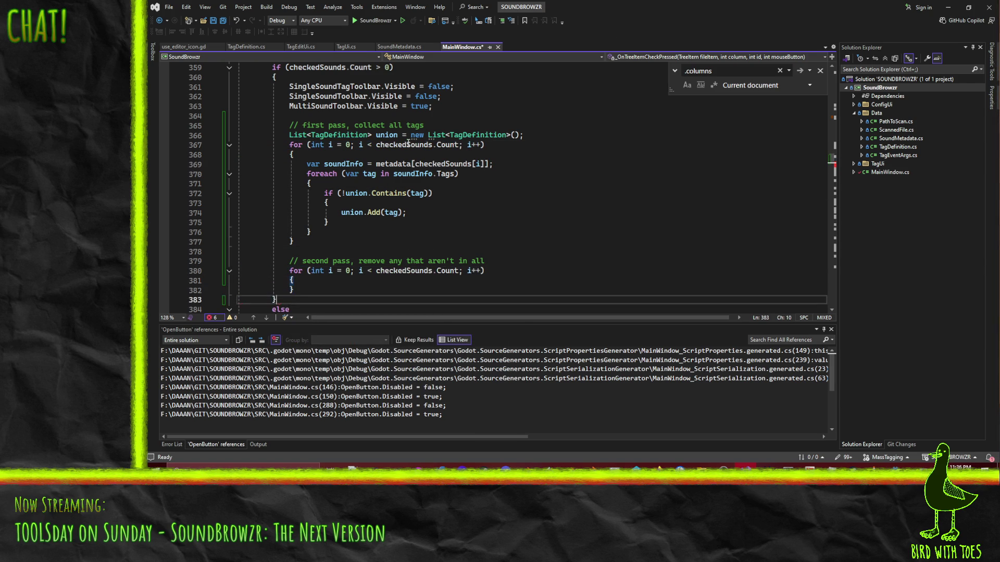
Inside it, add an empty braced loop 'for(int j = 0; j < union.Count; j++)'.
key(Up)
key(Up)
key(Return)
text(for(t)
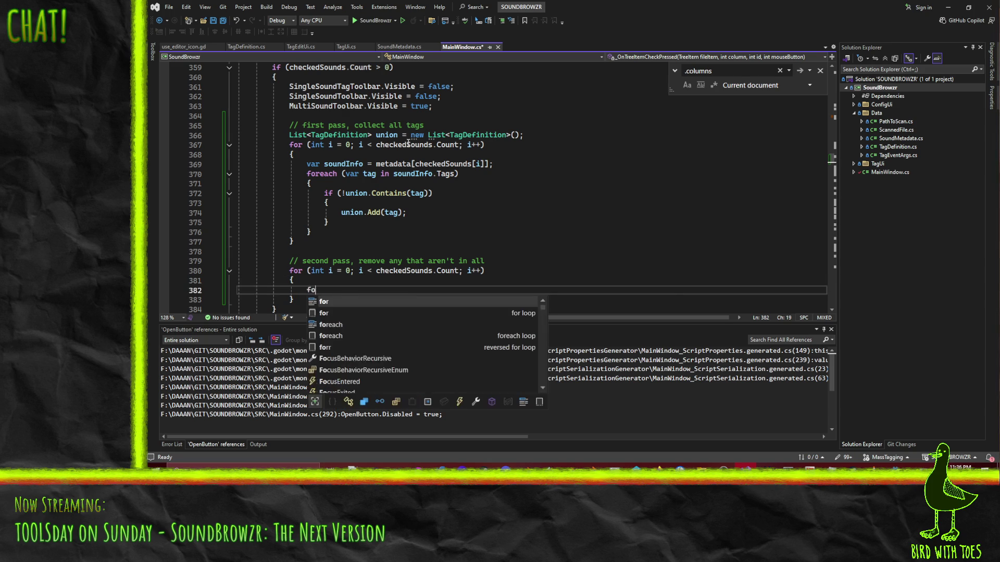
key(BackSpace)
text(each)
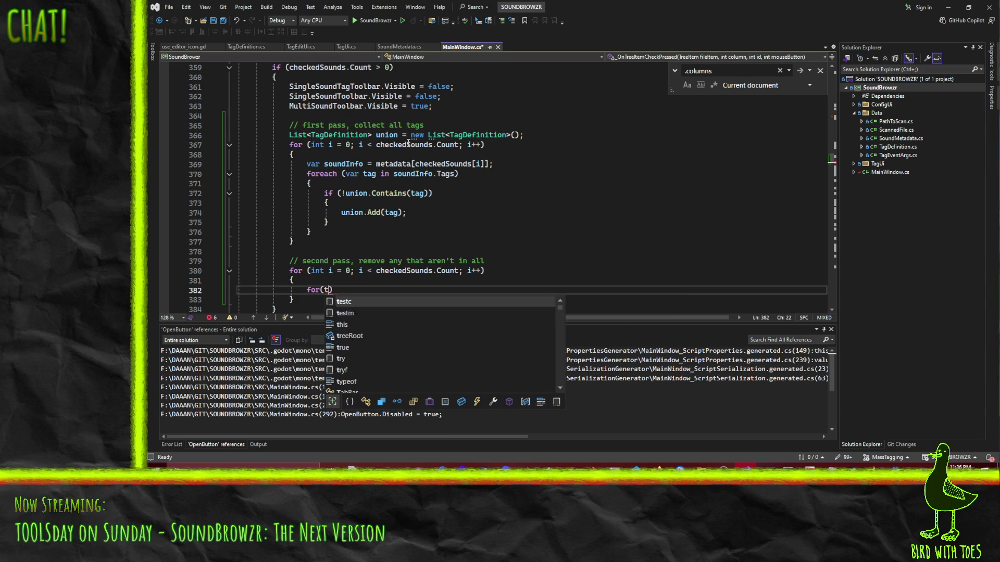
key(BackSpace)
key(BackSpace)
key(BackSpace)
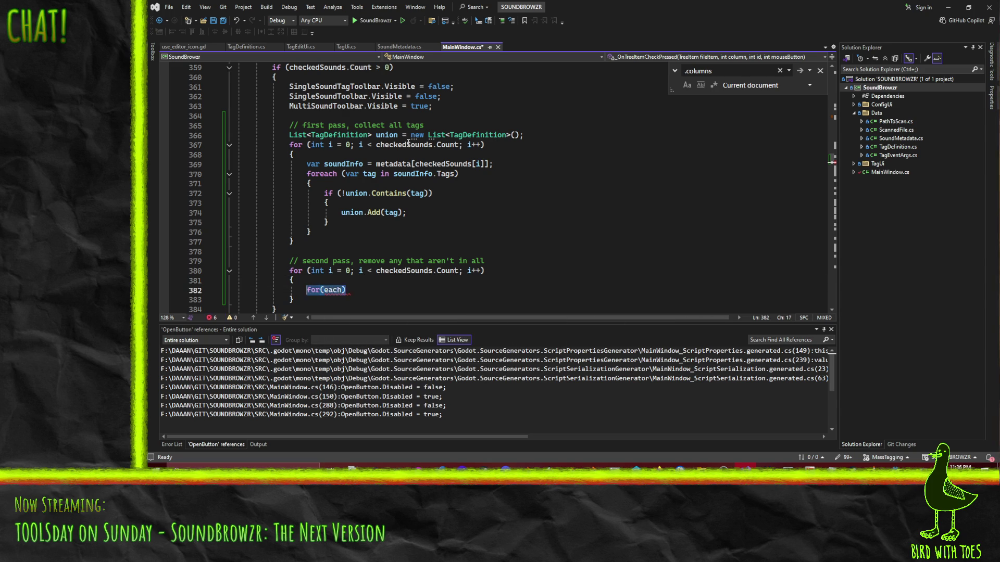
text(int )
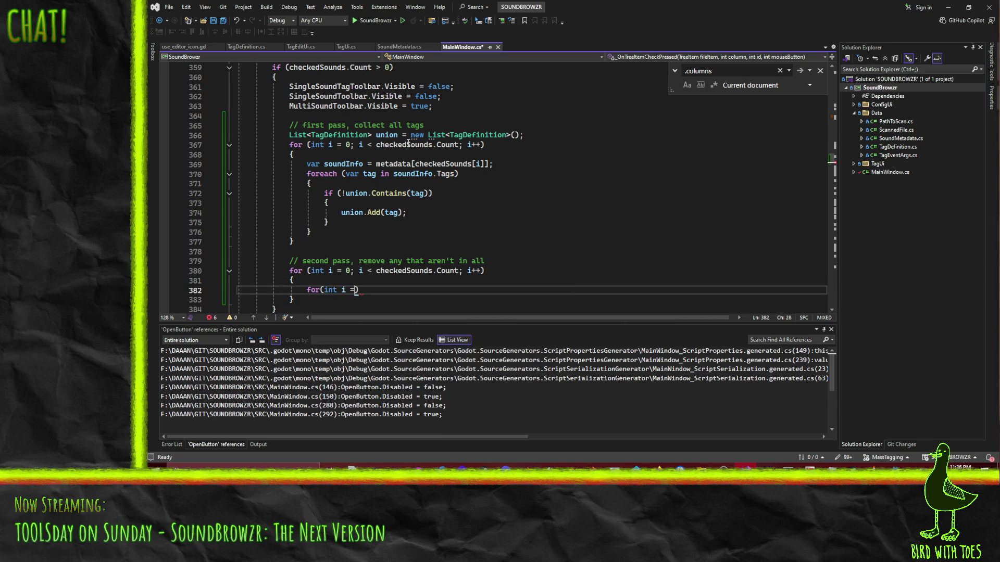
text(j = 0; )
text(j < union)
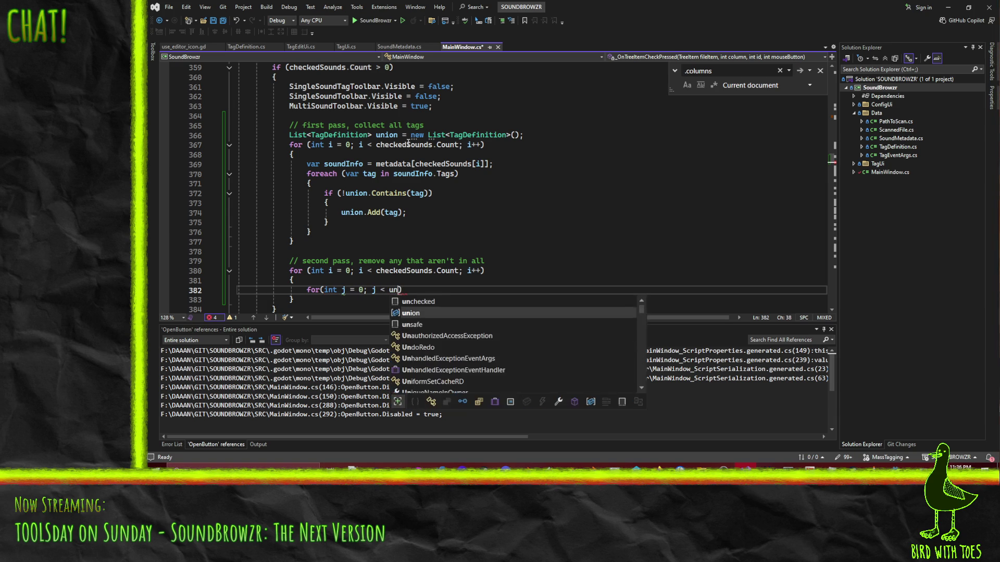
text(.Count; j++)
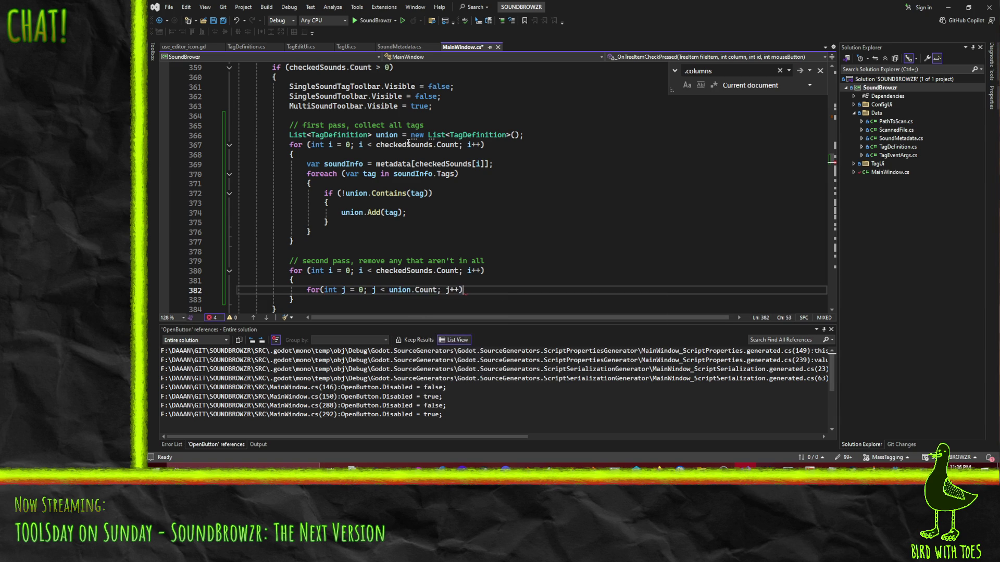
key(Return)
text({)
key(Return)
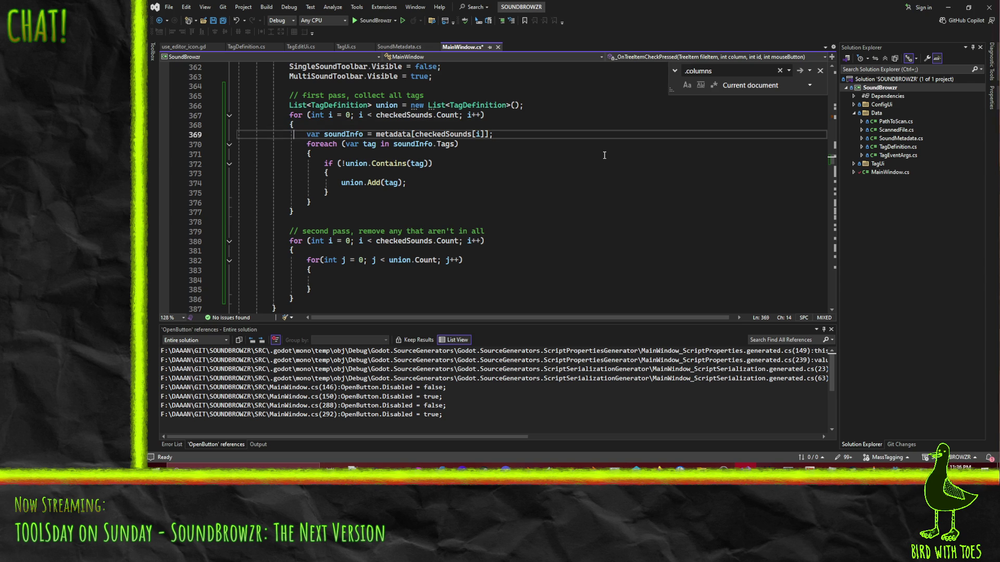
Paste the soundInfo lookup line from the first loop into the second-pass loop.
click(237, 144)
key(Down)
key(Down)
key(Down)
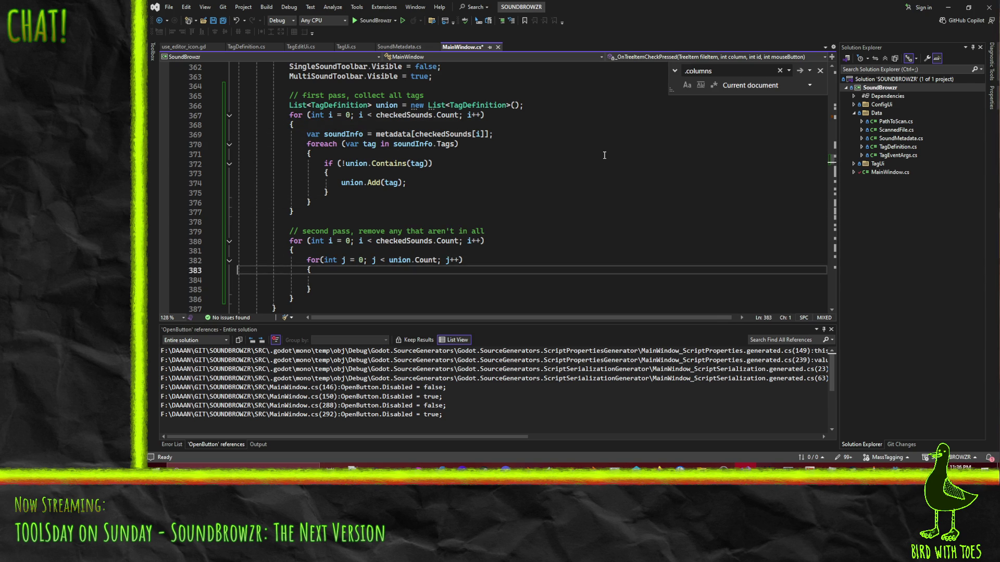
text(var soundInfo = metadata[checkedSounds[i]];)
key(Down)
key(Down)
In the union loop, write the condition if(!soundInfo.Tags.Contains(union[j])).
text(if(s)
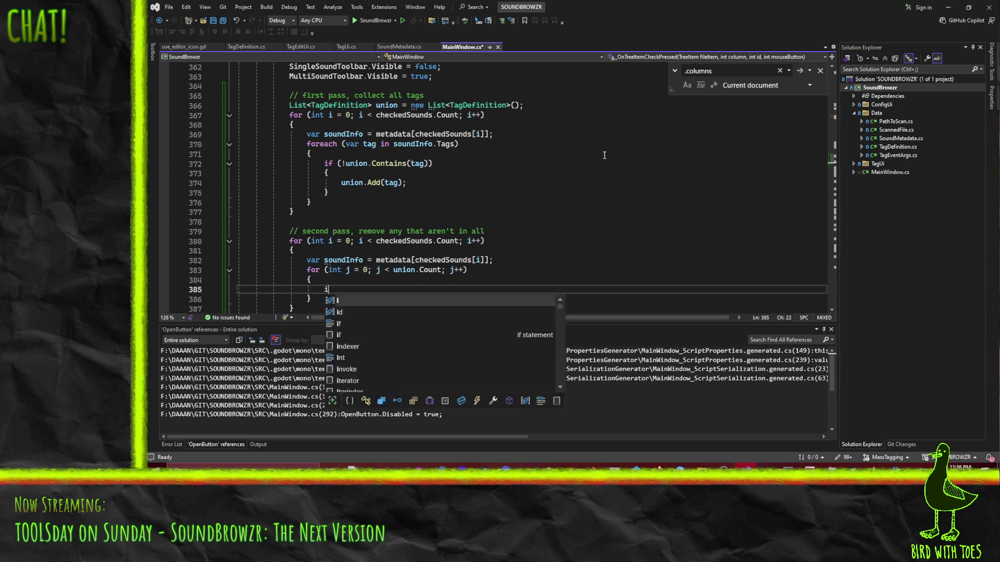
text(oundInfo.SaveMetaFile.)
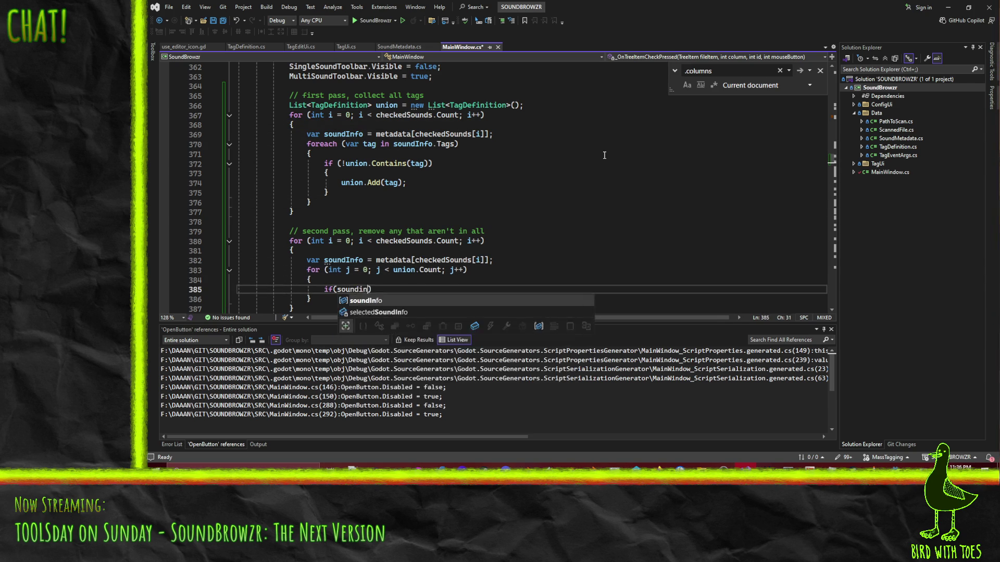
key(BackSpace)
key(BackSpace)
key(BackSpace)
text(me.)
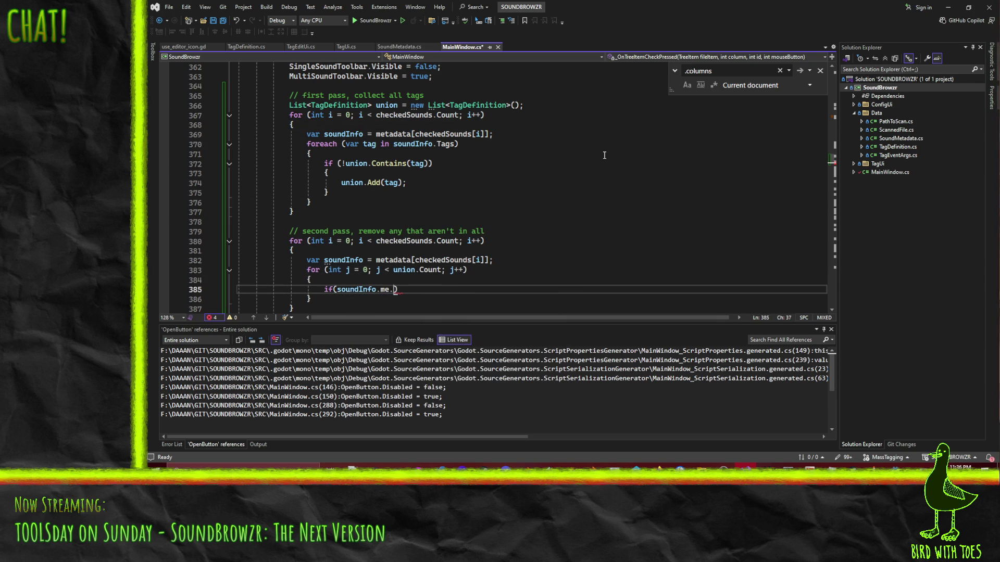
key(BackSpace)
key(BackSpace)
text(Tags.)
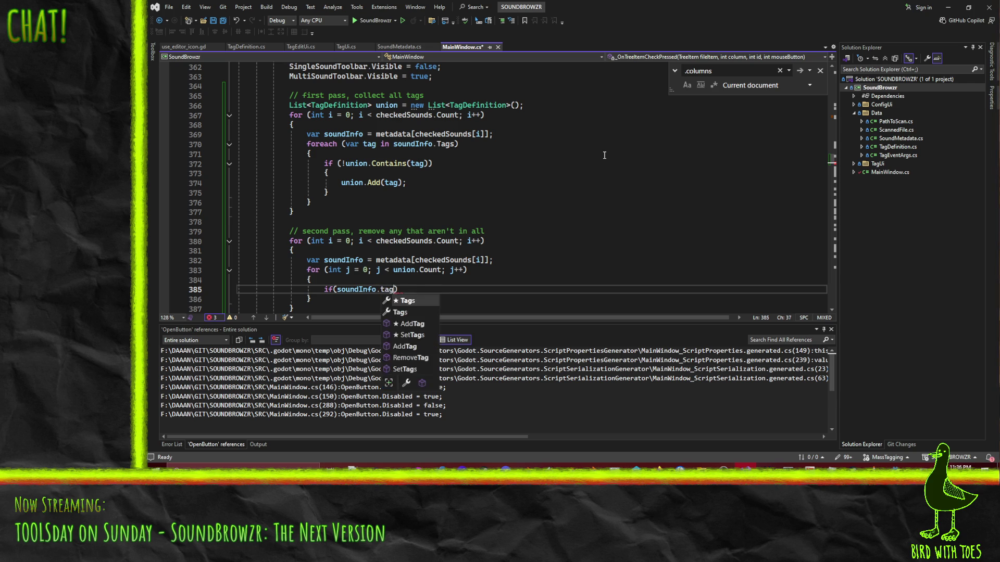
text(Contains()
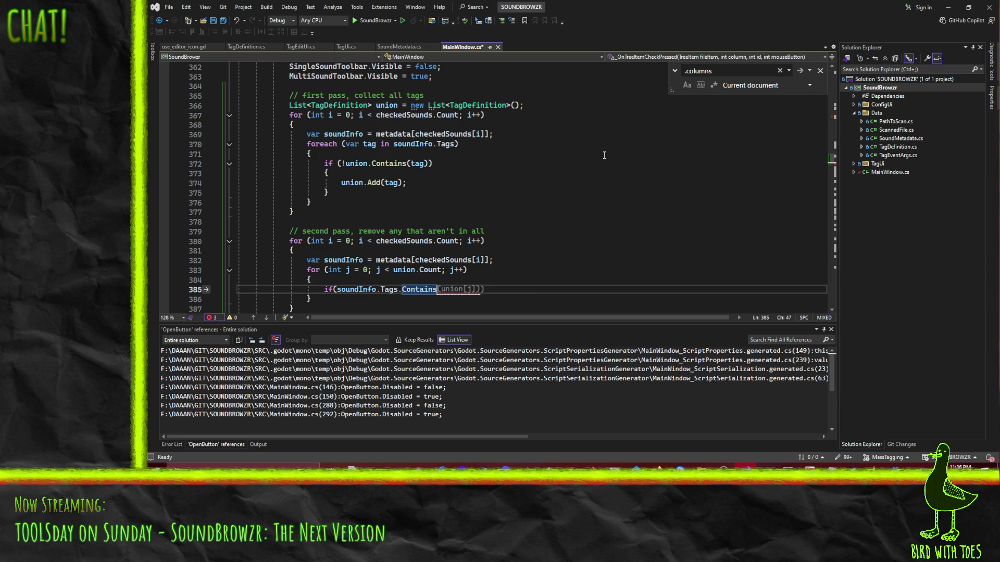
key(Tab)
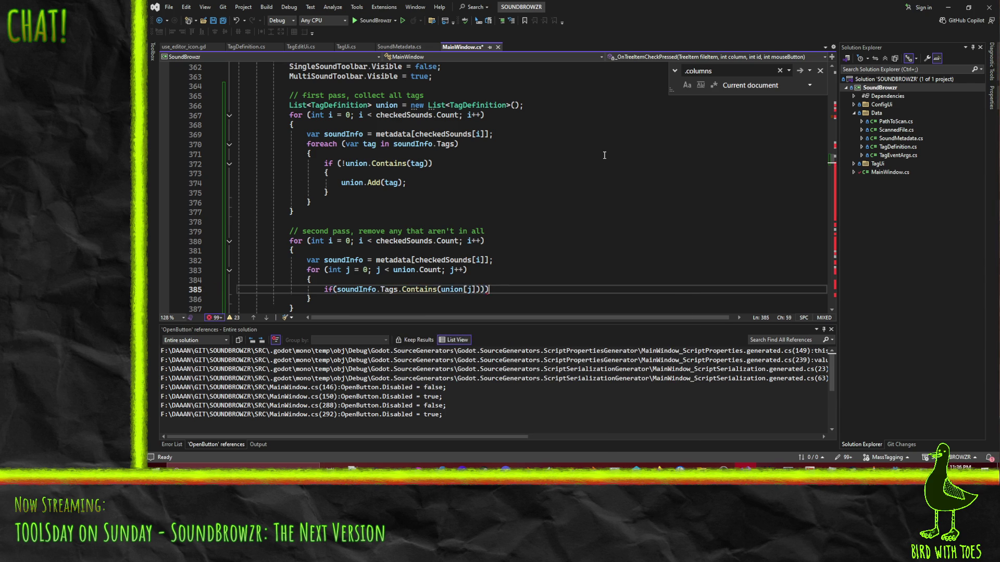
key(ctrl+Left)
key(ctrl+Left)
key(ctrl+Left)
text(!)
key(End)
text() {)
Give the if statement its own empty { } block with aligned braces.
key(Return)
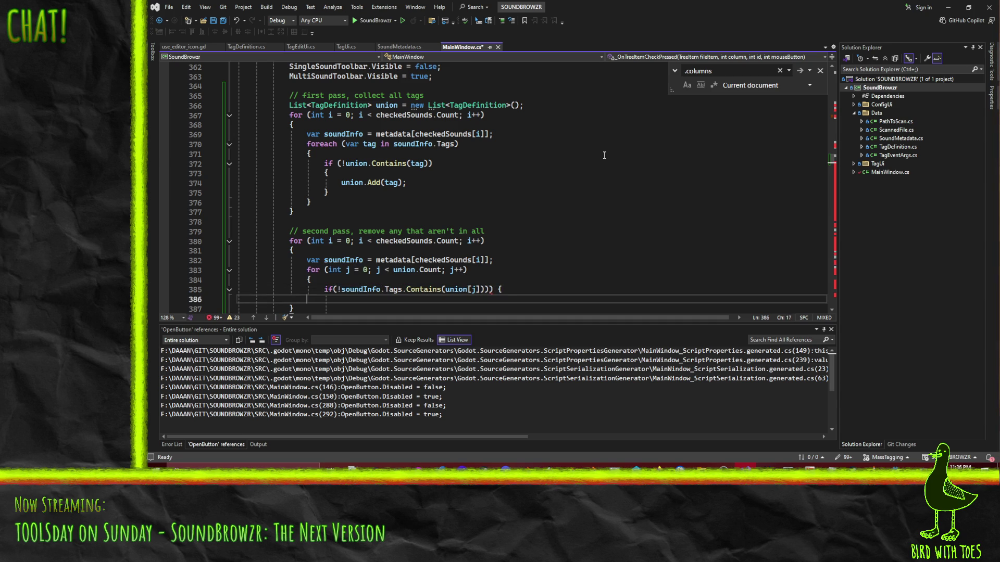
text(})
key(BackSpace)
text(})
key(Down)
key(Down)
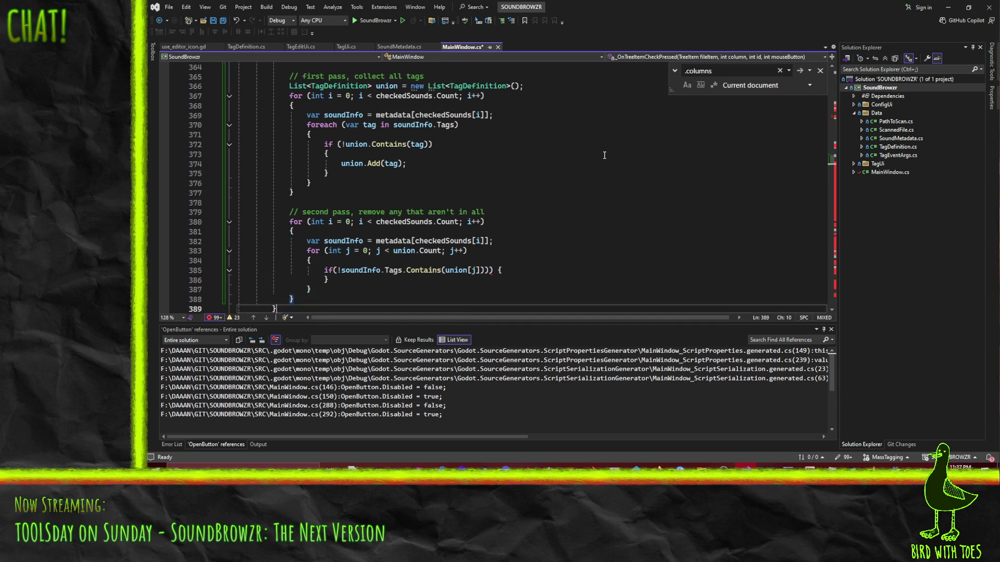
key(ctrl+z)
key(ctrl+z)
key(ctrl+z)
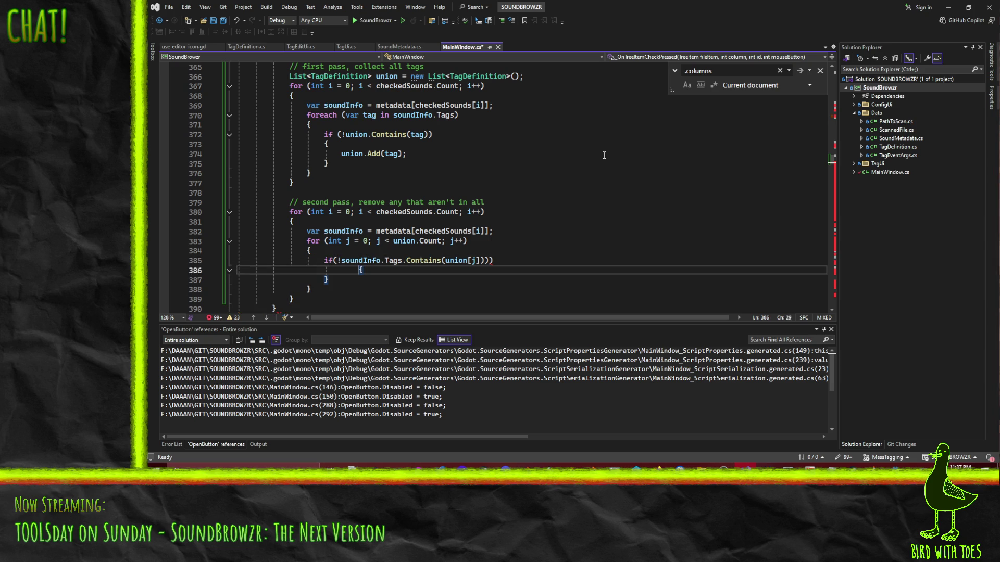
key(ctrl+z)
key(ctrl+z)
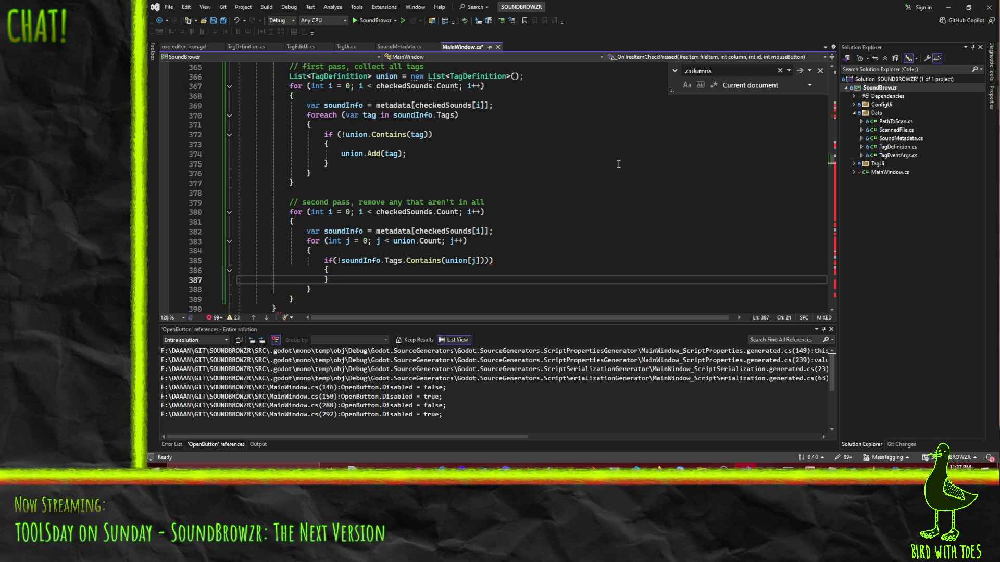
Inside the if block, add the statement union.Remove(union[j]);.
click(514, 262)
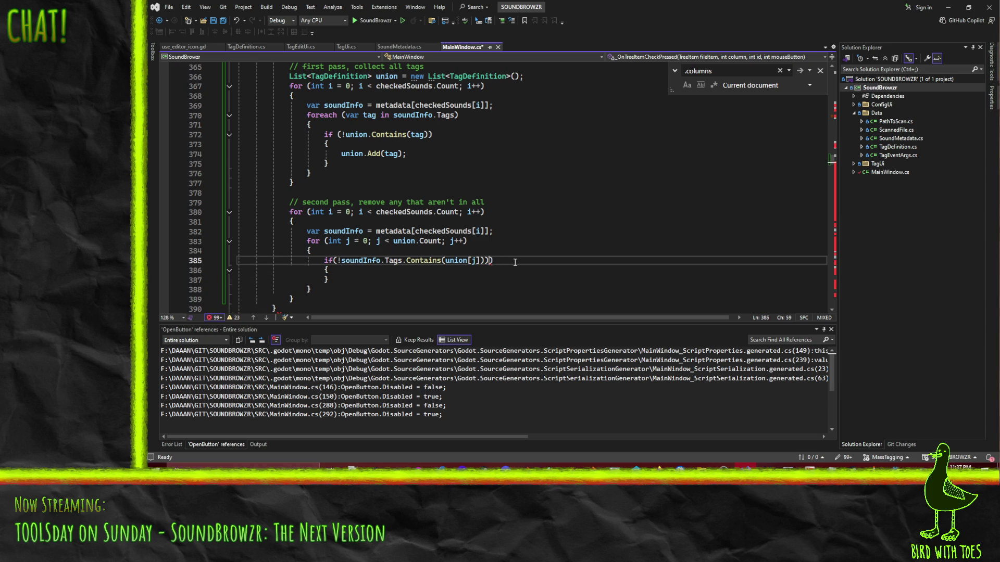
key(Down)
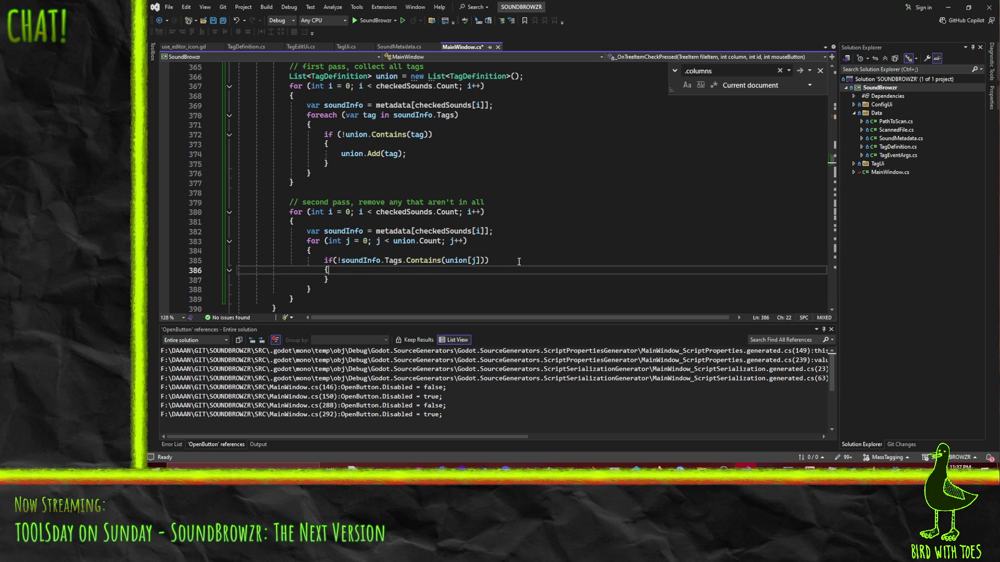
scroll(519, 262, down, 1)
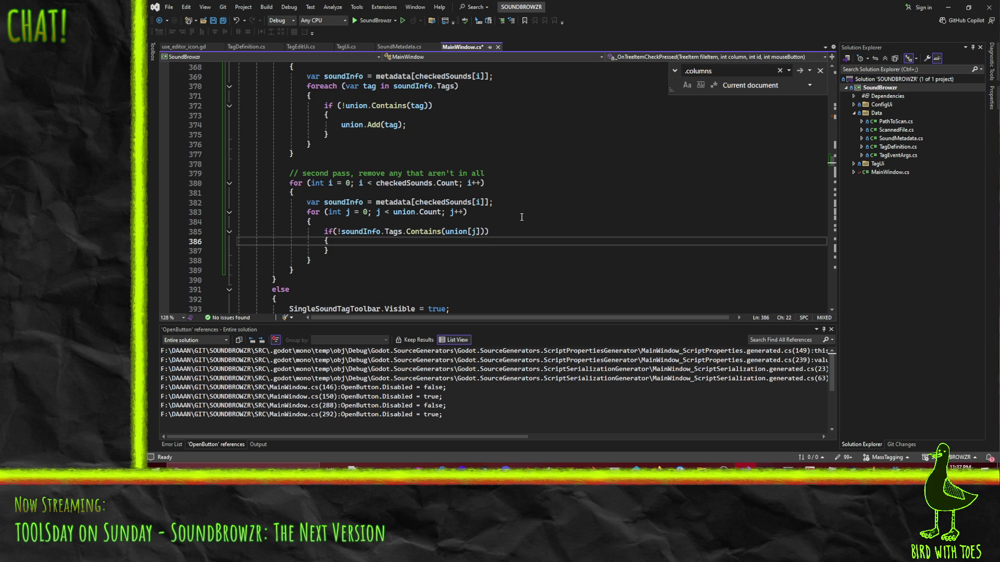
key(Return)
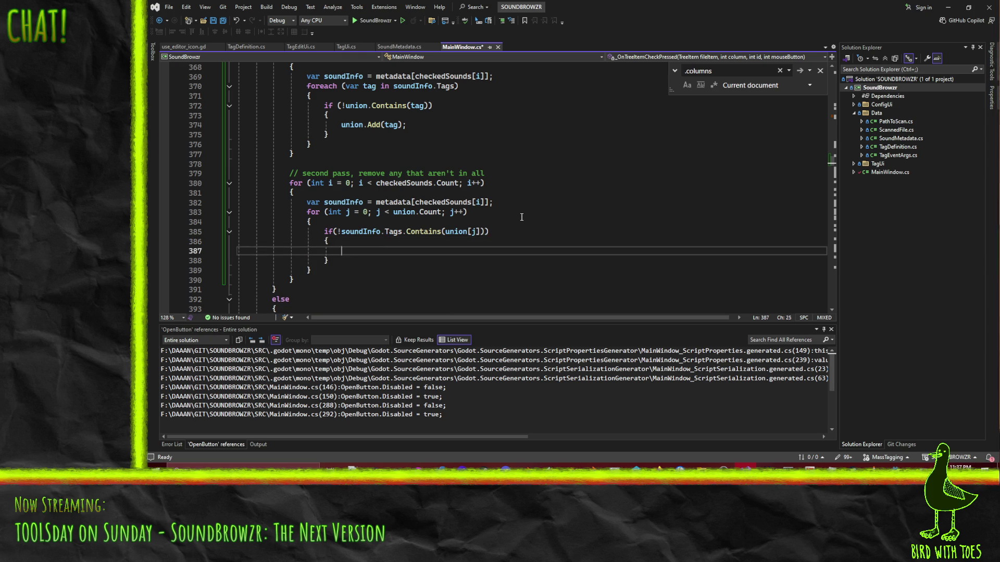
text(union.Remove()
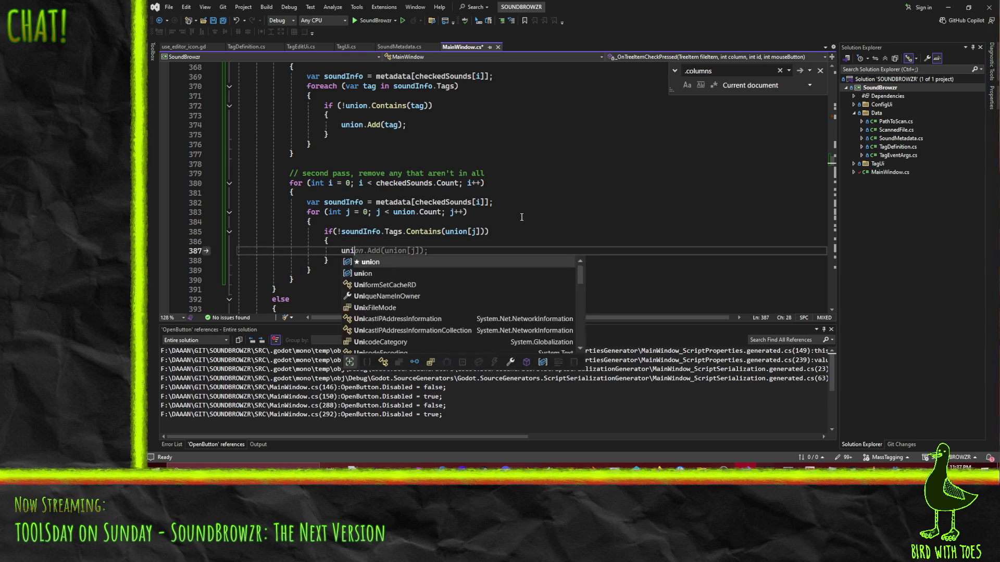
text(tags)
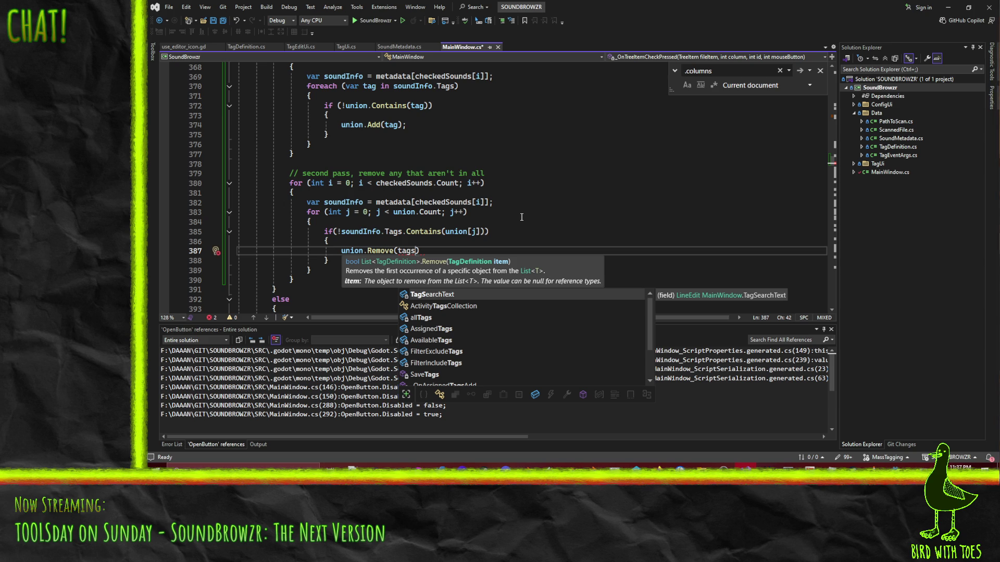
key(BackSpace)
key(BackSpace)
key(BackSpace)
text(union)
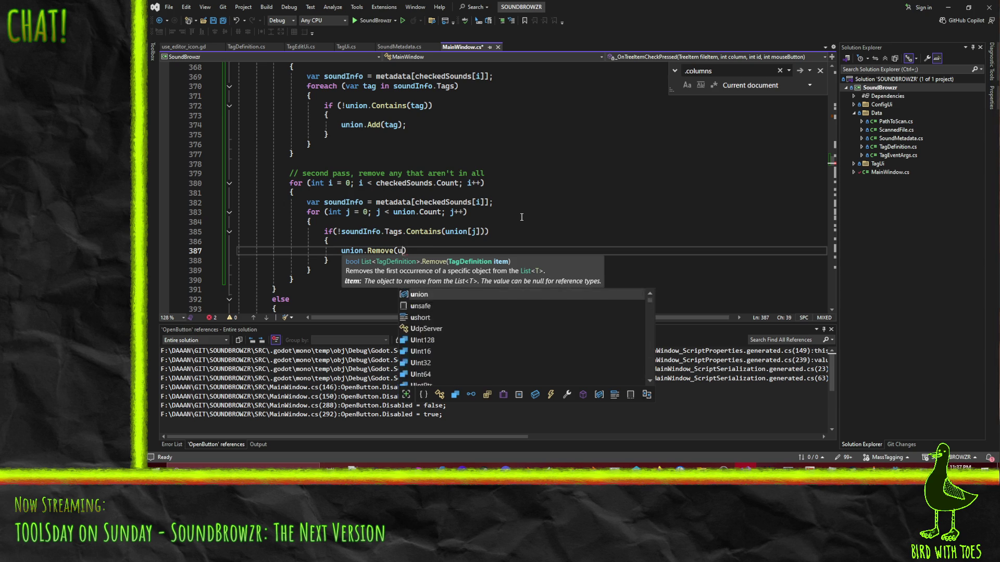
text([k])
key(Home)
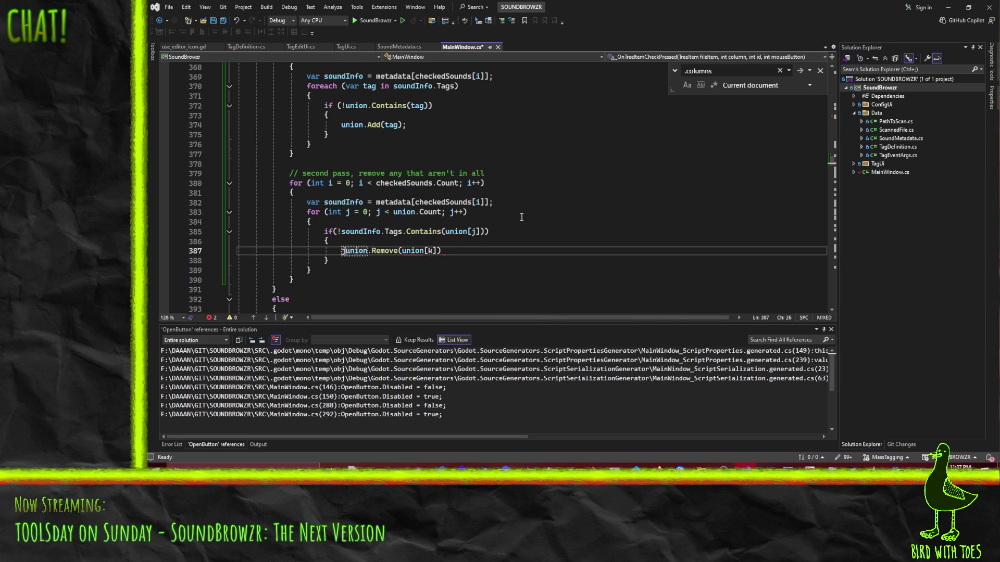
key(End)
key(BackSpace)
text(j)
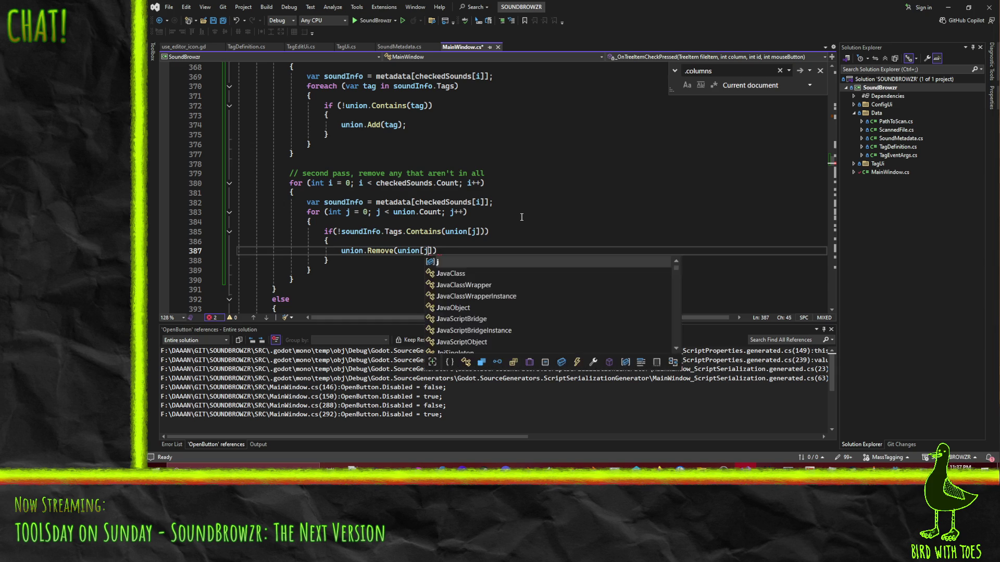
key(End)
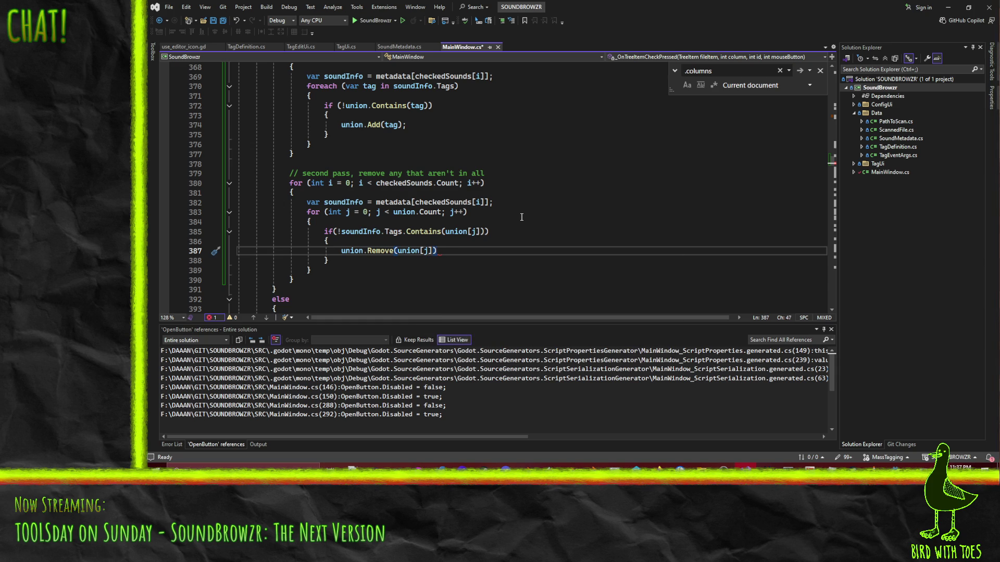
text(;)
Add j--; after the Remove call and save MainWindow.cs.
key(Return)
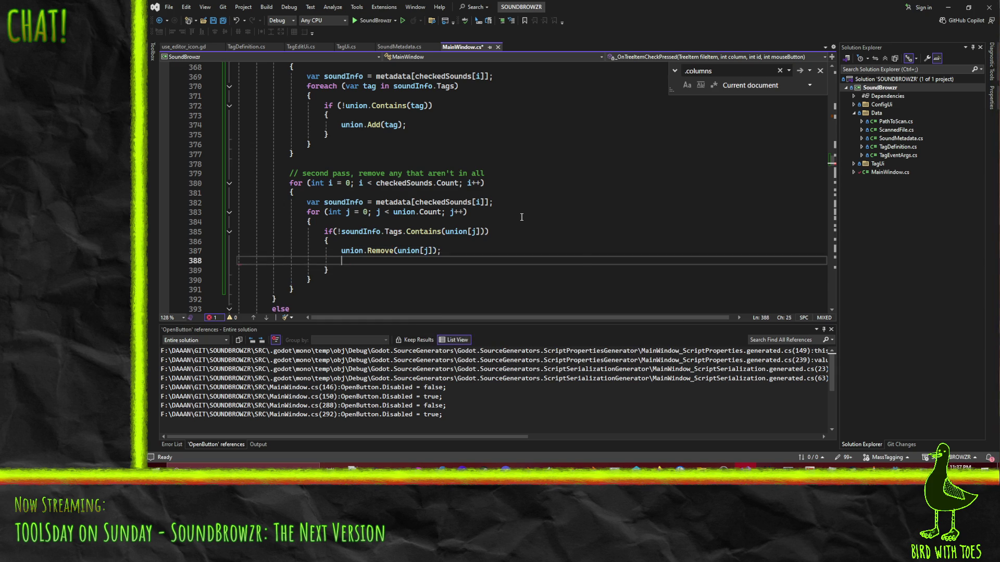
text(j--;)
key(Down)
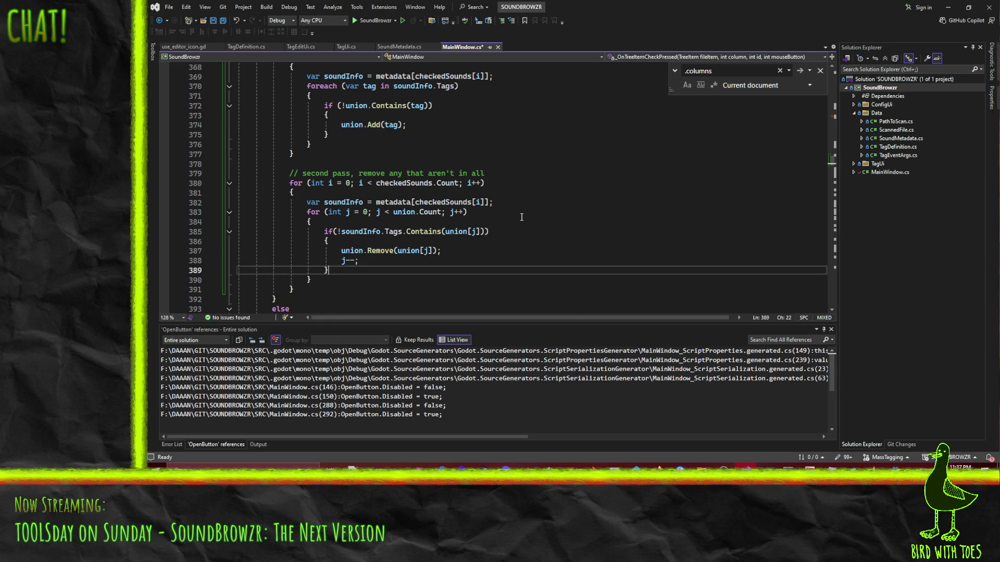
key(ctrl+s)
scroll(521, 217, down, 3)
scroll(335, 183, up, 7)
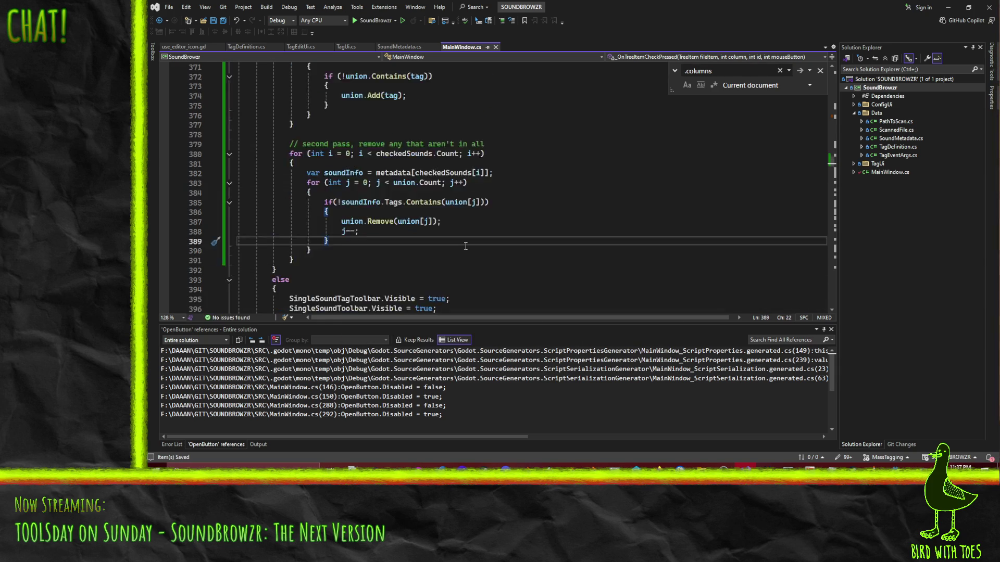
click(314, 145)
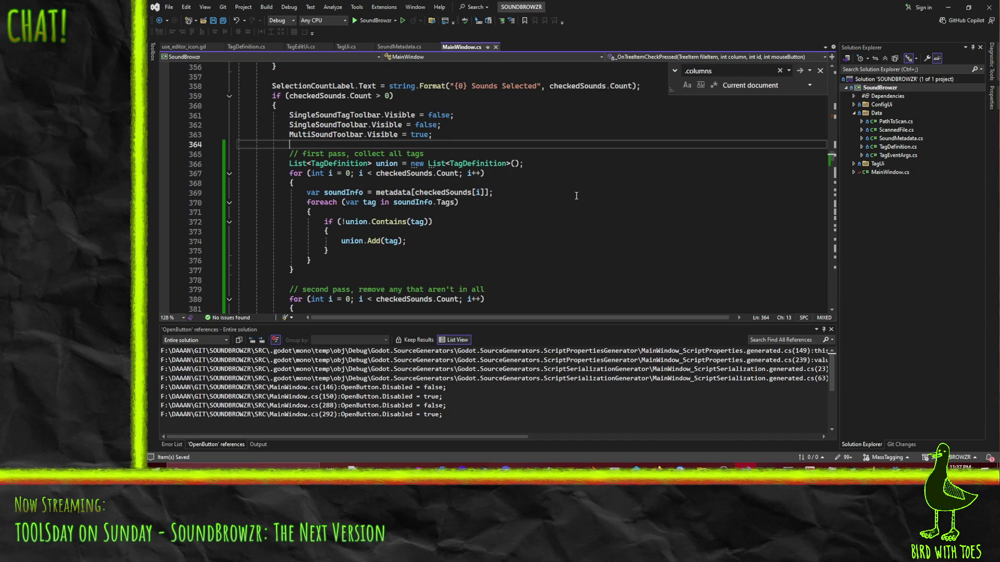
scroll(575, 196, down, 3)
scroll(566, 202, up, 2)
key(Return)
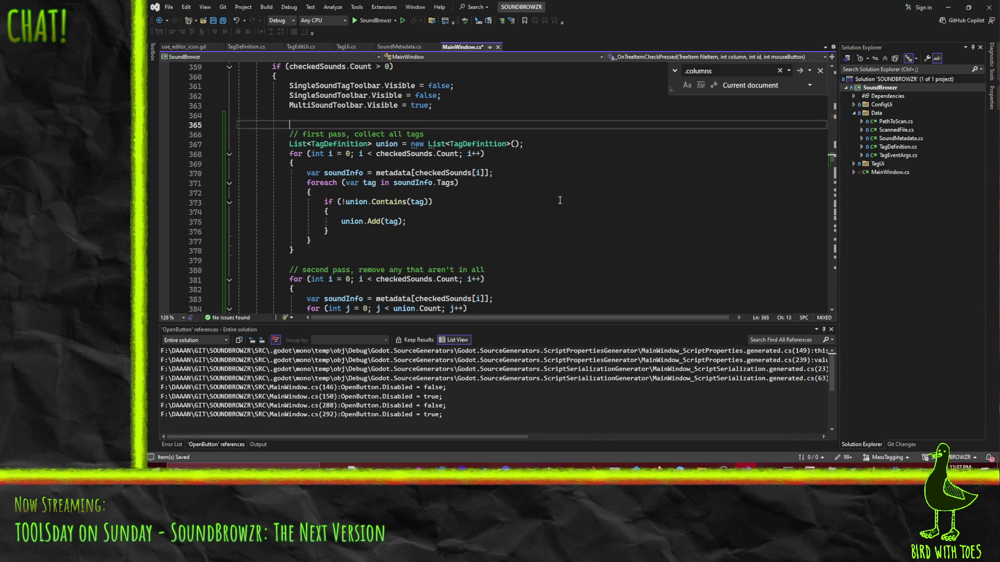
text(List<TagD)
key(Tab)
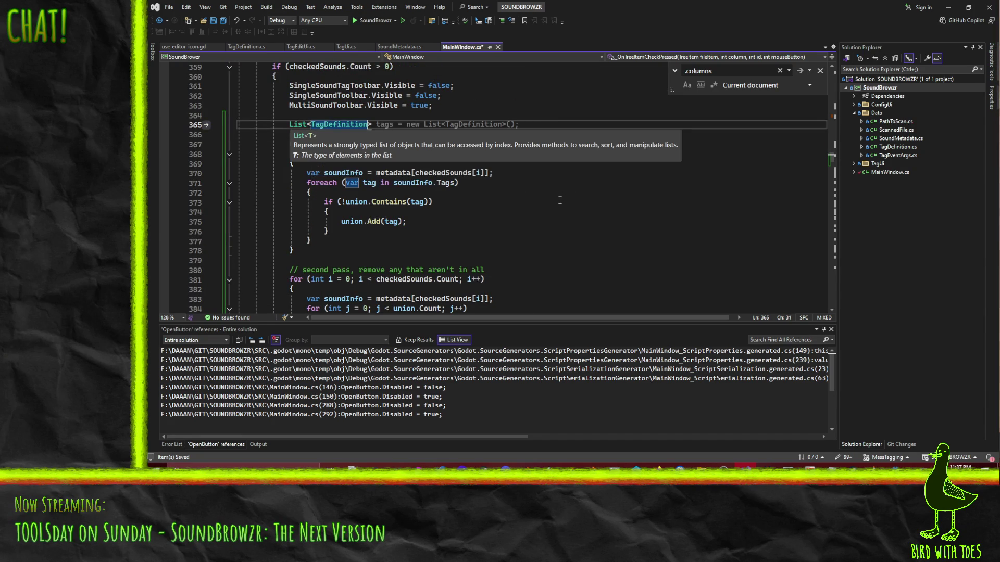
text(> commonT)
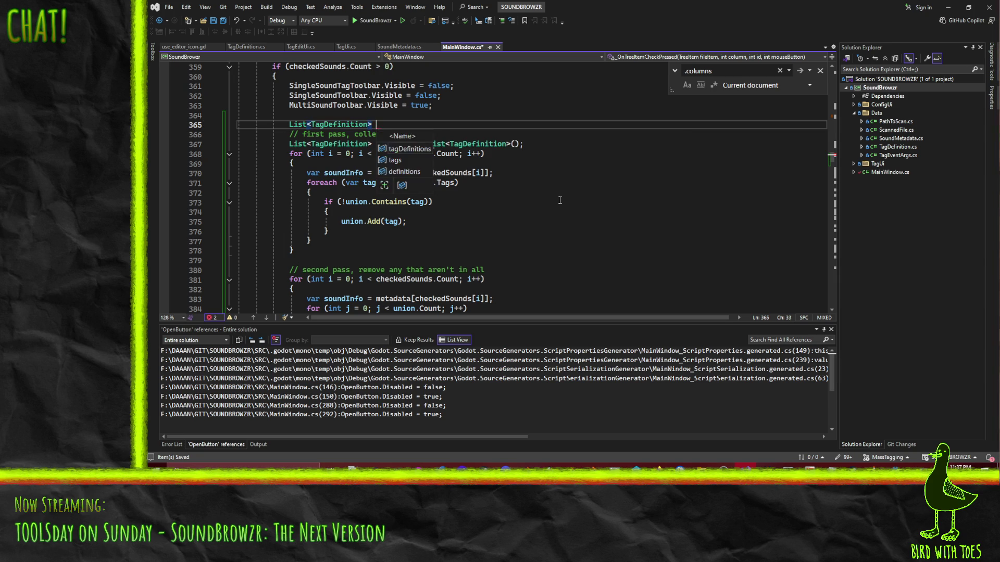
text(ags=)
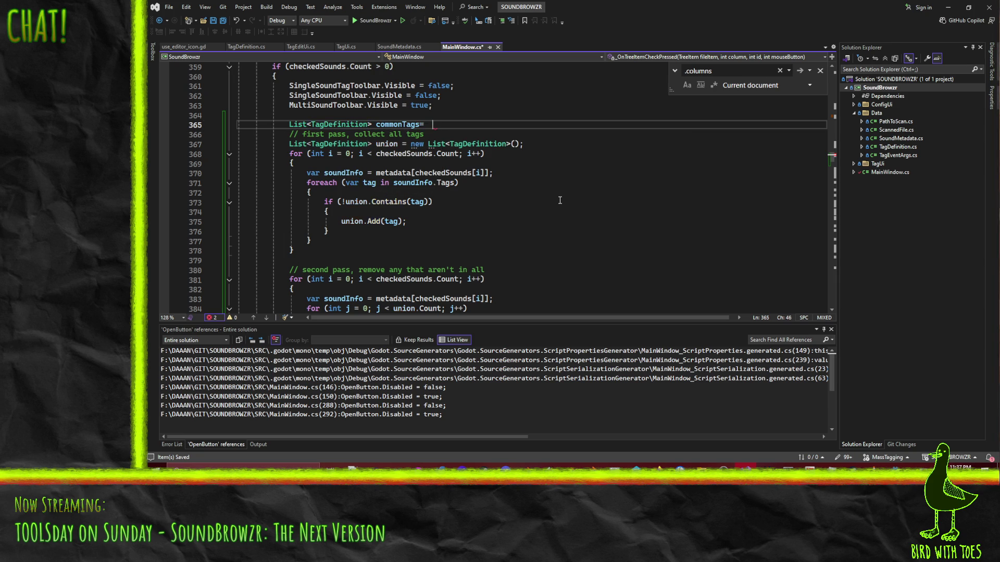
key(BackSpace)
key(BackSpace)
key(BackSpace)
text(Get)
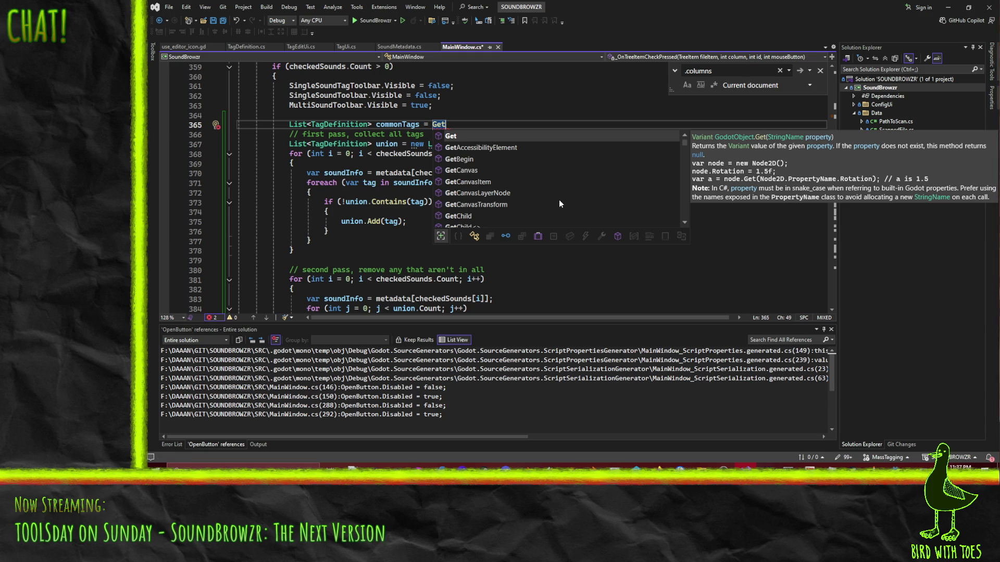
text(Sh)
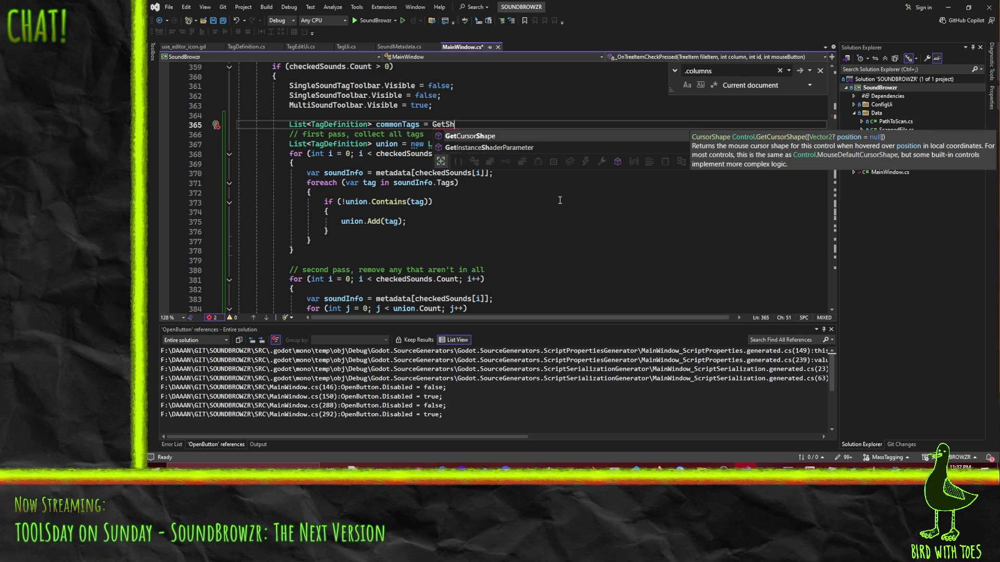
key(Escape)
key(Home)
key(Home)
key(shift+Down)
key(Delete)
Replace 'AssignedTags.Tags = union;' with 'AssignedTags.AssignTags(union);' after the second-pass loop.
scroll(363, 208, down, 3)
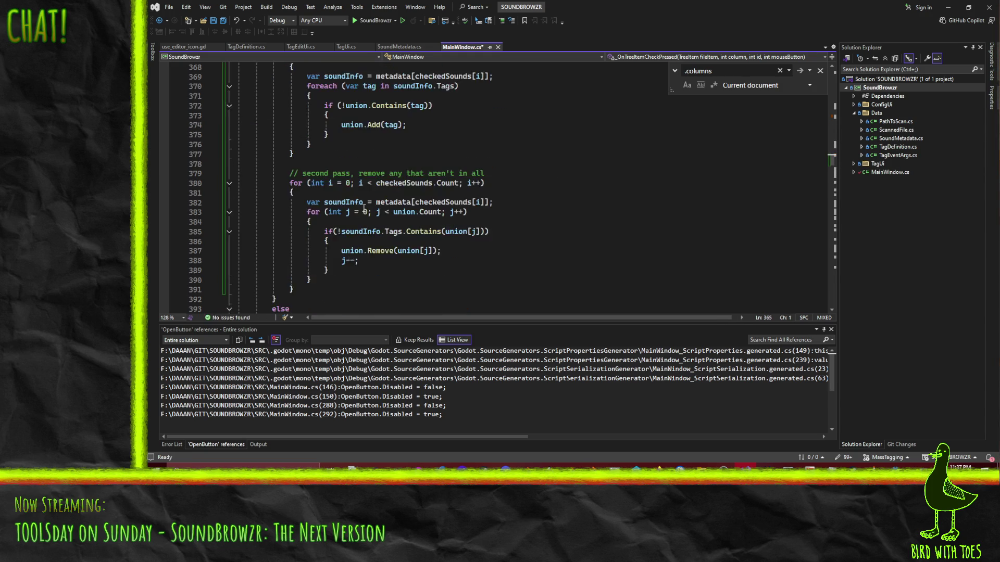
scroll(364, 208, down, 1)
scroll(289, 108, up, 3)
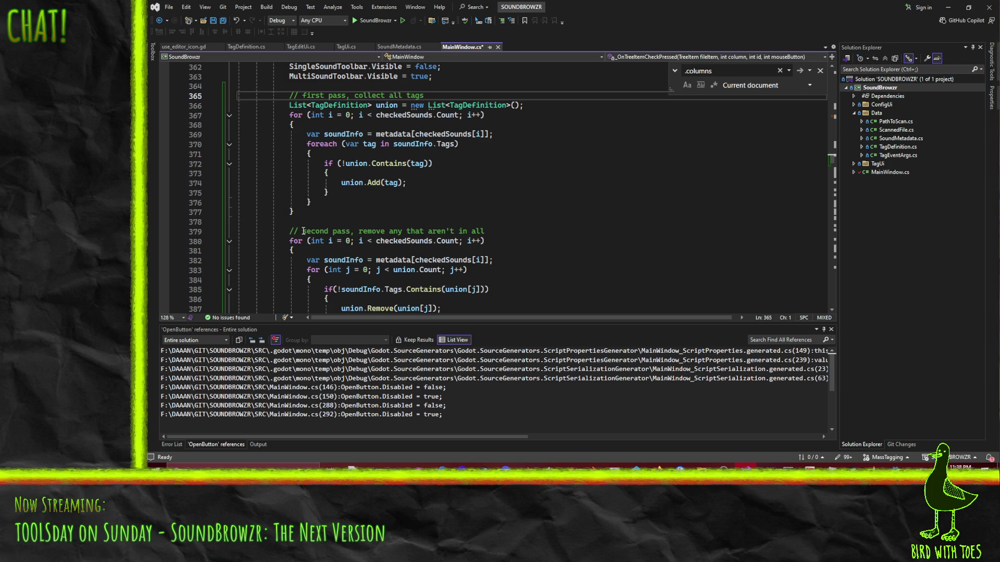
scroll(303, 231, down, 4)
click(404, 227)
scroll(403, 227, up, 3)
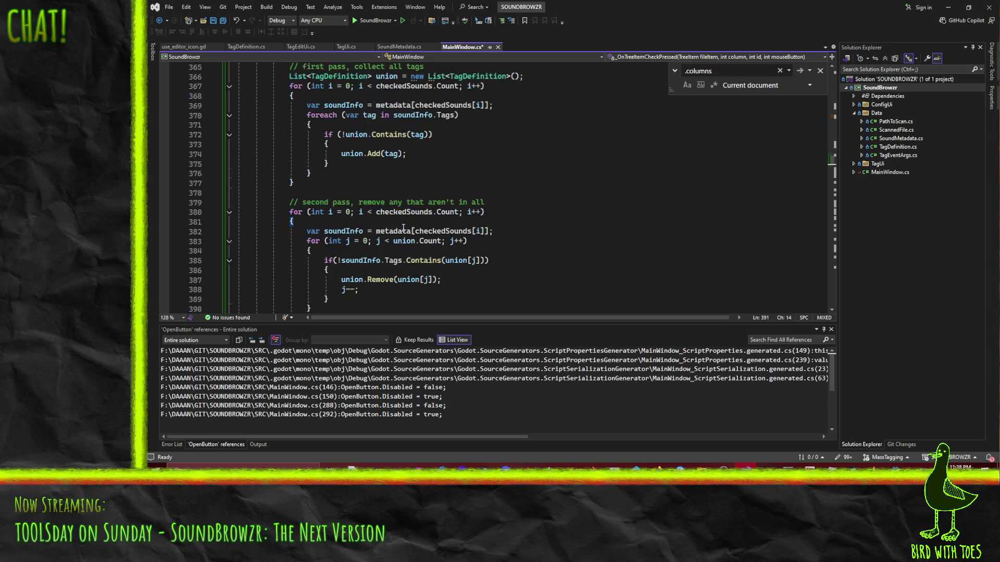
scroll(395, 231, up, 2)
key(Return)
key(Return)
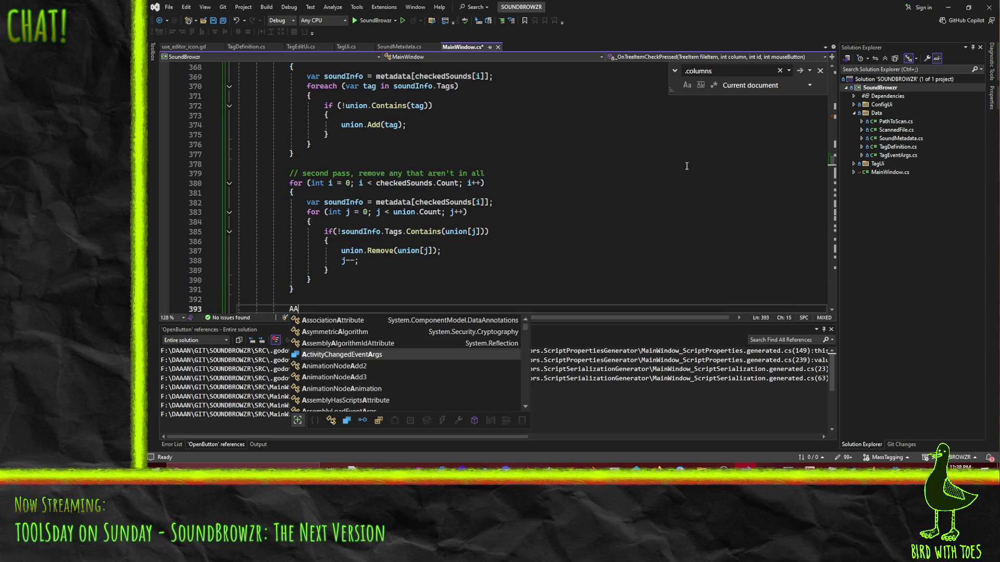
text(S)
text(ssig)
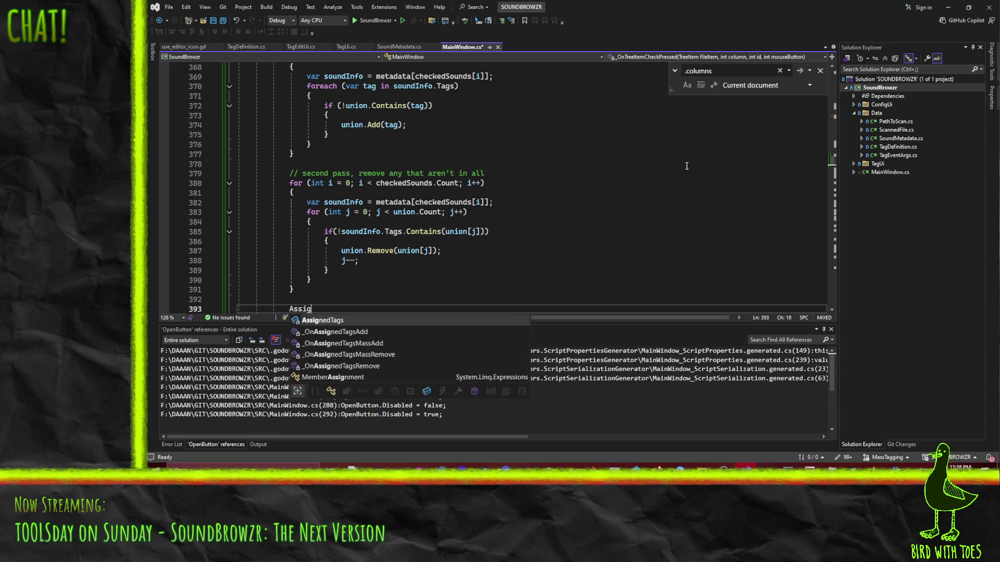
text(.setta)
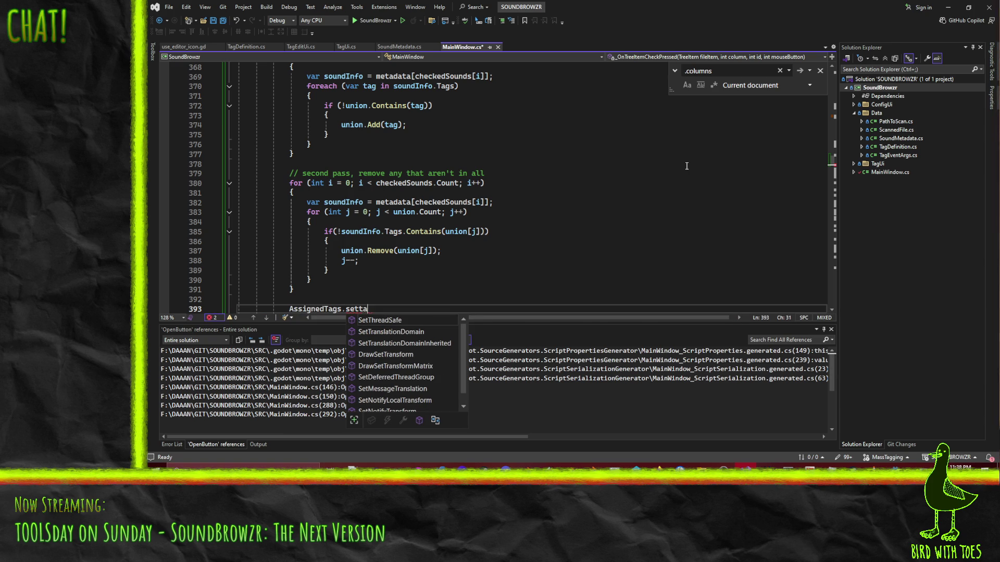
key(BackSpace)
key(BackSpace)
key(BackSpace)
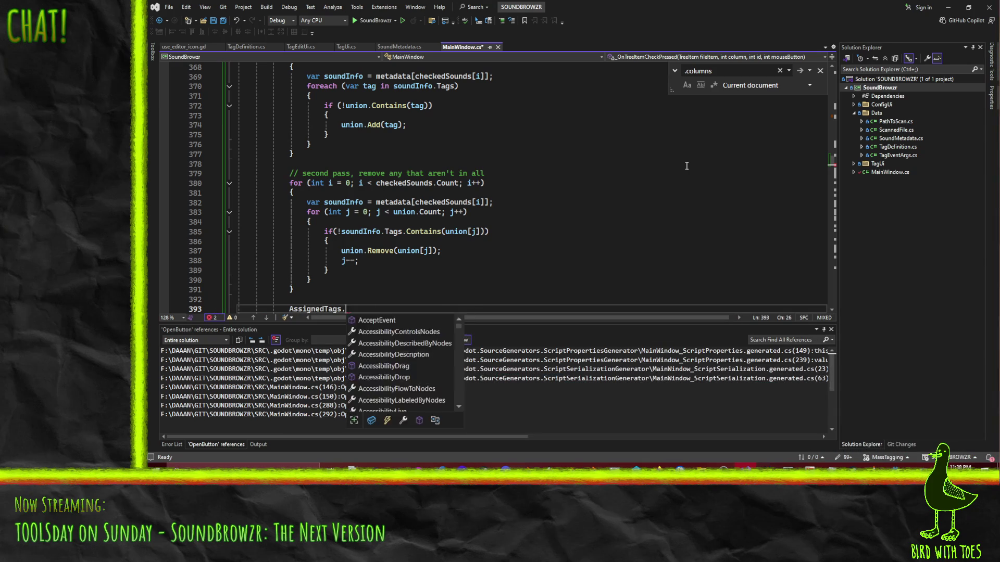
text(tags)
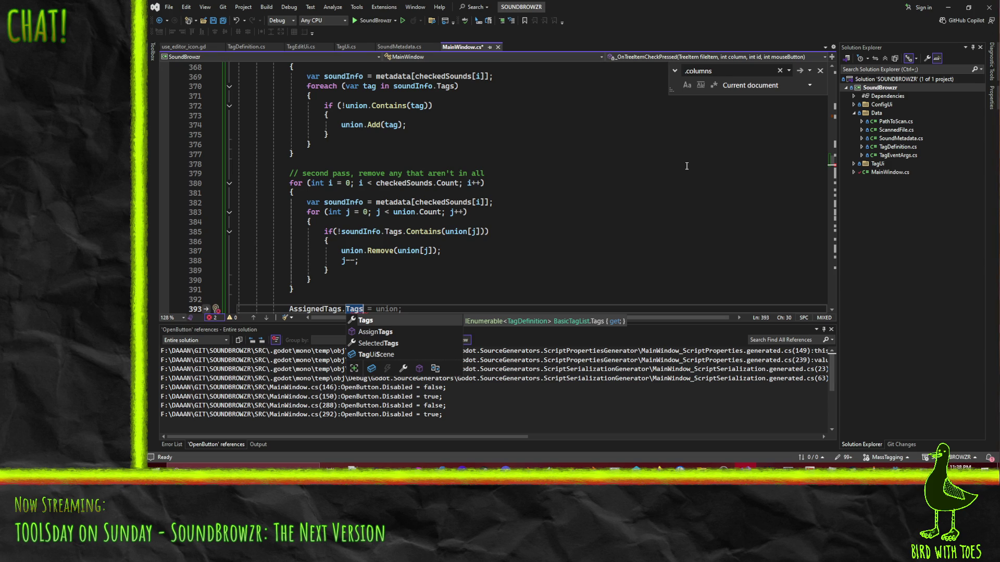
key(Down)
key(Tab)
text(()
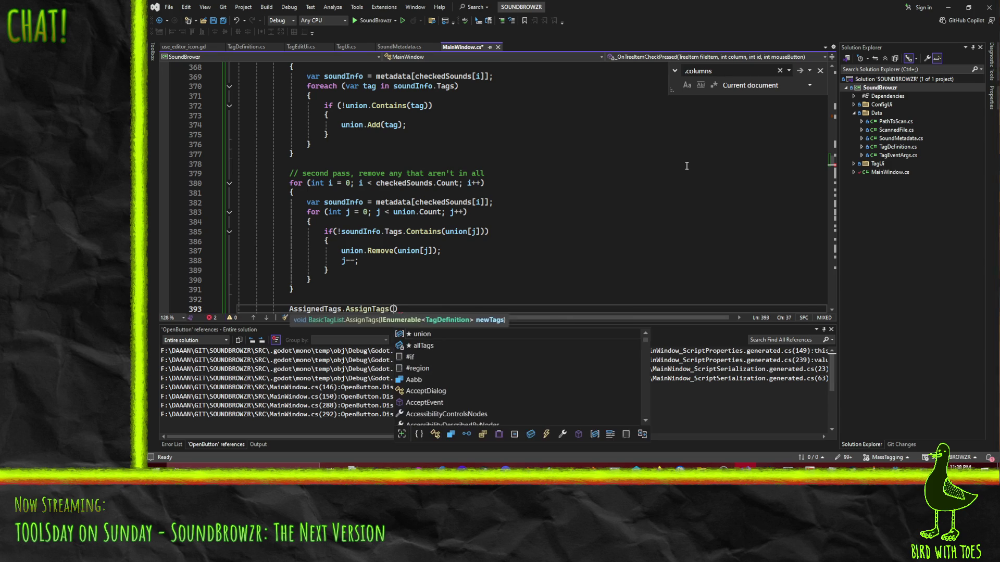
text(union)
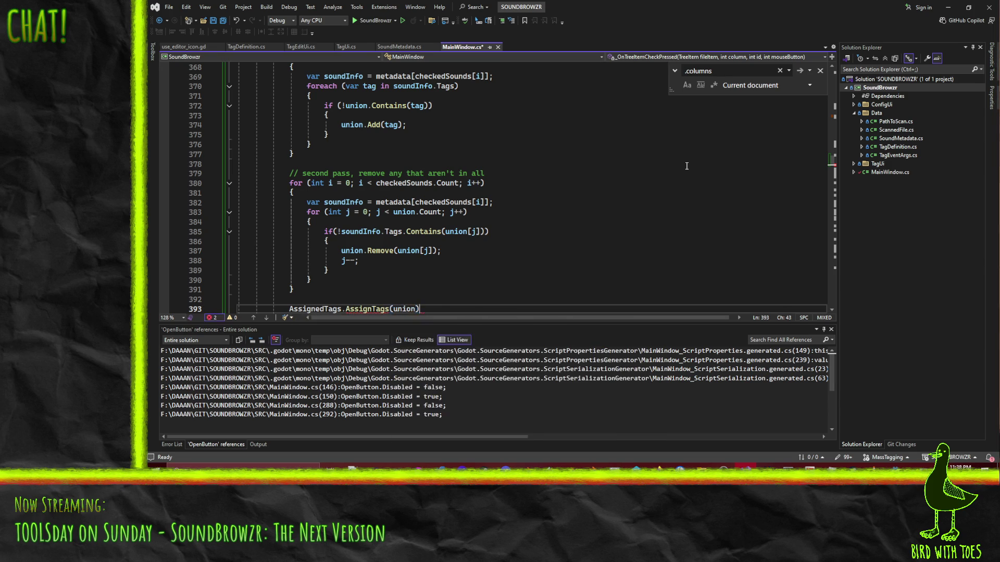
scroll(425, 213, down, 5)
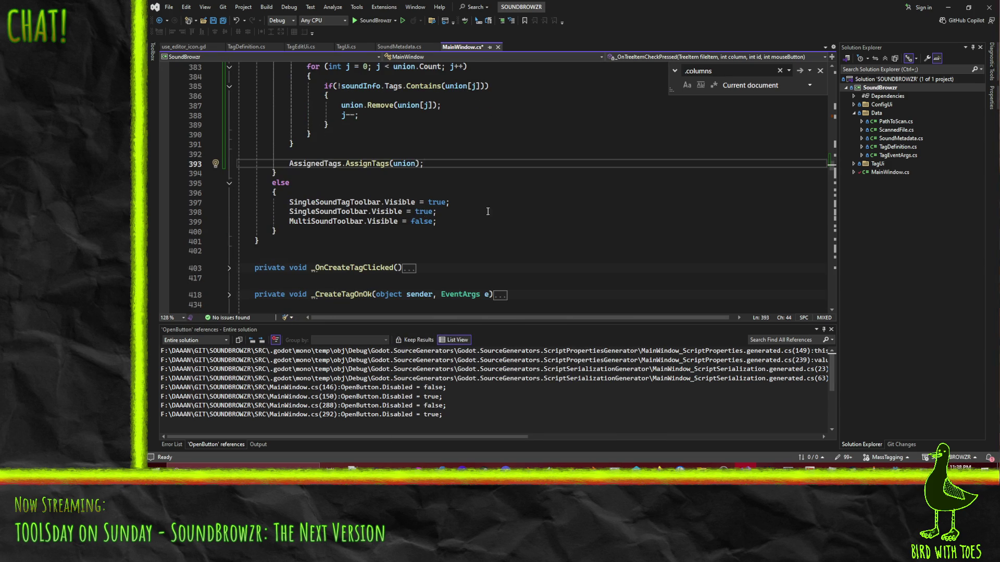
In the else branch, add an AssignedTags.AssignTags(selectedSoundInfo.Tags) call.
scroll(488, 212, up, 13)
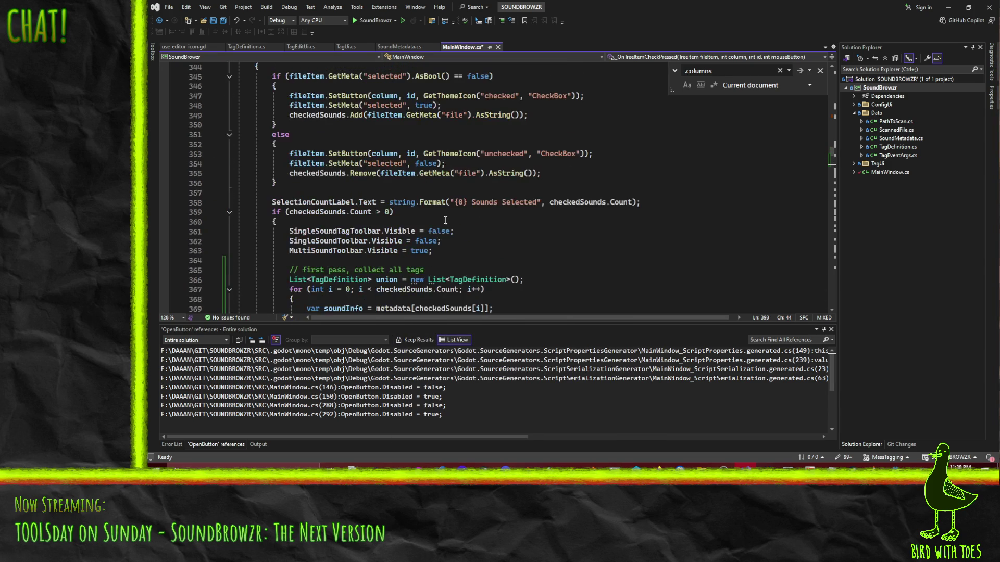
scroll(446, 220, down, 13)
click(321, 163)
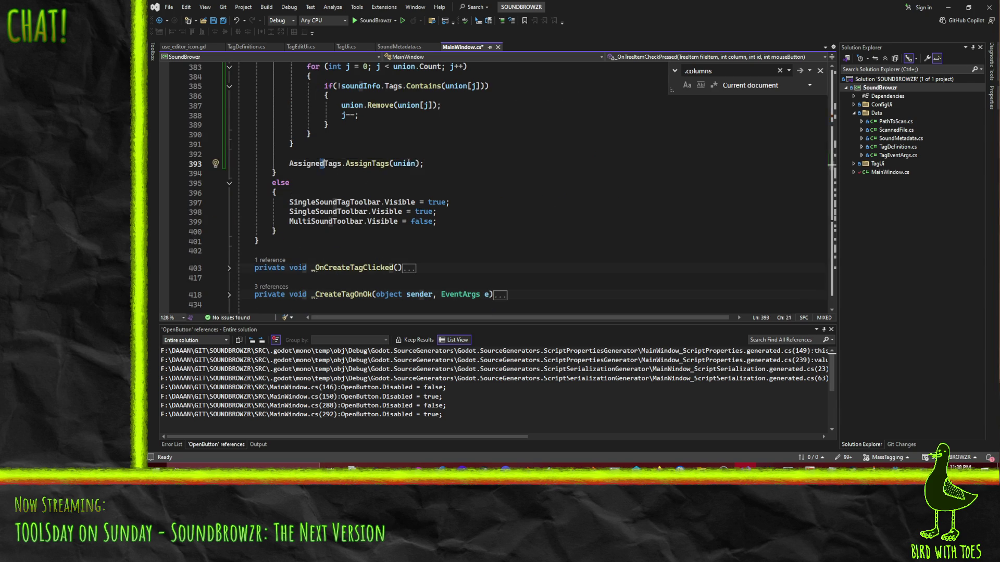
key(Down)
key(Down)
key(Down)
key(Home)
key(Return)
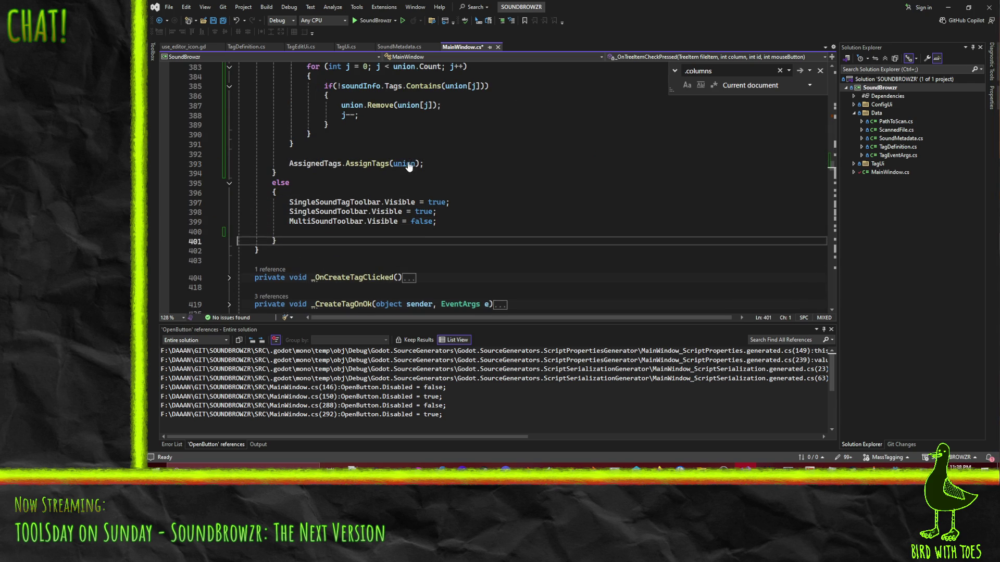
text(AssignedTags.AssignTags(union);)
key(Up)
key(End)
key(Left)
key(Left)
key(BackSpace)
key(BackSpace)
key(BackSpace)
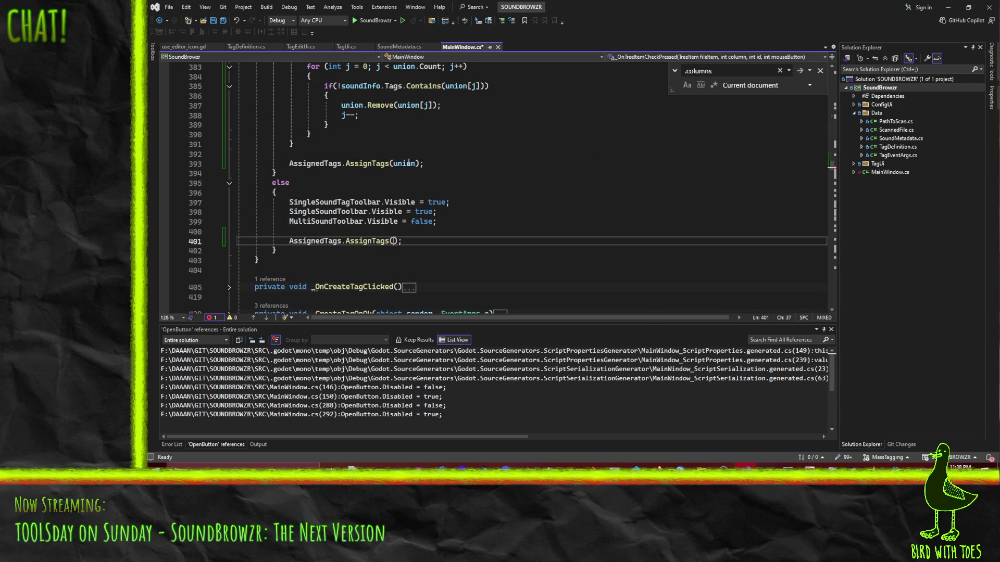
text(selected)
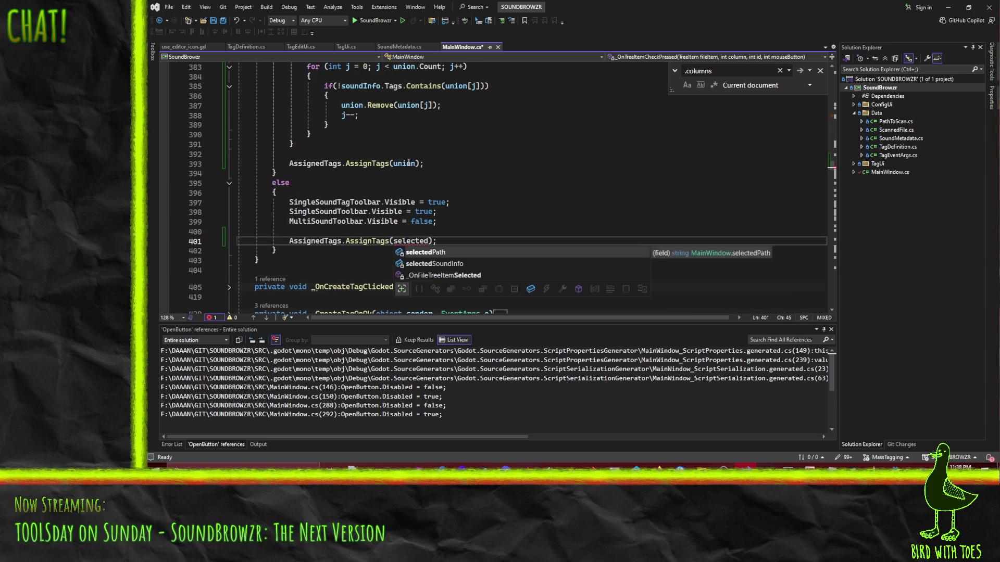
key(Down)
key(Tab)
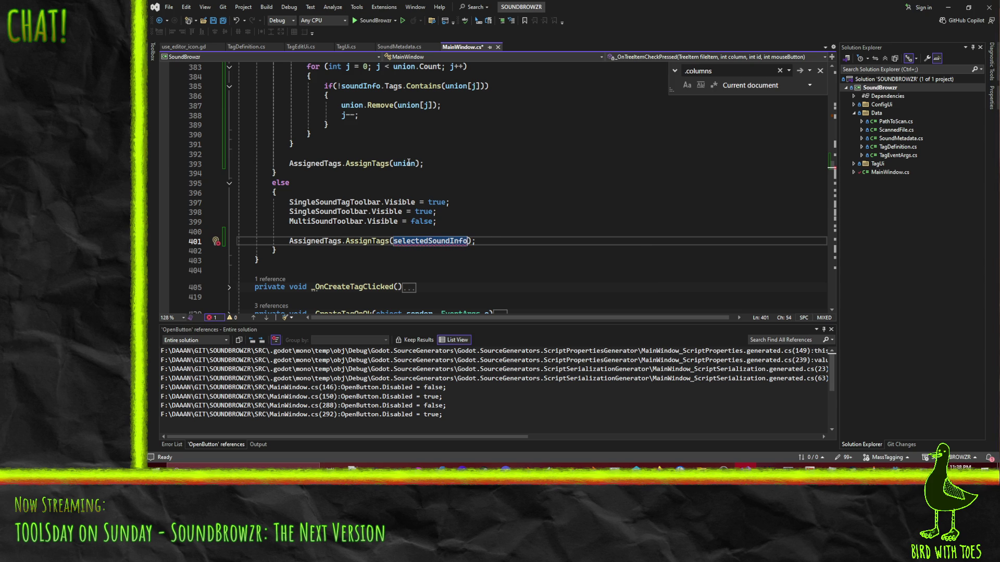
text(.Tags)
Wrap that call in an if (selectedSoundInfo != null) block.
key(ctrl+Return)
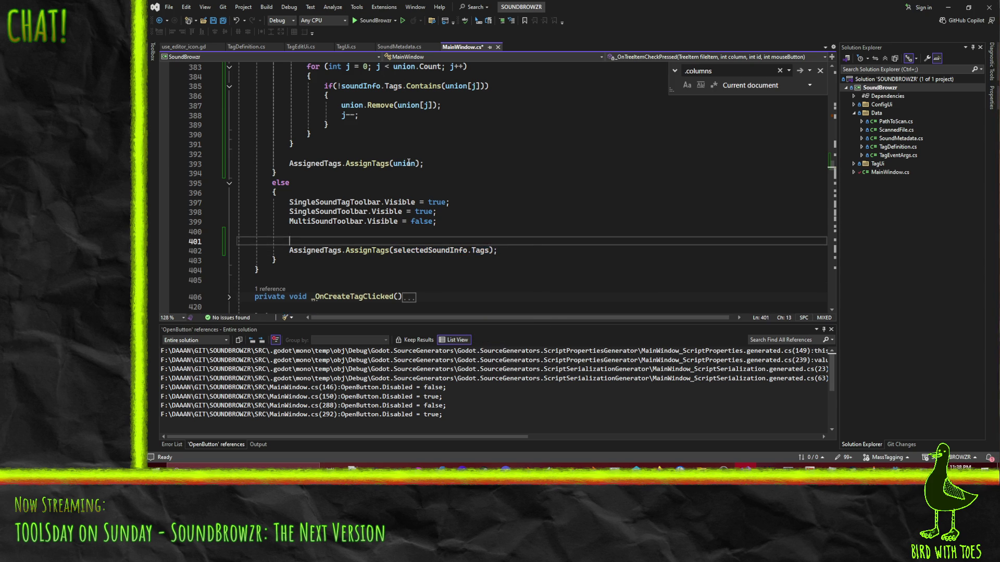
text(if(selectedSoundInfo !)
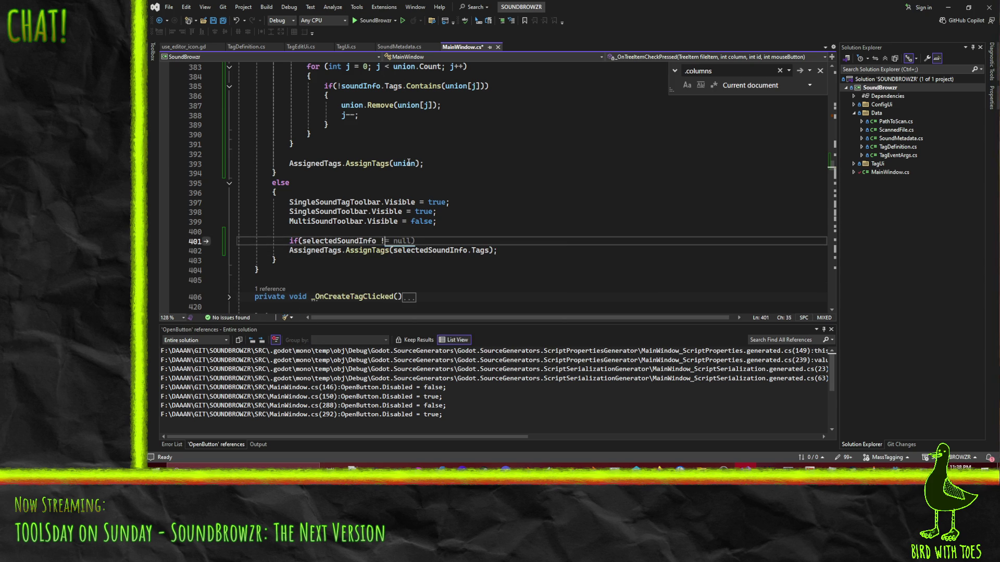
key(Tab)
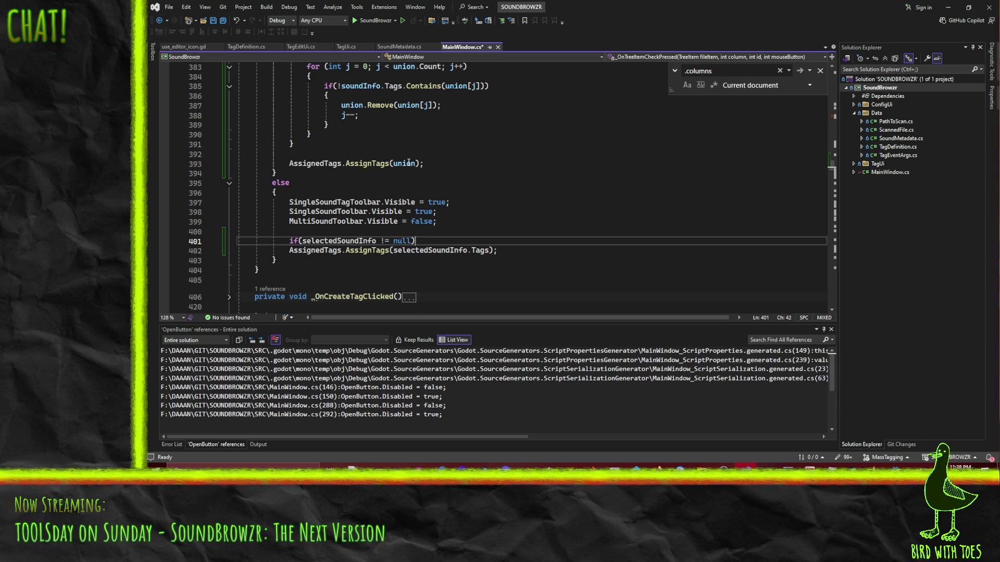
key(Return)
text({)
key(Down)
key(End)
key(Return)
text(})
key(Return)
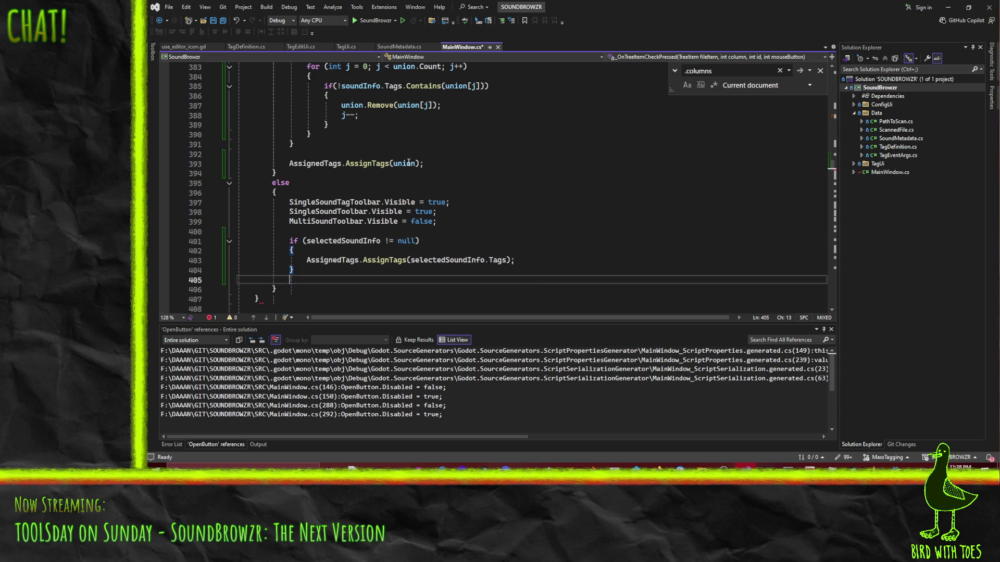
Add an else block that calls AssignedTags.AssignTags([]) when no sound is selected.
text(else)
key(Return)
text({)
key(Return)
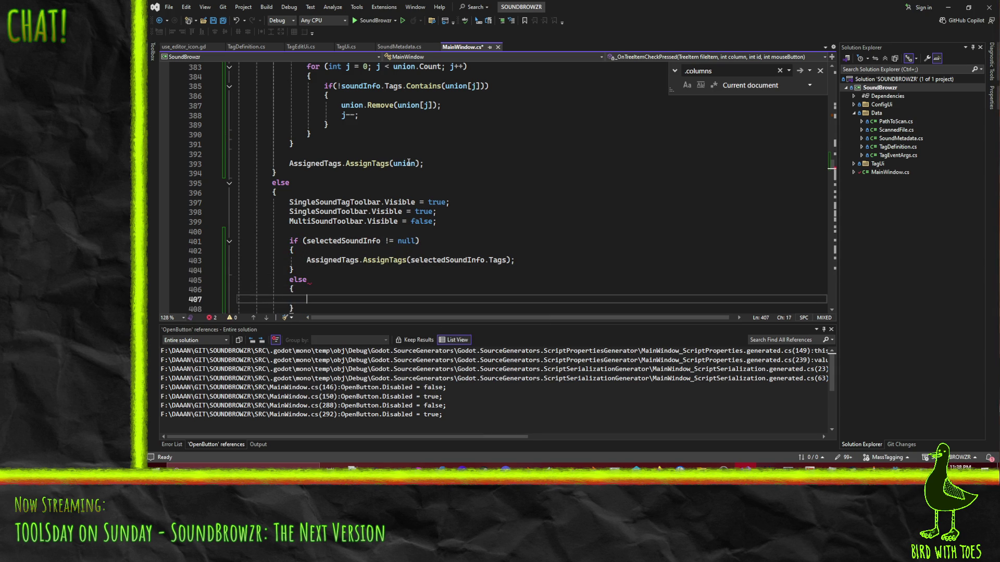
text(assig)
text(.cl)
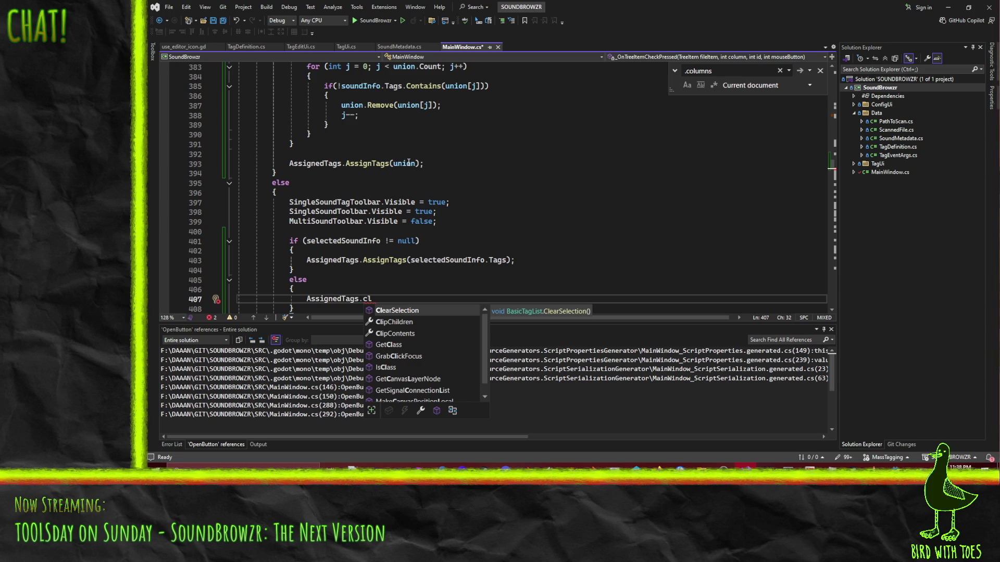
key(BackSpace)
key(BackSpace)
key(BackSpace)
text(re)
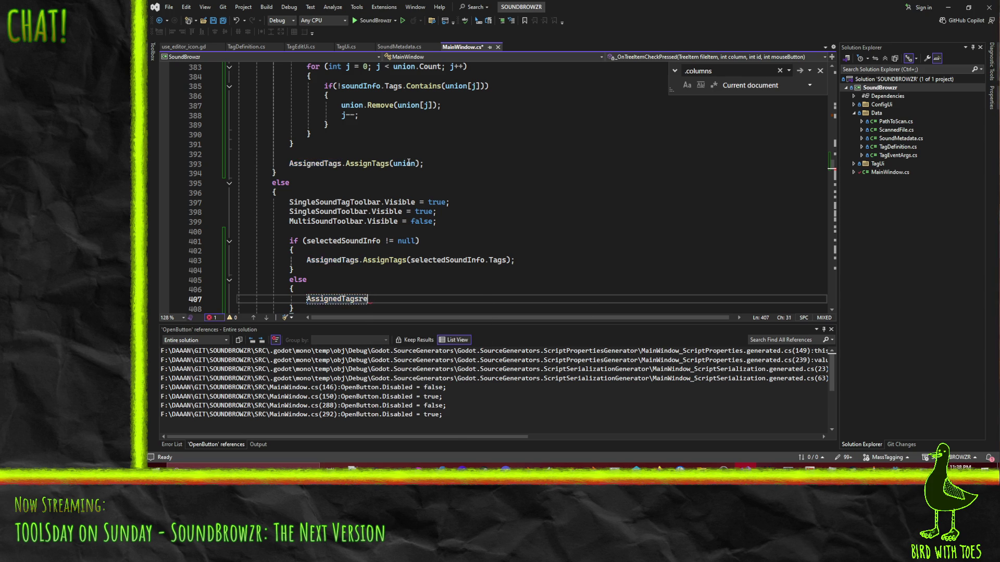
key(BackSpace)
key(BackSpace)
key(BackSpace)
text(.a)
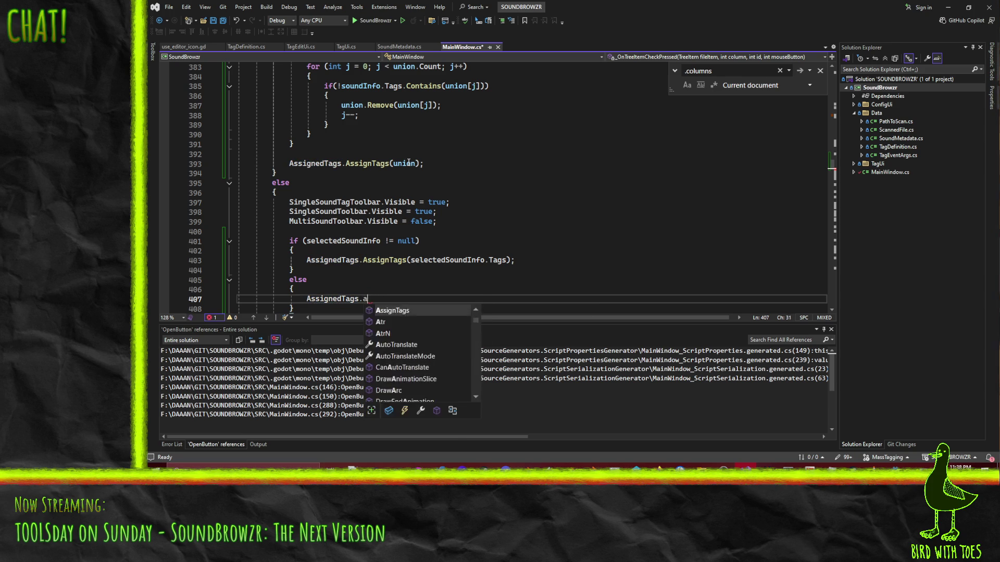
text(s)
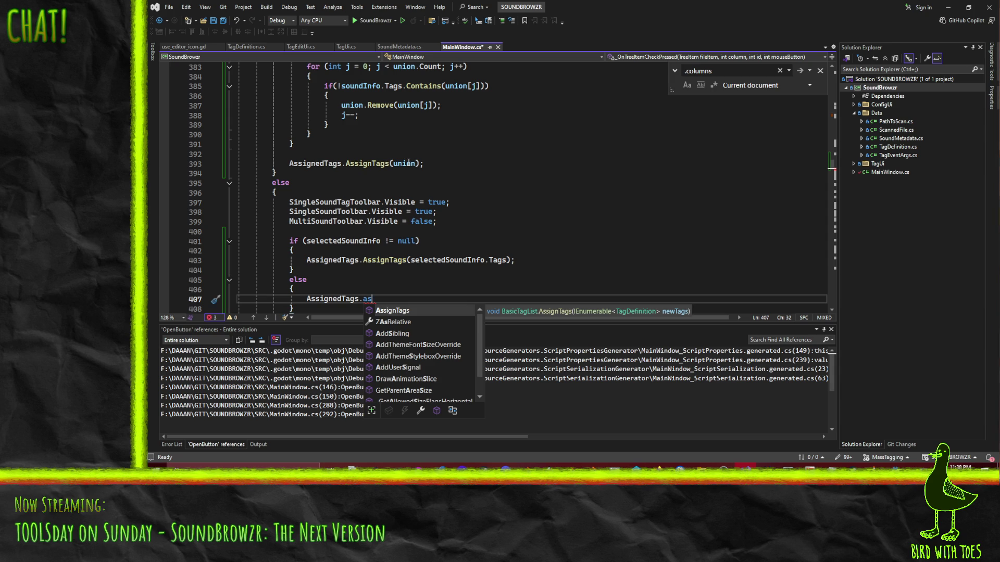
key(Tab)
text(([]))
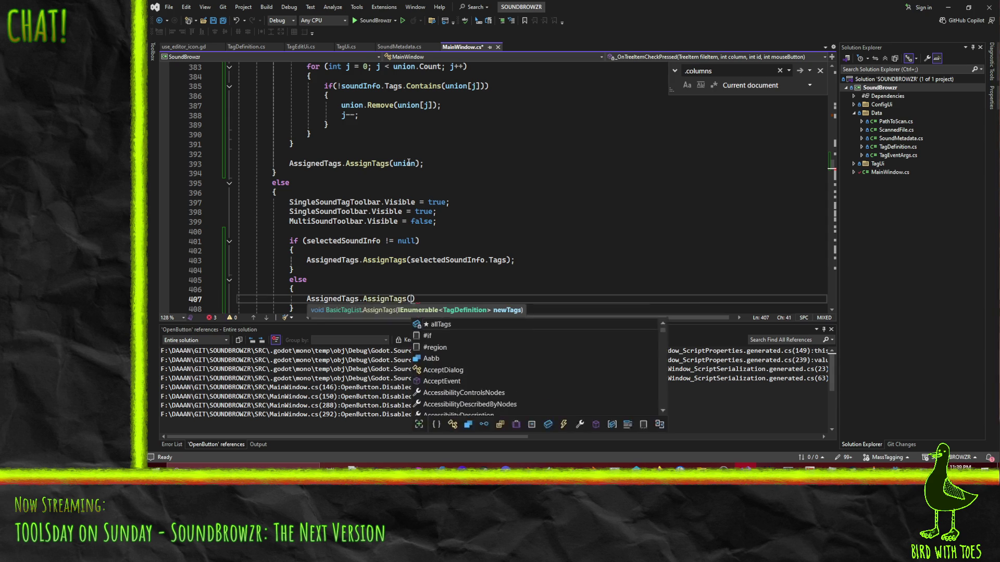
Save MainWindow.cs and review the edited branch.
key(Up)
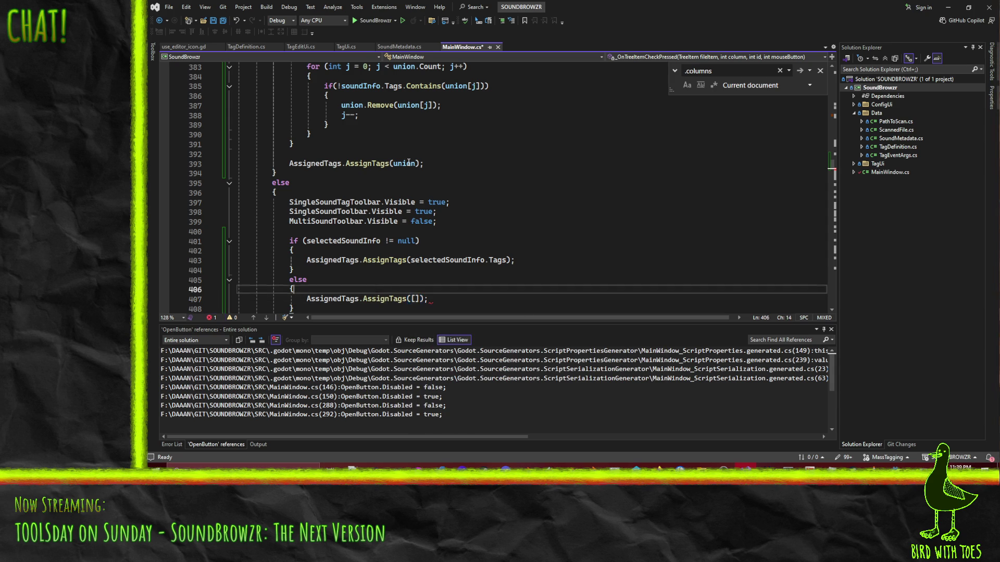
key(ctrl+s)
scroll(432, 227, down, 5)
scroll(434, 223, up, 2)
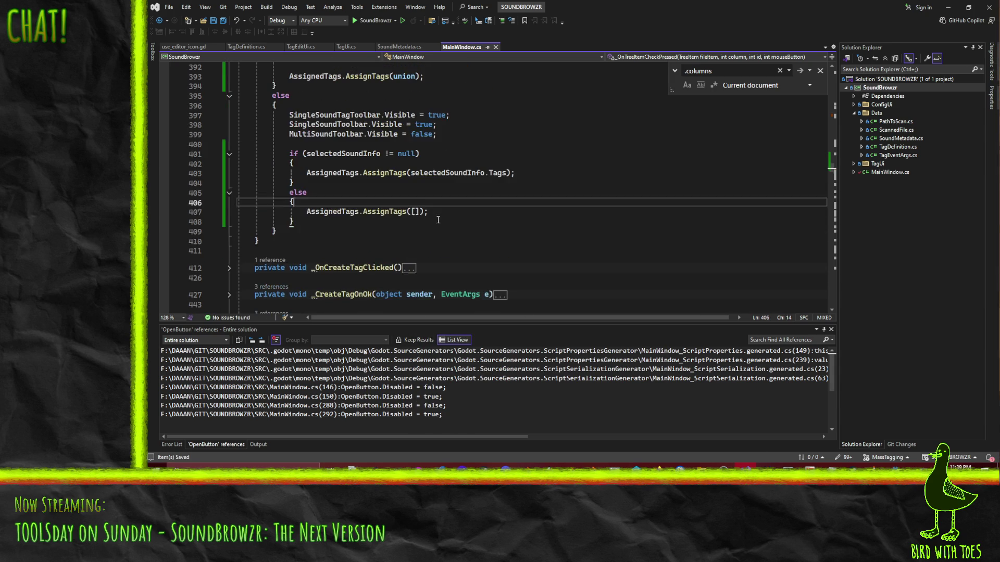
click(378, 218)
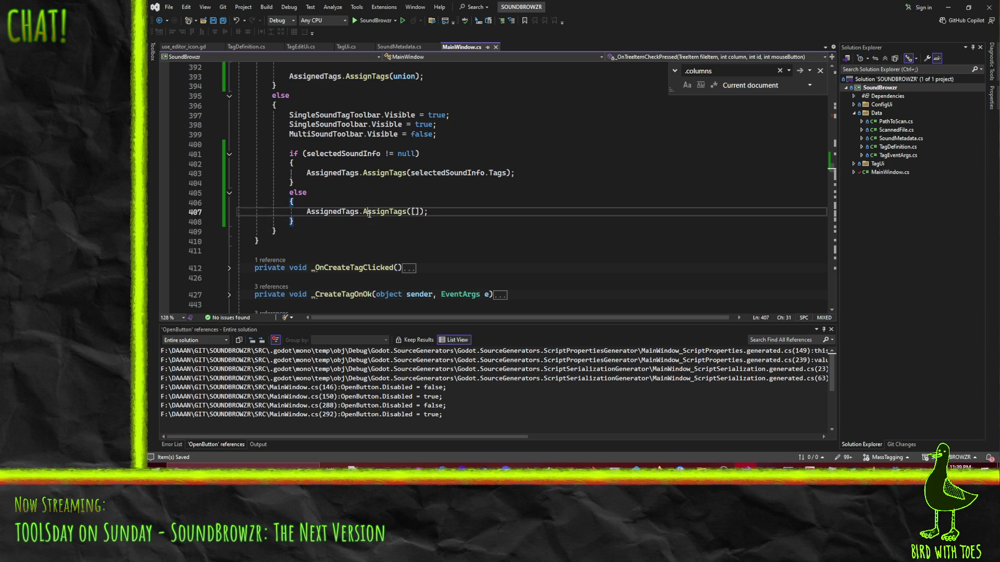
click(453, 205)
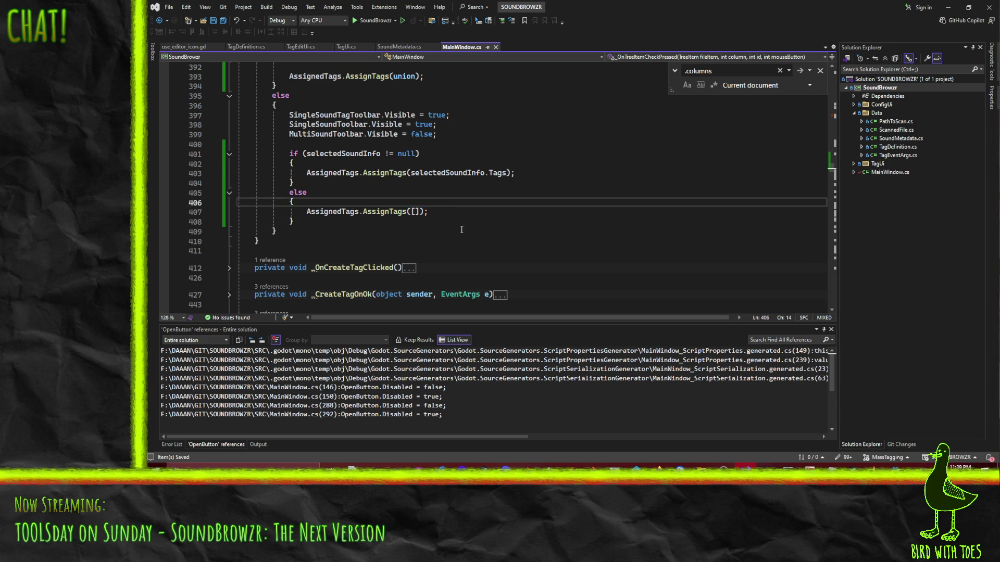
scroll(462, 229, up, 2)
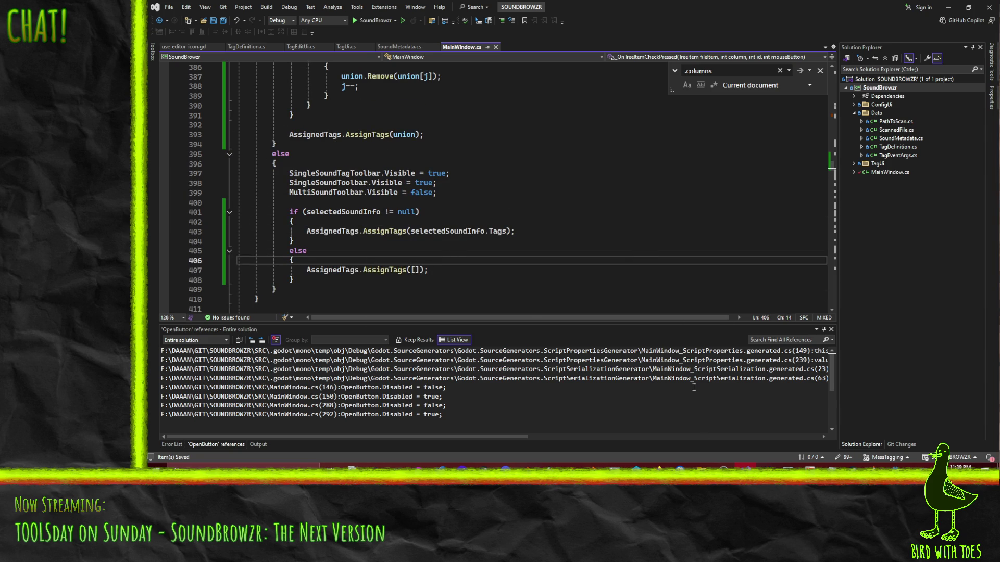
In Godot, reload the externally modified scene files from disk.
key(alt+Tab)
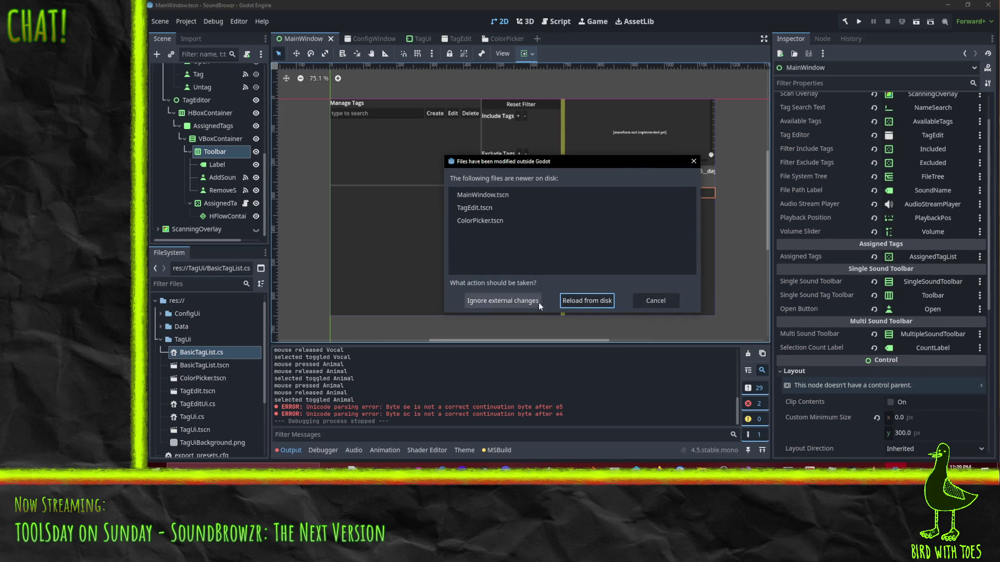
click(593, 306)
scroll(498, 204, down, 4)
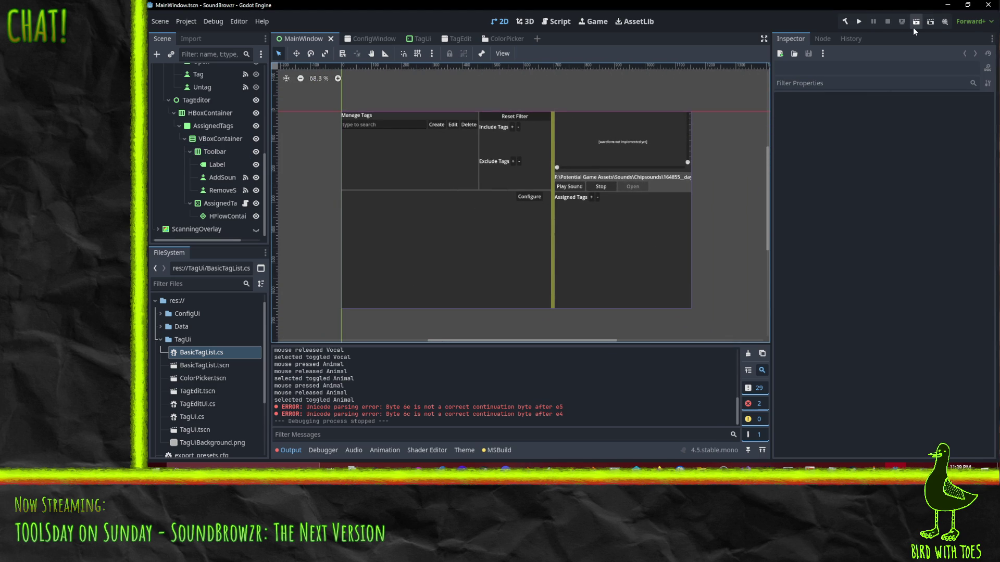
Build and run SoundBrowzr, then scroll through the loaded sound list.
click(859, 21)
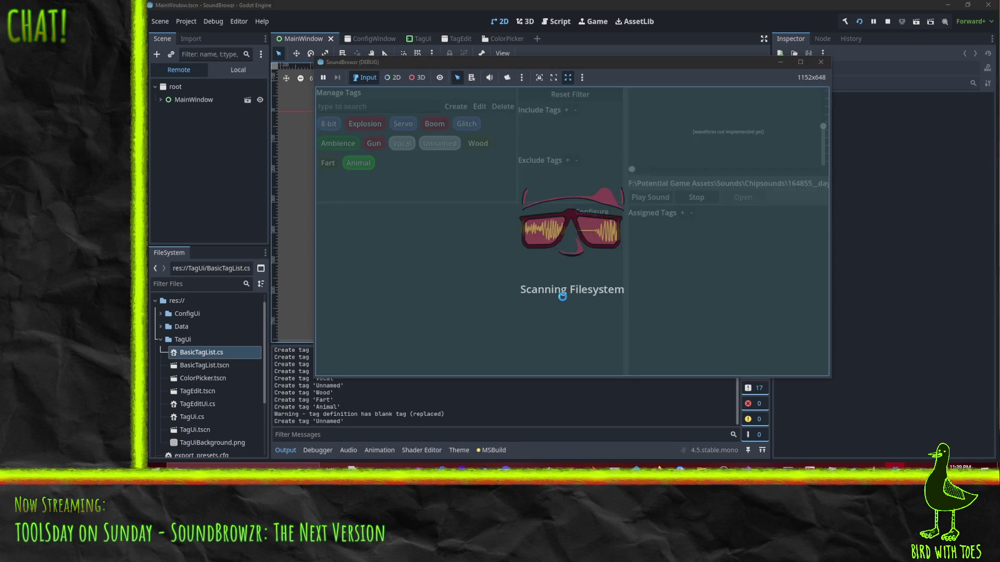
scroll(526, 263, down, 8)
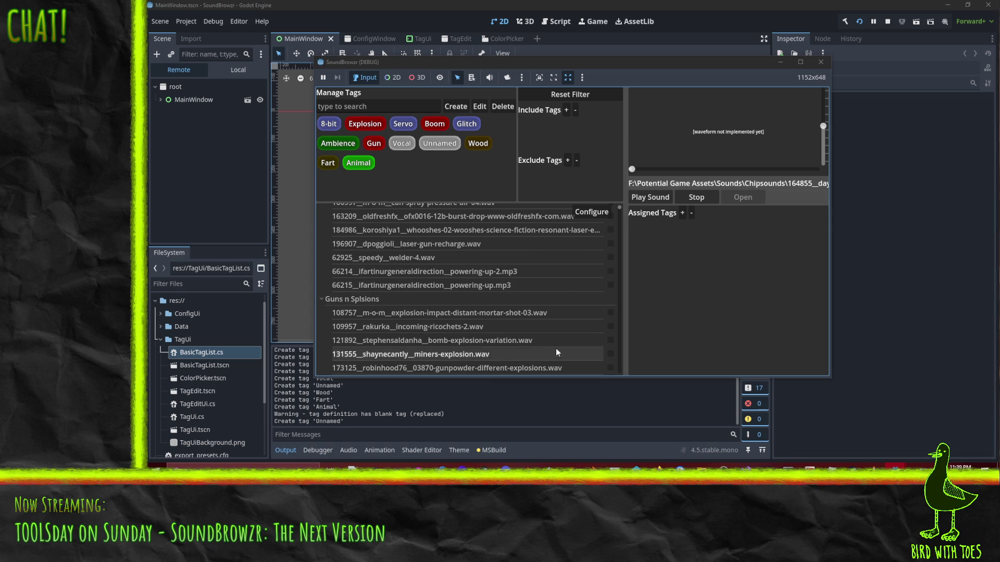
scroll(554, 314, down, 2)
scroll(554, 316, down, 10)
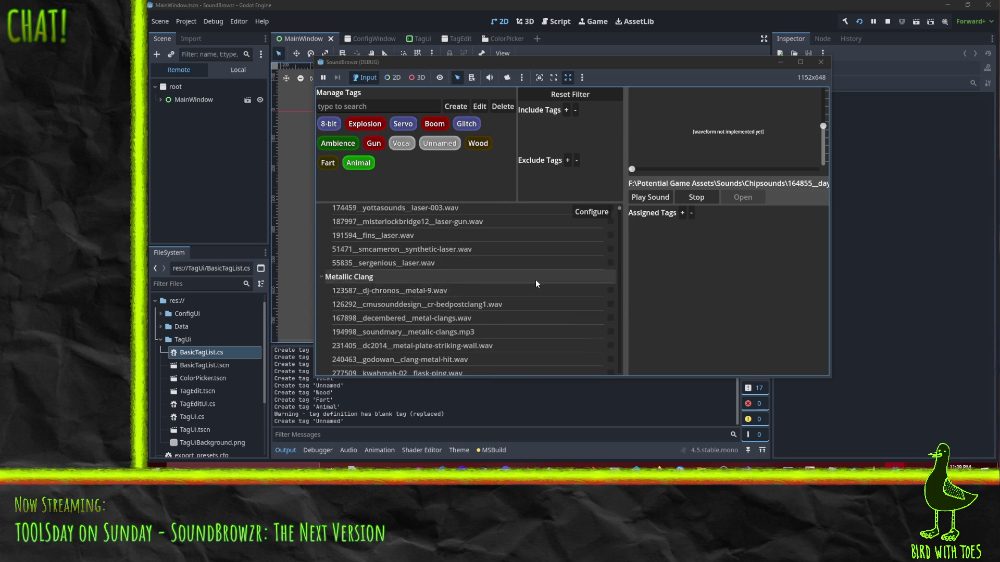
scroll(535, 280, down, 8)
Toggle the yips, igor, wolf howl, boa constrictor and snarling snake Nature checkboxes to compare their Animal tags.
scroll(538, 301, down, 8)
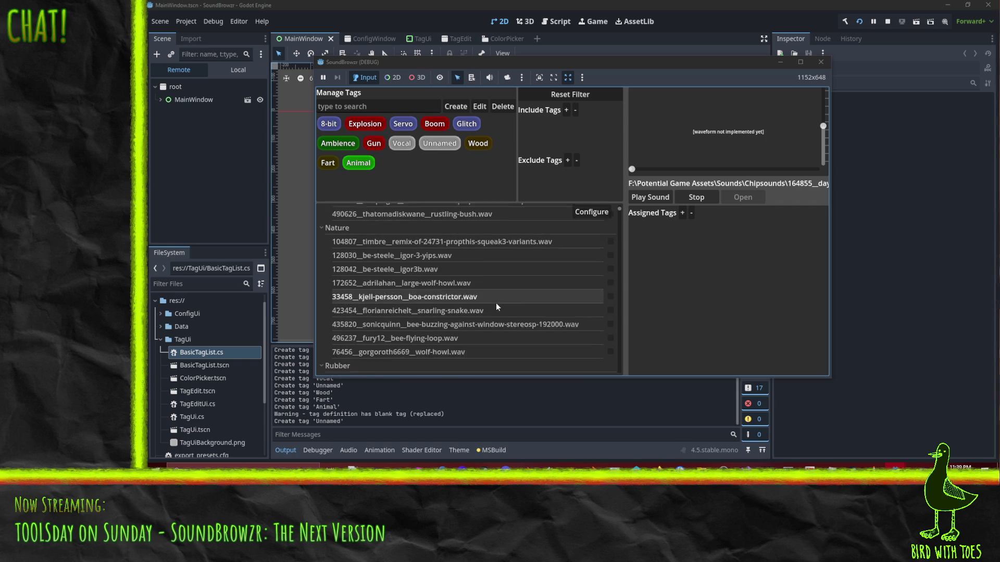
scroll(495, 303, down, 3)
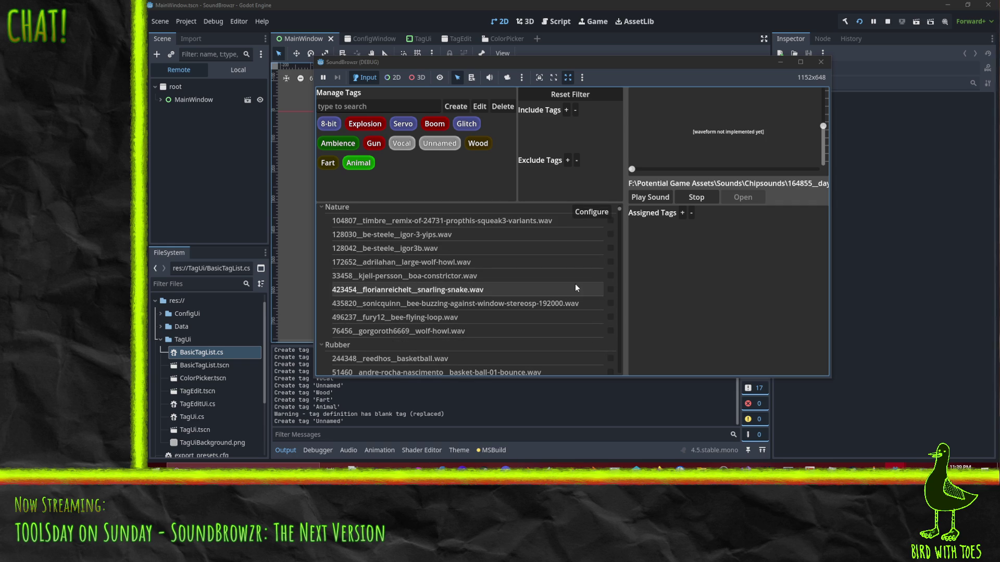
click(610, 234)
click(610, 248)
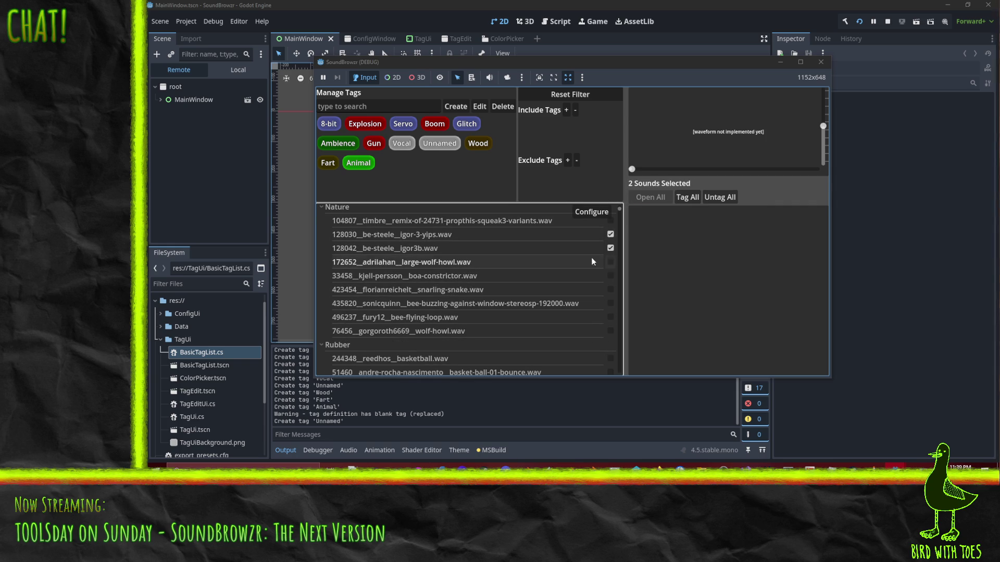
click(611, 253)
click(610, 262)
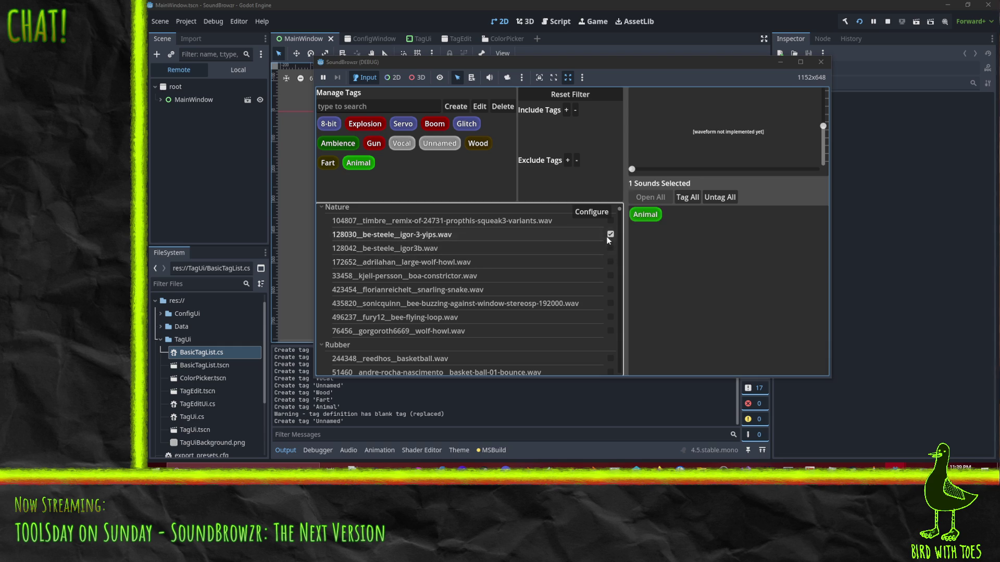
click(610, 234)
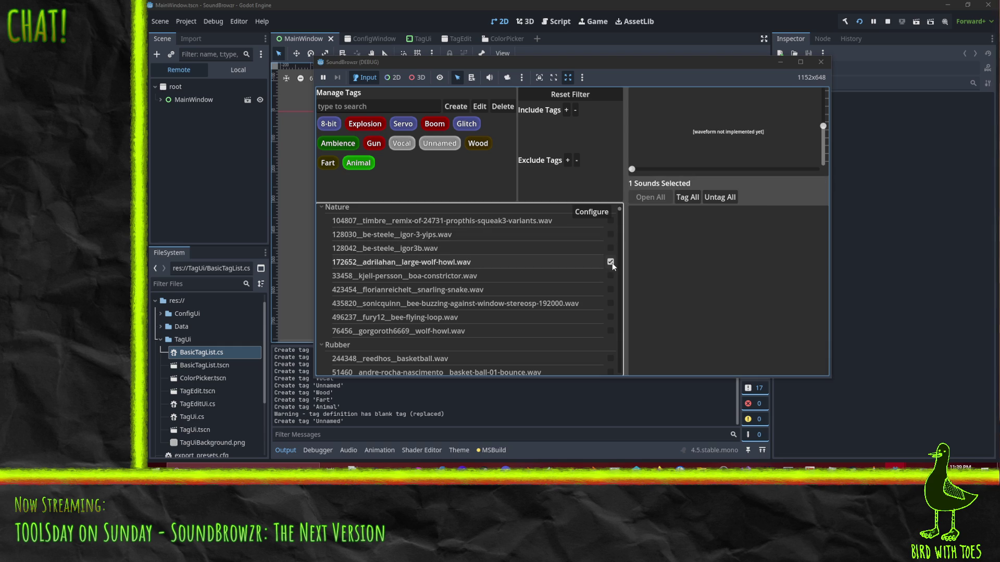
click(611, 263)
click(610, 275)
click(610, 276)
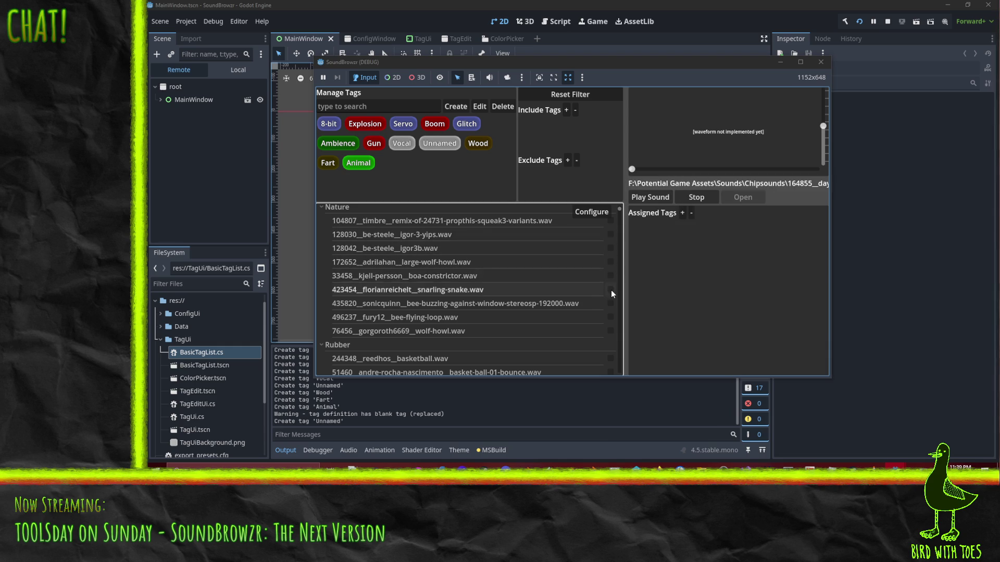
click(611, 289)
click(589, 289)
Open the boa constrictor, yips, wolf howl and bee sounds to view their assigned tags.
click(474, 277)
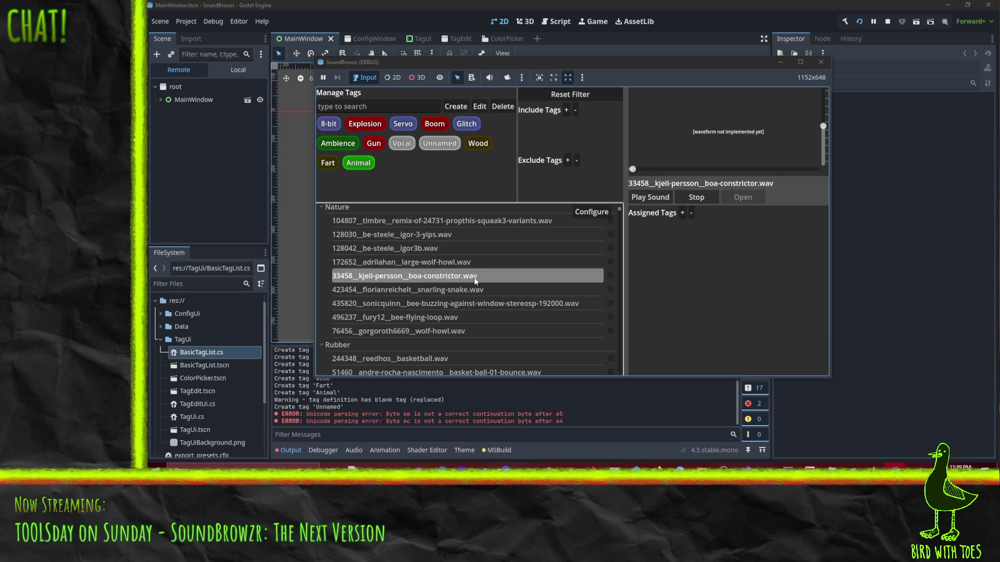
drag(473, 278, 467, 239)
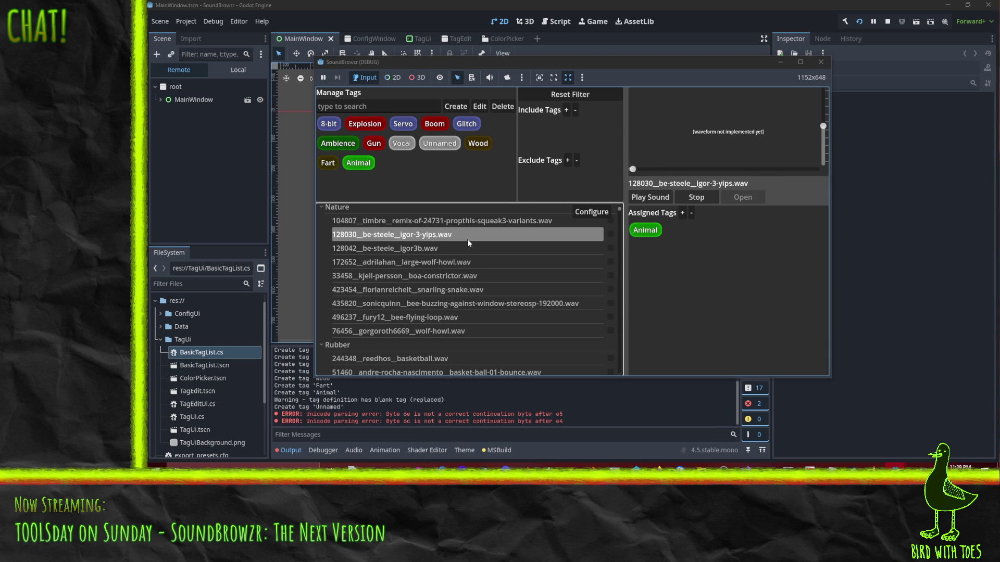
click(448, 328)
click(458, 315)
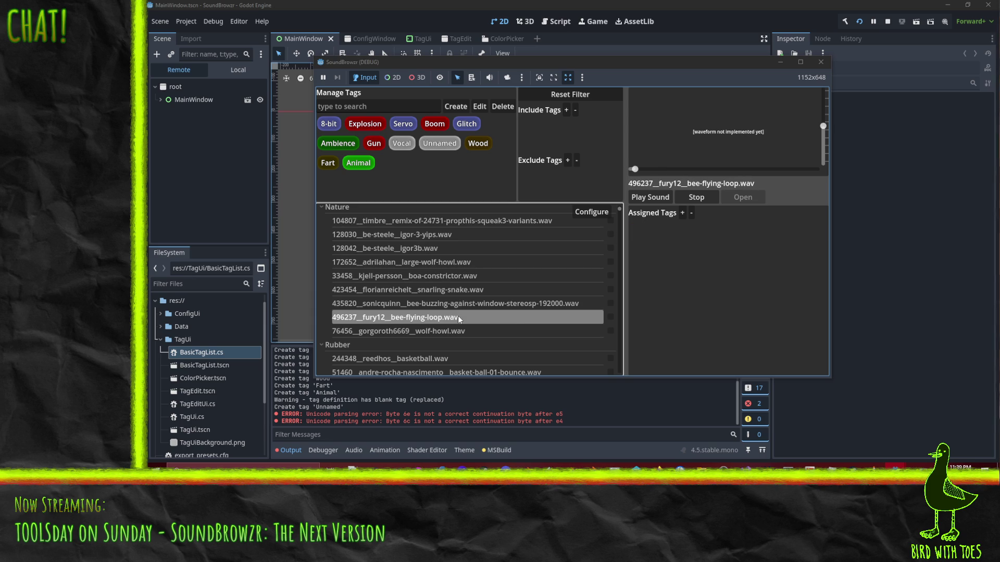
click(485, 304)
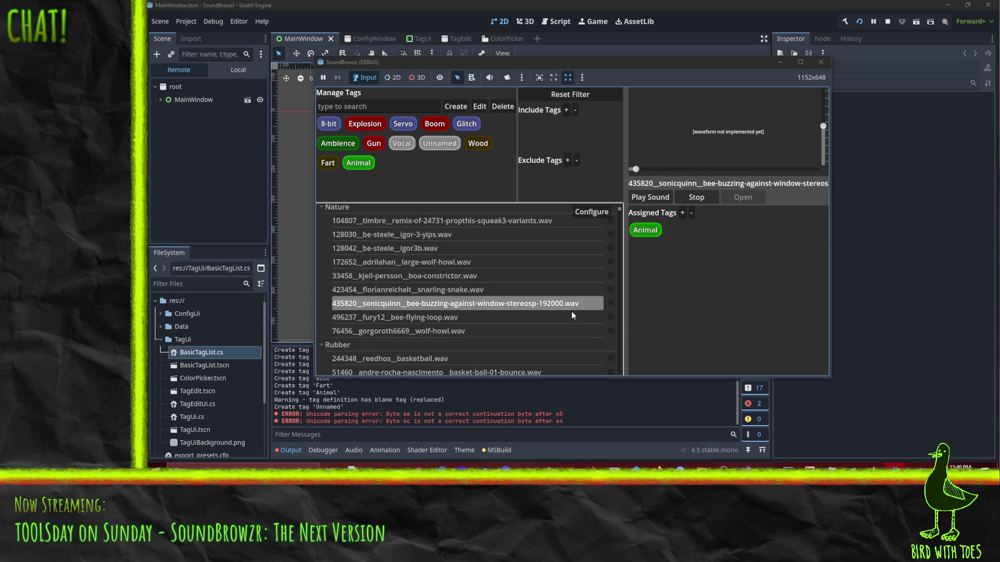
Check then uncheck the bee buzzing, yips and snarling snake sounds, and scroll down to Battle Crowd.
click(610, 303)
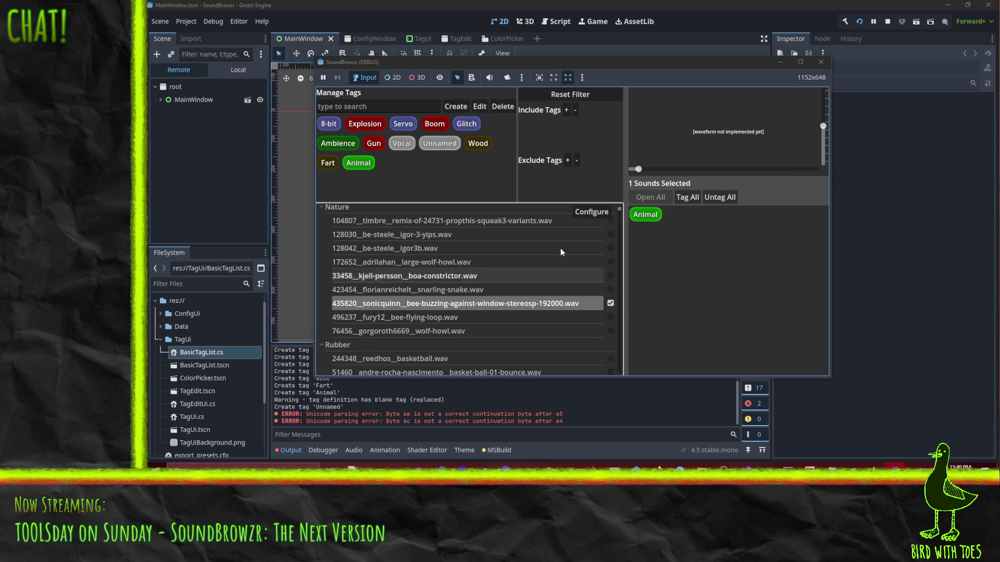
click(611, 234)
click(611, 289)
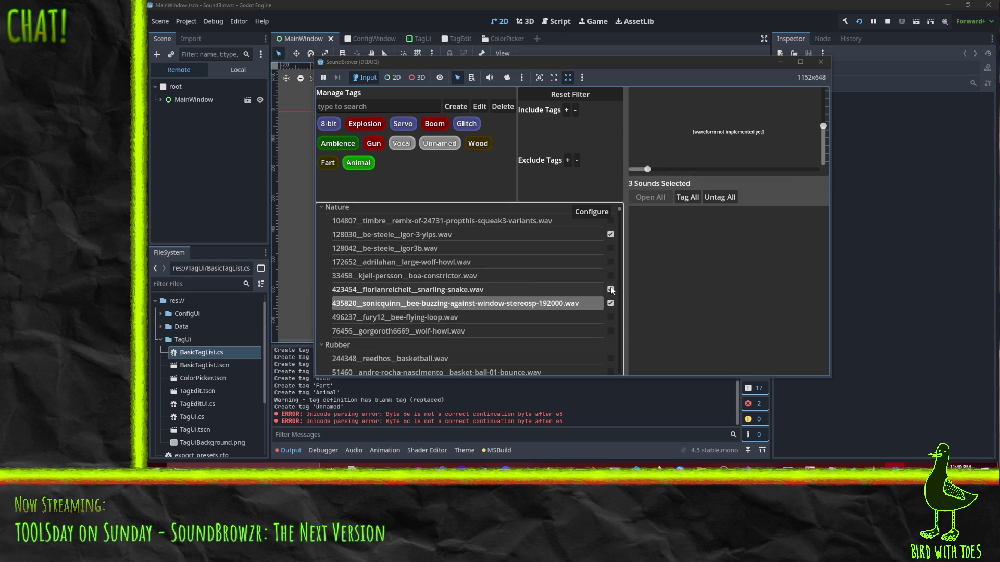
click(610, 289)
click(610, 303)
click(610, 234)
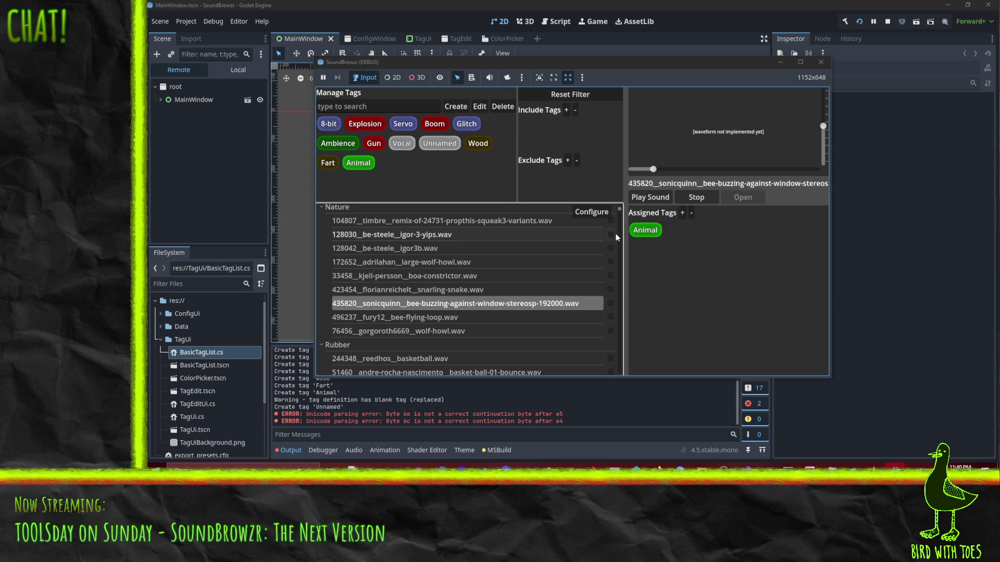
scroll(525, 290, down, 10)
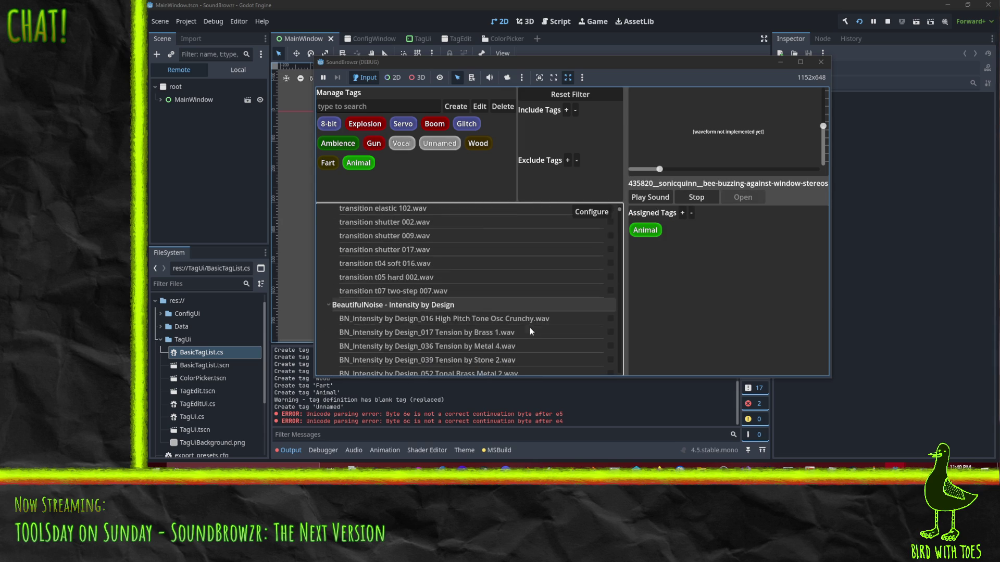
scroll(529, 326, down, 5)
Preview Battle Cry 03, Battle Approach 01 and Agony Scream 02, then stop playback.
click(479, 305)
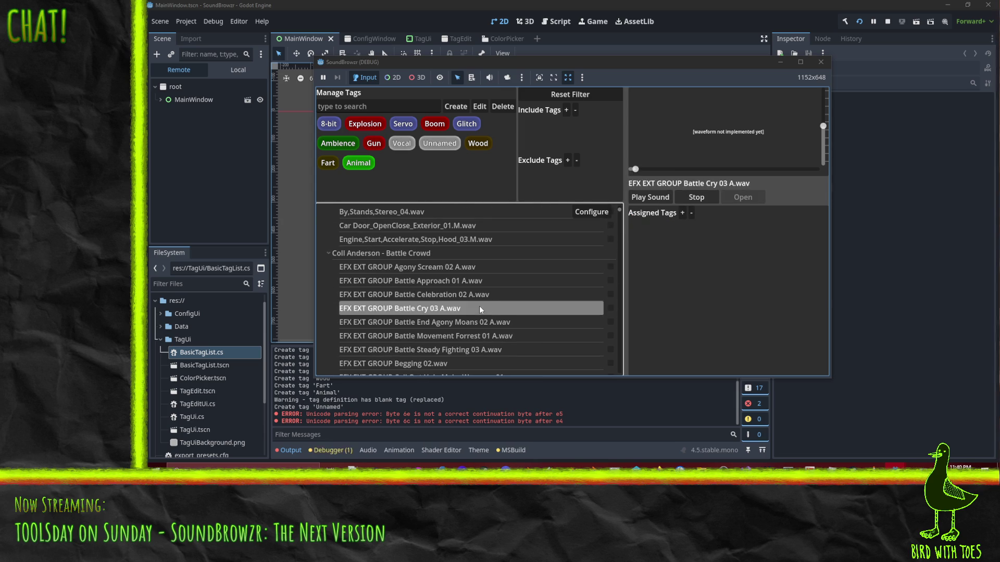
click(460, 280)
click(454, 267)
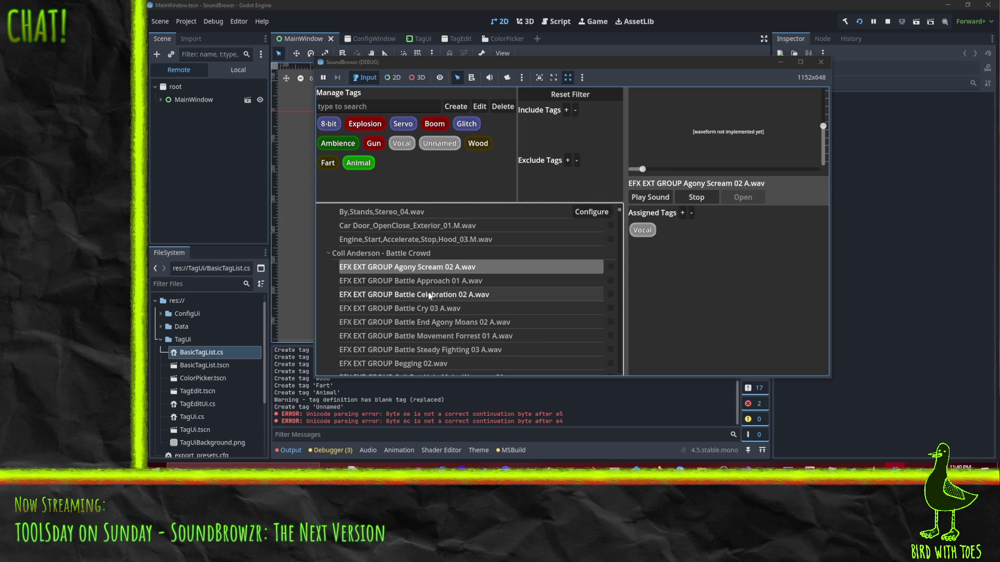
click(700, 200)
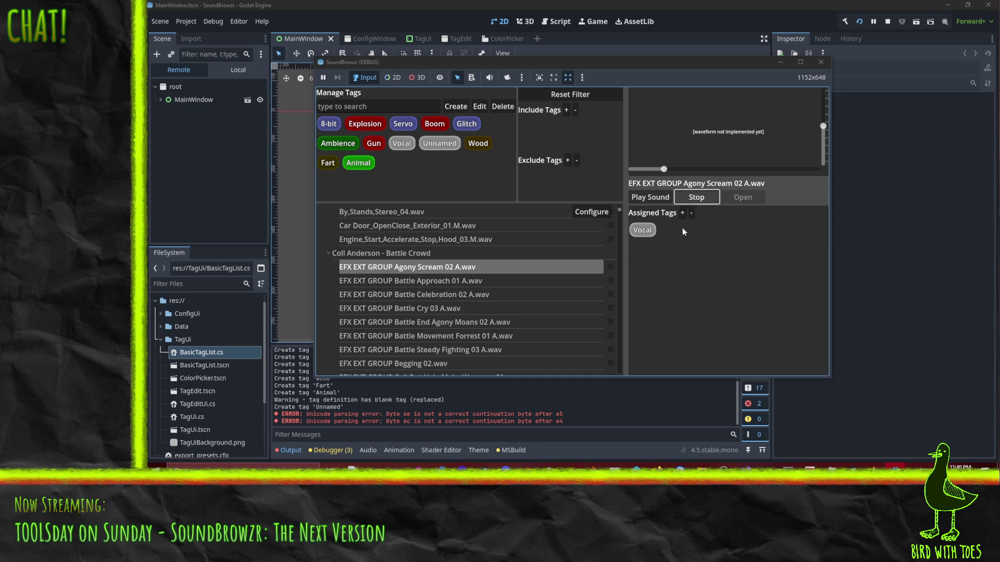
Check all twelve Battle Crowd sounds and apply the Vocal tag to them with Tag All.
click(609, 281)
click(610, 309)
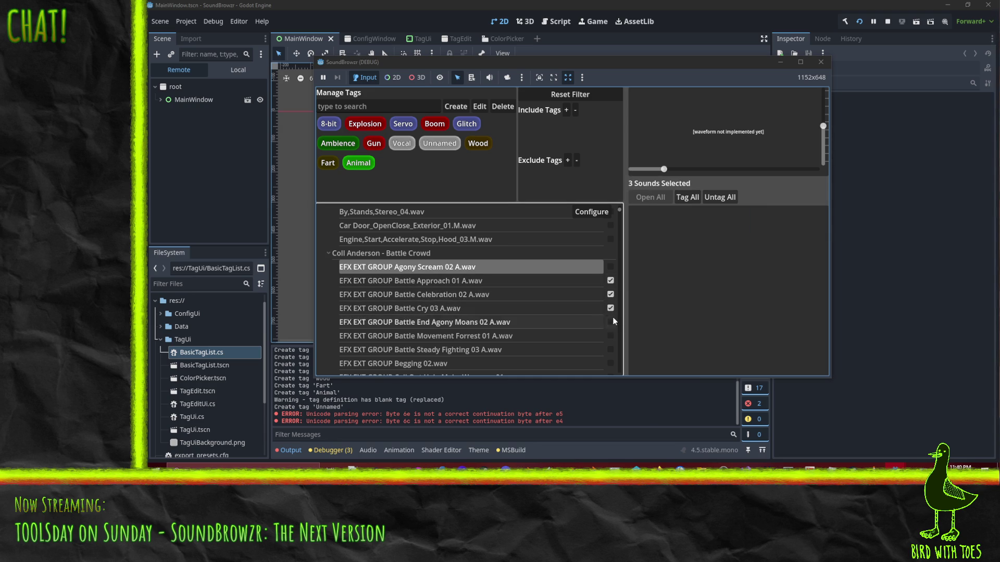
click(611, 322)
click(610, 266)
scroll(589, 328, down, 3)
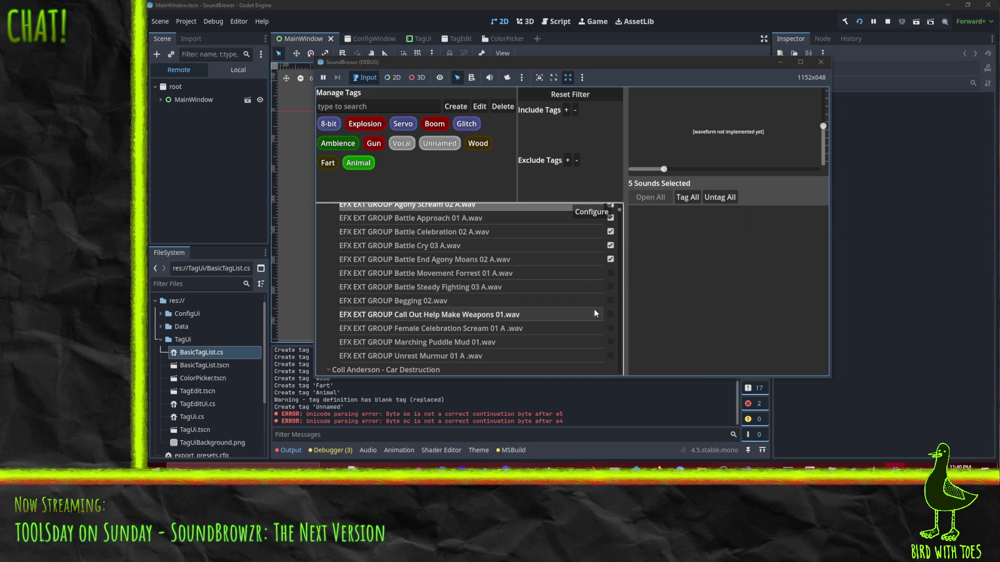
click(610, 356)
click(610, 342)
click(611, 328)
click(610, 315)
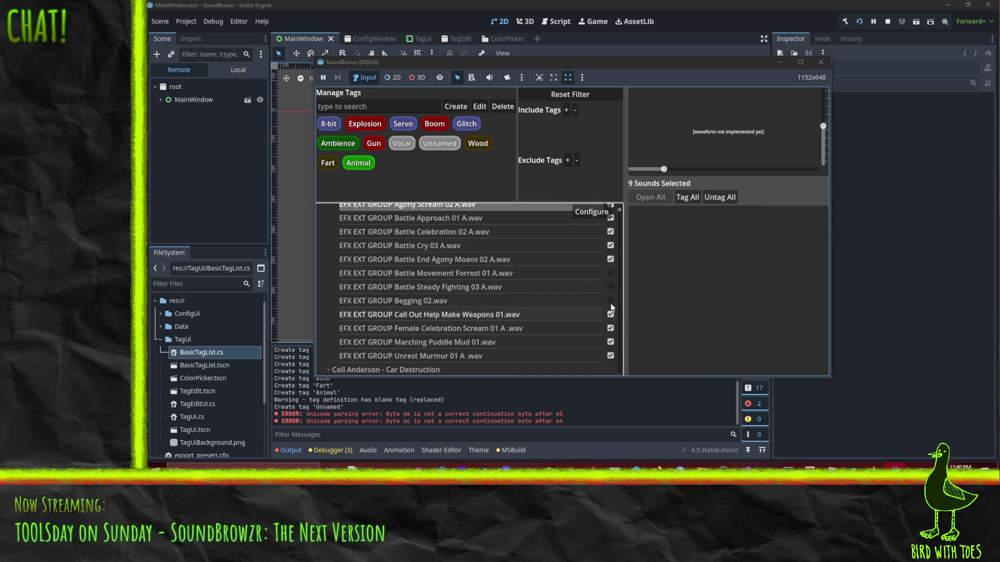
click(610, 300)
click(610, 287)
click(610, 272)
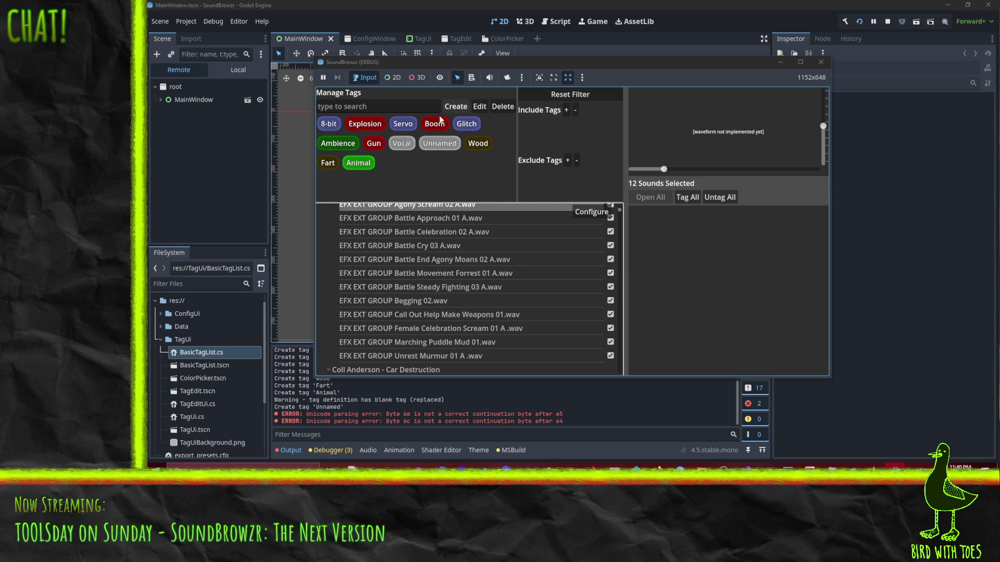
click(402, 144)
click(689, 199)
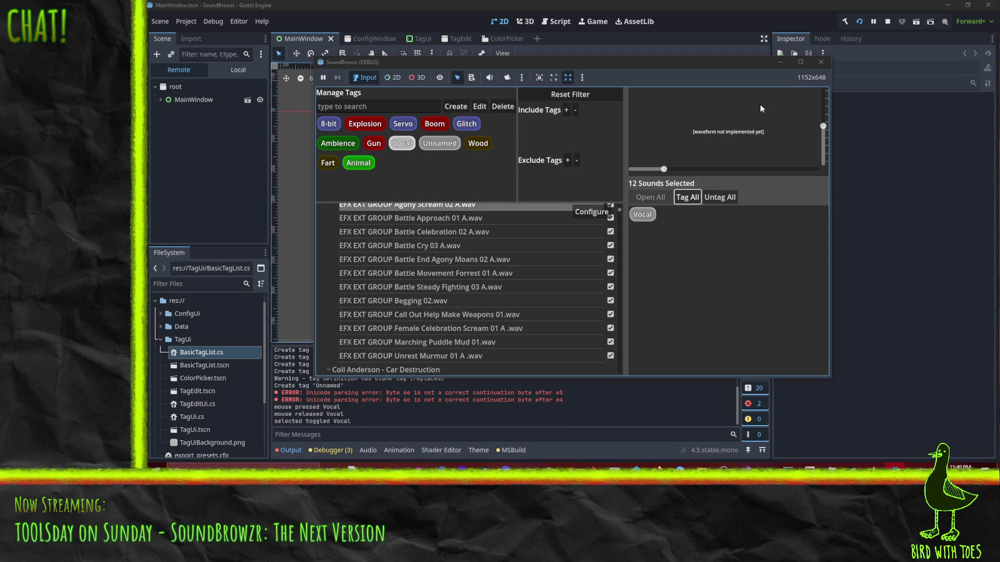
Stop the debug session and relaunch SoundBrowzr to test tag persistence.
click(821, 62)
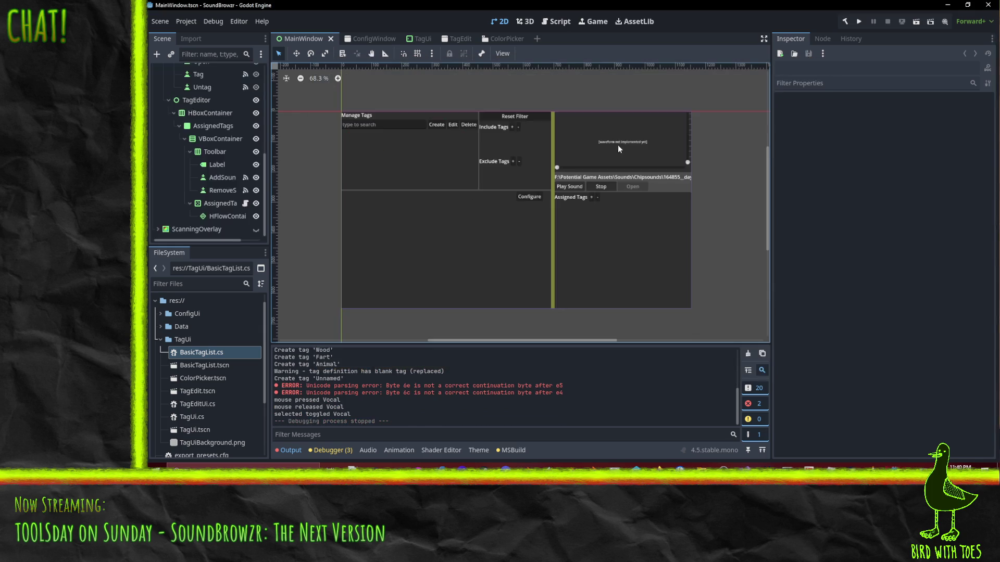
click(859, 21)
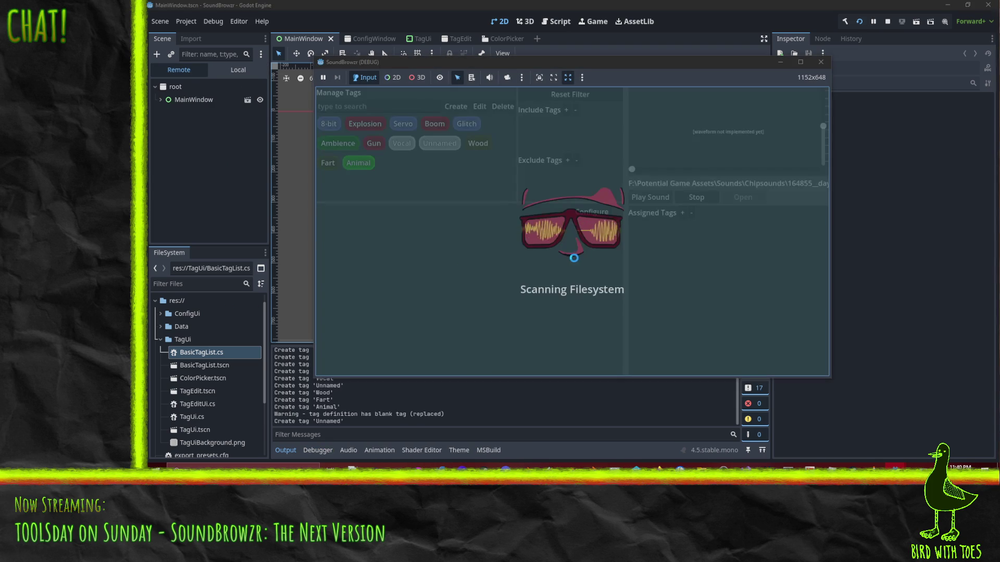
scroll(507, 253, down, 3)
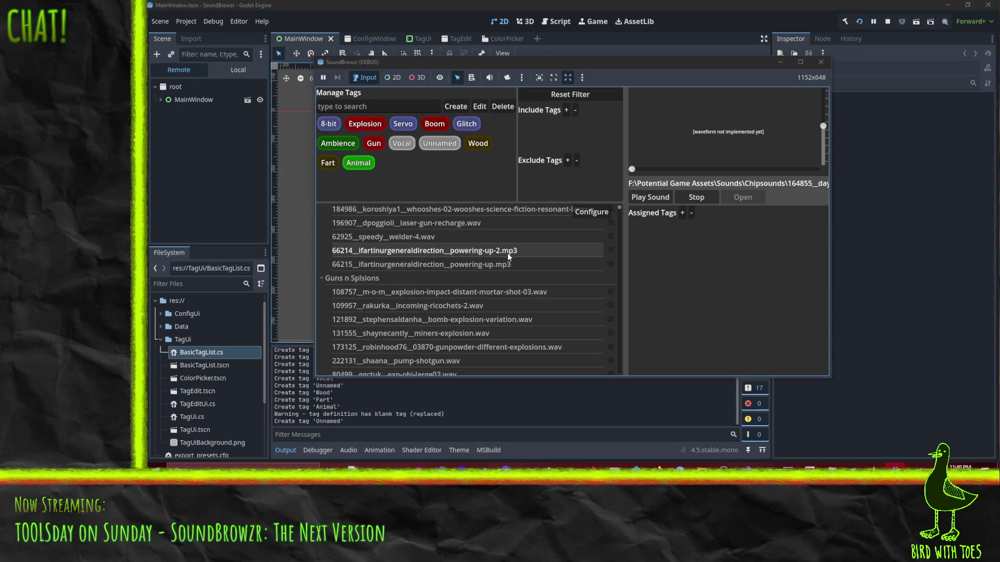
scroll(496, 285, down, 5)
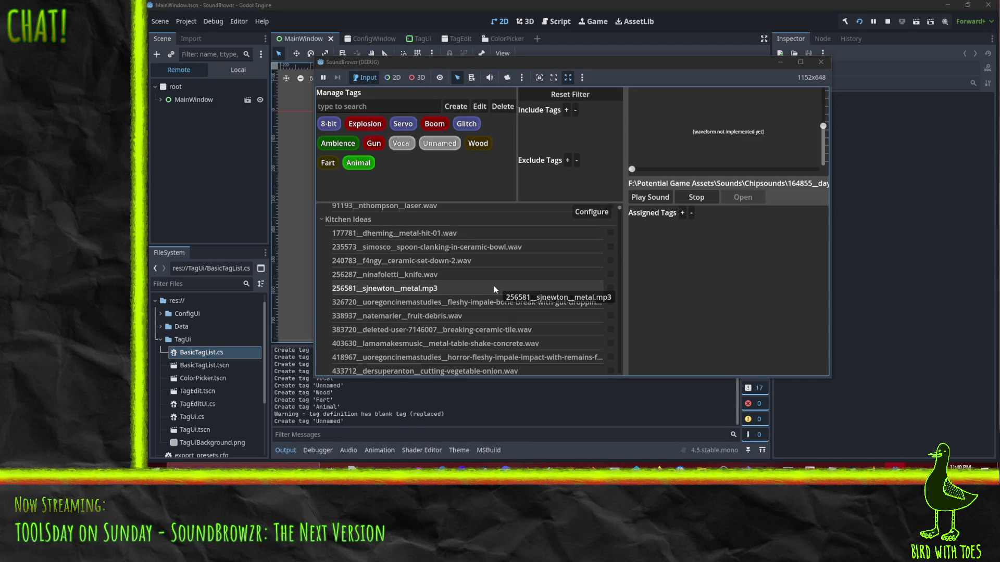
scroll(494, 285, up, 10)
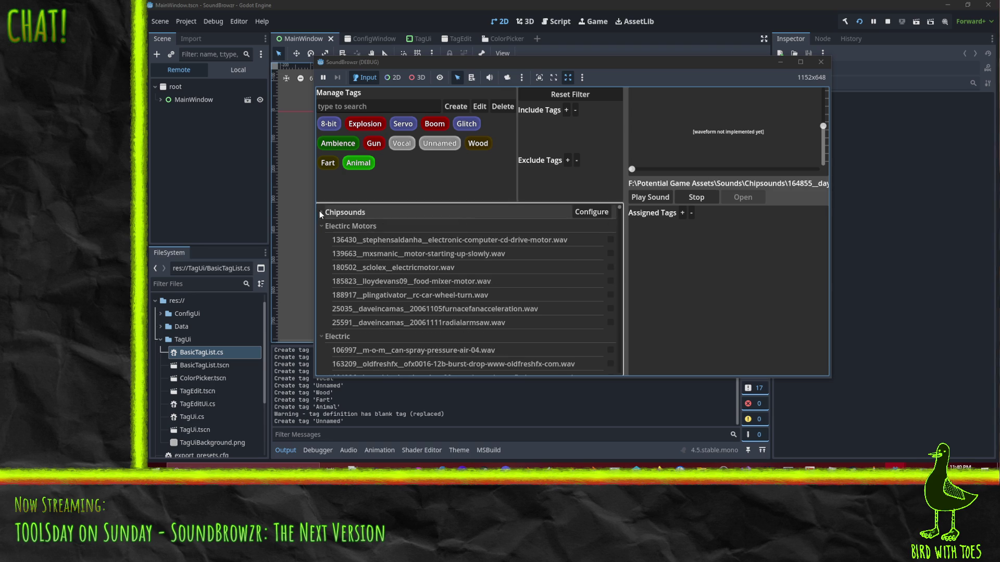
Collapse the sound groups from Electirc Motors through Carlo Ascrizzi to bring Battle Crowd into view.
click(322, 226)
click(321, 239)
click(322, 254)
click(321, 267)
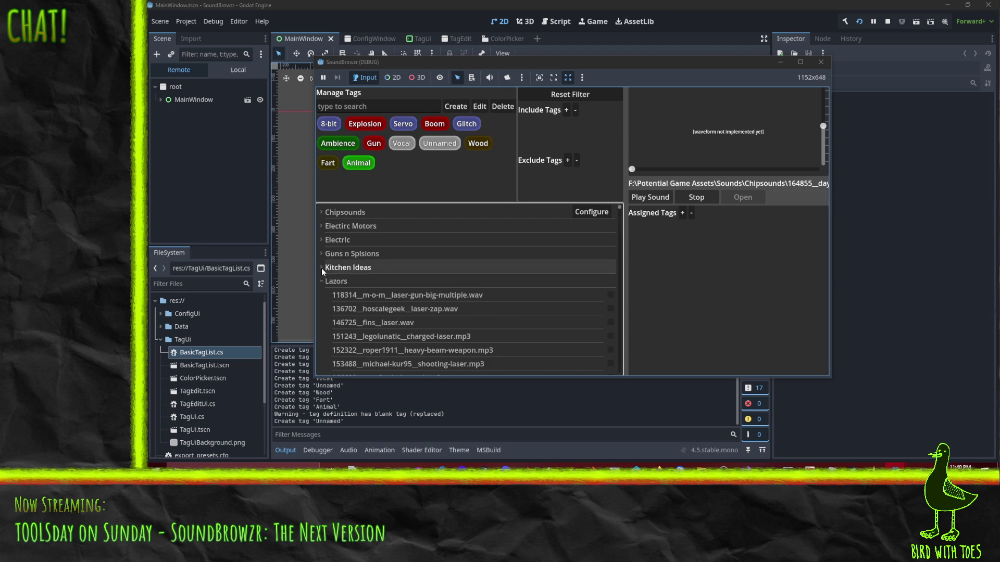
click(322, 281)
click(320, 295)
click(322, 309)
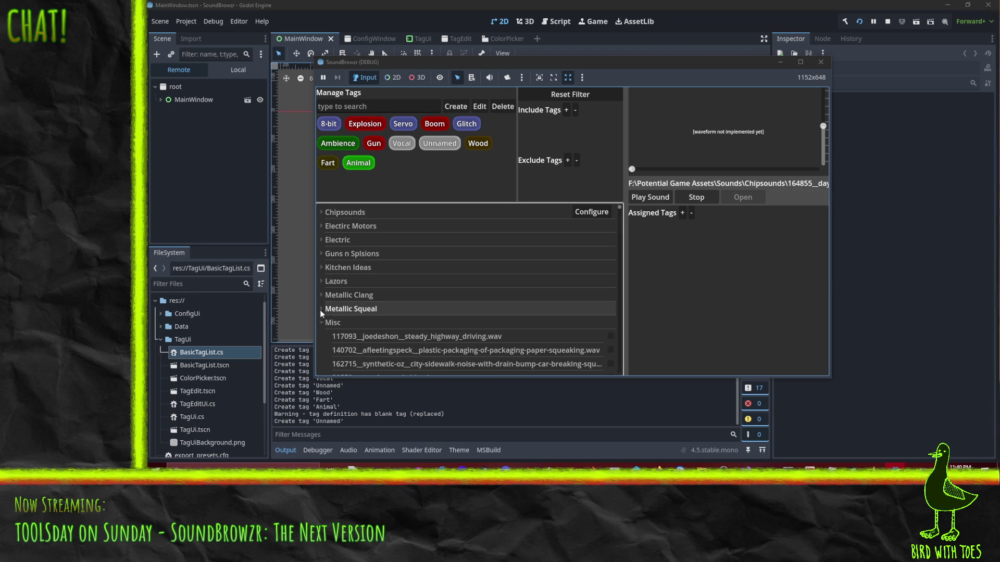
scroll(319, 310, down, 1)
click(321, 279)
click(322, 295)
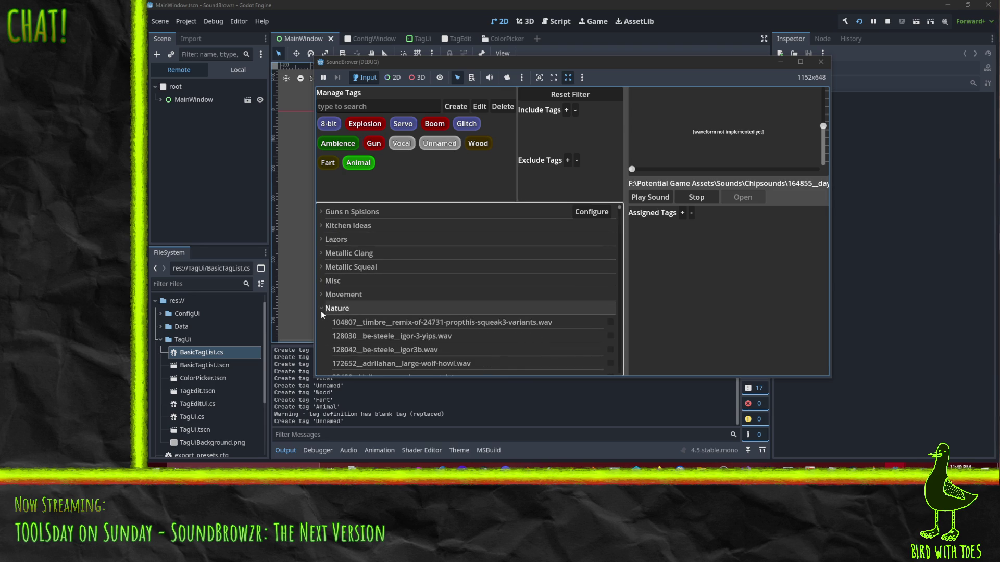
click(321, 308)
click(322, 324)
scroll(333, 323, down, 3)
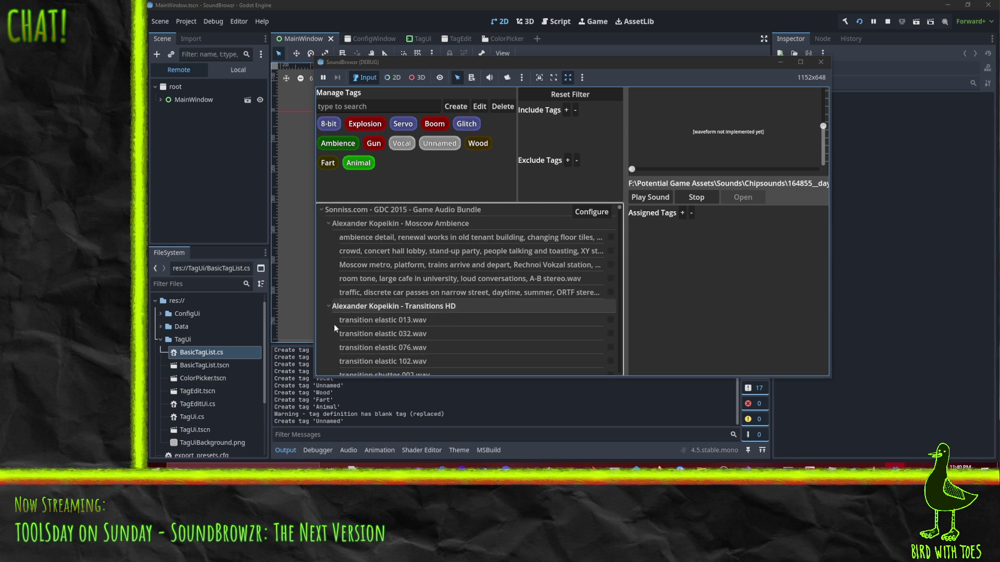
click(322, 224)
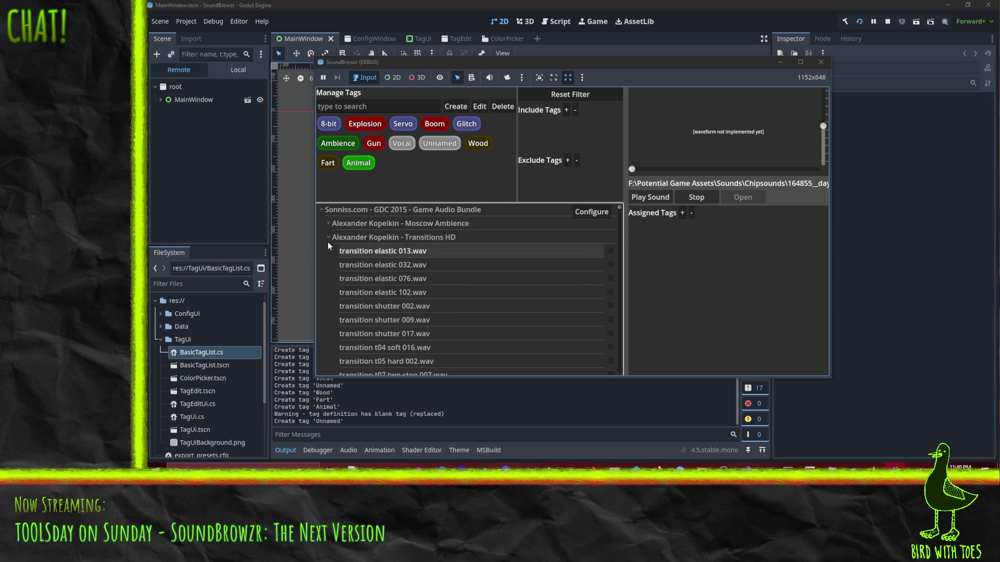
click(328, 237)
click(326, 250)
click(328, 265)
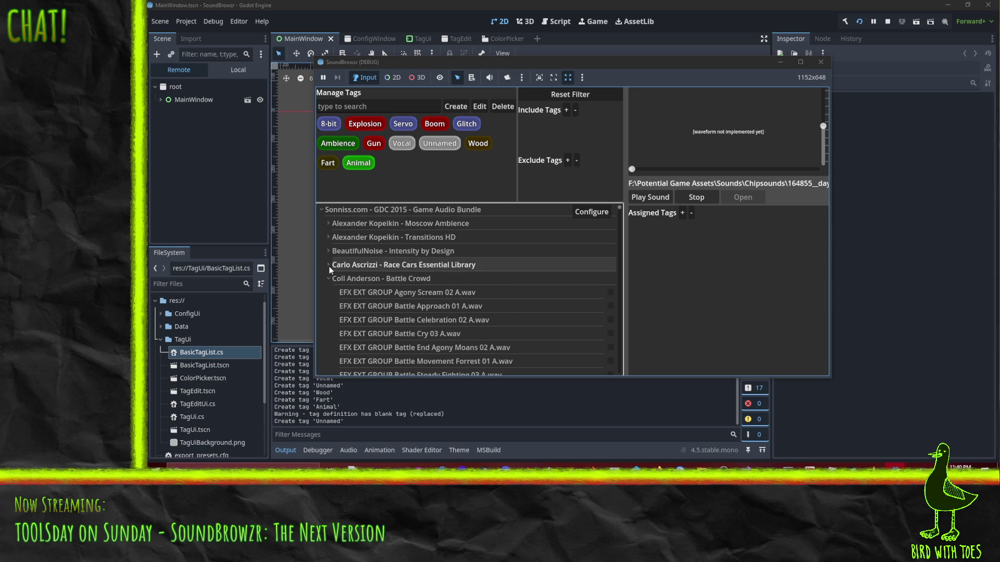
Confirm the saved Vocal tags on several Battle Crowd sounds, stop playback and end the debug run.
click(465, 346)
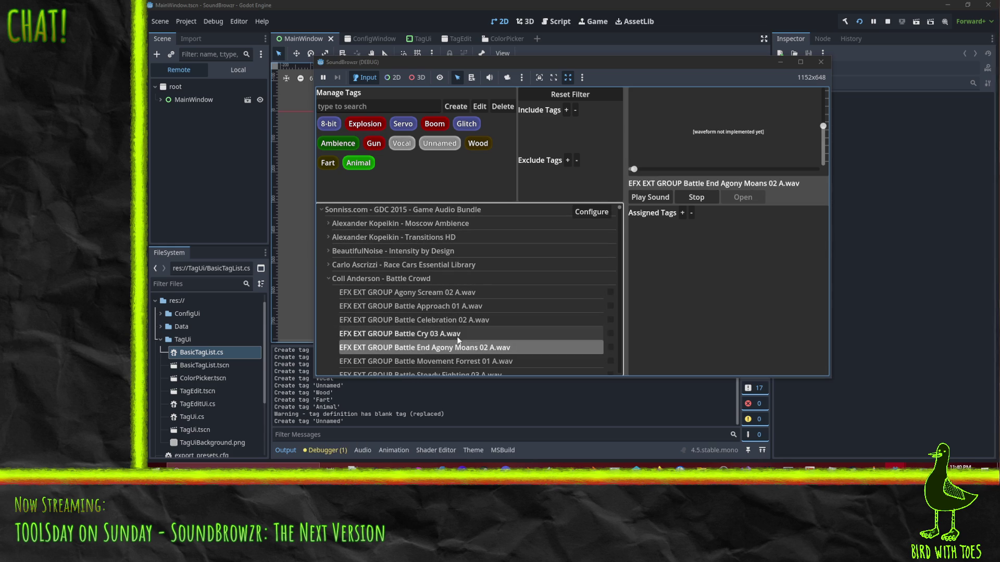
click(458, 306)
click(458, 295)
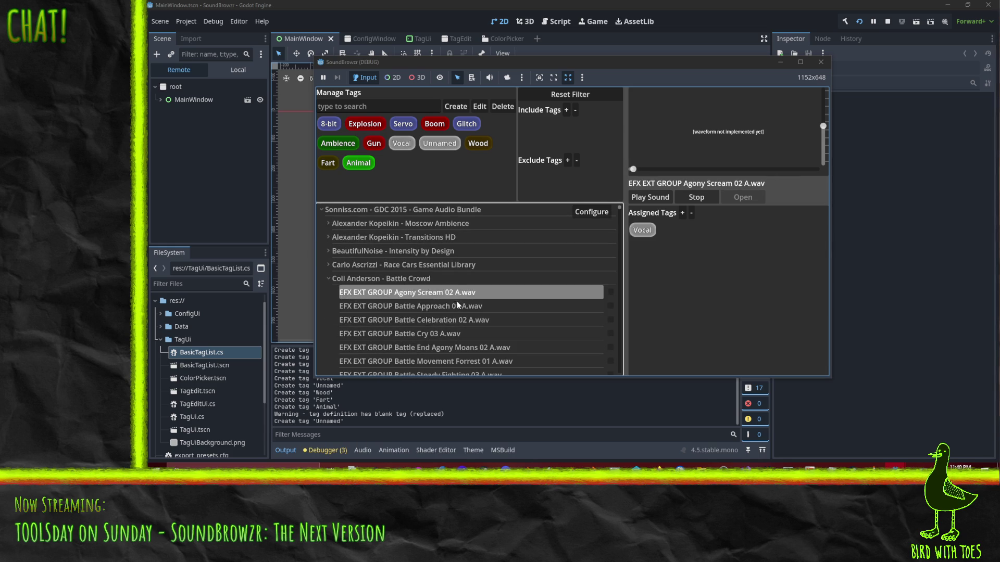
click(461, 334)
scroll(449, 343, down, 1)
click(449, 340)
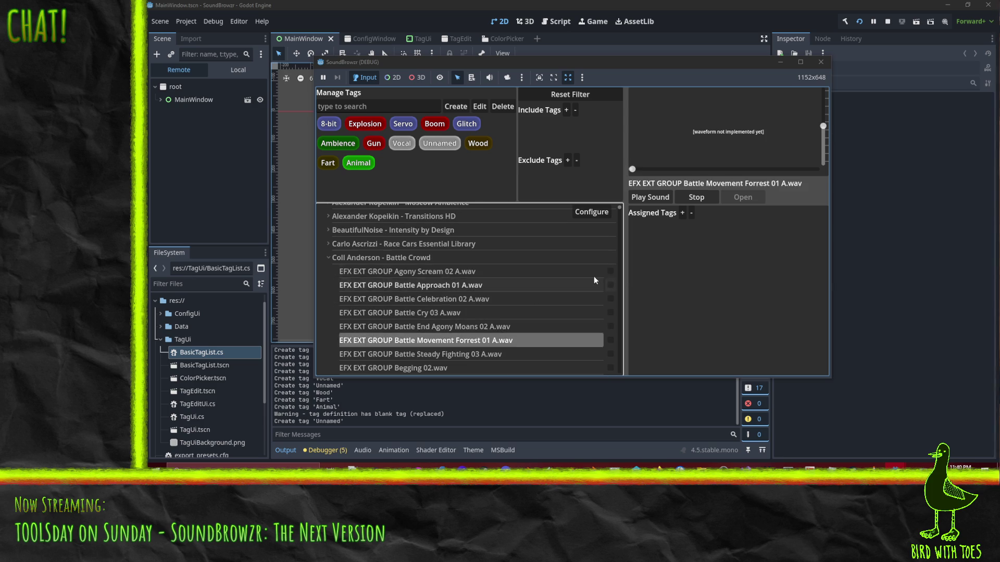
click(696, 197)
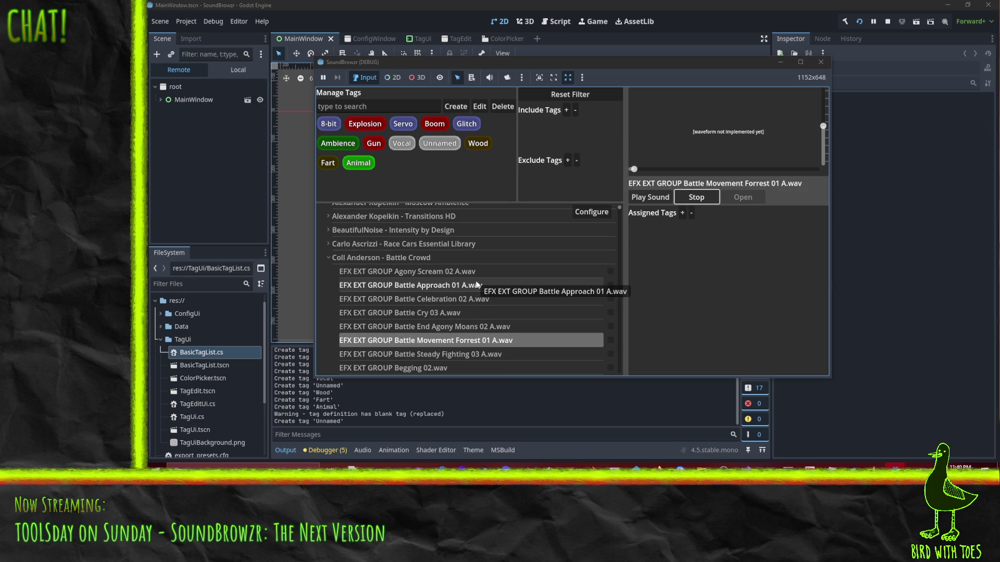
click(821, 62)
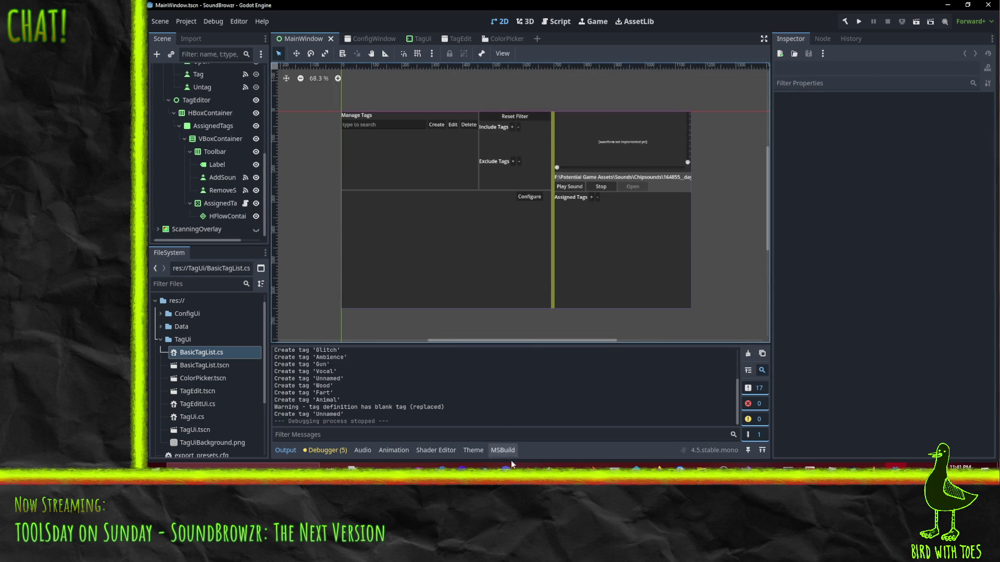
In MainWindow.cs, delete the outdated TODO comment in the mass-add handler.
click(745, 467)
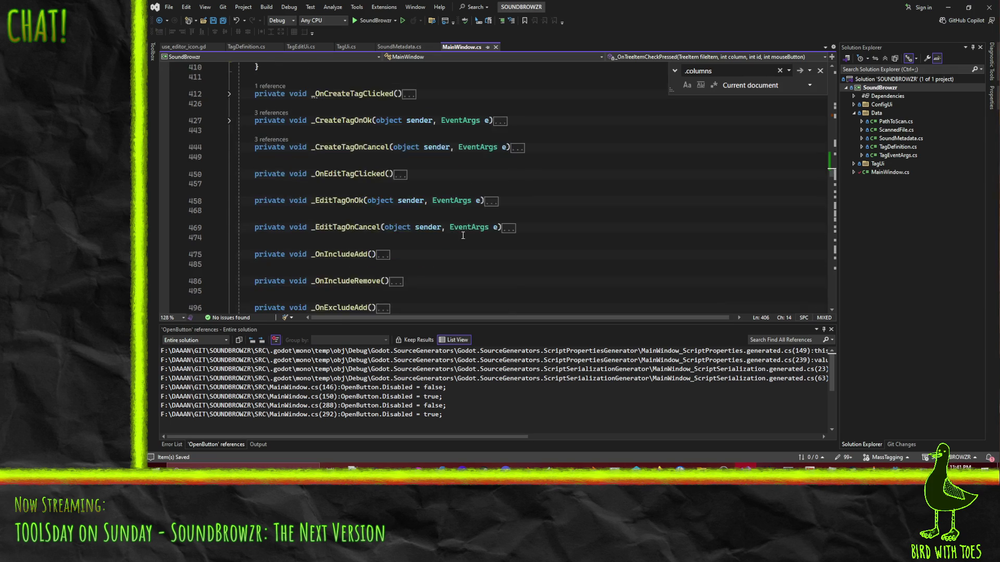
scroll(463, 236, down, 6)
scroll(469, 237, up, 6)
scroll(494, 243, down, 10)
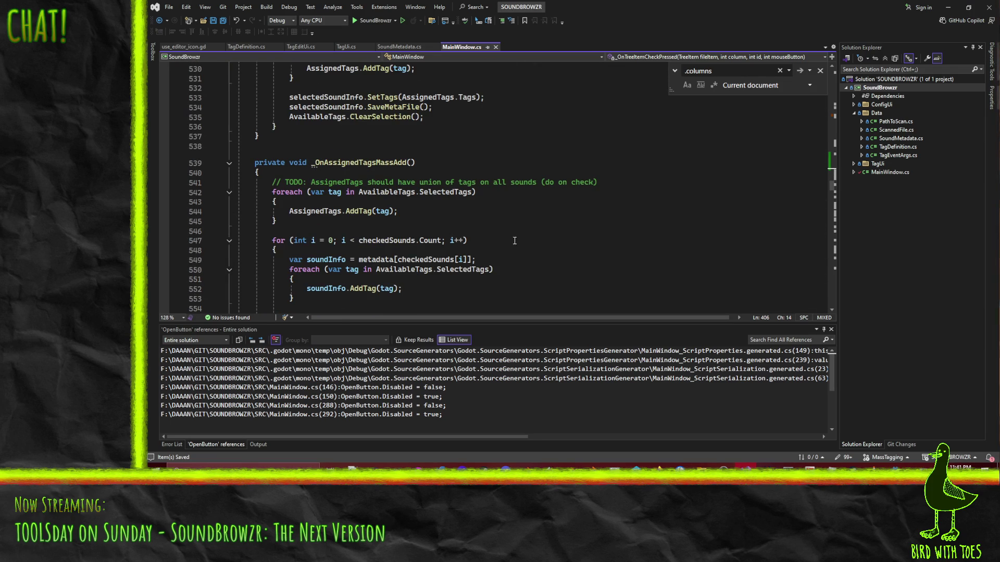
scroll(357, 158, down, 1)
click(472, 163)
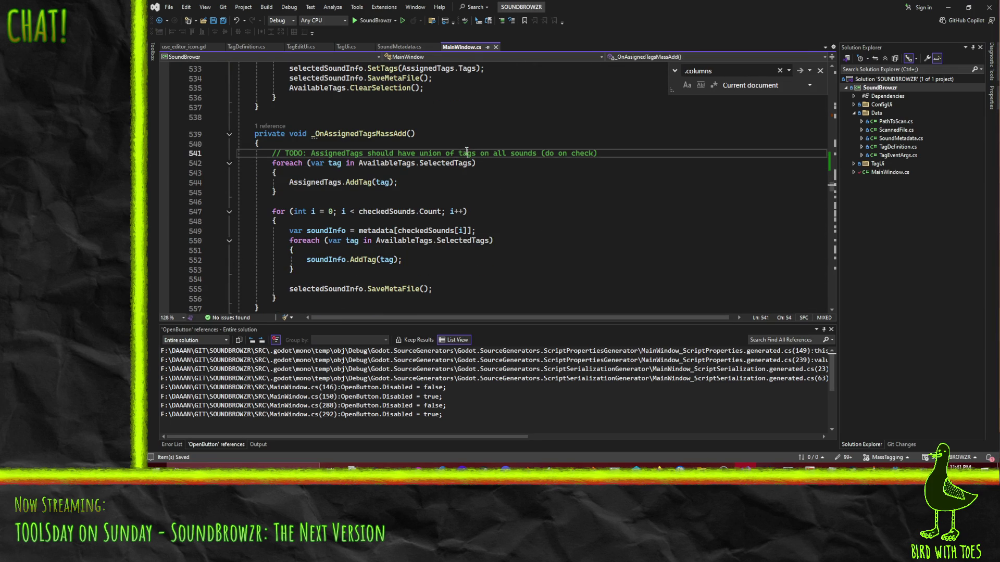
key(Up)
click(352, 153)
key(ctrl+x)
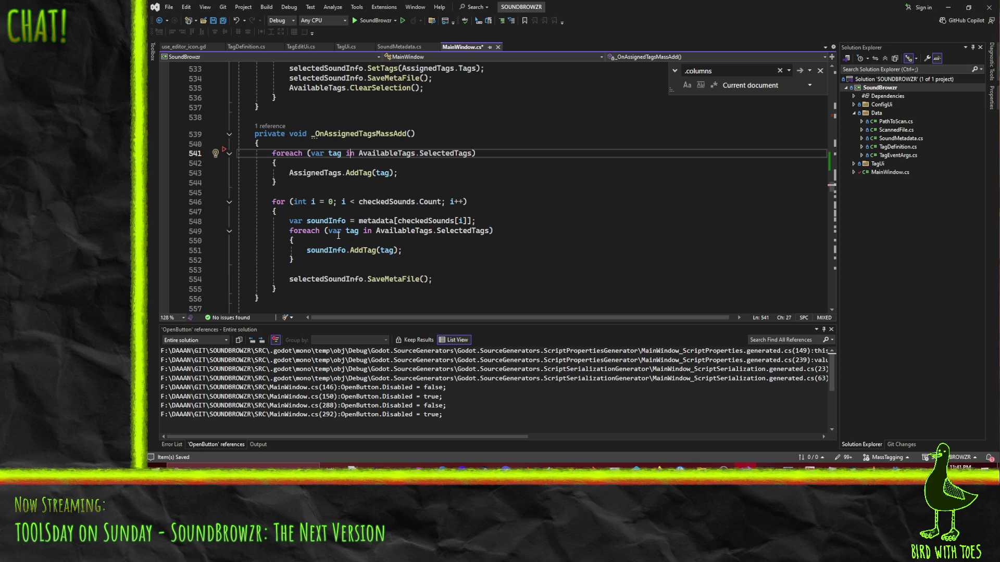
Change selectedSoundInfo.SaveMetaFile() to soundInfo.SaveMetaFile() inside the mass-add loop.
click(373, 211)
double_click(325, 279)
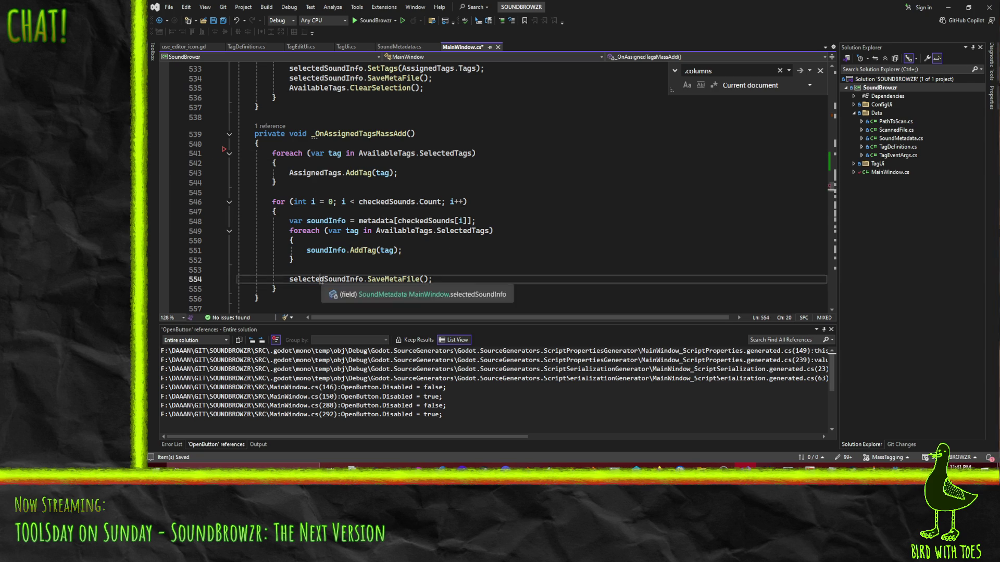
click(325, 221)
double_click(325, 222)
key(ctrl+c)
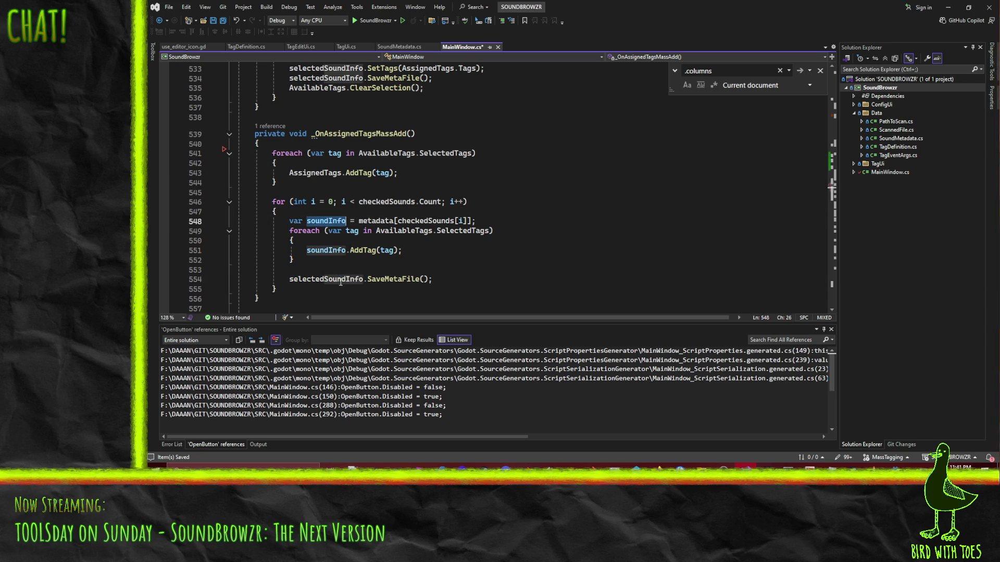
double_click(325, 279)
key(ctrl+v)
Add soundInfo.SaveMetaFile(); after the tag loop in _OnAssignedTagsMassRemove and save the file.
scroll(471, 246, down, 7)
double_click(325, 218)
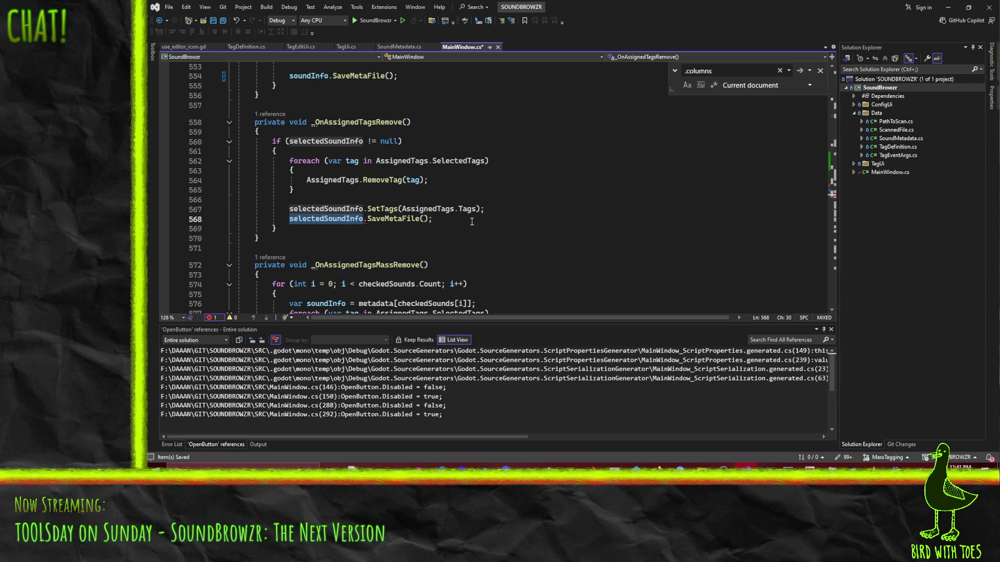
scroll(343, 239, down, 4)
click(315, 276)
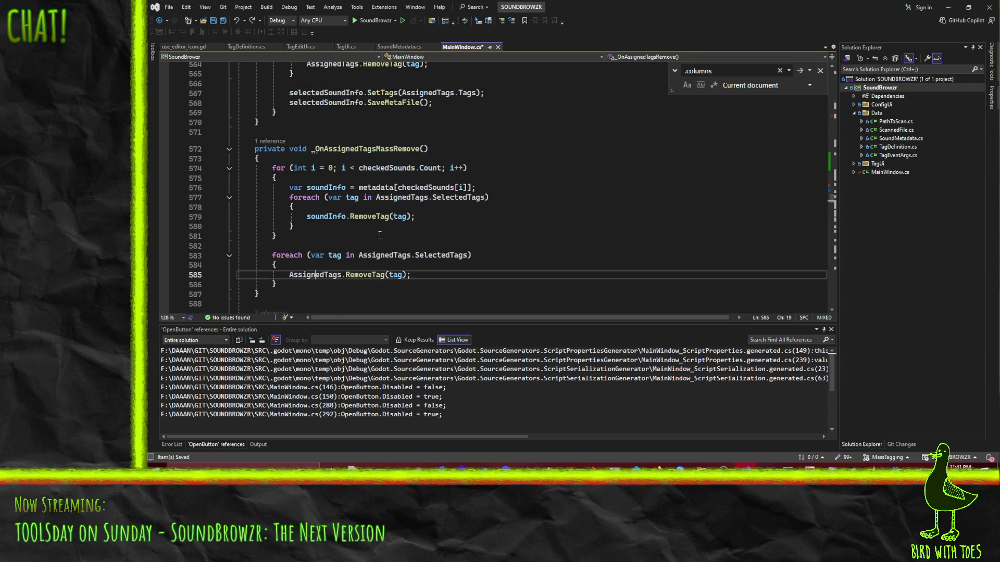
scroll(435, 240, down, 2)
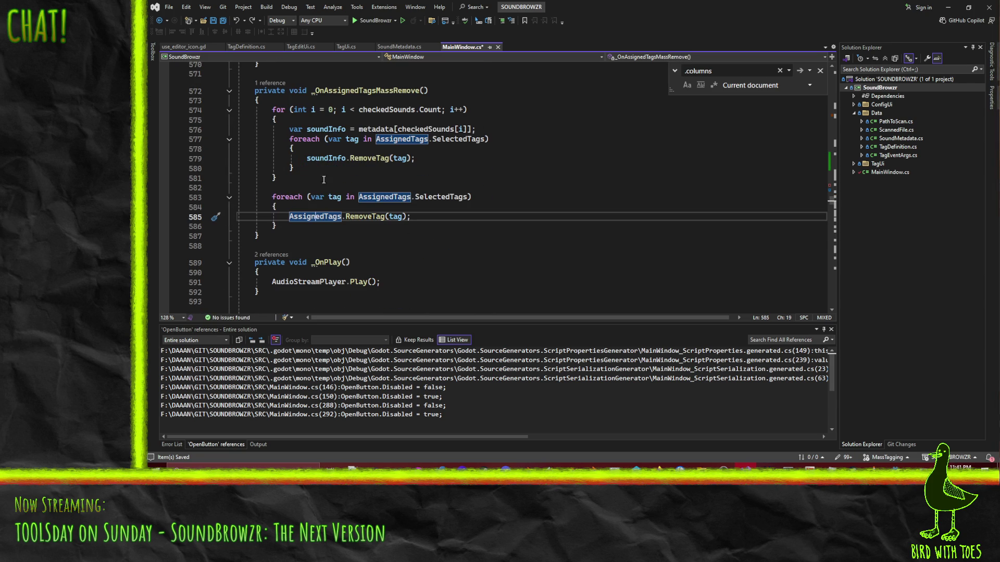
click(445, 222)
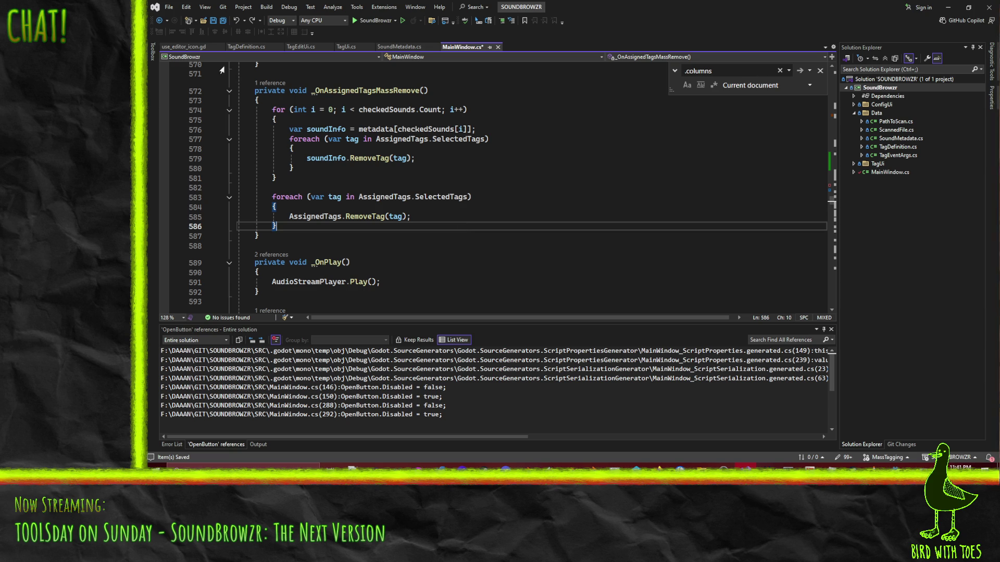
click(312, 166)
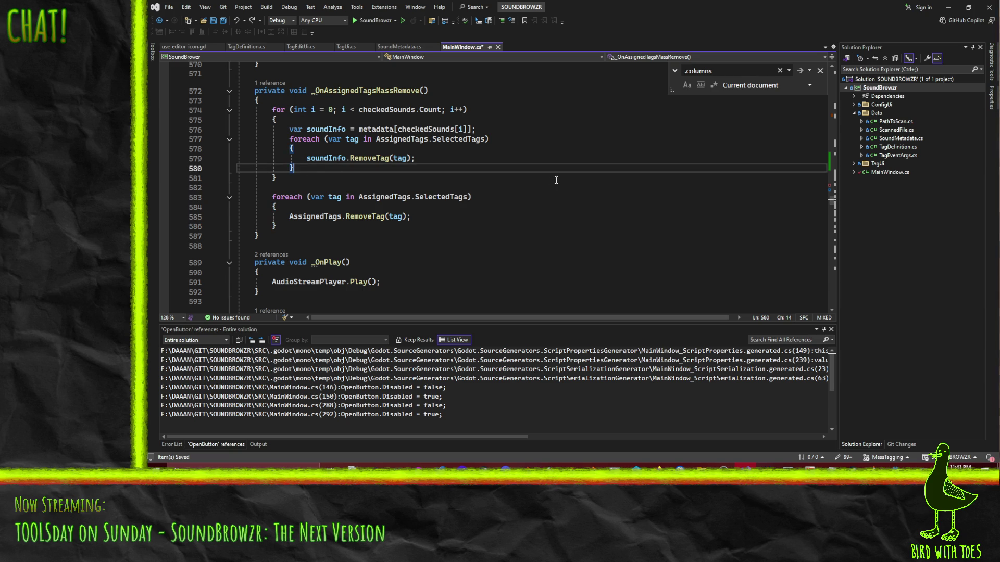
key(Return)
key(Return)
text(soundInfo.sa)
key(Tab)
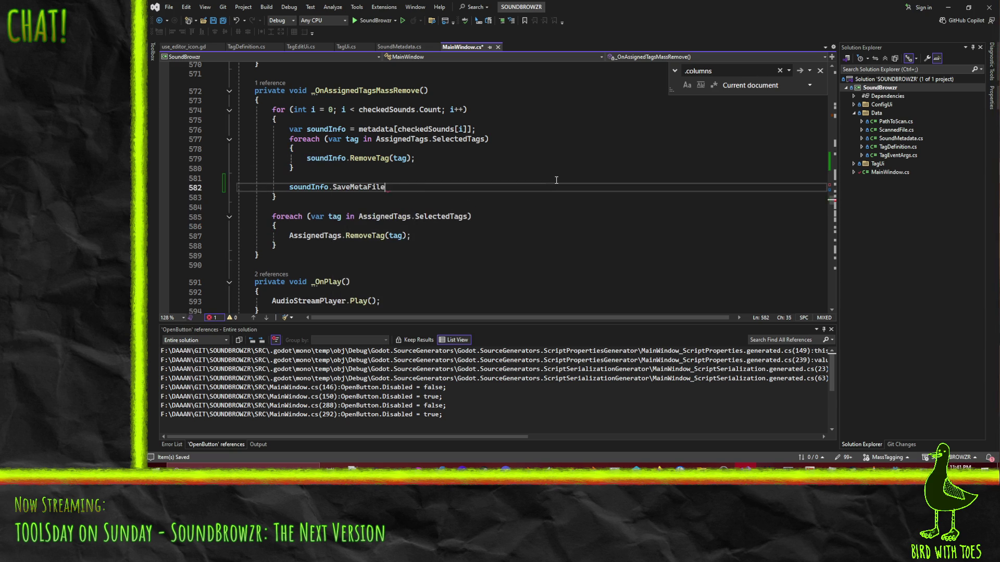
text(();)
key(ctrl+s)
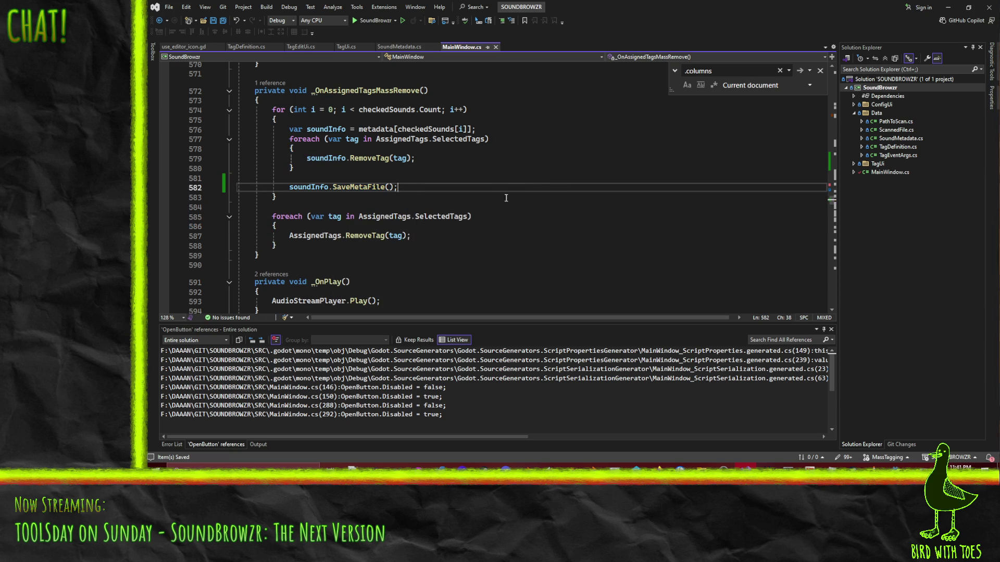
scroll(506, 198, up, 10)
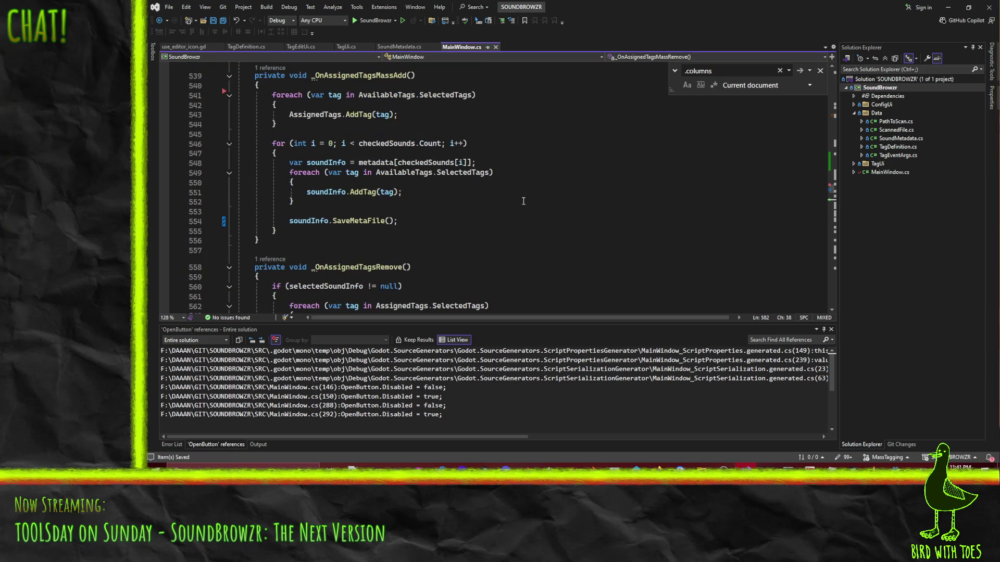
scroll(514, 223, up, 1)
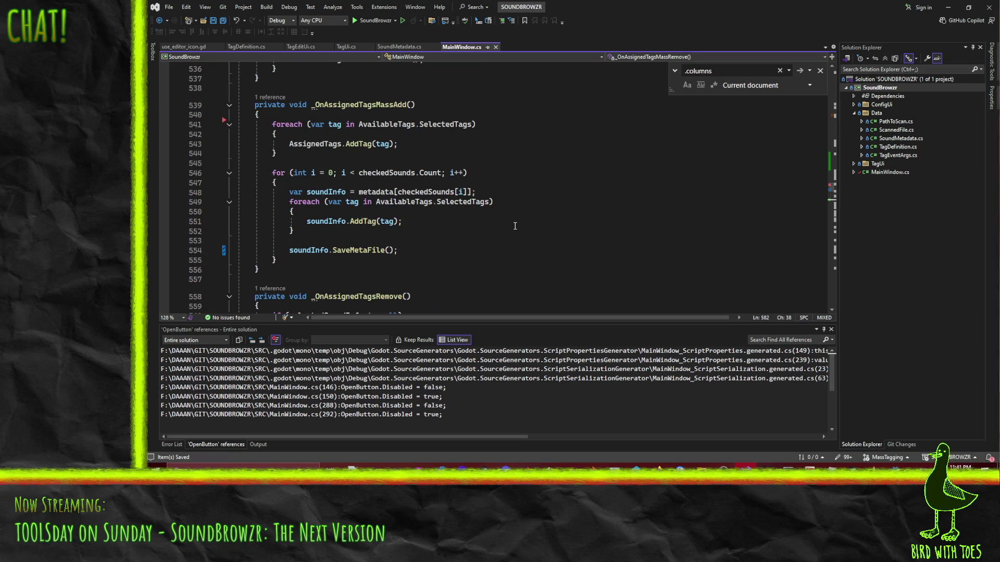
scroll(515, 226, up, 20)
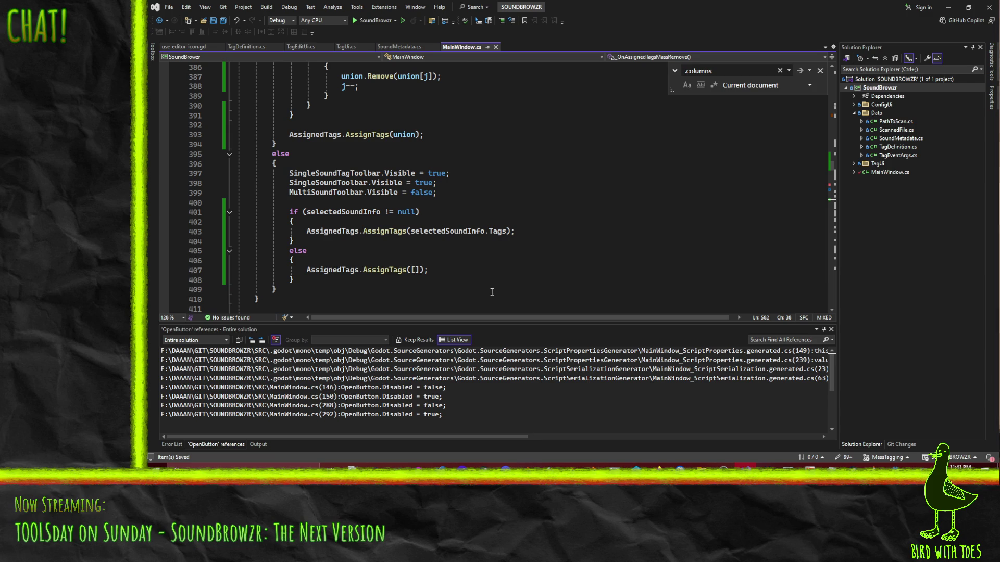
scroll(491, 292, up, 8)
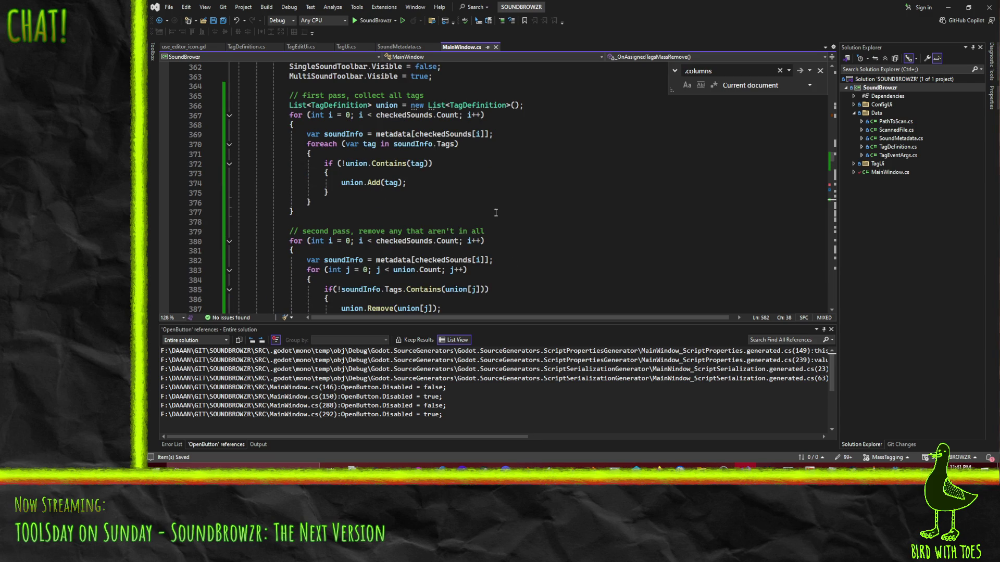
scroll(496, 214, down, 20)
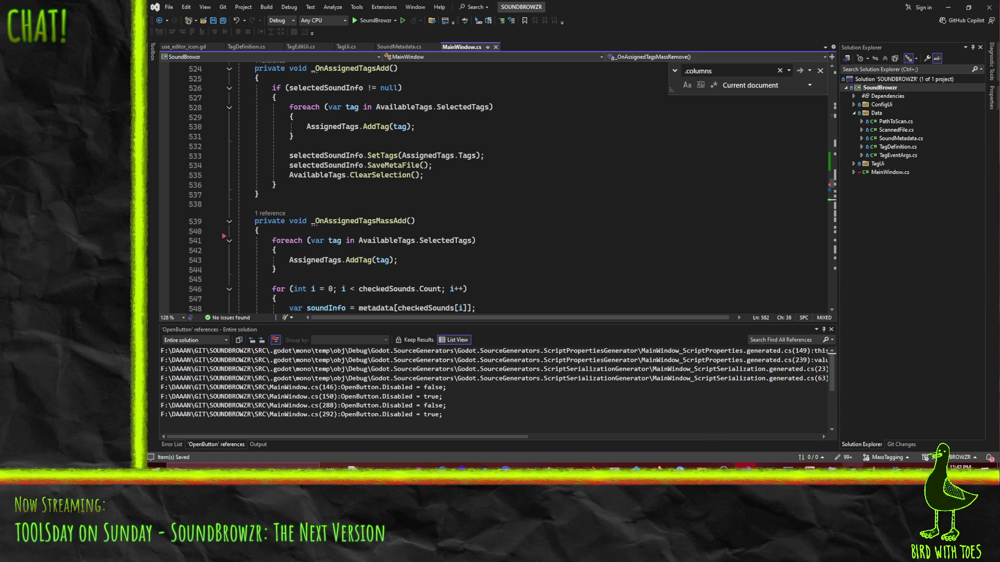
scroll(463, 191, down, 5)
scroll(464, 191, up, 2)
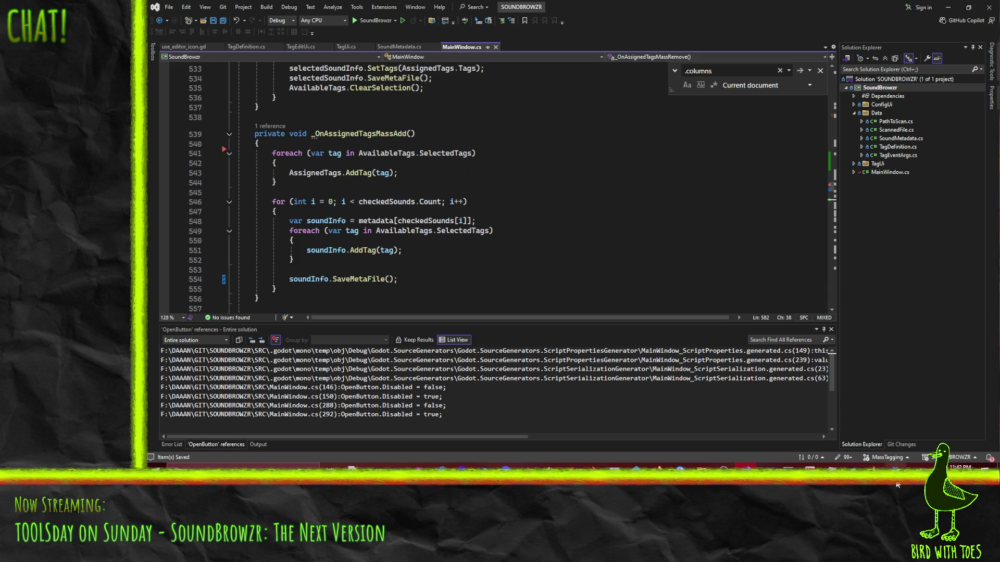
mouse_move(896, 485)
scroll(349, 202, down, 1)
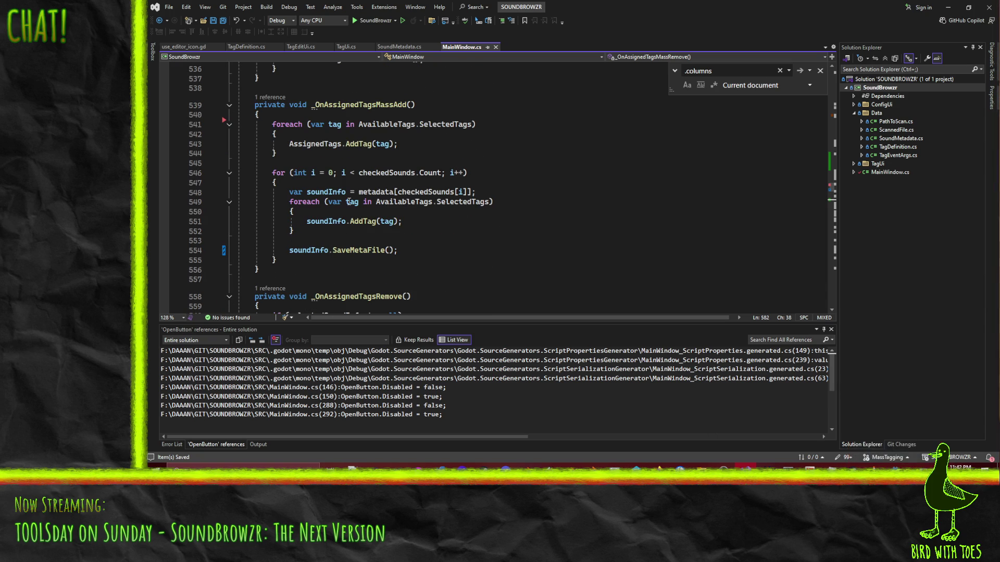
Begin a comment above the mass-add loop, discarding a stray half-typed code line.
click(452, 211)
key(Up)
key(Up)
key(Up)
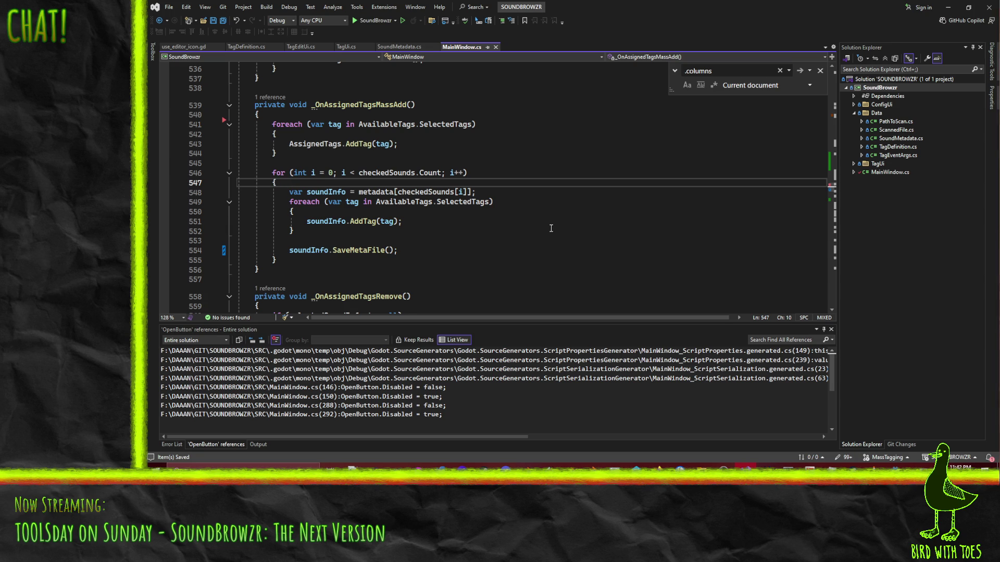
key(Return)
text(// use AddTag instead of S)
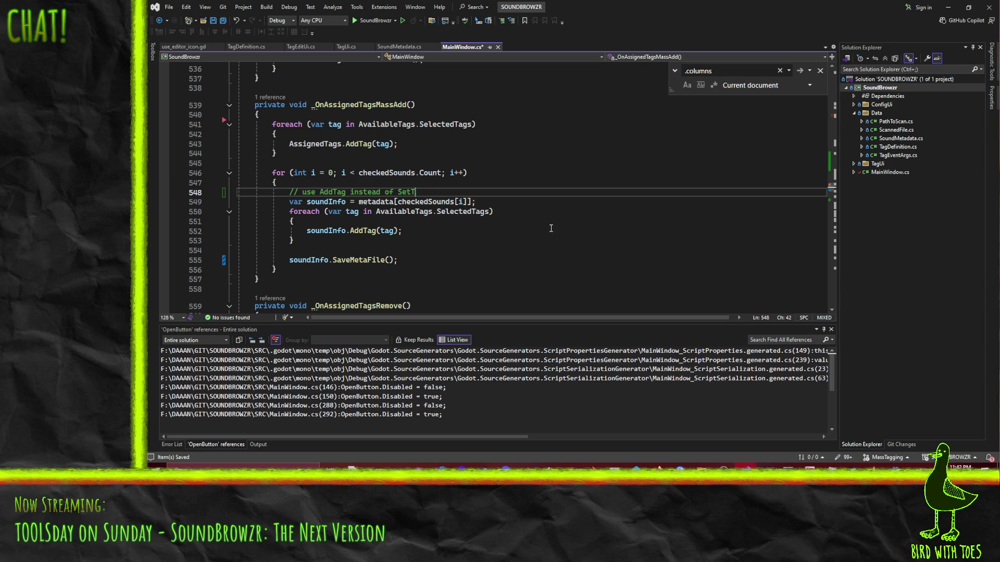
key(BackSpace)
key(Up)
text(ouni)
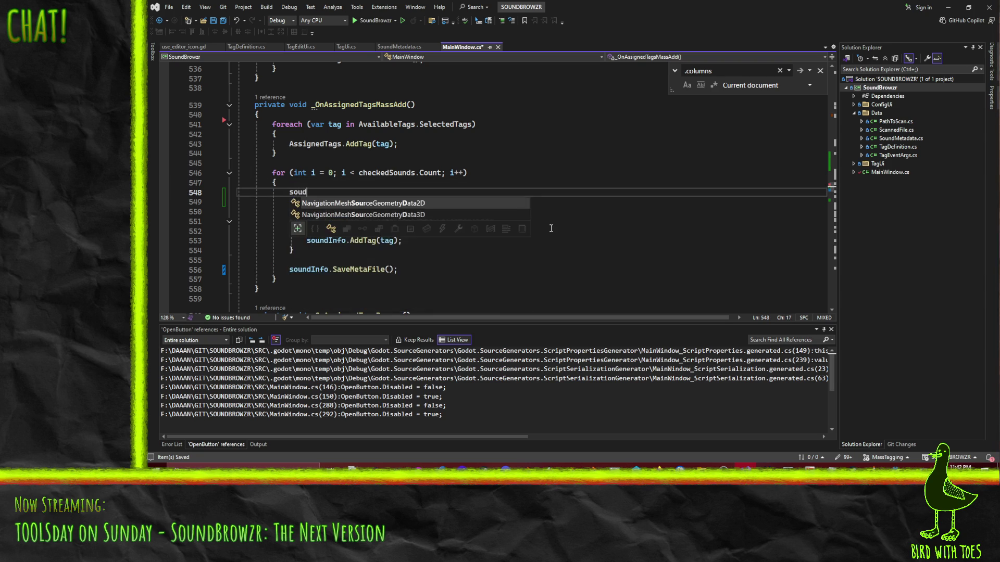
key(BackSpace)
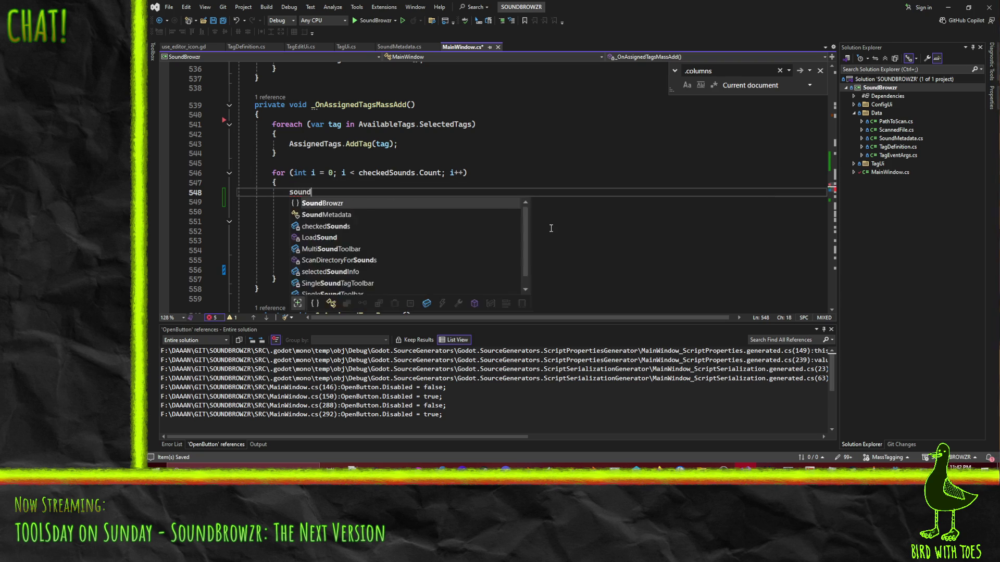
text(Info.)
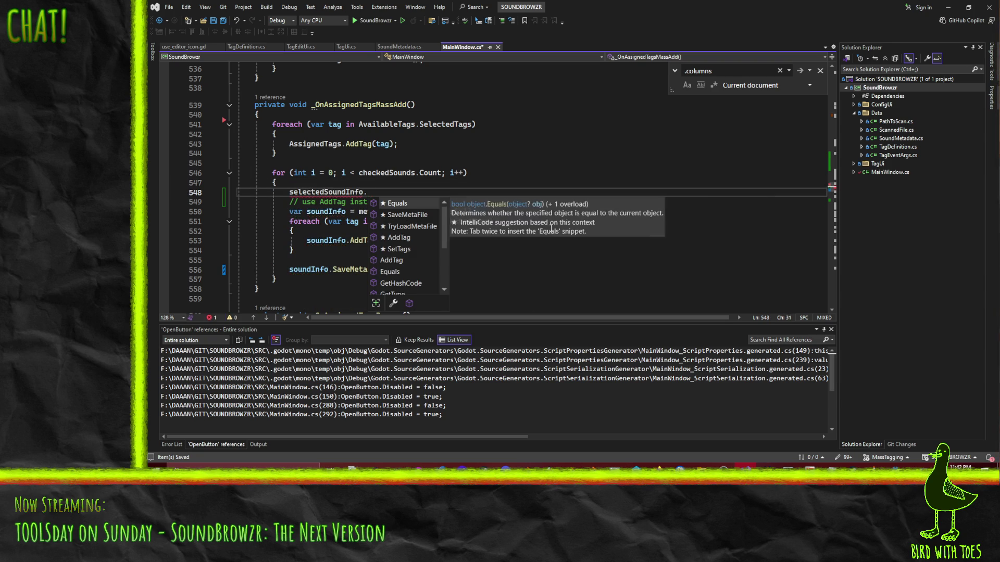
text(ass)
key(BackSpace)
key(BackSpace)
key(BackSpace)
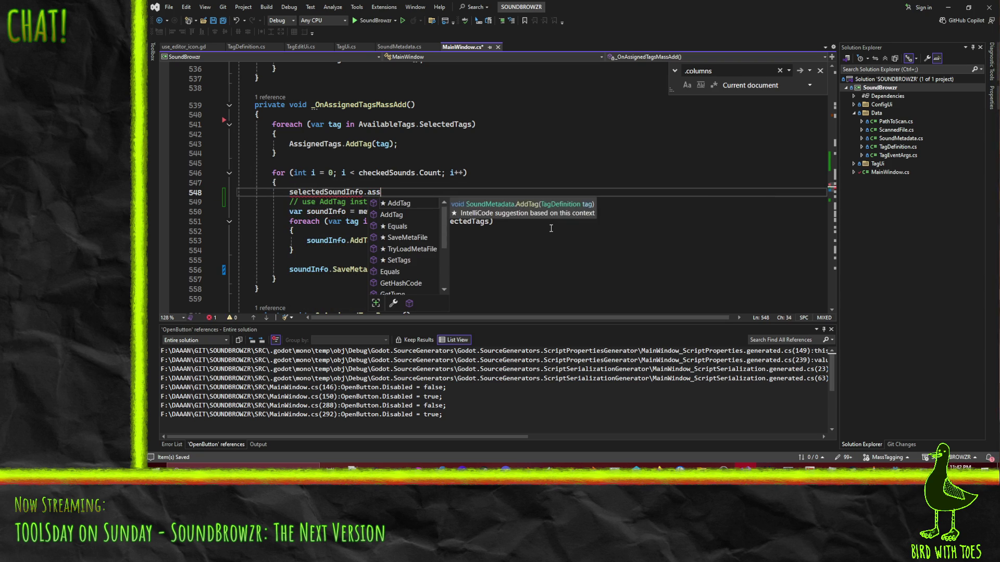
text(se)
key(BackSpace)
key(BackSpace)
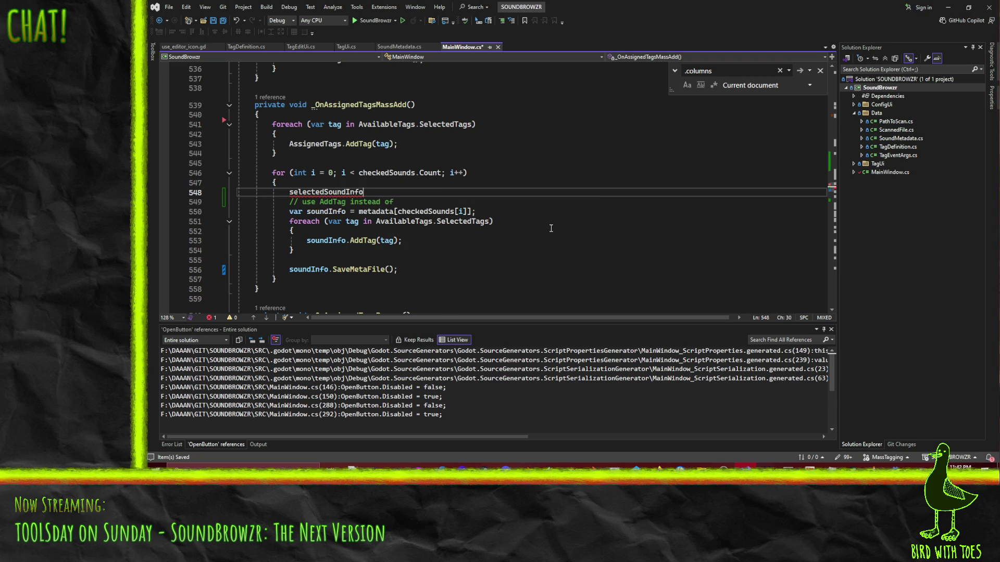
text(.set)
key(Escape)
key(ctrl+shift+l)
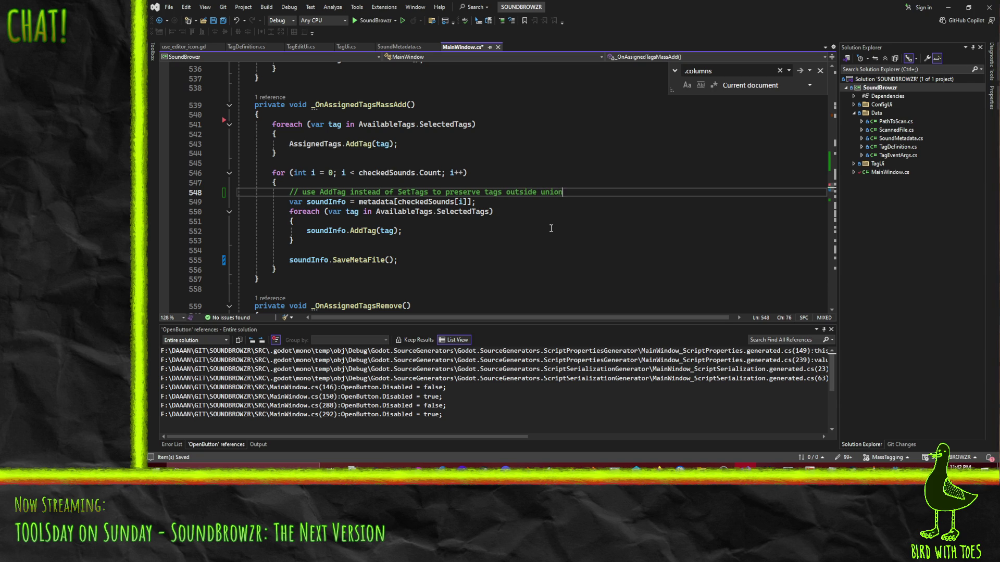
Split the AddTag comment across two lines and copy both comment lines.
key(Return)
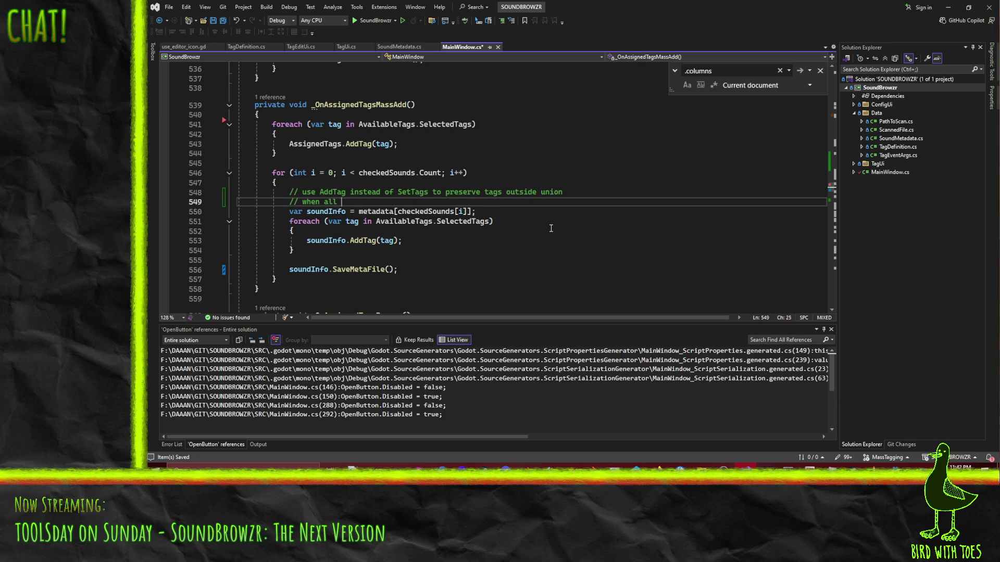
key(shift+Up)
key(ctrl+shift+Right)
key(ctrl+shift+Right)
key(ctrl+shift+Right)
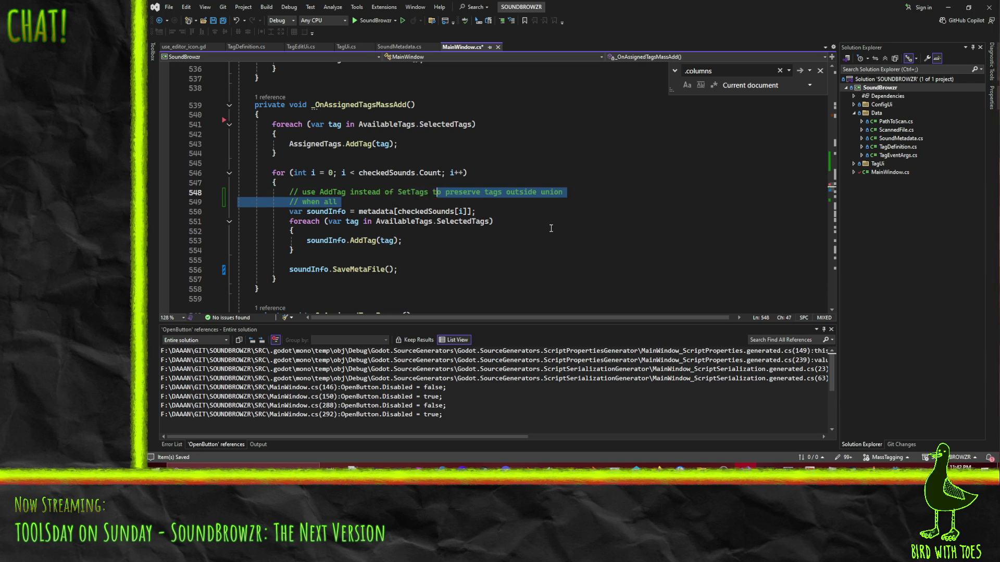
text(that ar)
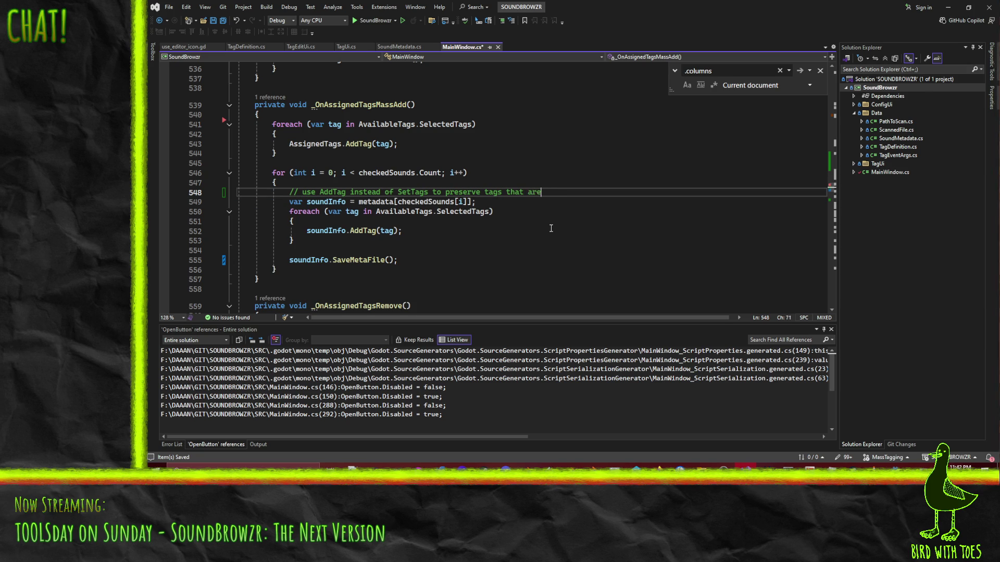
key(Return)
text(/)
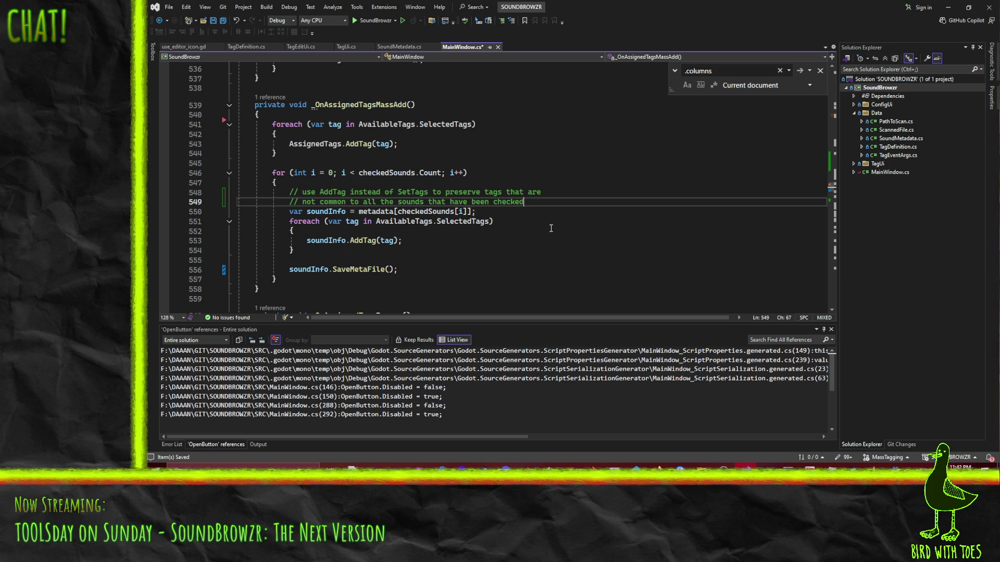
key(Up)
key(Home)
key(Home)
key(shift+Down)
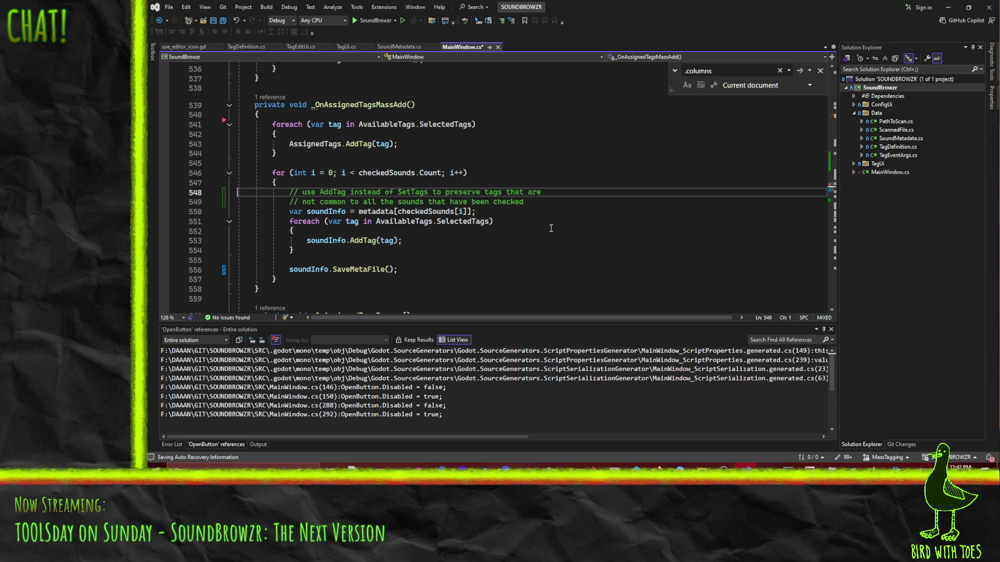
key(shift+Down)
key(ctrl+c)
scroll(494, 213, down, 7)
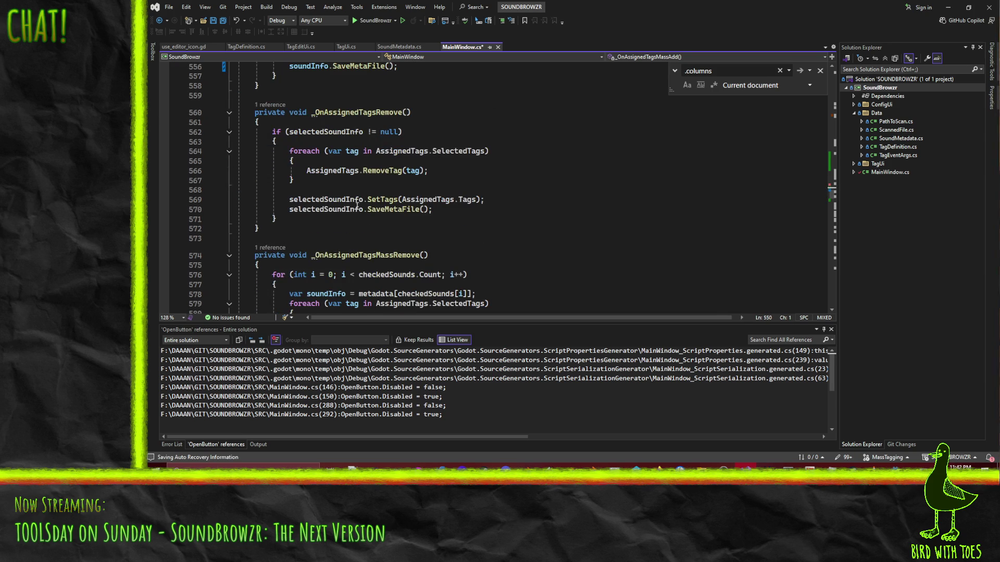
Paste the comment above soundInfo in _OnAssignedTagsMassRemove and change AddTag to RemoveTag.
scroll(357, 206, down, 5)
scroll(329, 167, up, 8)
scroll(332, 170, down, 7)
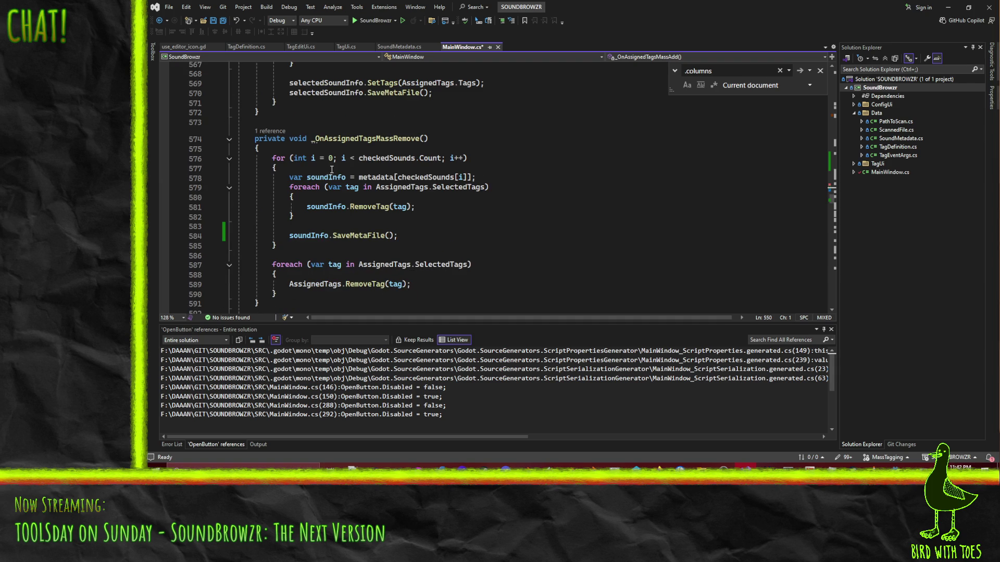
click(309, 186)
key(Up)
key(ctrl+v)
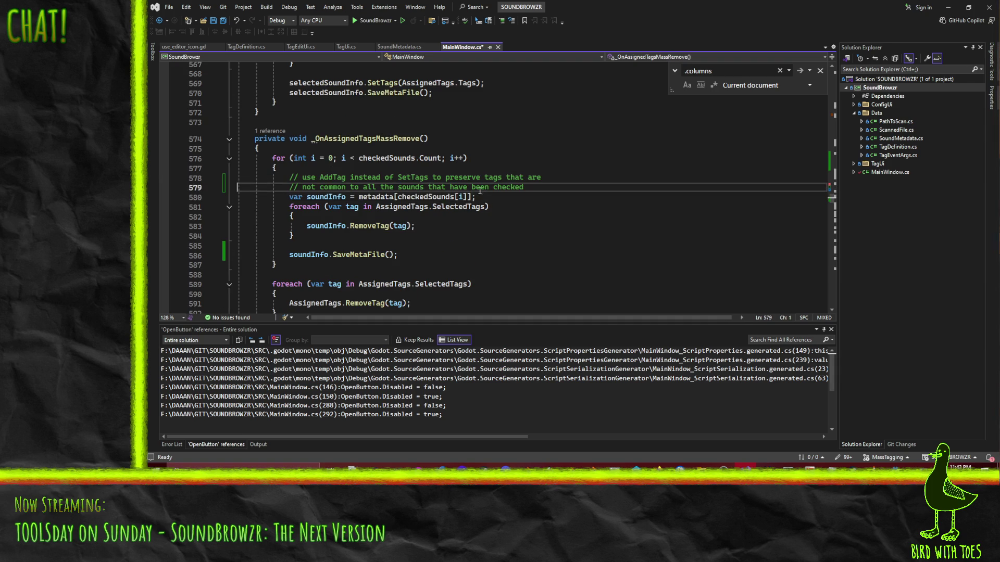
double_click(337, 178)
text(Remove)
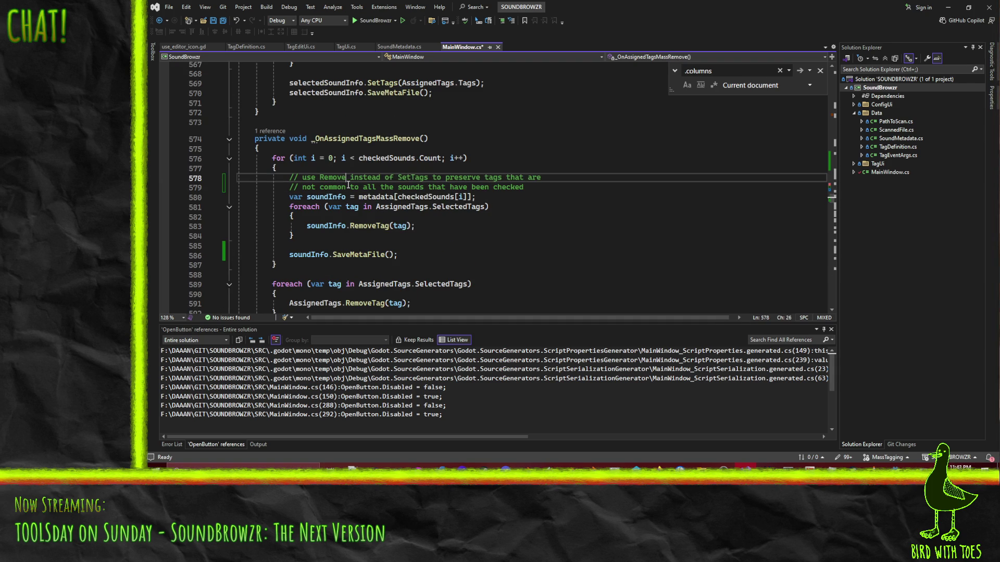
text(Tag)
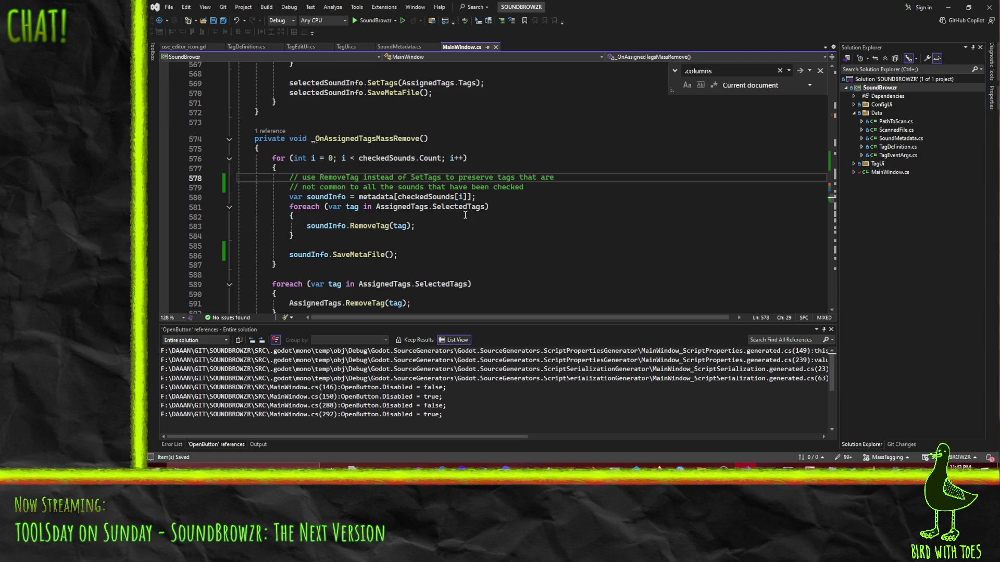
Switch to the Godot editor and run the SoundBrowzr project.
click(893, 465)
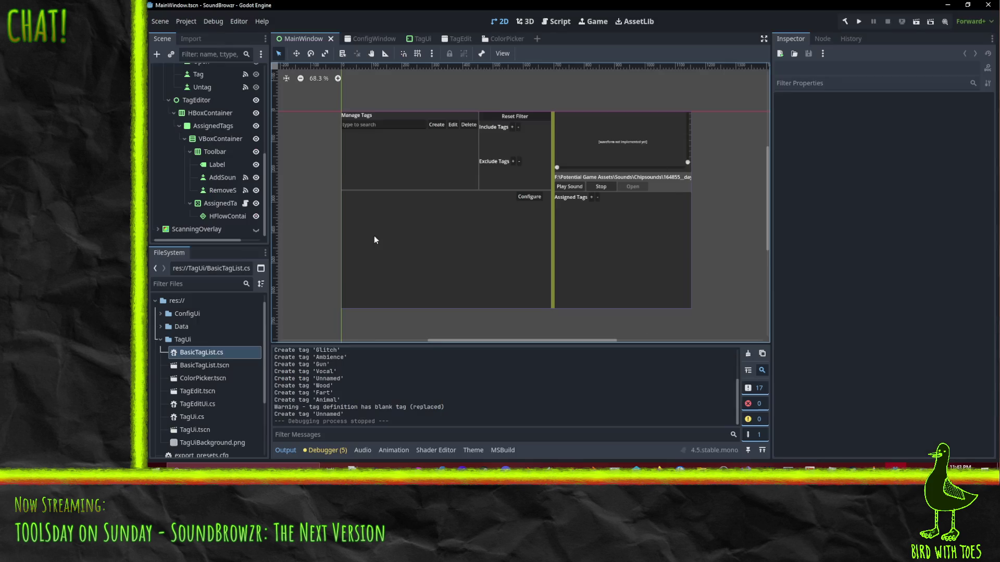
click(859, 21)
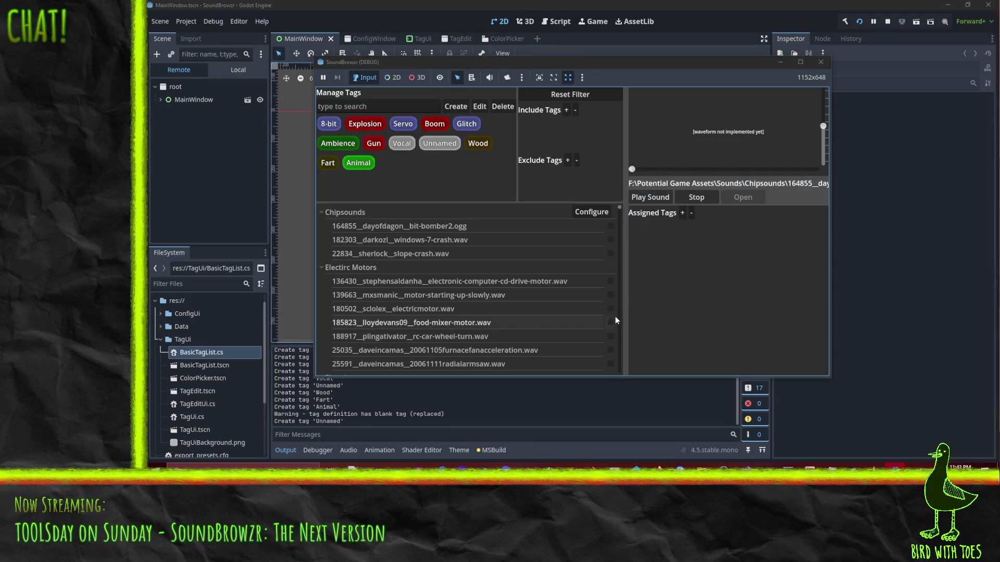
scroll(501, 329, down, 5)
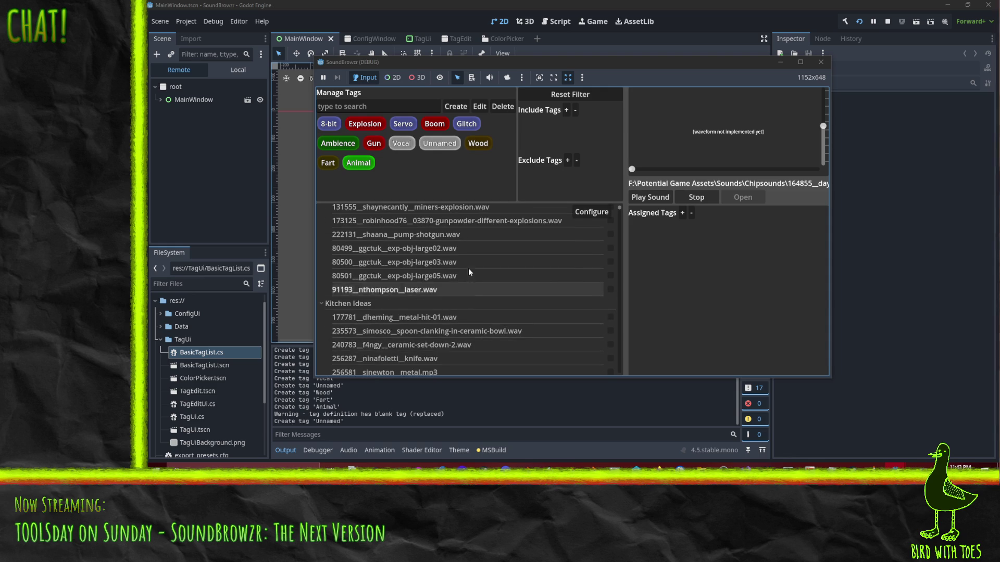
scroll(515, 298, up, 5)
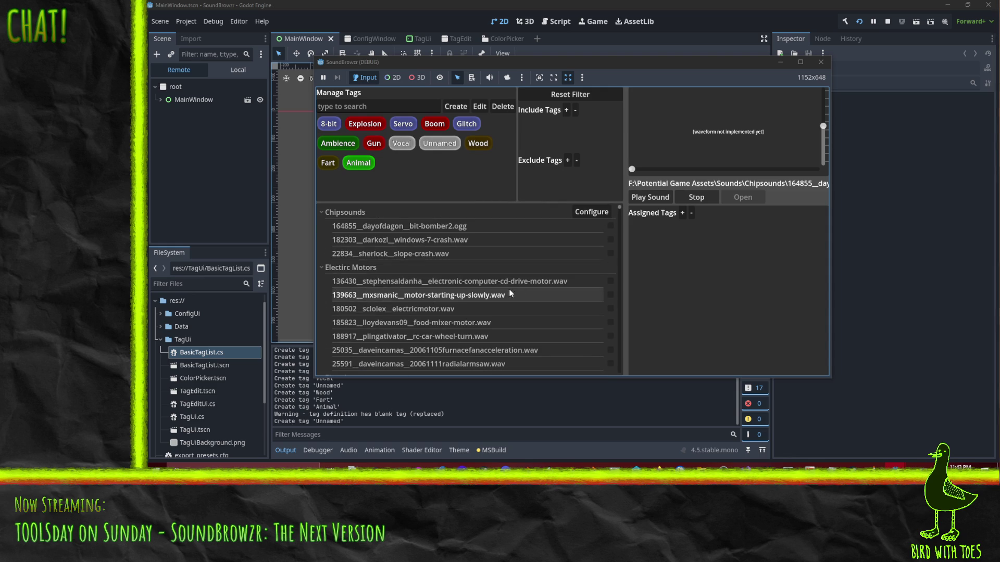
Collapse the Chipsounds through Movement groups, leaving only the Nature group expanded.
click(319, 212)
click(322, 226)
click(319, 239)
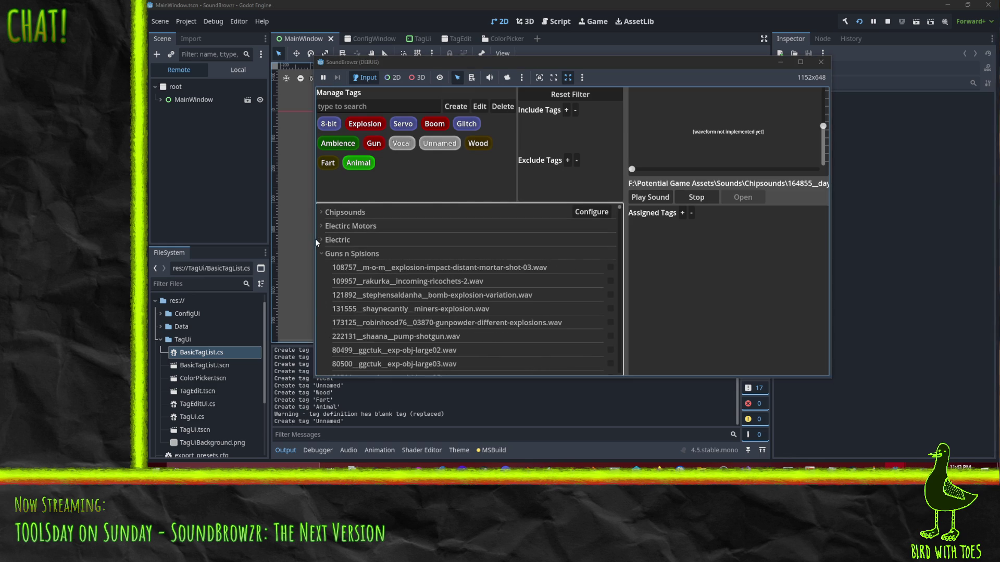
click(320, 253)
click(321, 267)
click(321, 281)
click(320, 295)
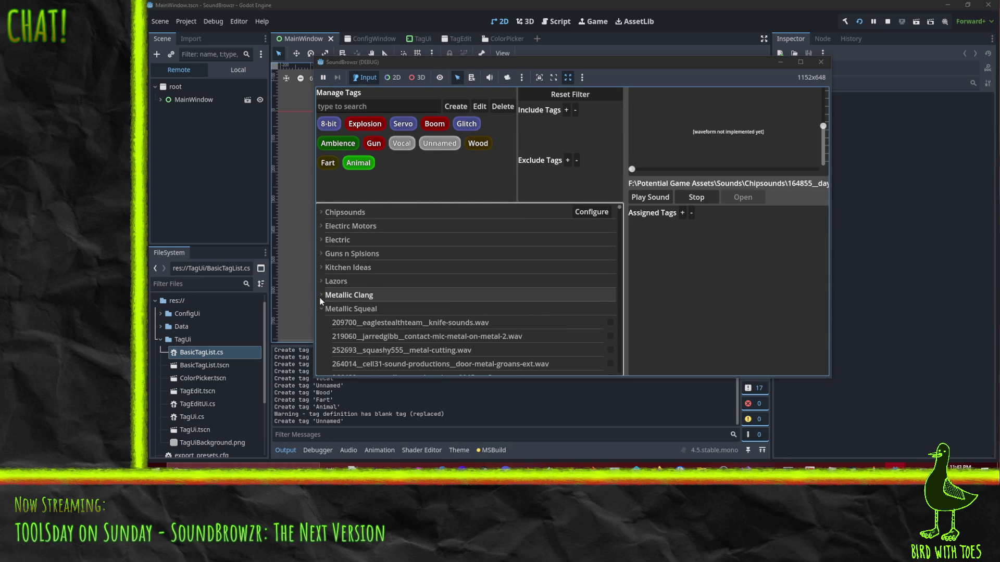
click(322, 309)
click(320, 323)
scroll(320, 322, down, 3)
click(319, 274)
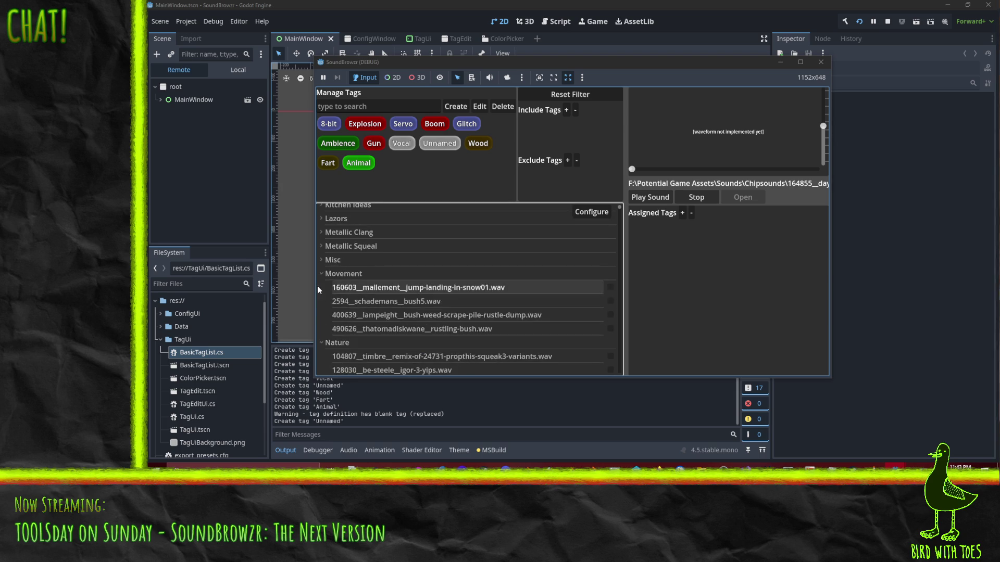
click(321, 287)
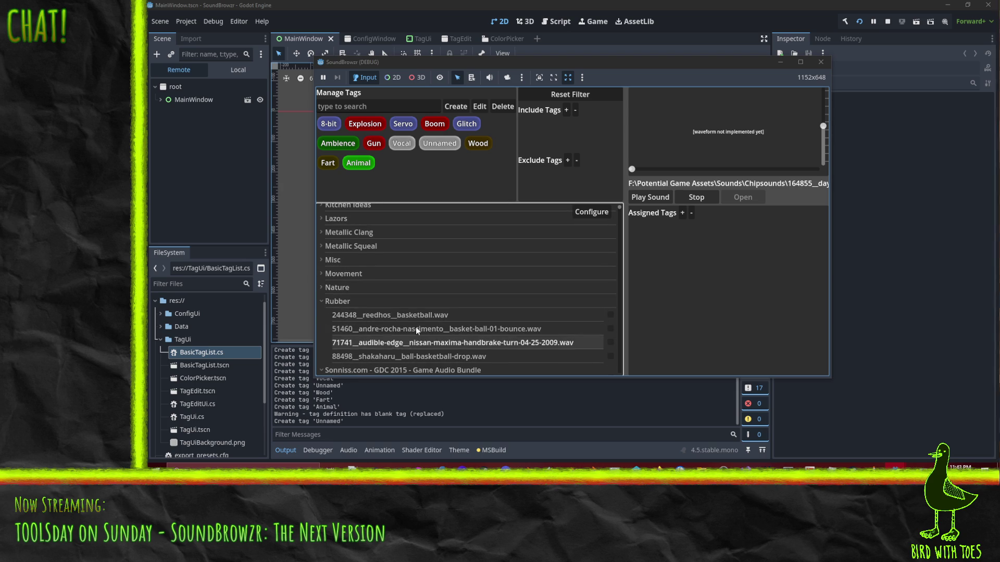
click(325, 288)
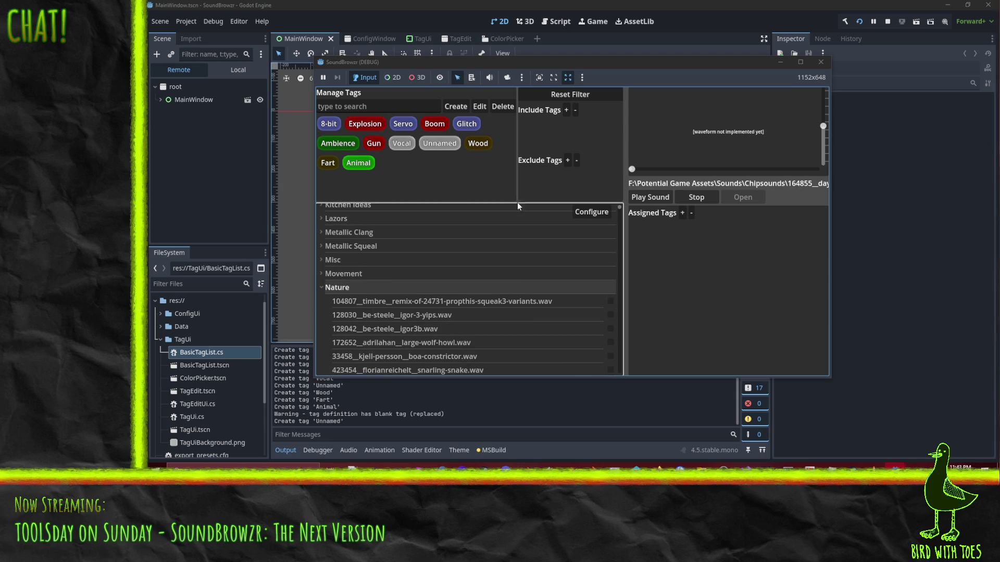
scroll(550, 333, down, 3)
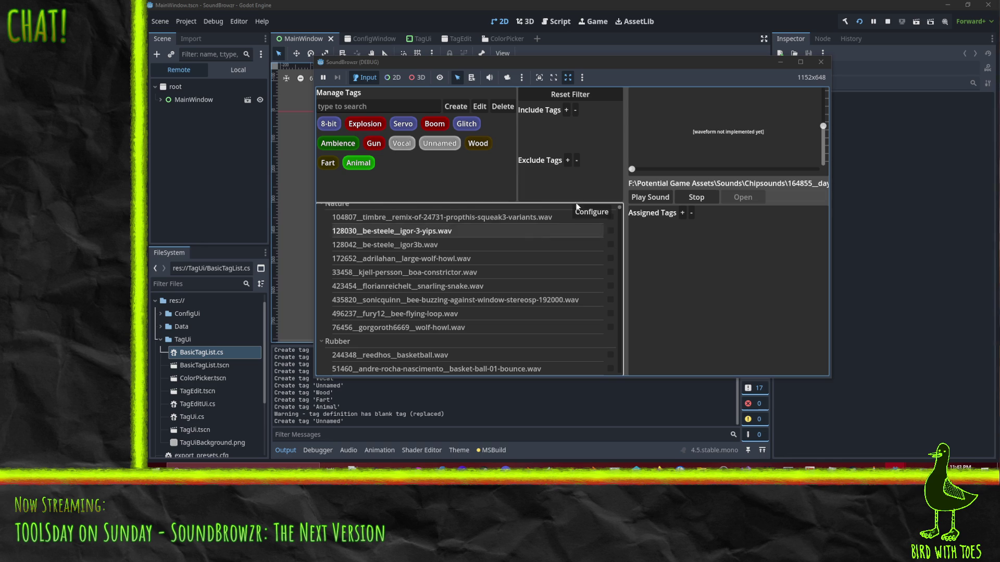
scroll(516, 341, up, 1)
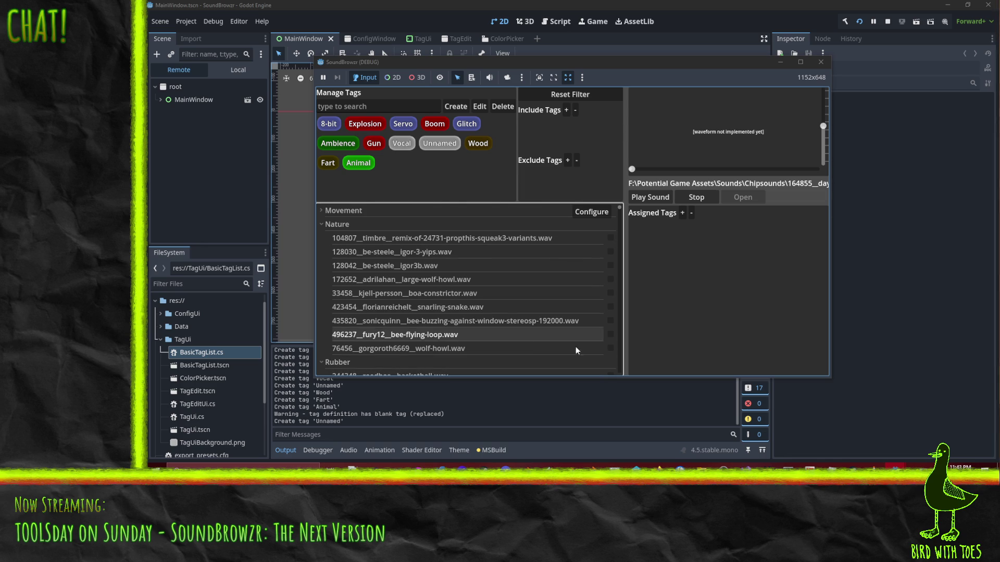
Check the Nature sounds 76456, 496237, 435820, 423454, 33458 and 172652.
click(609, 349)
click(610, 334)
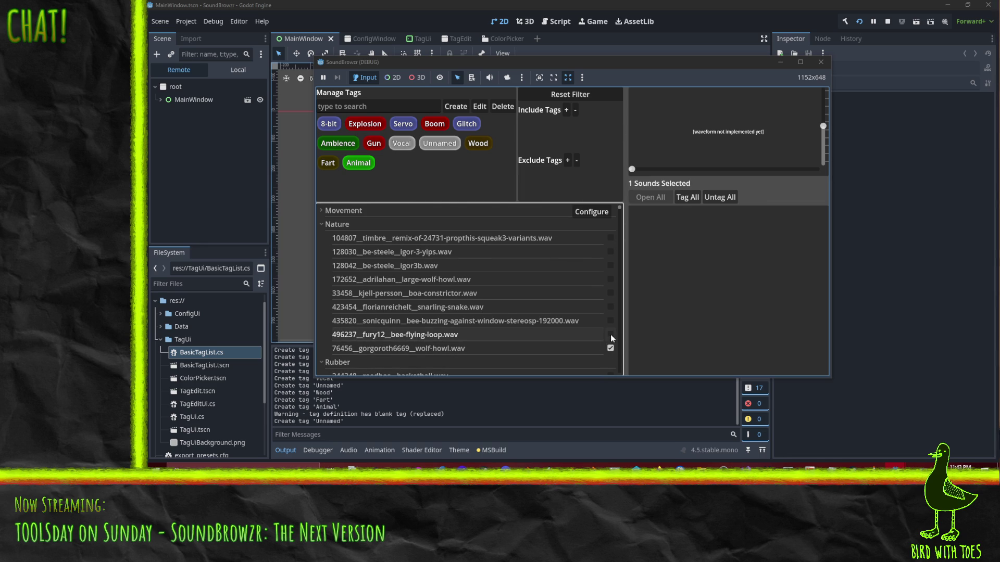
click(610, 321)
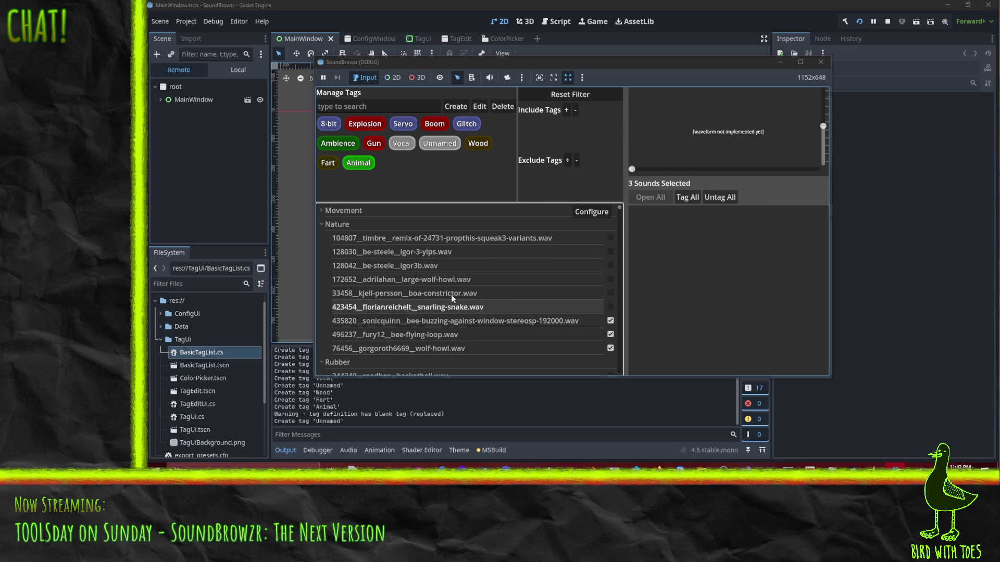
click(611, 306)
click(610, 293)
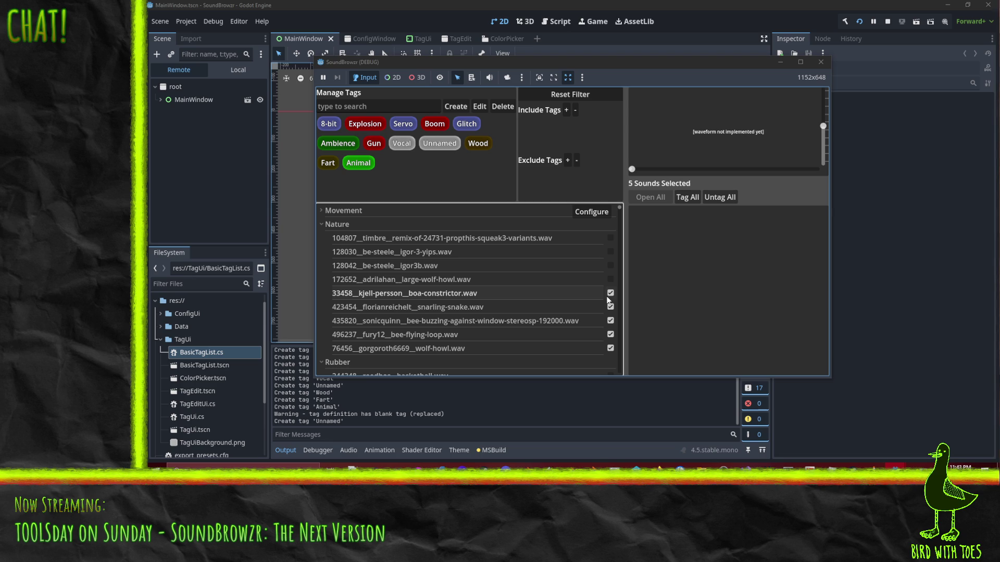
click(610, 279)
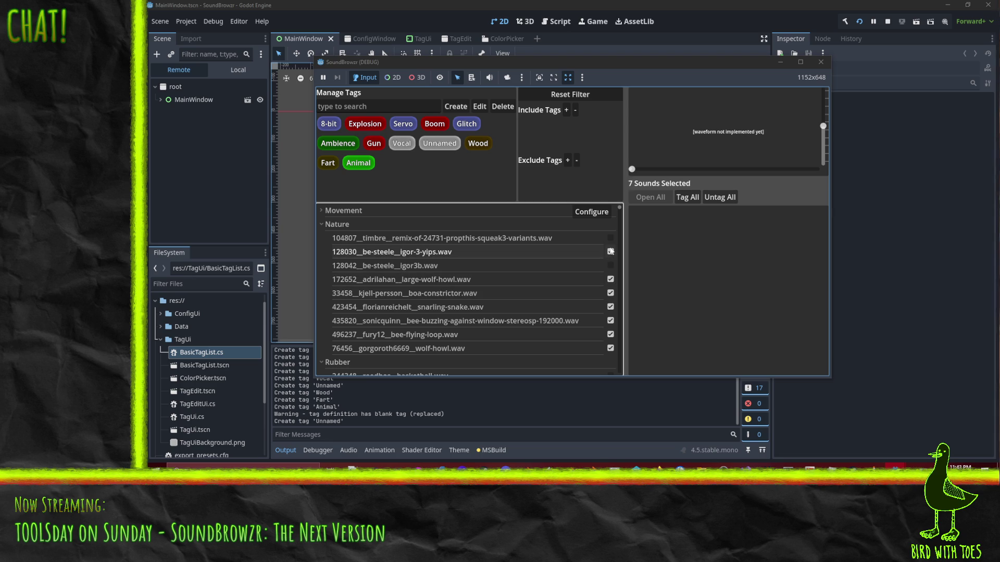
Apply the Animal tag to all checked Nature sounds with Tag All, then uncheck every one.
click(353, 164)
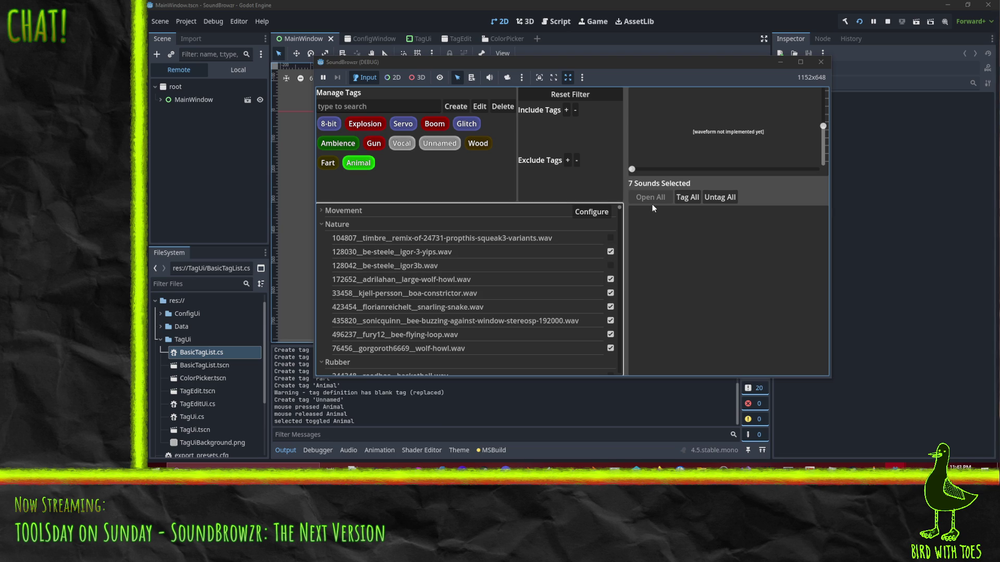
click(683, 199)
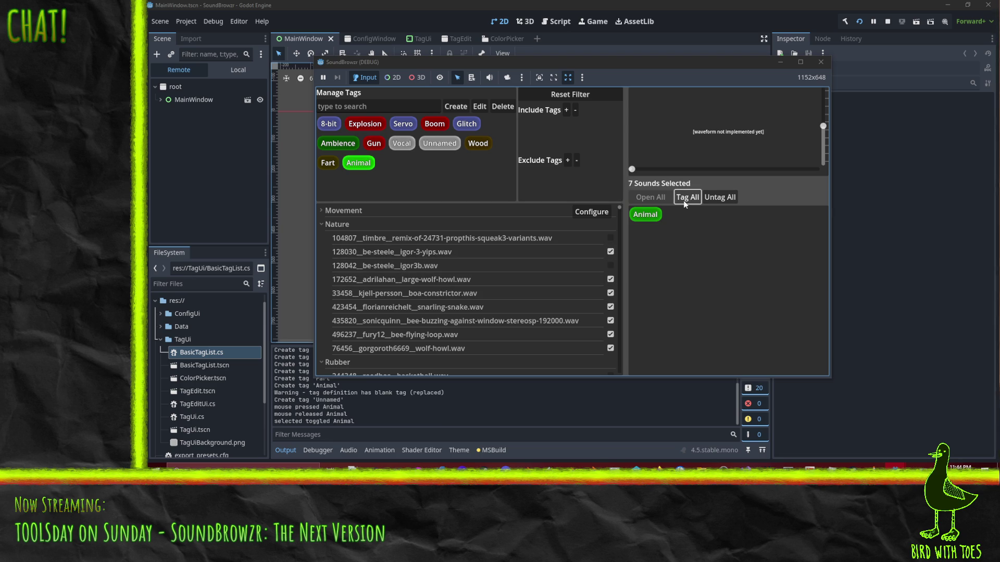
click(610, 252)
click(610, 280)
click(610, 294)
click(609, 266)
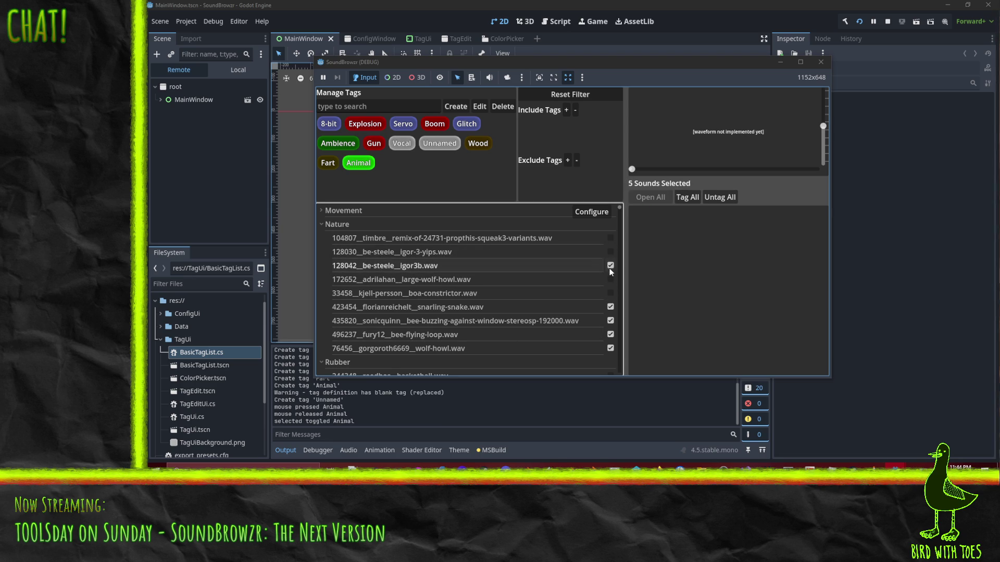
click(610, 265)
click(610, 238)
click(610, 238)
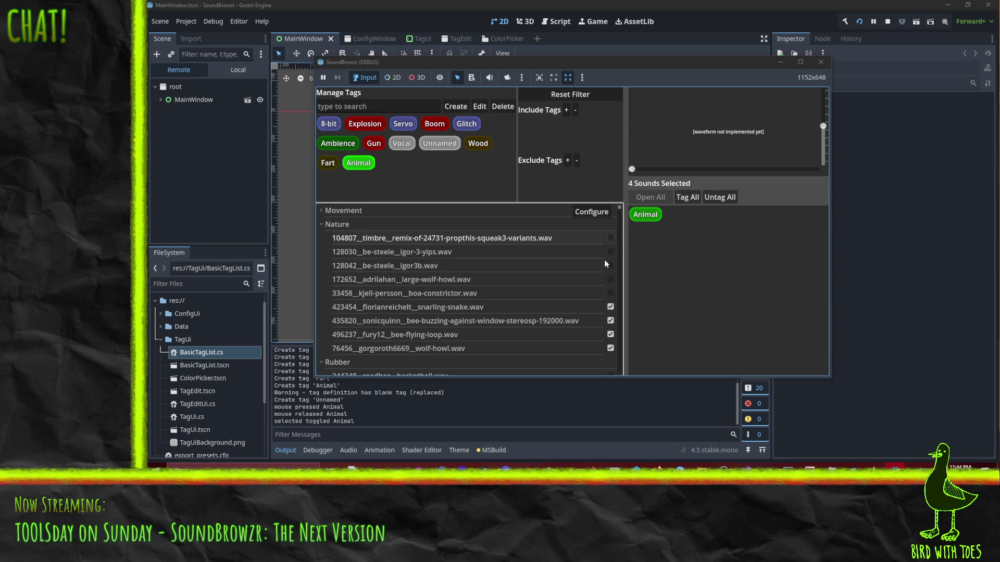
click(611, 348)
click(610, 335)
click(610, 307)
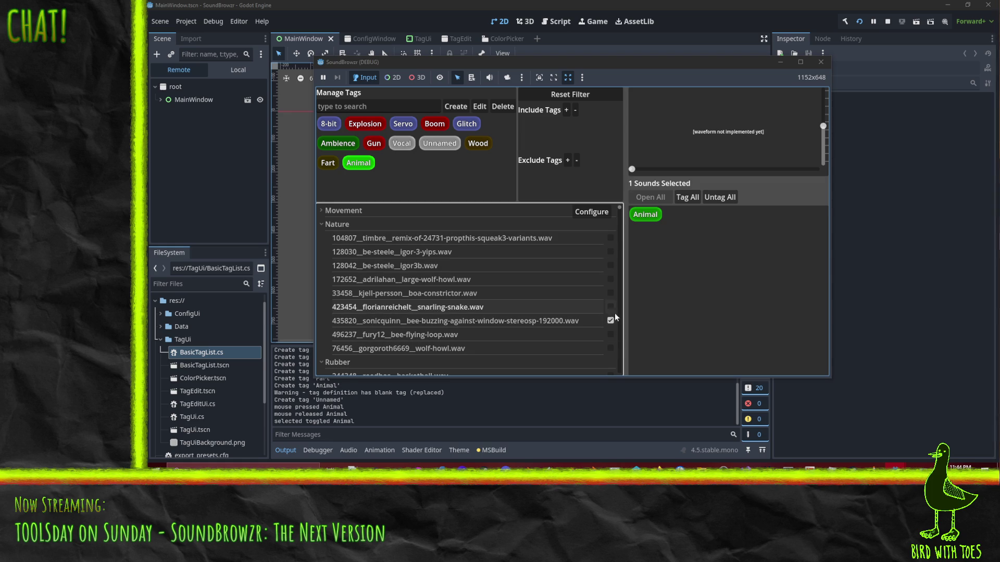
click(580, 322)
scroll(527, 274, down, 5)
scroll(553, 316, up, 2)
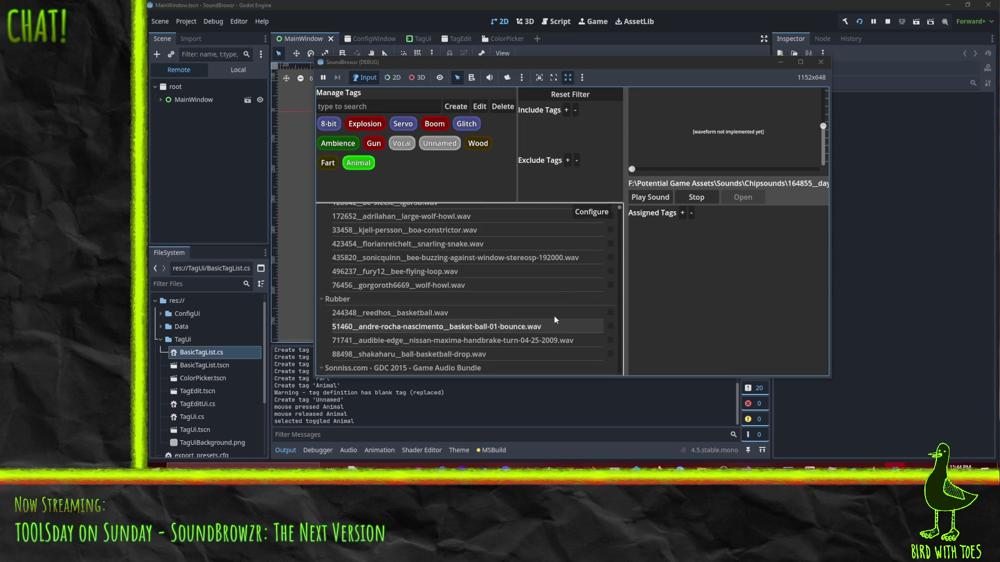
Inspect each Nature sound's Assigned Tags for Animal, confirm 104807 has none, and stop playback.
click(545, 269)
click(544, 257)
scroll(520, 283, up, 1)
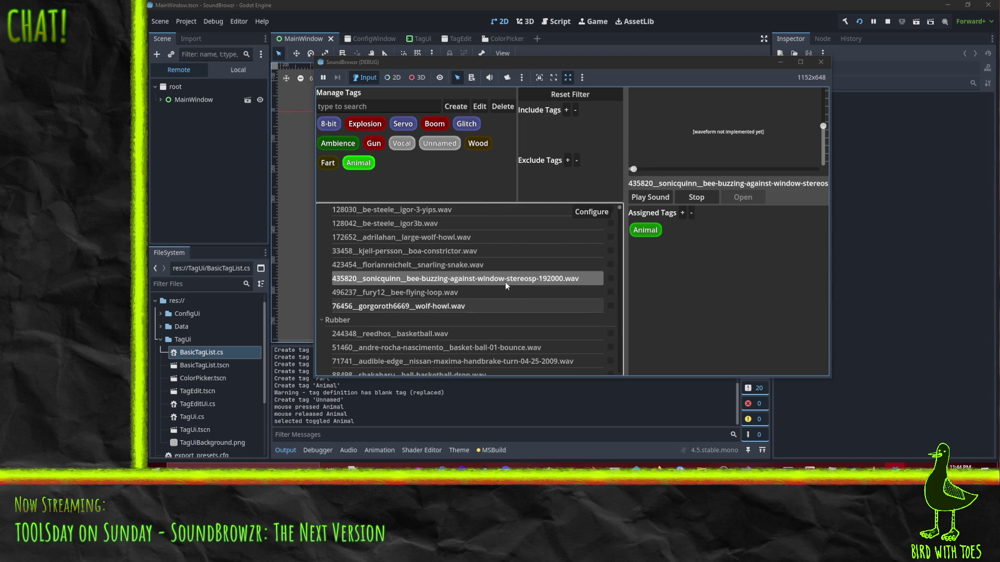
click(452, 261)
click(465, 253)
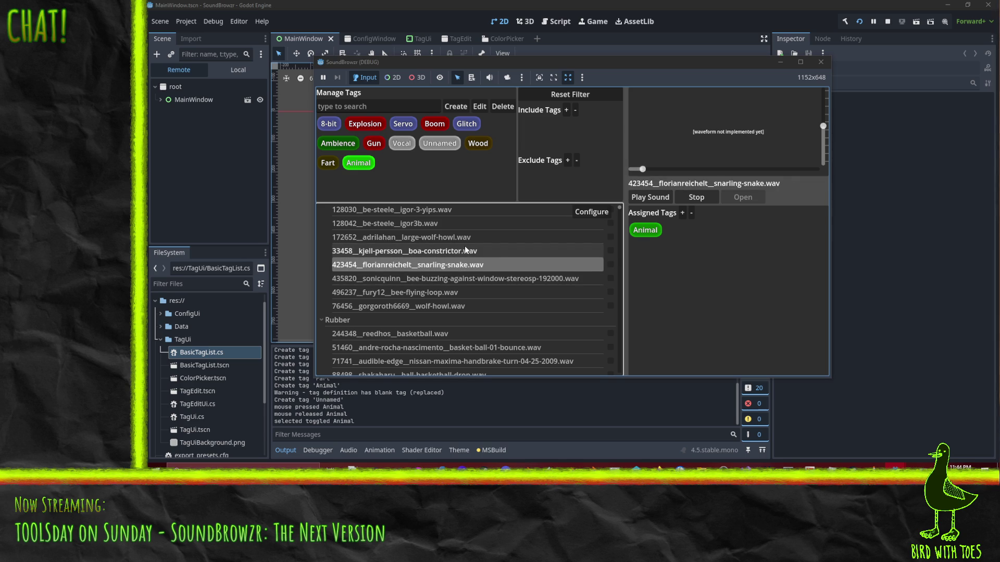
click(476, 304)
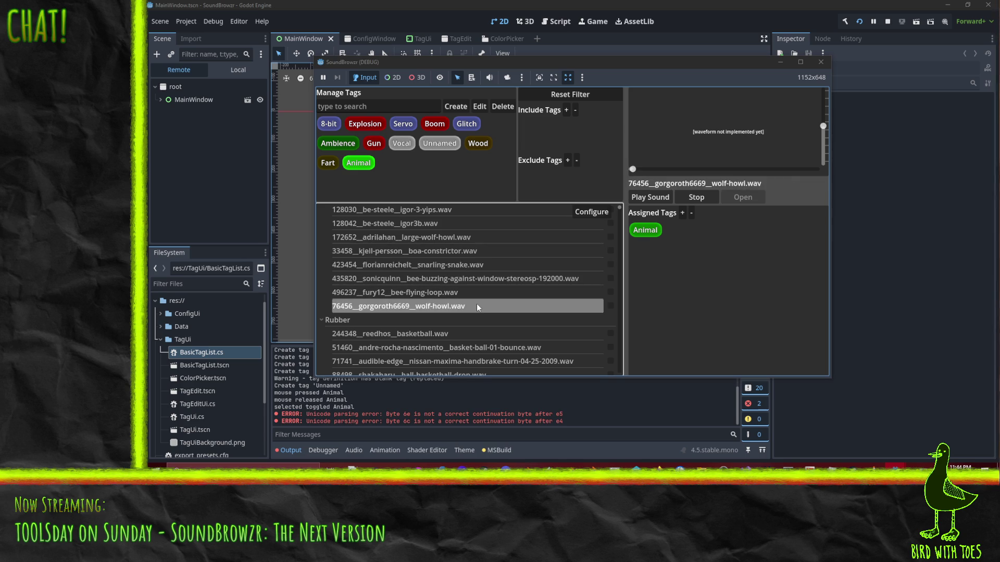
scroll(484, 301, up, 1)
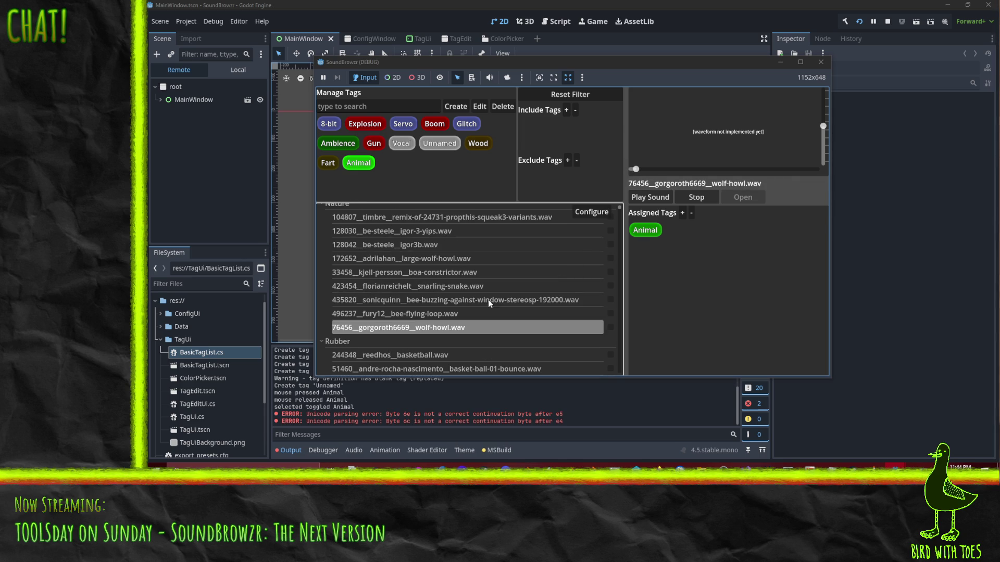
click(440, 231)
click(526, 219)
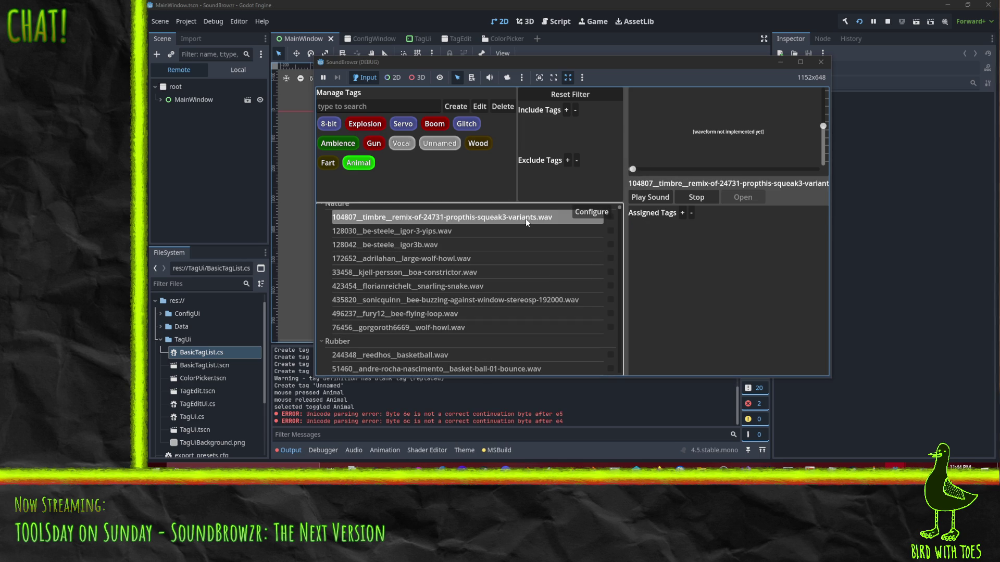
click(683, 203)
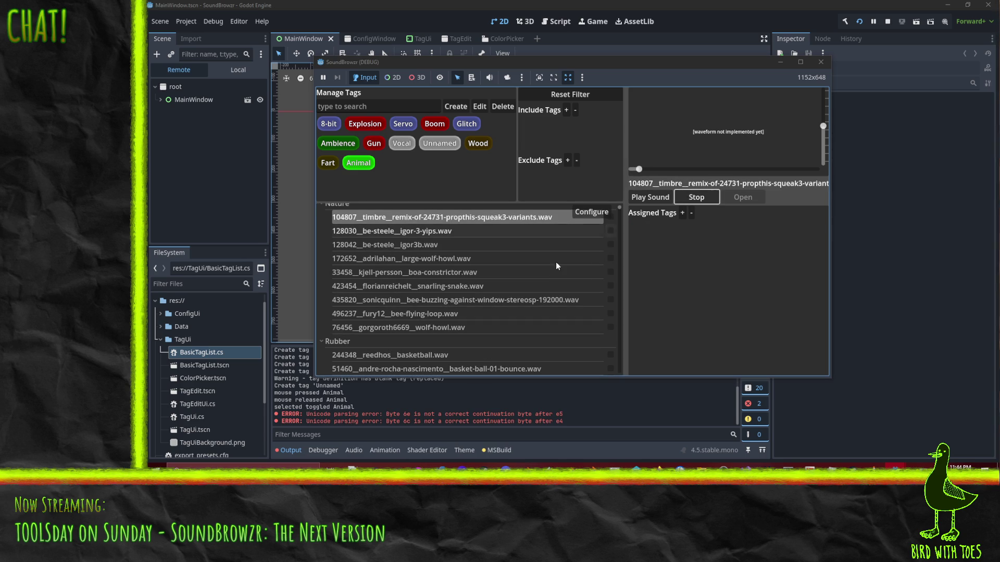
Deselect the Animal tag and collapse the Nature group.
click(359, 165)
scroll(532, 274, down, 4)
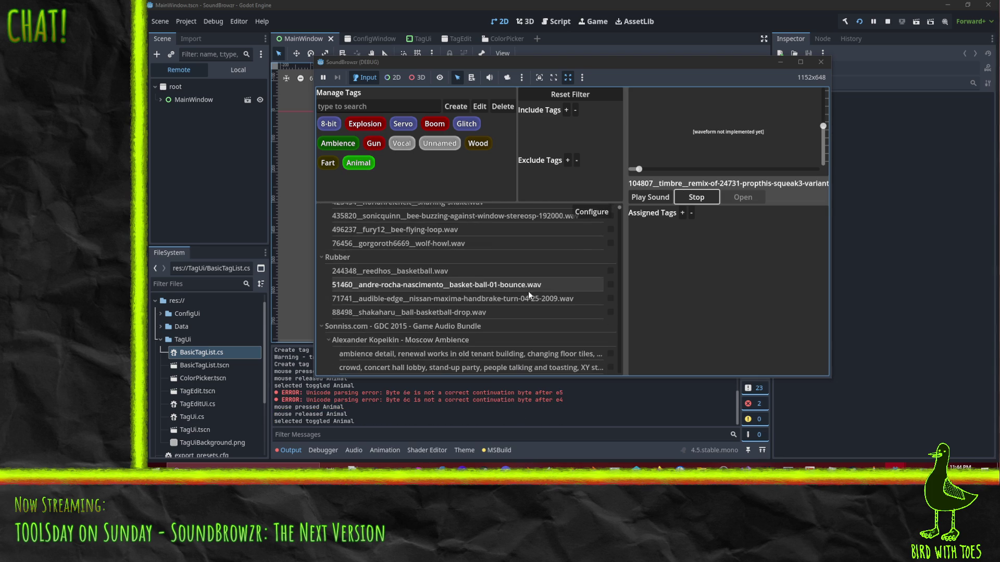
scroll(528, 291, up, 5)
click(319, 268)
scroll(328, 269, down, 4)
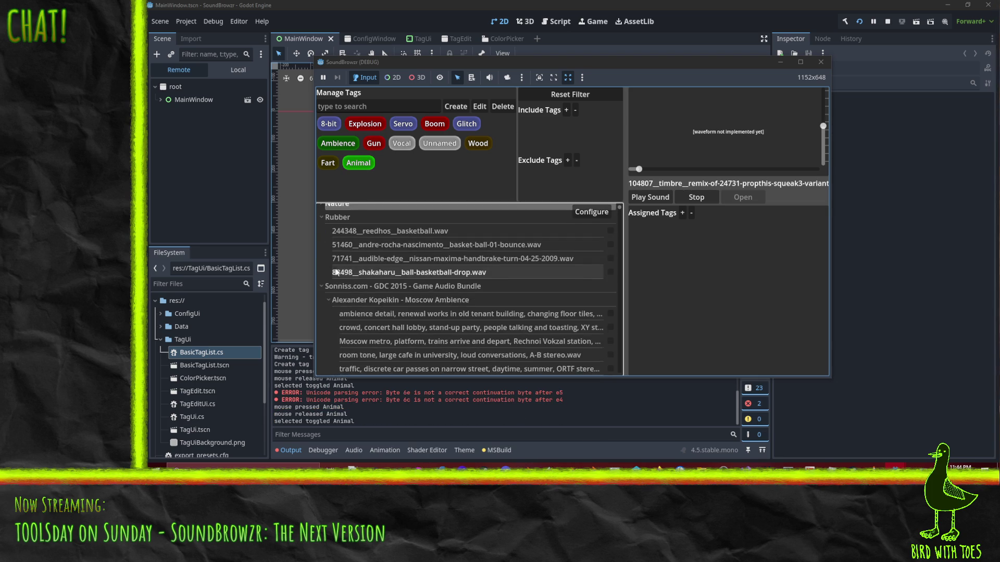
scroll(363, 276, up, 1)
Collapse the Rubber, Moscow Ambience, Transitions HD, BeautifulNoise and Carlo Ascrizzi groups, keeping Battle Crowd open.
click(322, 238)
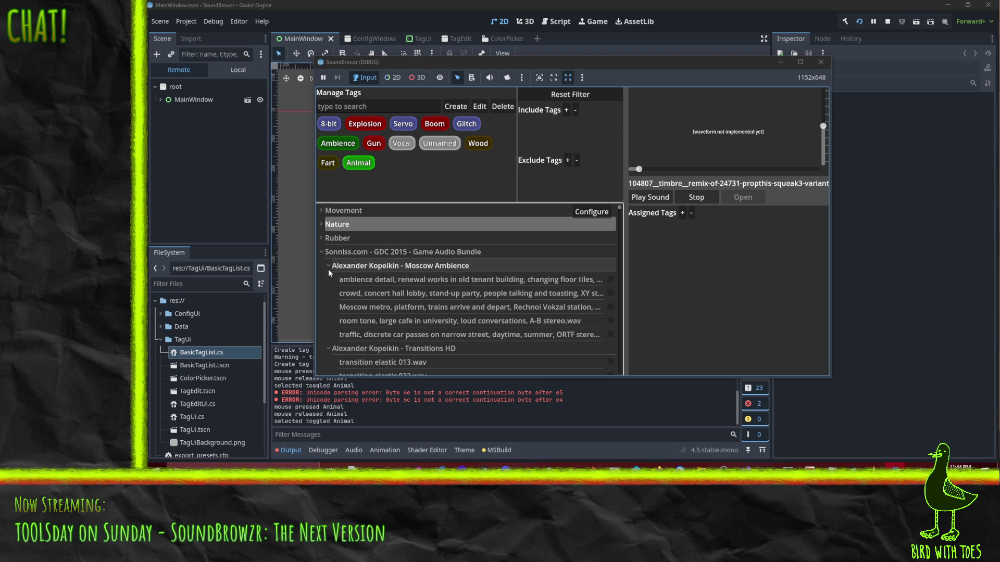
click(327, 269)
click(329, 285)
click(330, 294)
scroll(329, 294, down, 1)
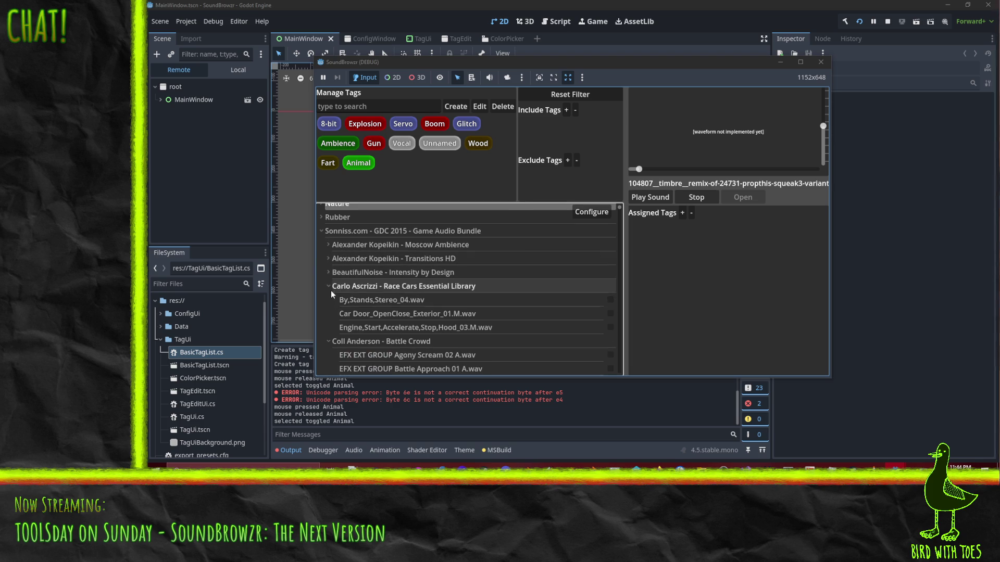
click(330, 289)
click(330, 300)
click(329, 301)
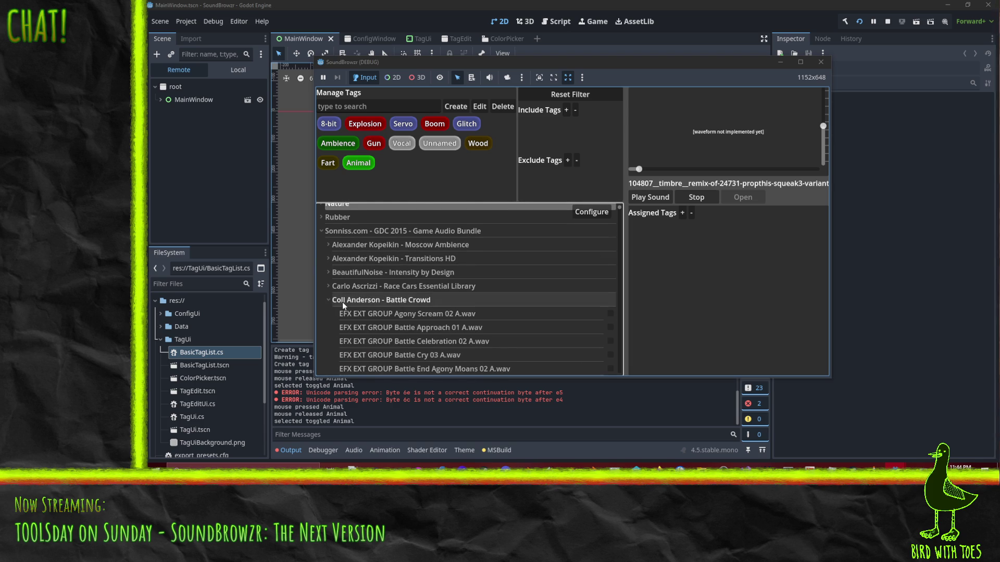
scroll(342, 305, down, 5)
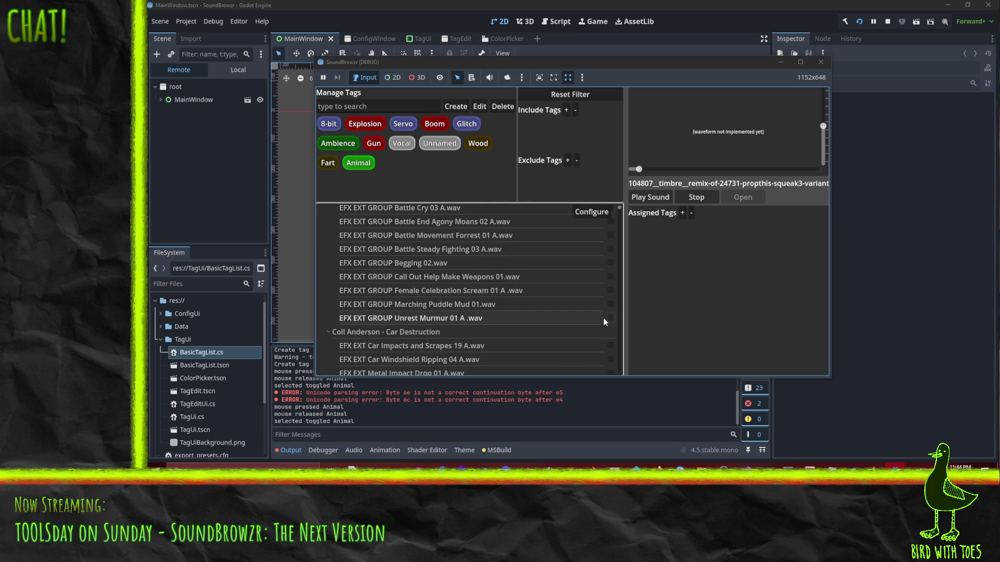
scroll(605, 322, up, 2)
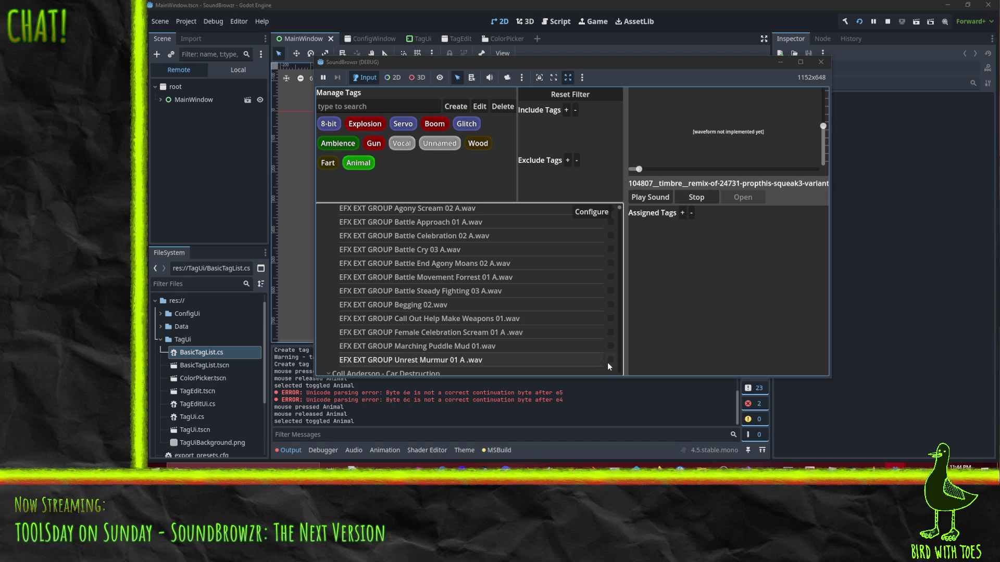
Check the Battle Crowd files and tag all twelve as Vocal, with Animal left deselected.
mouse_move(608, 363)
mouse_down()
mouse_move(612, 236)
mouse_move(610, 264)
mouse_up()
scroll(610, 245, up, 2)
scroll(610, 253, up, 1)
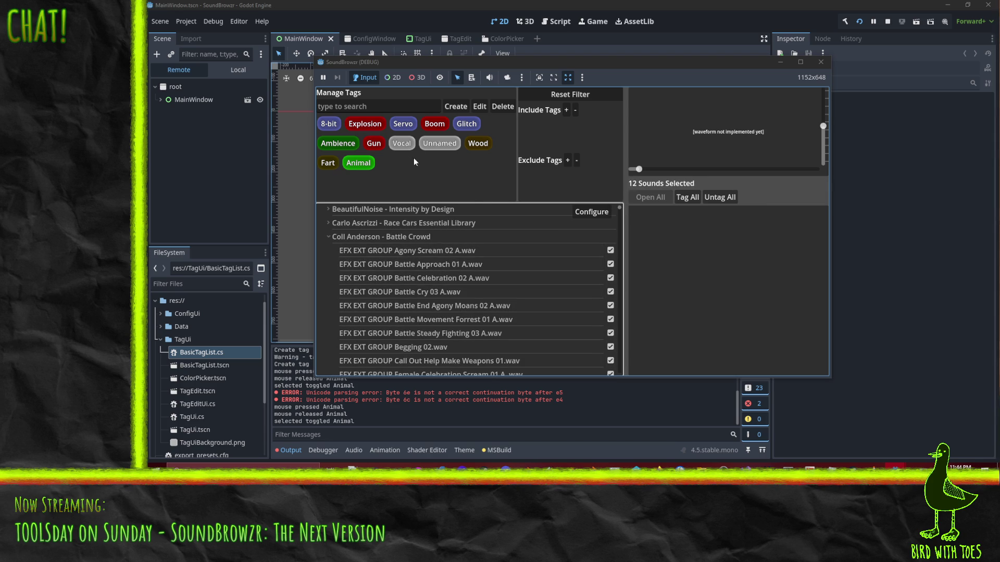
click(401, 147)
click(352, 165)
click(361, 166)
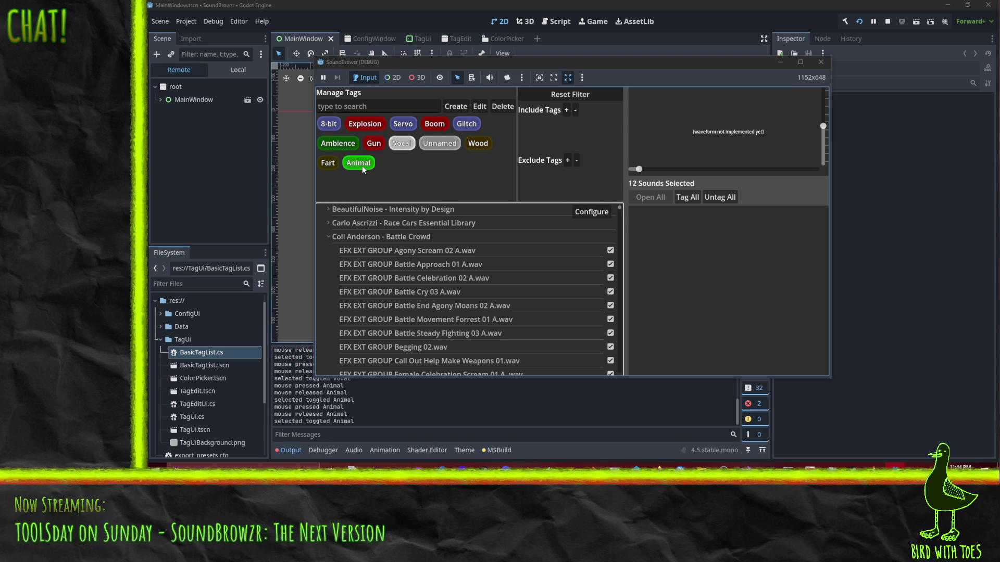
click(690, 199)
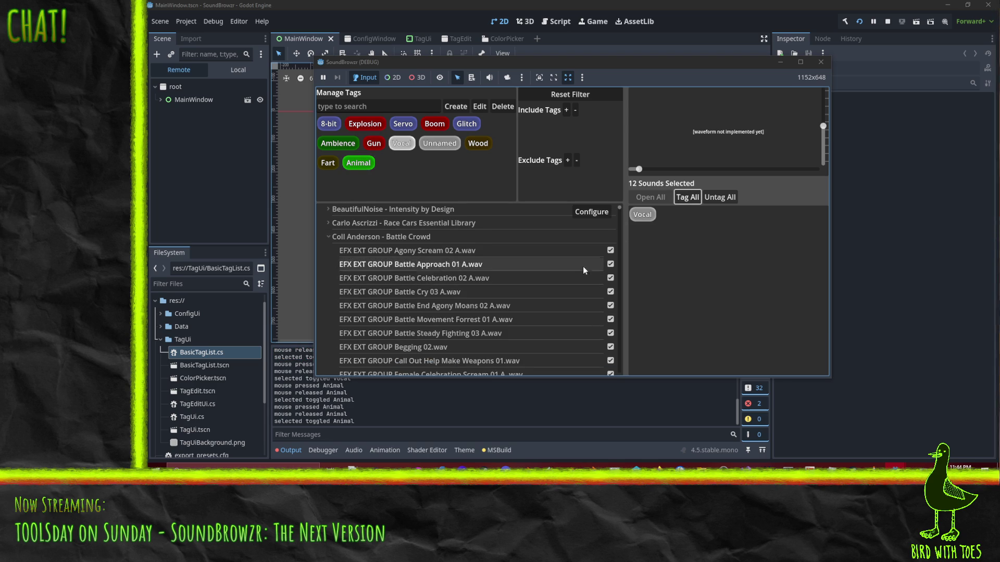
Uncheck every Battle Crowd sound, down to Marching Puddle Mud and Unrest Murmur.
click(610, 250)
click(610, 264)
click(610, 278)
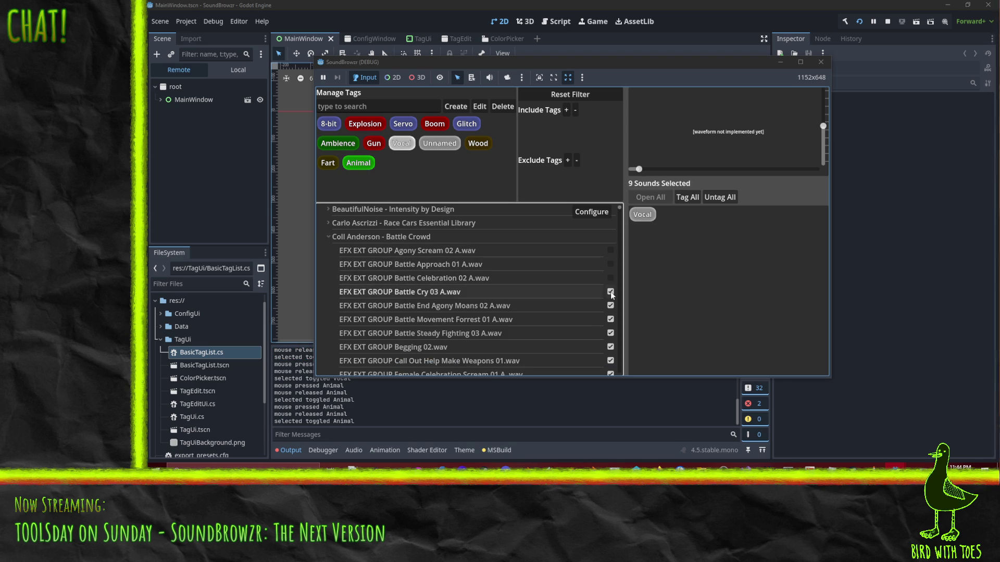
click(610, 291)
click(610, 306)
click(610, 319)
click(610, 333)
click(610, 346)
scroll(610, 346, down, 2)
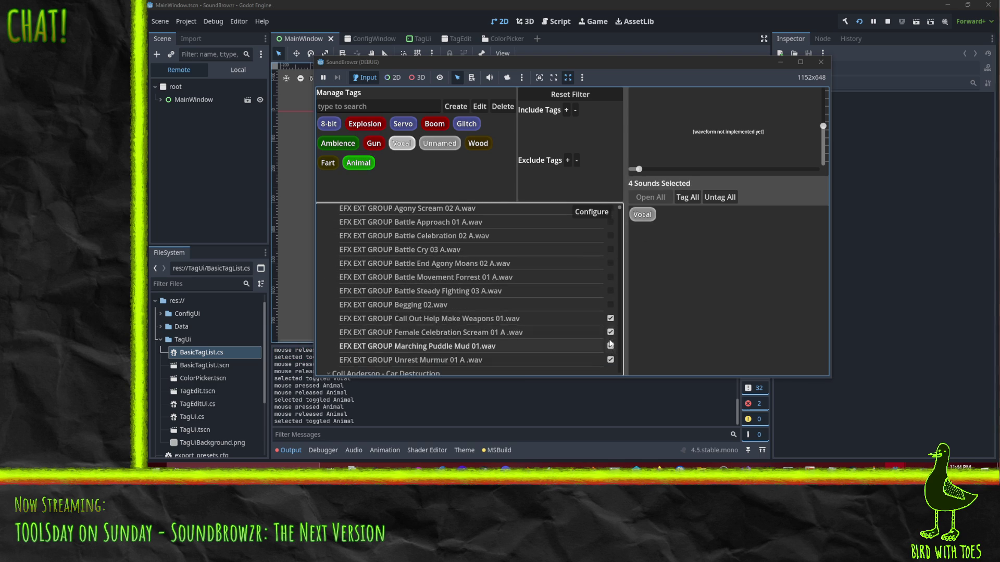
click(610, 319)
click(611, 333)
click(610, 345)
click(607, 361)
scroll(607, 360, down, 3)
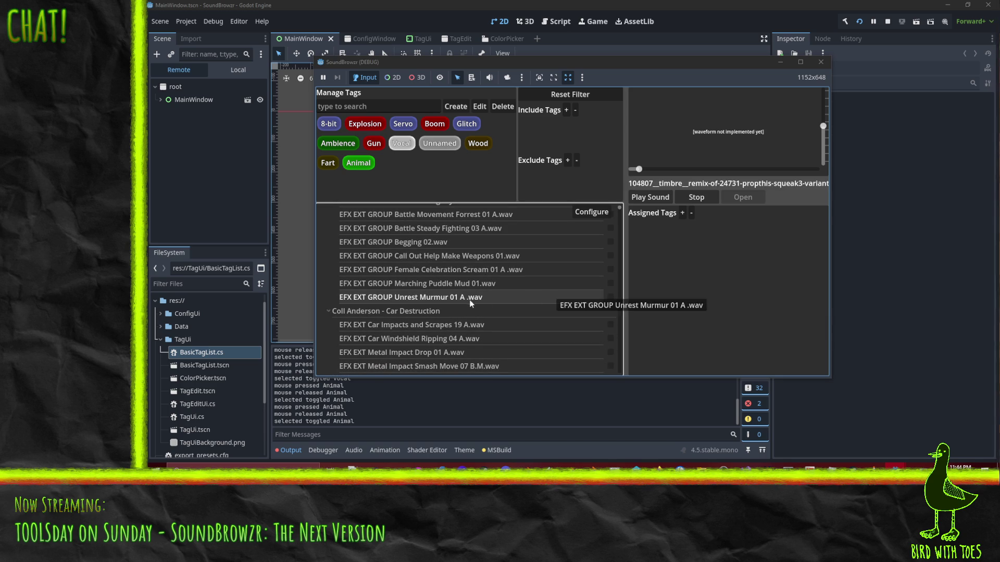
scroll(471, 291, down, 3)
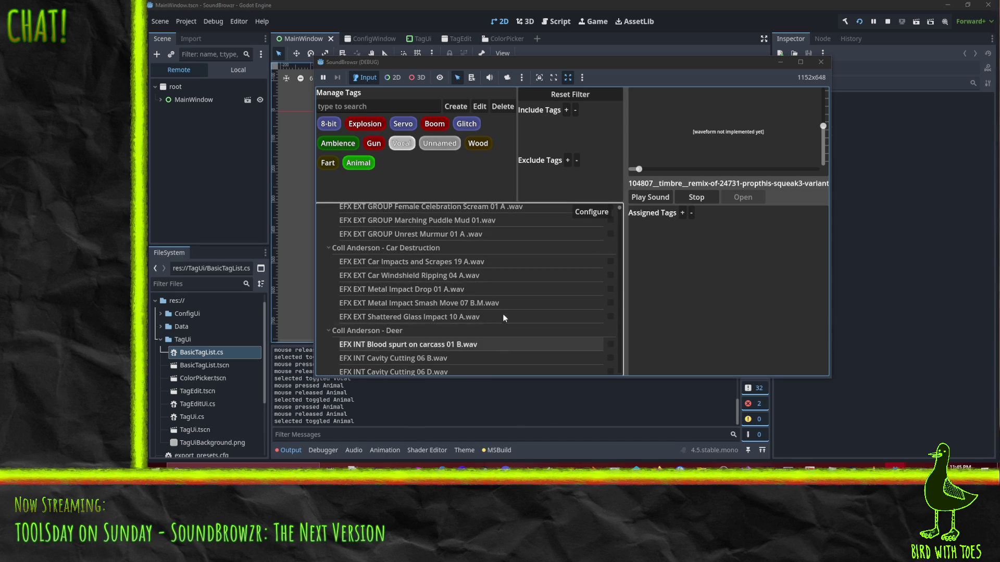
scroll(513, 323, down, 6)
scroll(514, 328, down, 2)
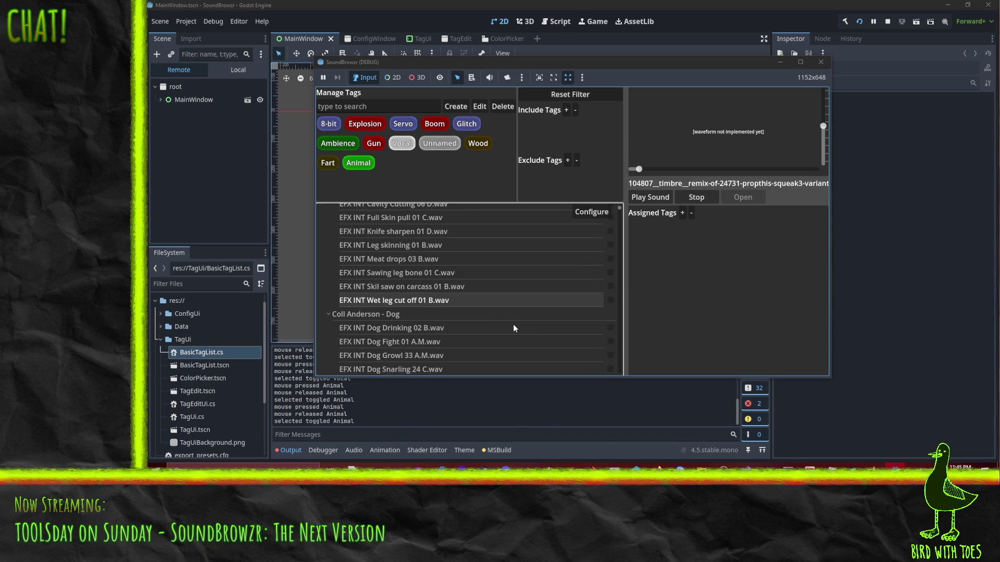
scroll(514, 328, down, 2)
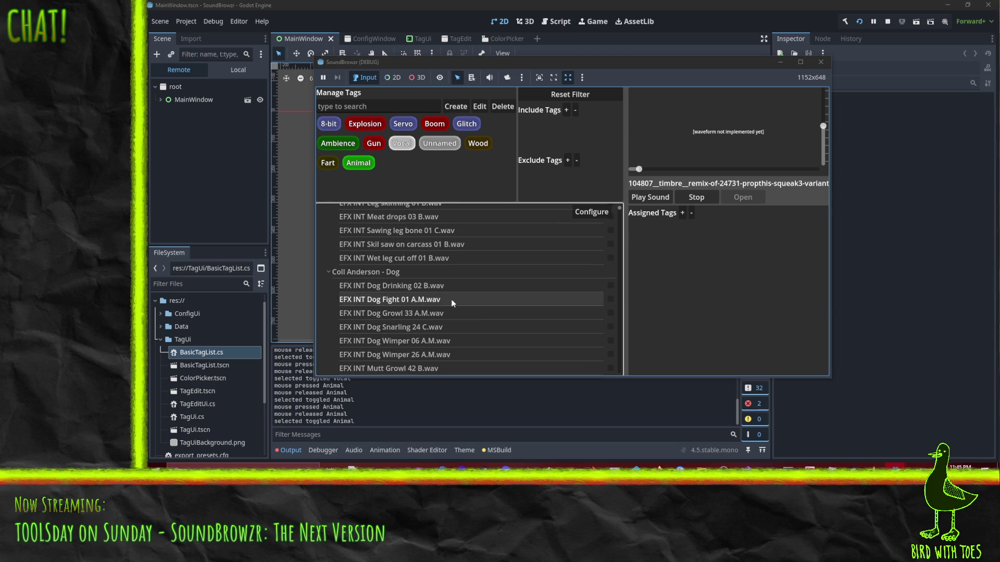
Inspect the tags on Dog Fight 01, Dog Drinking 02, Mutt Growl 42 and Dog Wimper 26.
click(465, 301)
scroll(573, 275, down, 2)
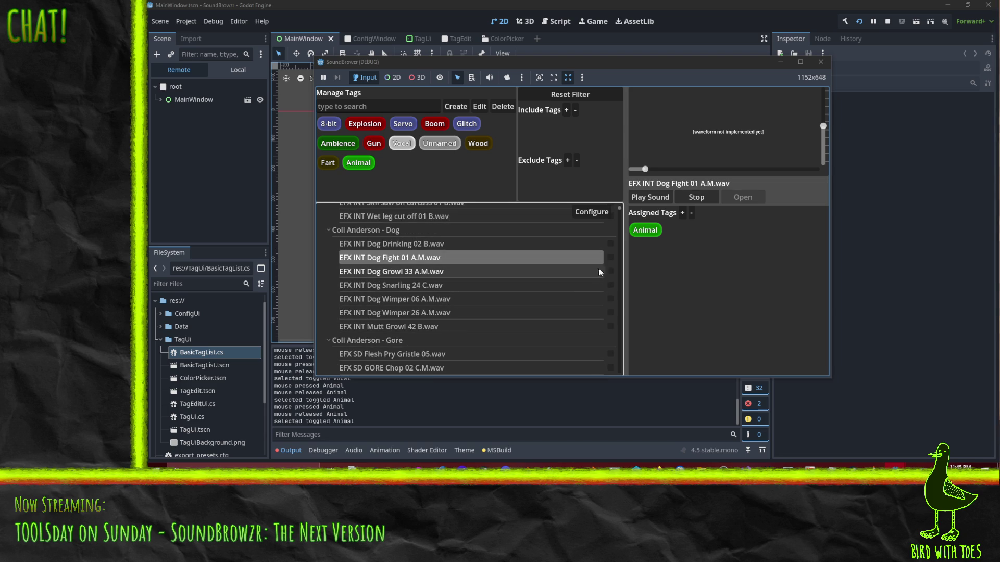
click(536, 246)
click(453, 326)
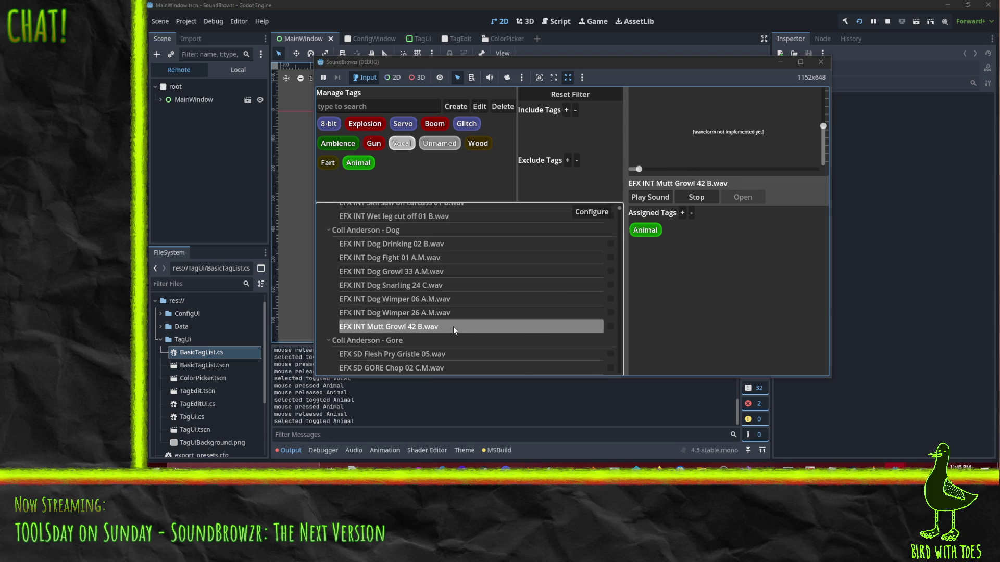
click(483, 313)
Check Dog Wimper 26, Wimper 06, Snarling 24 and Growl 33, then Tag All with Animal.
click(610, 312)
click(610, 298)
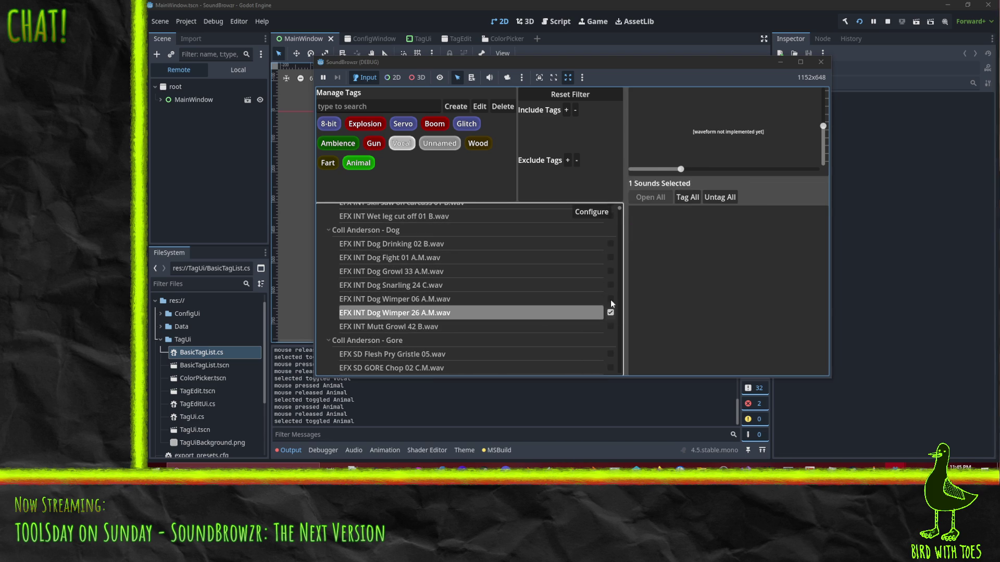
click(611, 284)
click(610, 271)
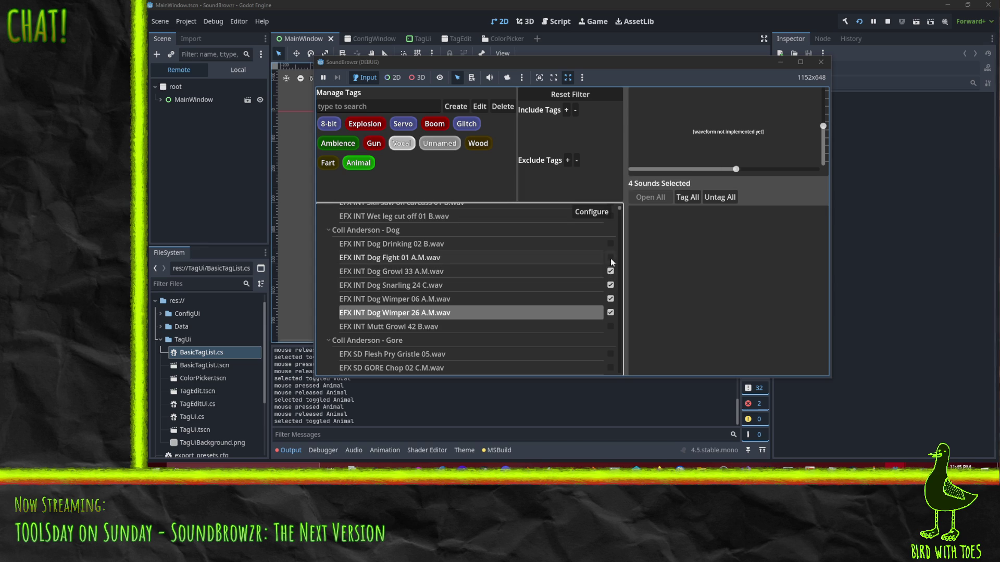
click(610, 257)
click(610, 258)
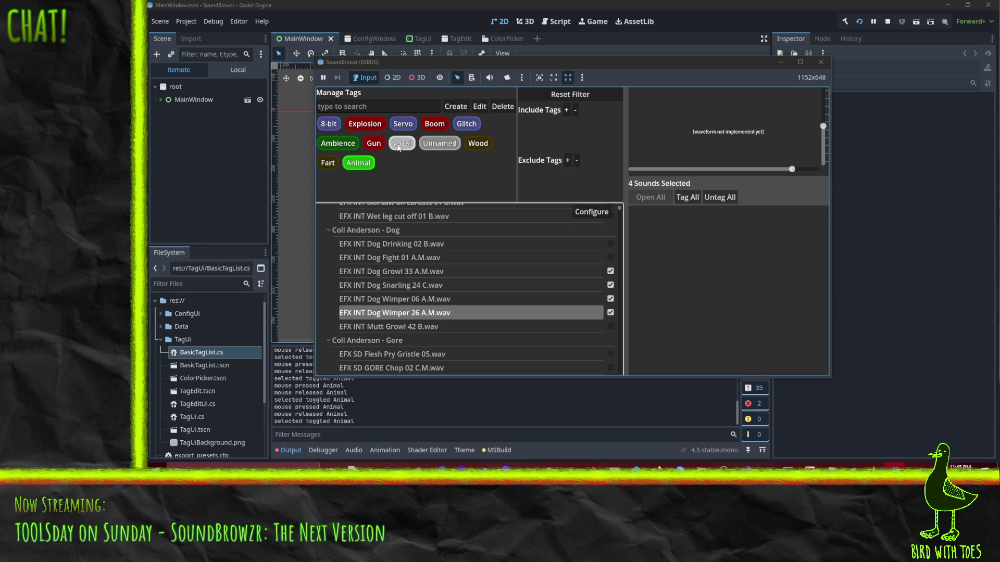
click(690, 196)
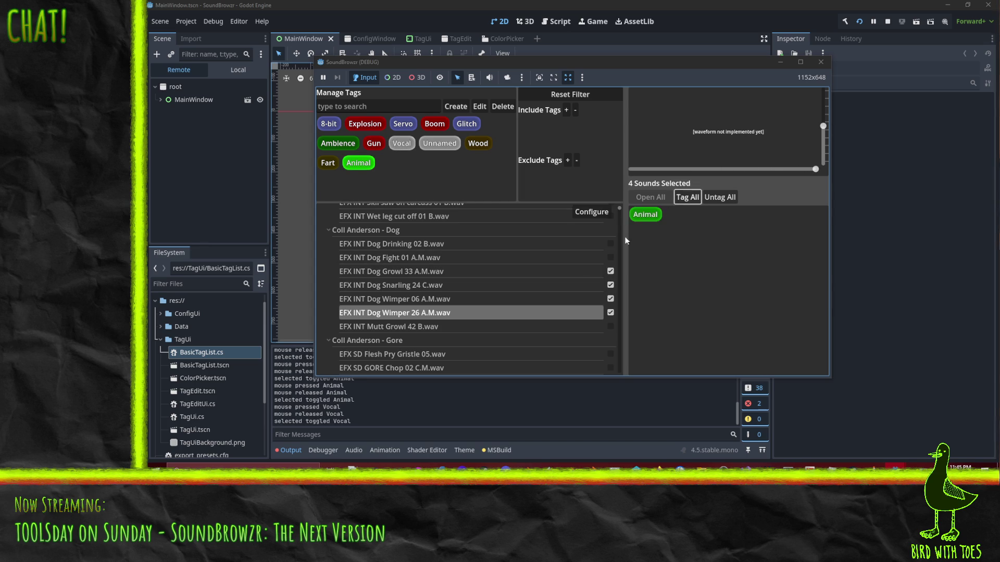
Uncheck the four tagged dog sounds.
click(610, 312)
click(610, 299)
click(610, 285)
click(610, 272)
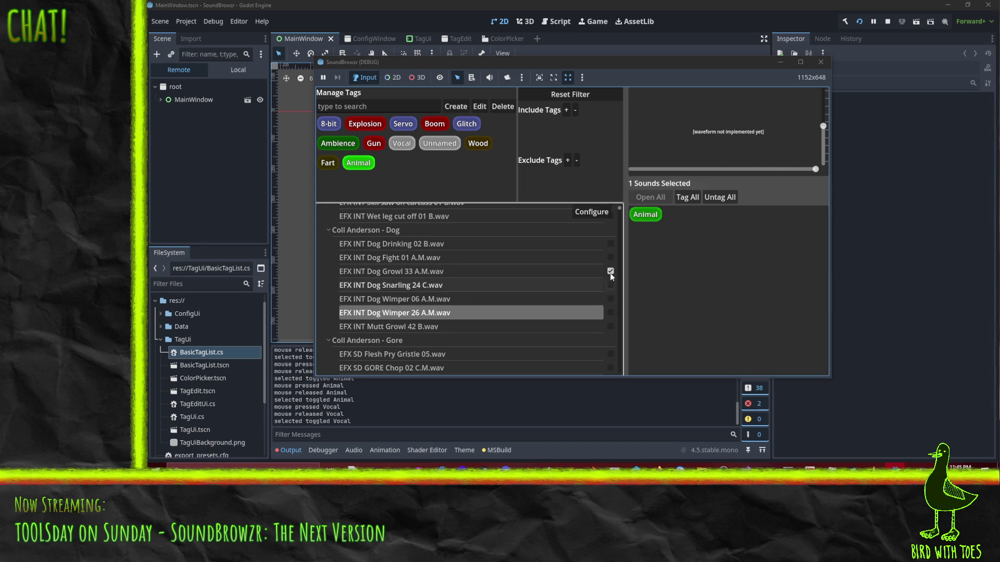
View each dog sound's Assigned Tags, from Dog Drinking 02 to Mutt Growl 42, to confirm Animal.
click(403, 244)
click(414, 258)
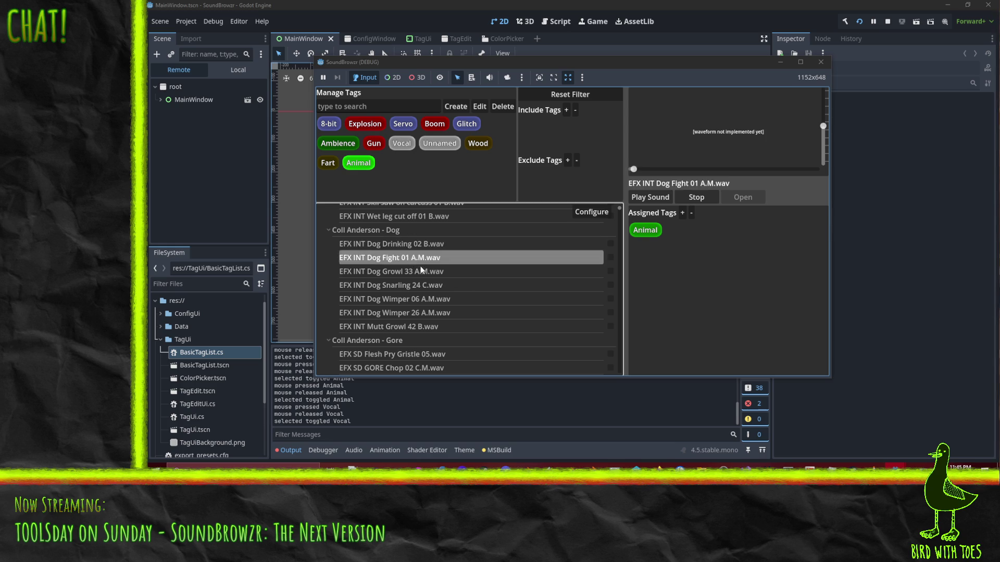
click(418, 271)
click(421, 285)
click(425, 299)
click(430, 312)
click(432, 326)
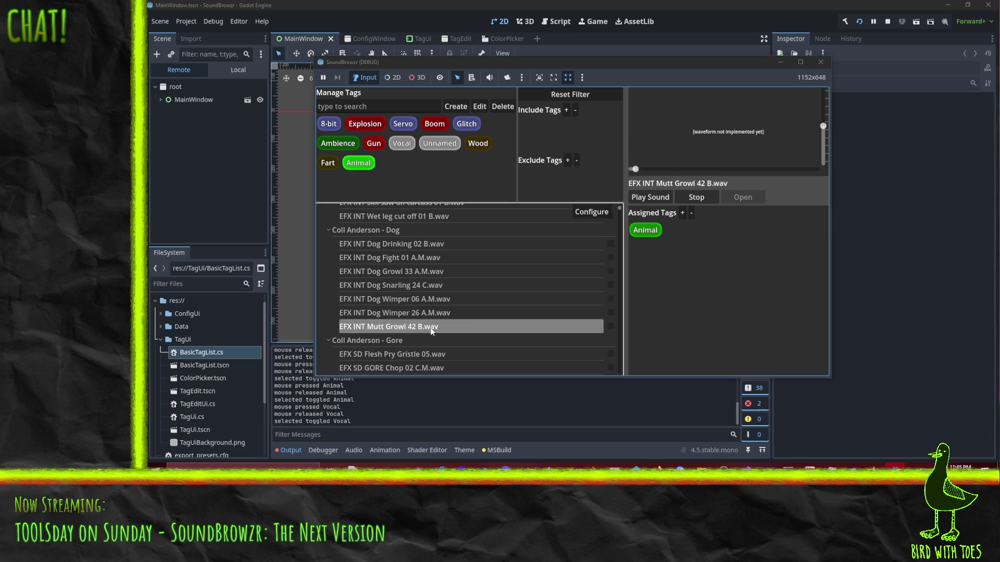
Close the running SoundBrowzr window and relaunch it with F5.
click(818, 64)
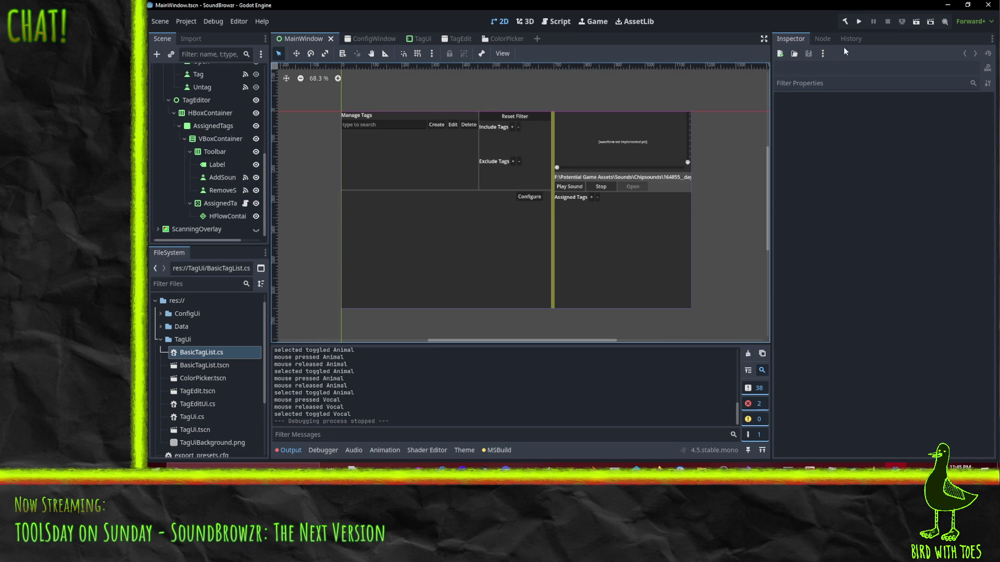
key(F5)
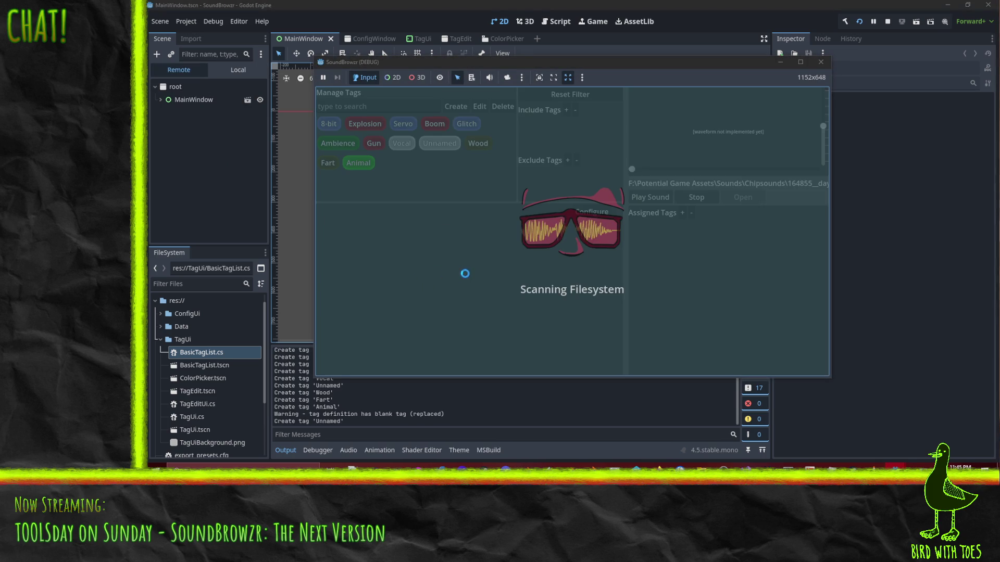
scroll(455, 269, down, 10)
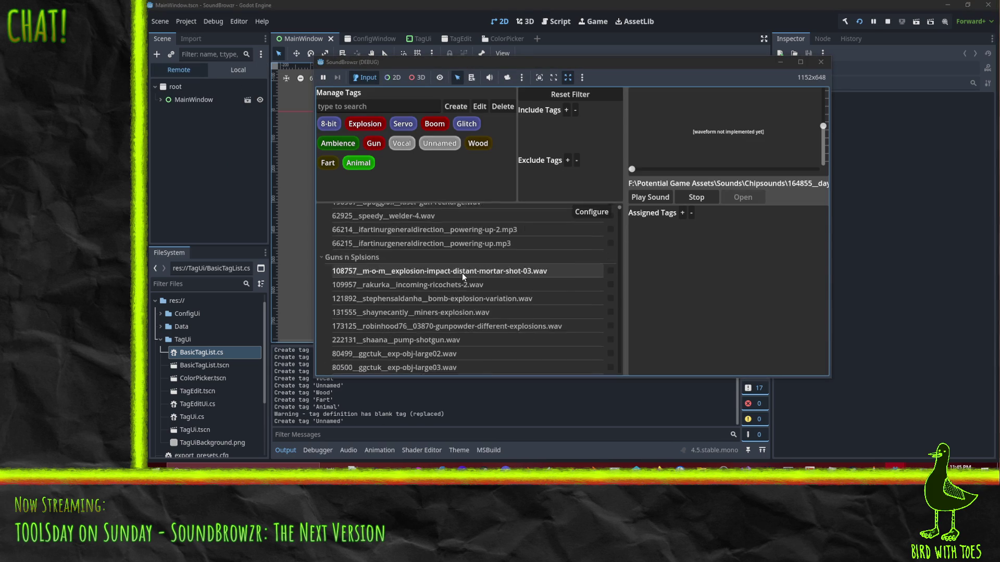
scroll(464, 273, down, 8)
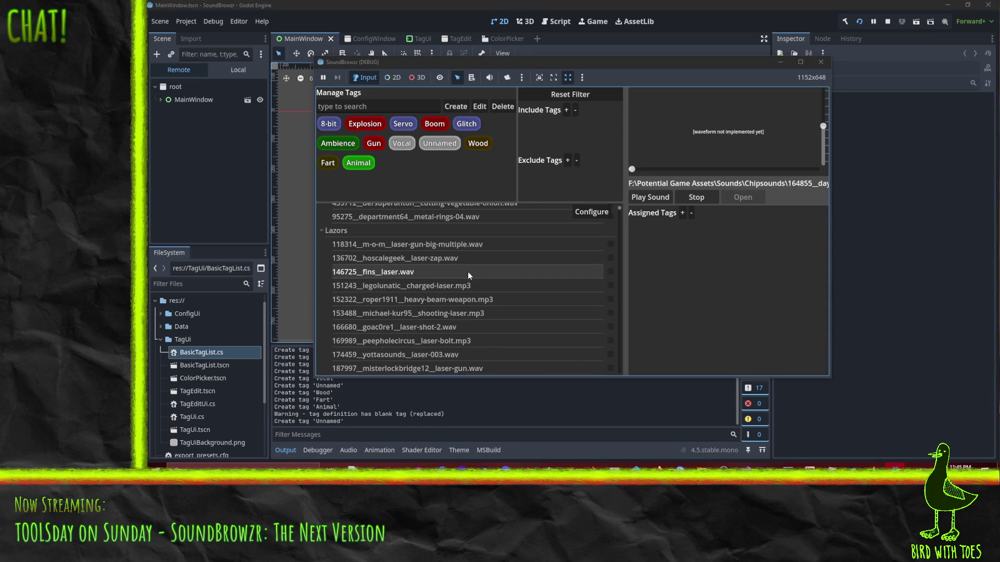
Filter the sound list with Include Tags + on Animal and confirm the Dog sounds remain.
click(404, 145)
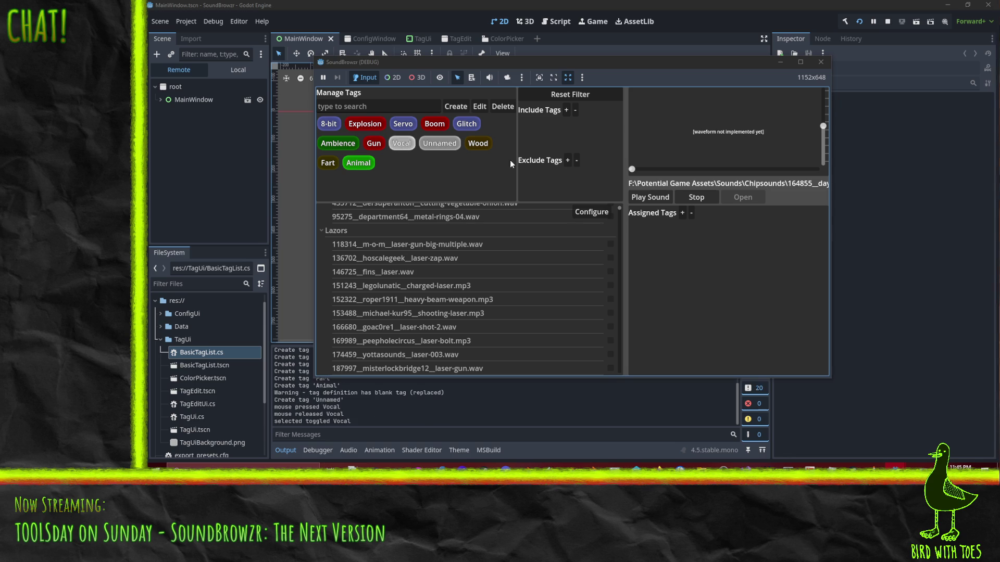
scroll(526, 292, up, 3)
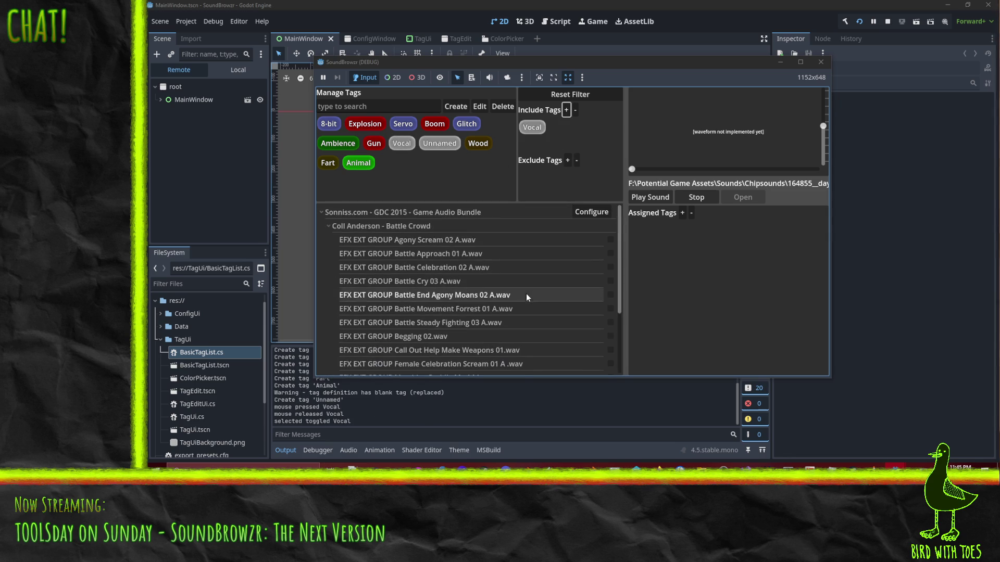
scroll(527, 289, down, 3)
scroll(529, 290, up, 3)
click(532, 128)
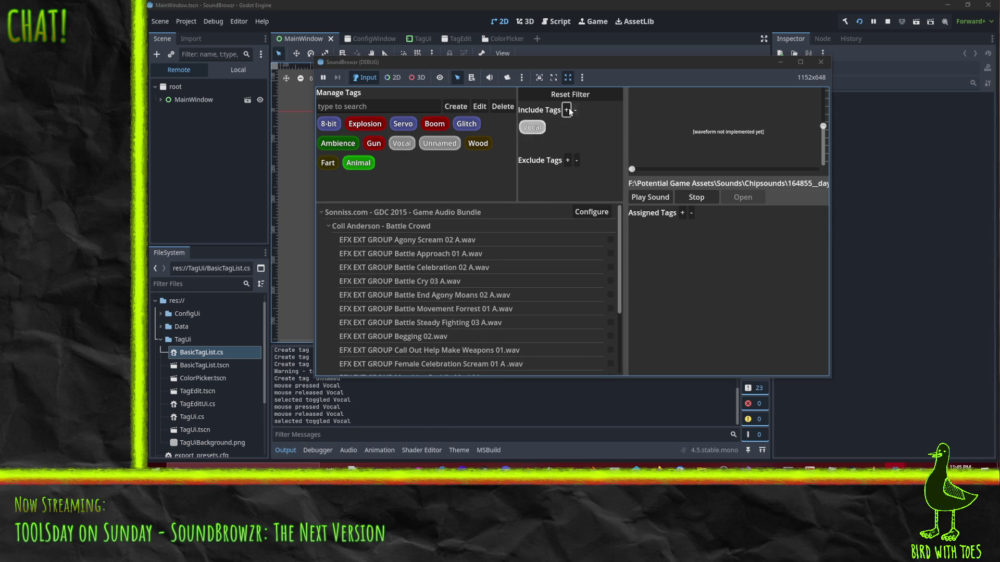
click(575, 110)
click(358, 162)
click(565, 110)
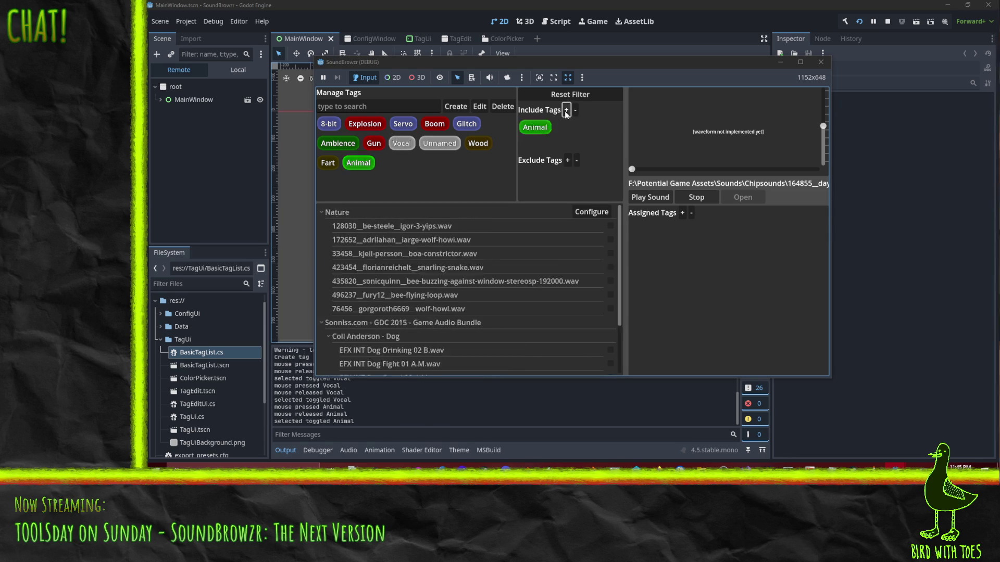
scroll(482, 299, down, 3)
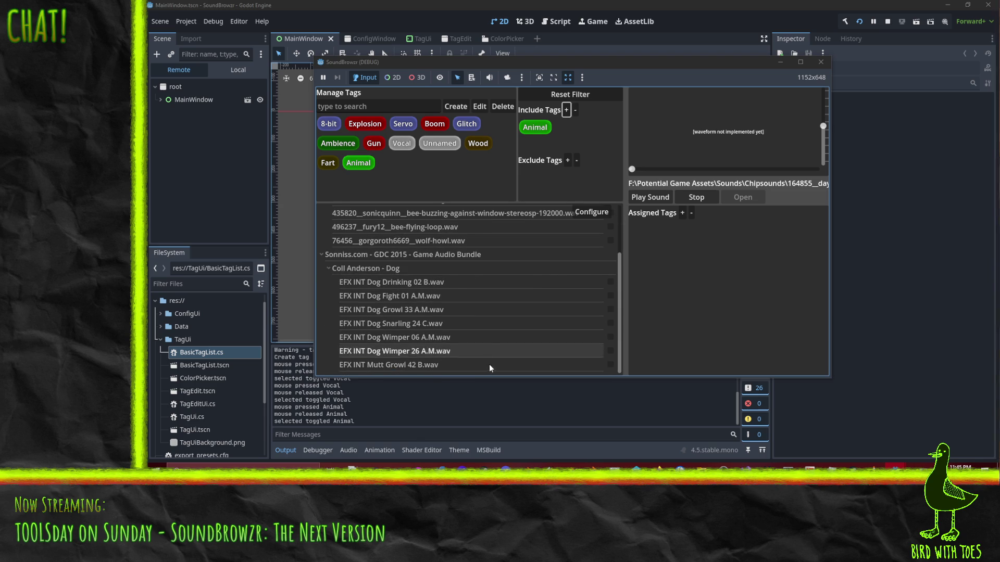
scroll(489, 364, up, 3)
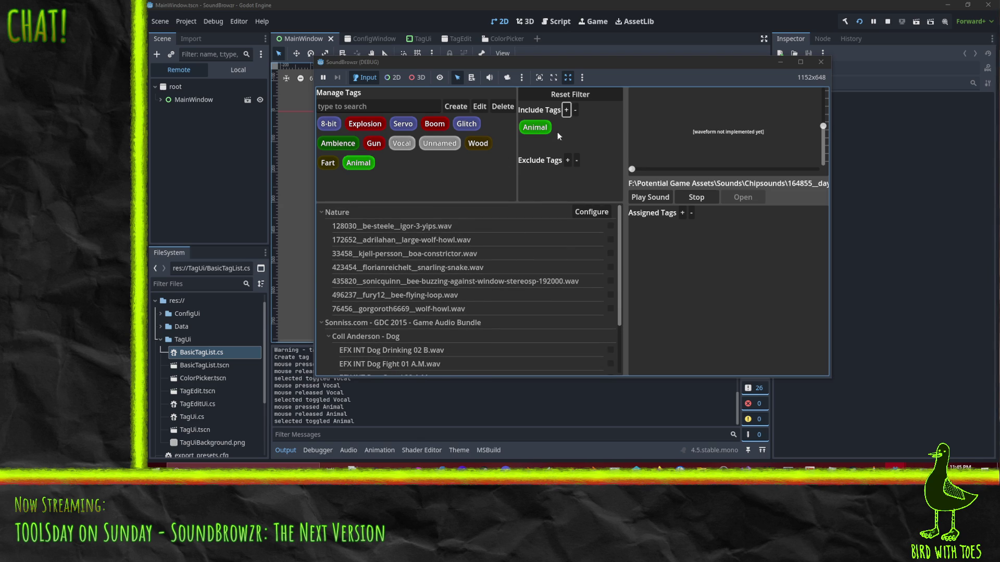
Reset the tag filter and scroll through the full, unfiltered sound list.
click(570, 94)
scroll(494, 269, down, 5)
scroll(497, 267, down, 5)
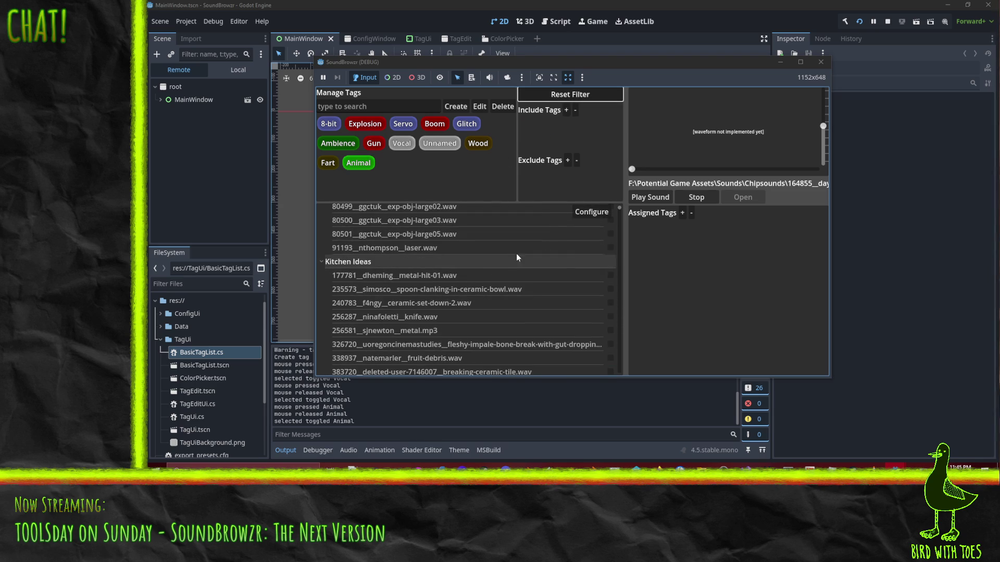
drag(619, 221, 620, 287)
scroll(490, 339, down, 4)
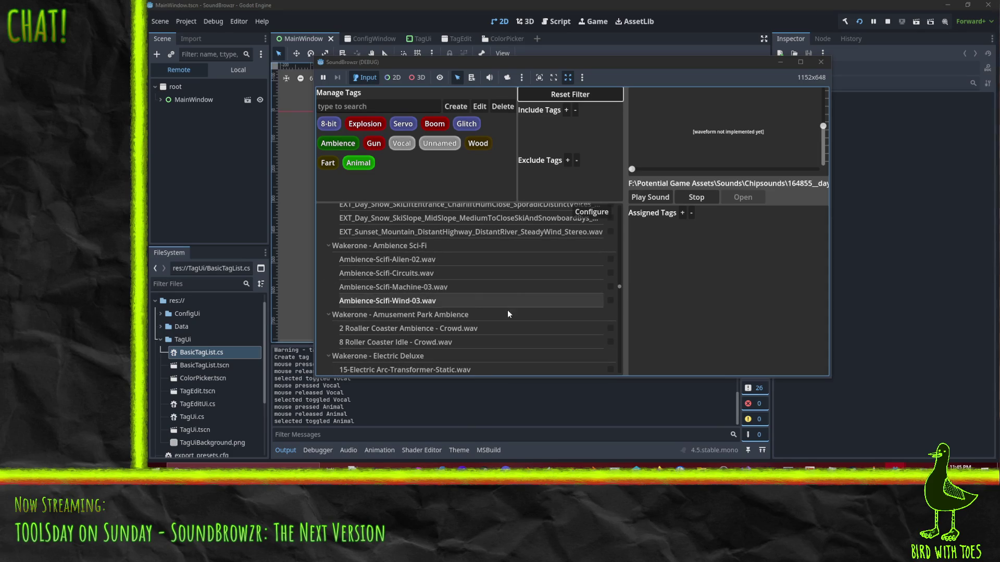
Tag Ambience-Scifi-Wind-03.wav with Ambience.
click(464, 302)
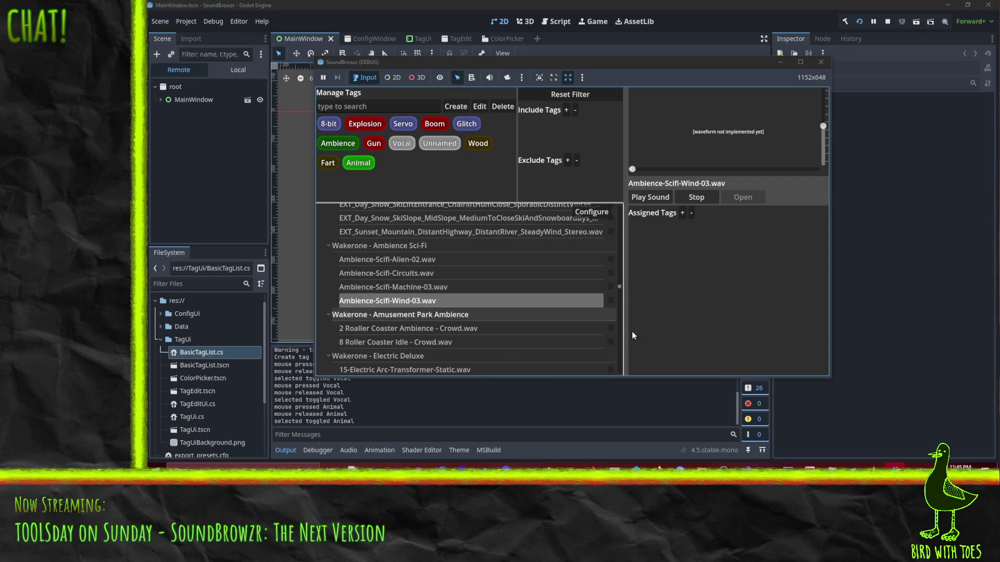
click(697, 198)
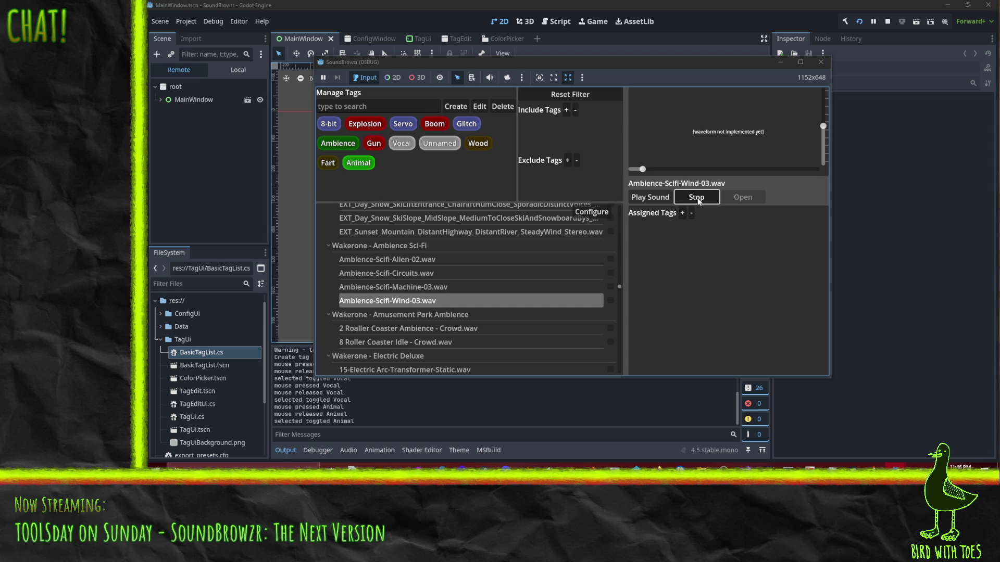
click(336, 147)
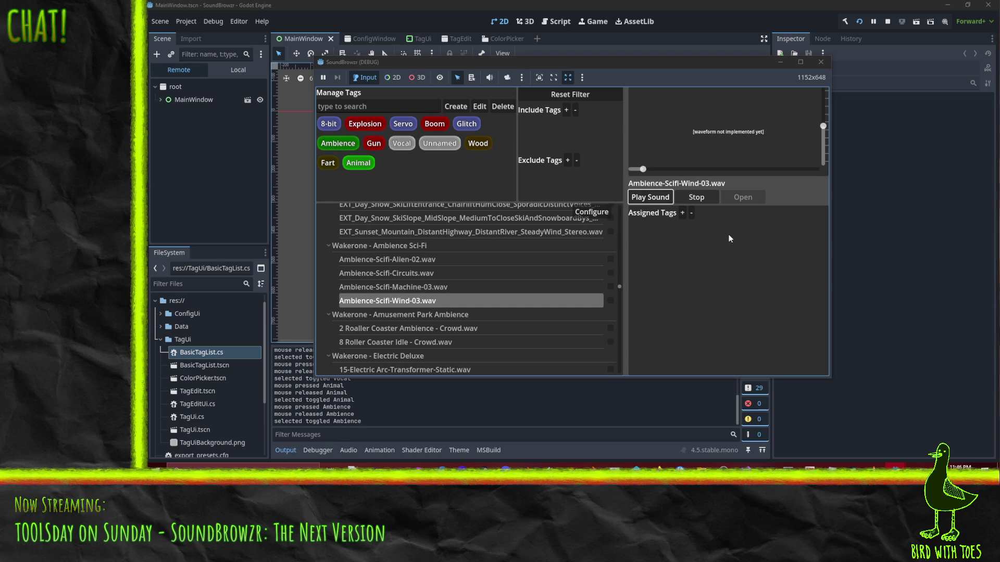
click(681, 213)
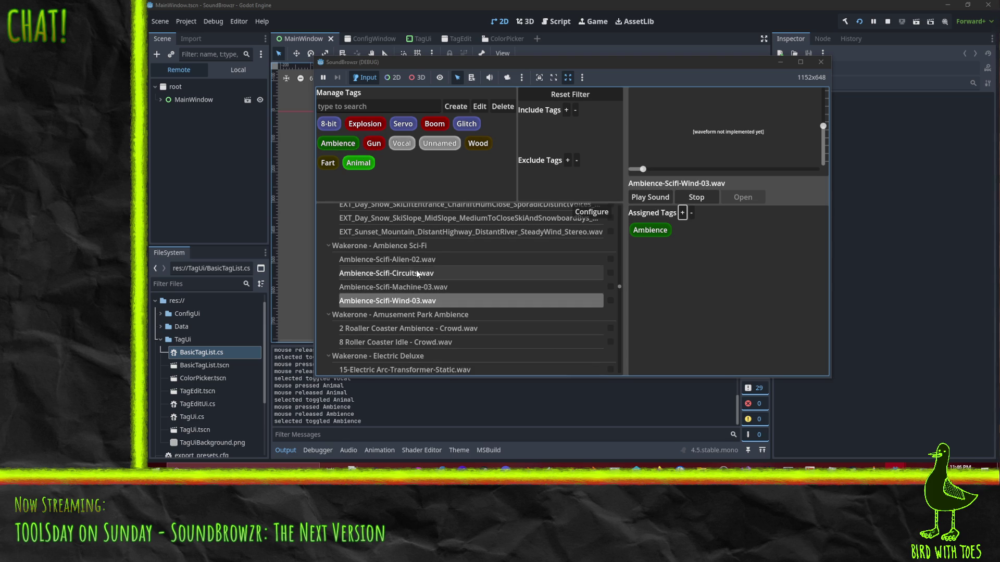
Check the tags on Ambience-Scifi-Alien-02.wav, then scroll down to the gun sounds.
click(403, 259)
click(696, 197)
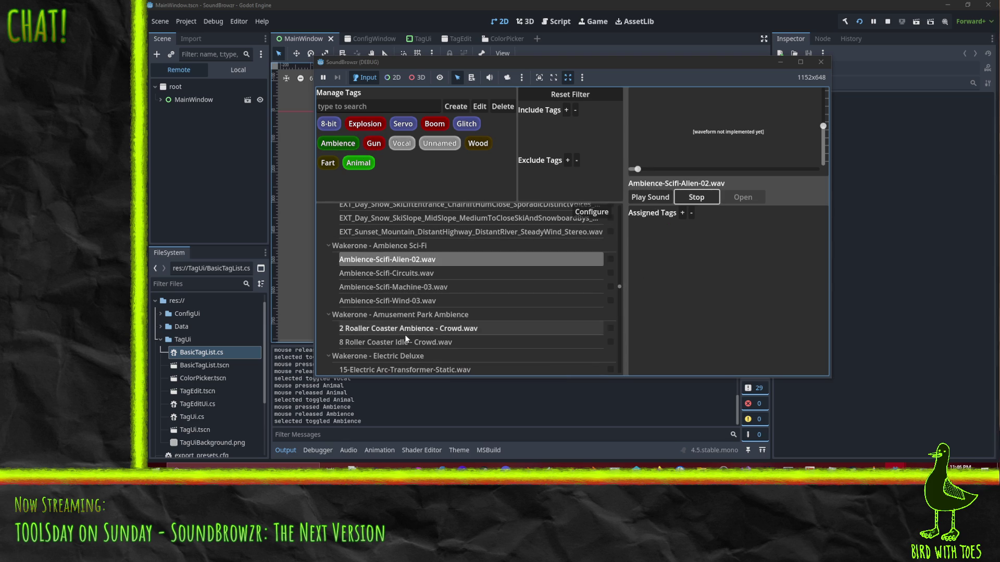
scroll(453, 344, down, 3)
scroll(452, 344, down, 2)
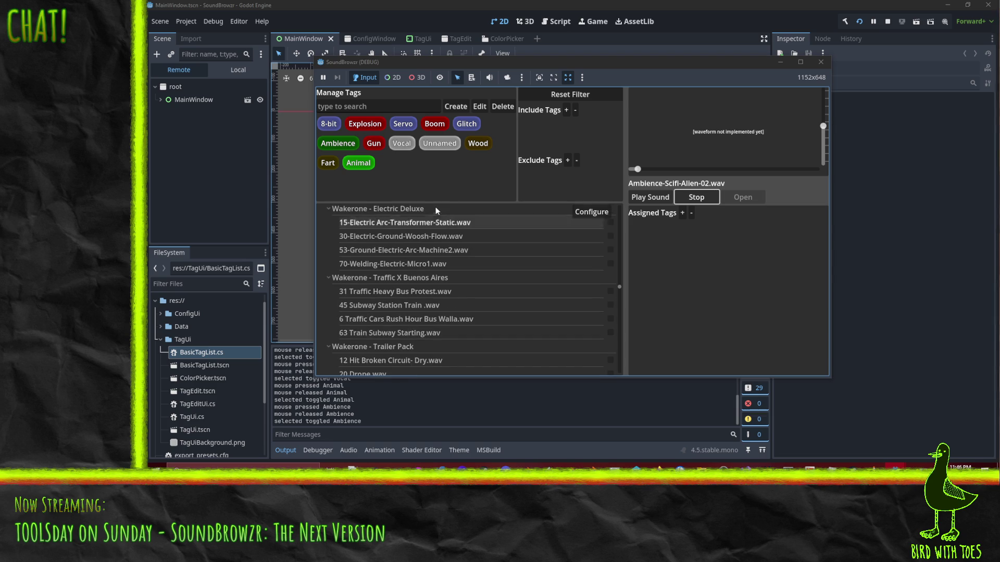
scroll(515, 313, down, 10)
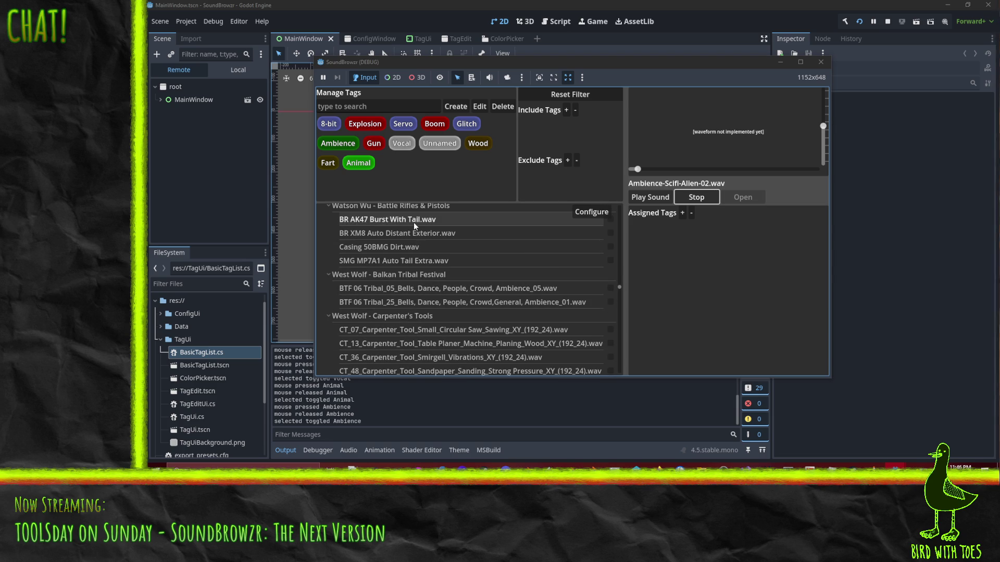
Give BR AK47 Burst With Tail.wav the Gun tag.
click(413, 222)
click(696, 198)
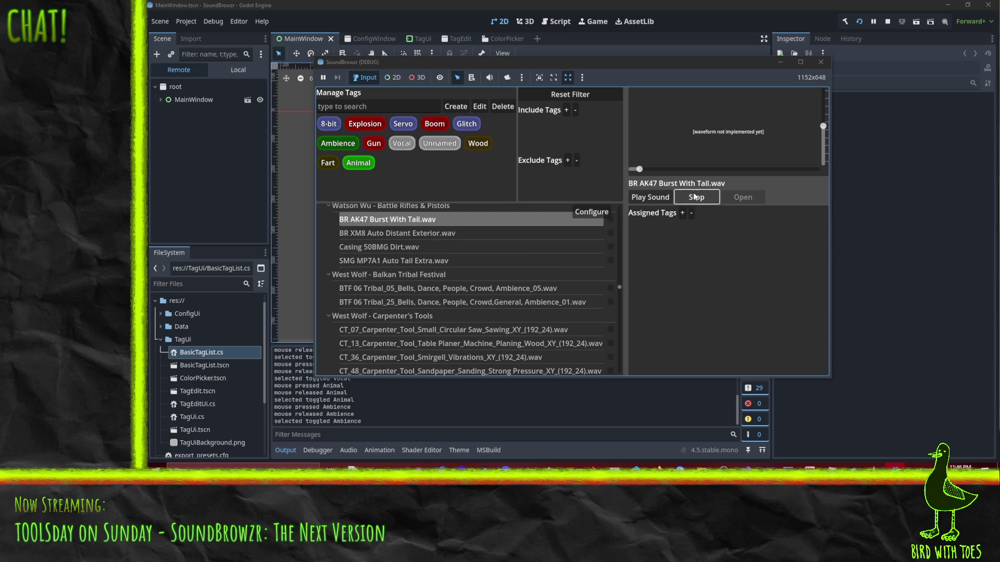
click(362, 165)
click(362, 165)
click(375, 145)
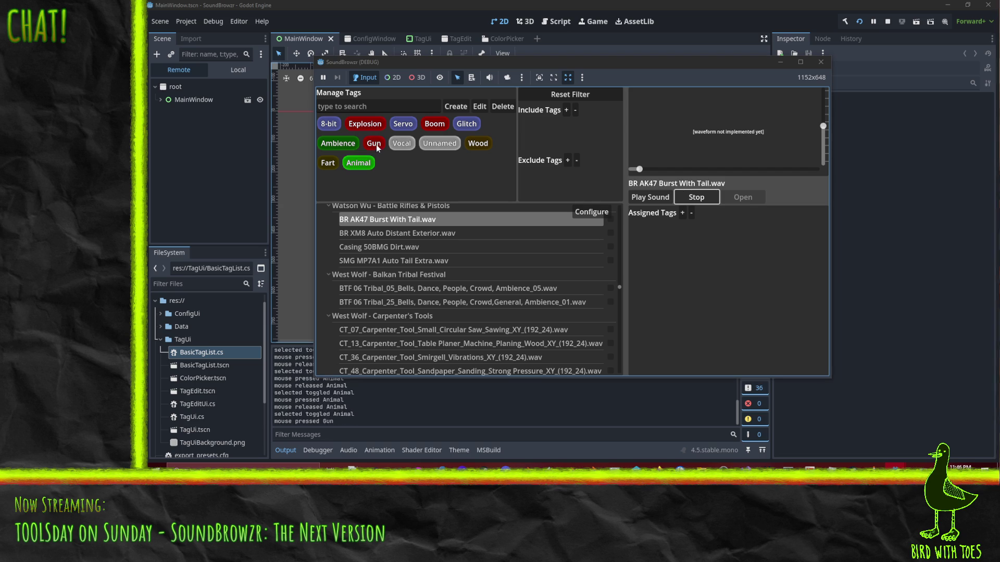
click(682, 214)
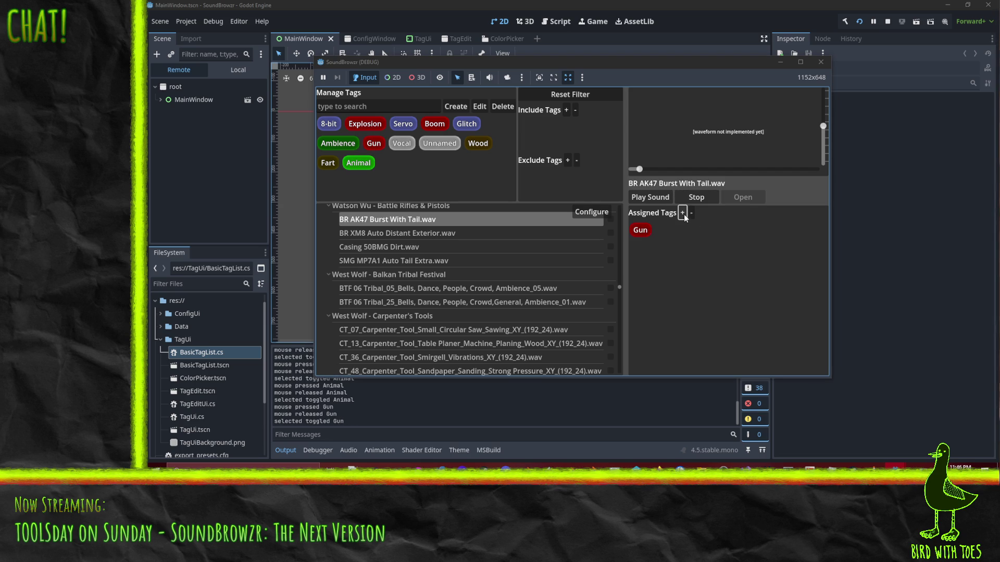
Give BR XM8 Auto Distant Exterior.wav the Gun tag.
click(431, 235)
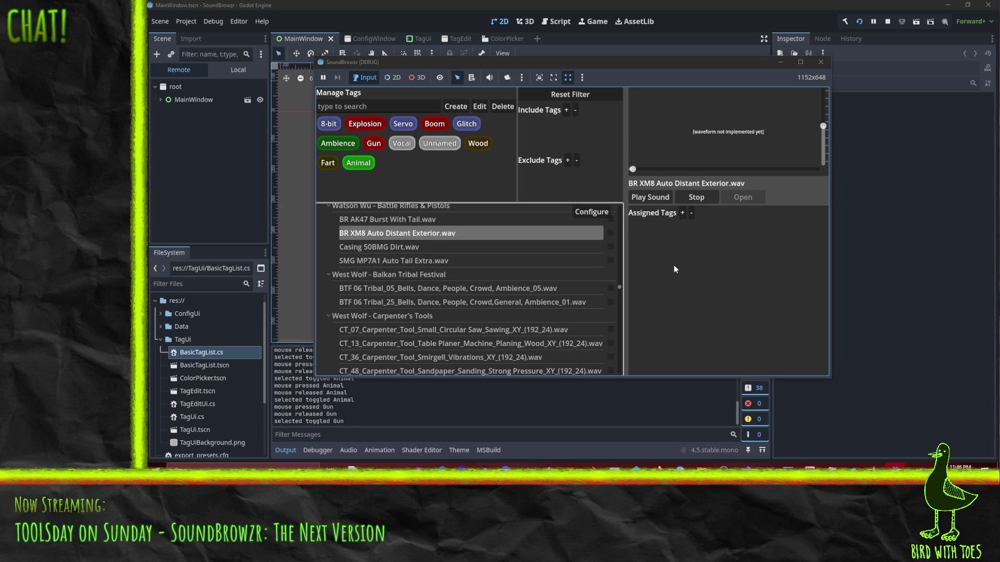
click(608, 233)
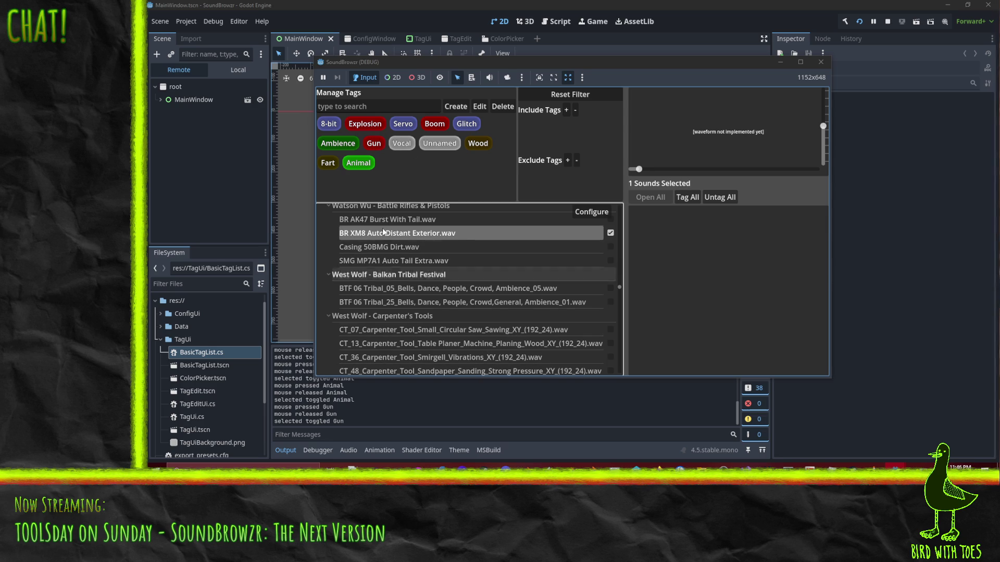
click(610, 232)
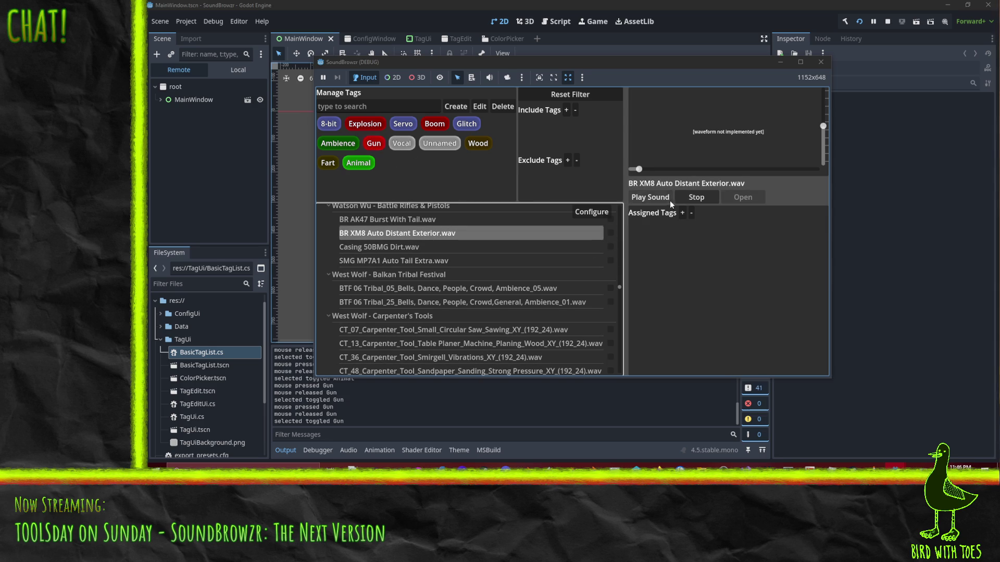
click(689, 213)
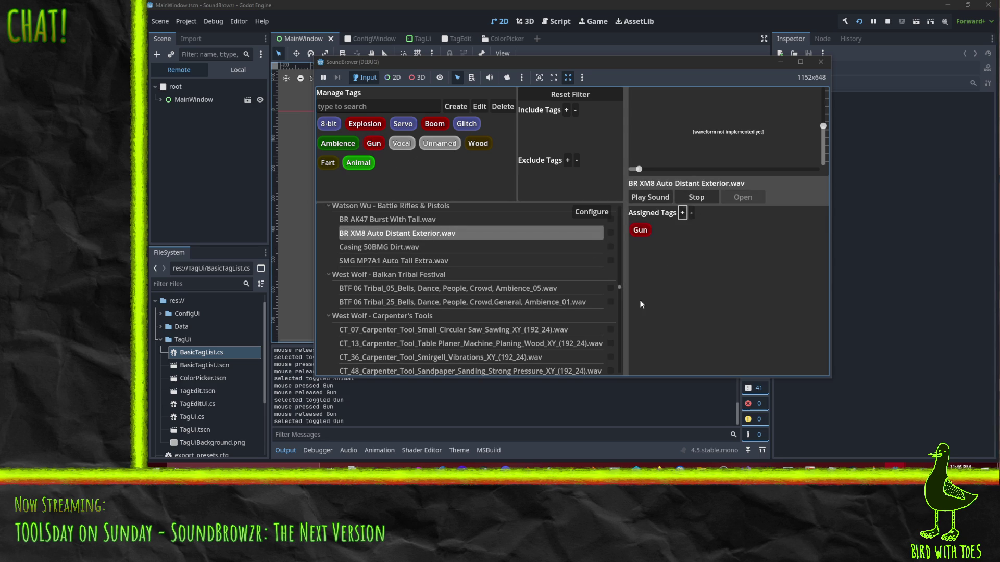
Give SMG MP7A1 Auto Tail Extra.wav the Gun tag.
click(468, 250)
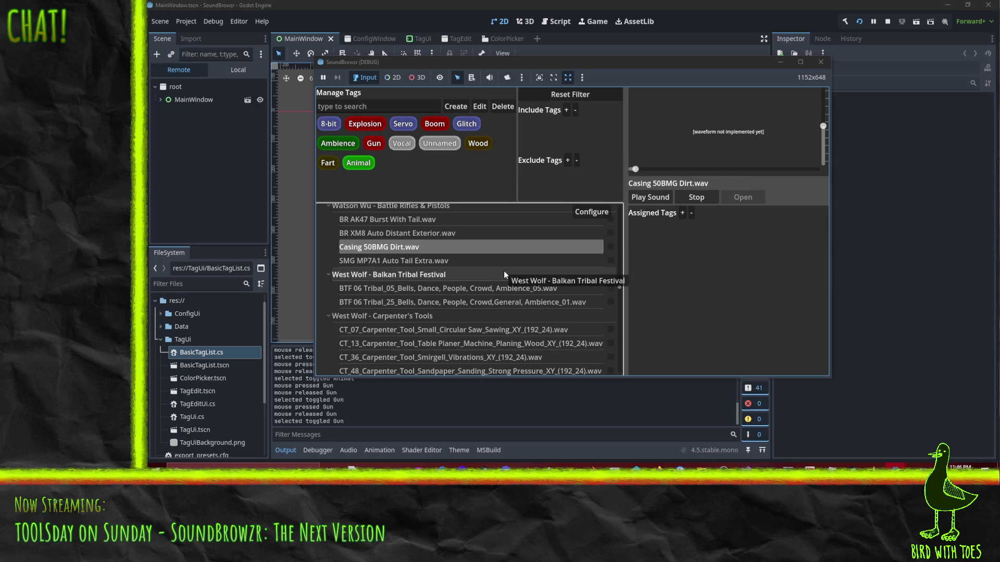
click(497, 258)
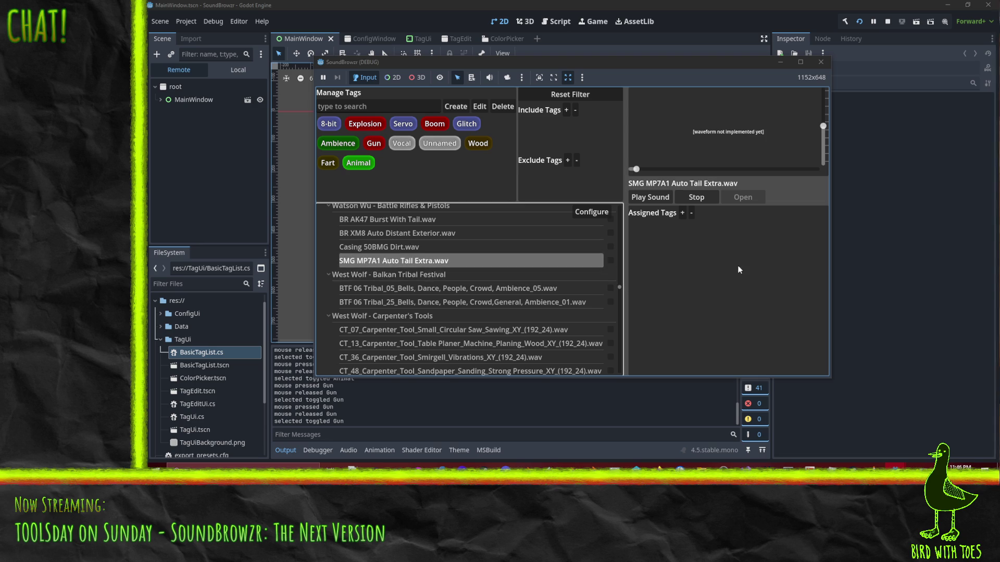
click(705, 198)
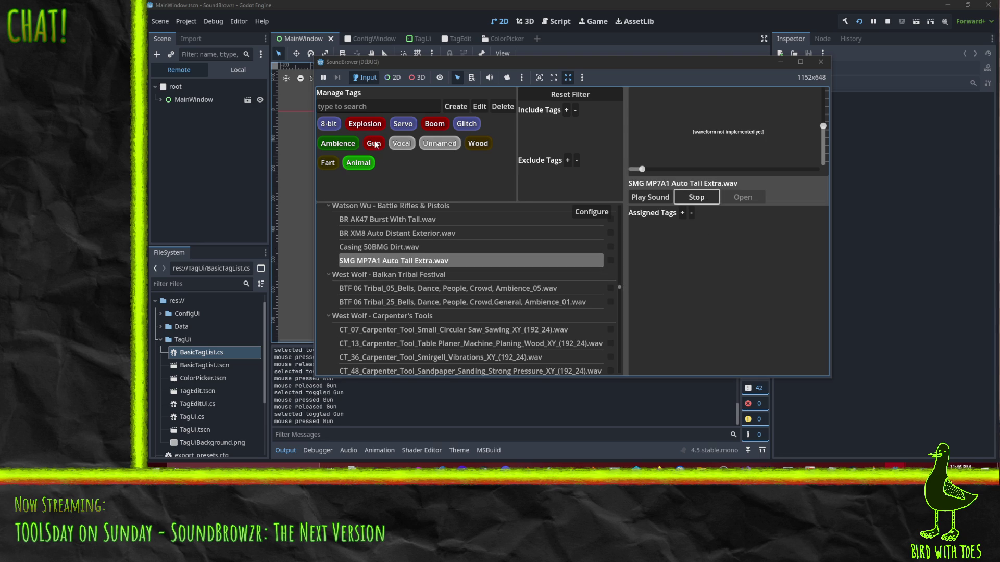
click(682, 213)
Scroll to Oh Baby! Pack 3 and preview the three Baby Toddler sounds.
scroll(502, 258, down, 3)
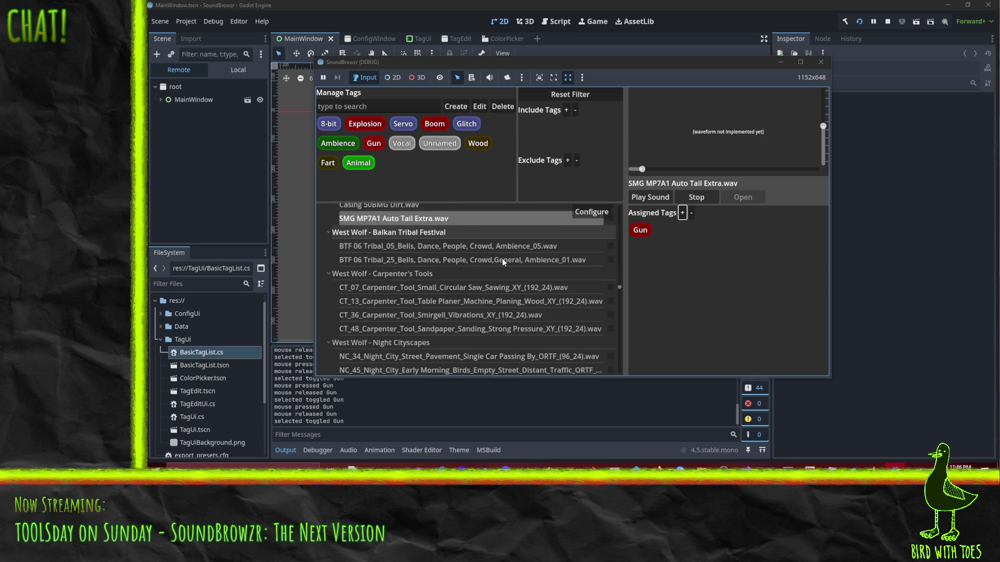
scroll(549, 281, down, 10)
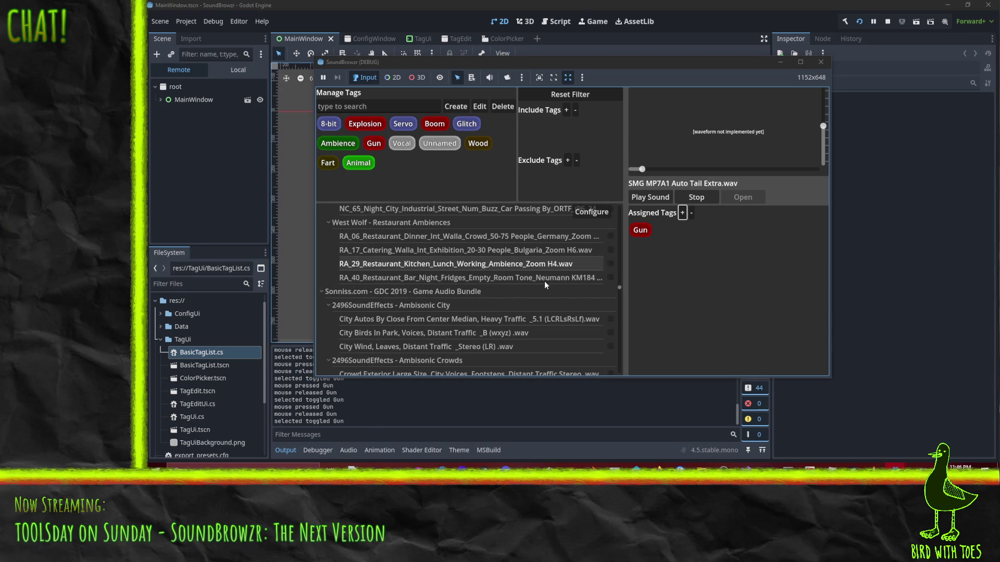
scroll(557, 300, down, 15)
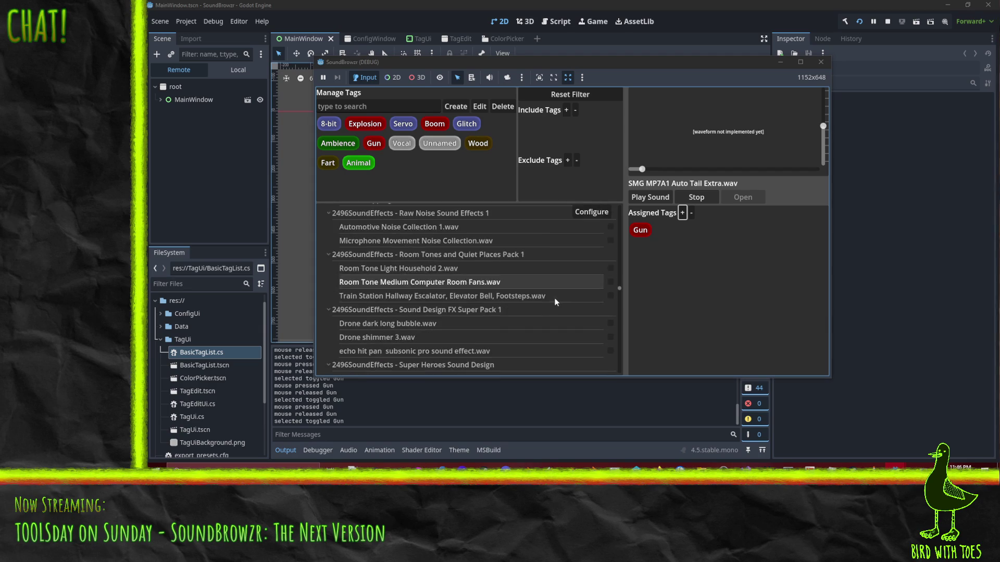
scroll(555, 302, up, 1)
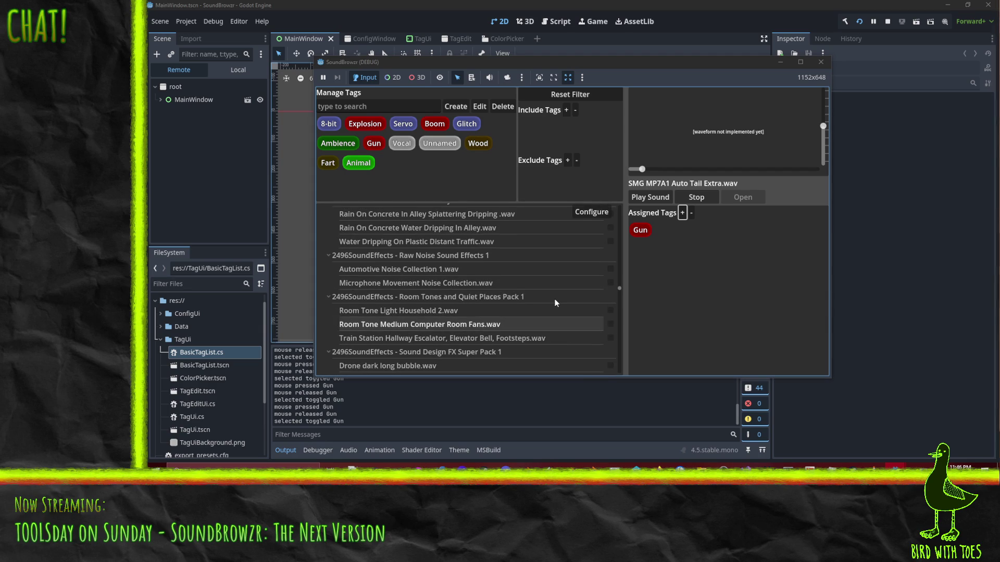
scroll(554, 299, up, 5)
click(442, 266)
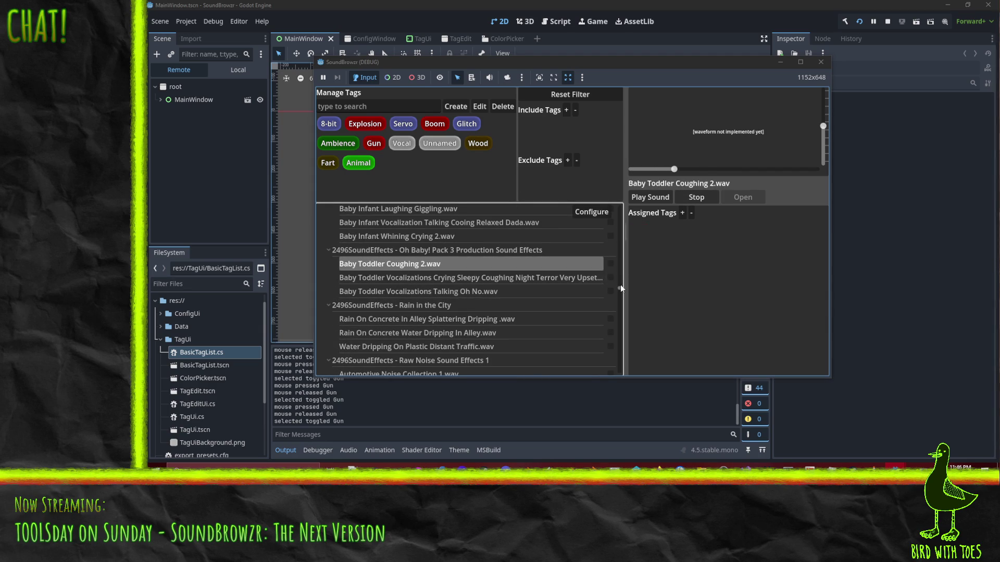
click(608, 291)
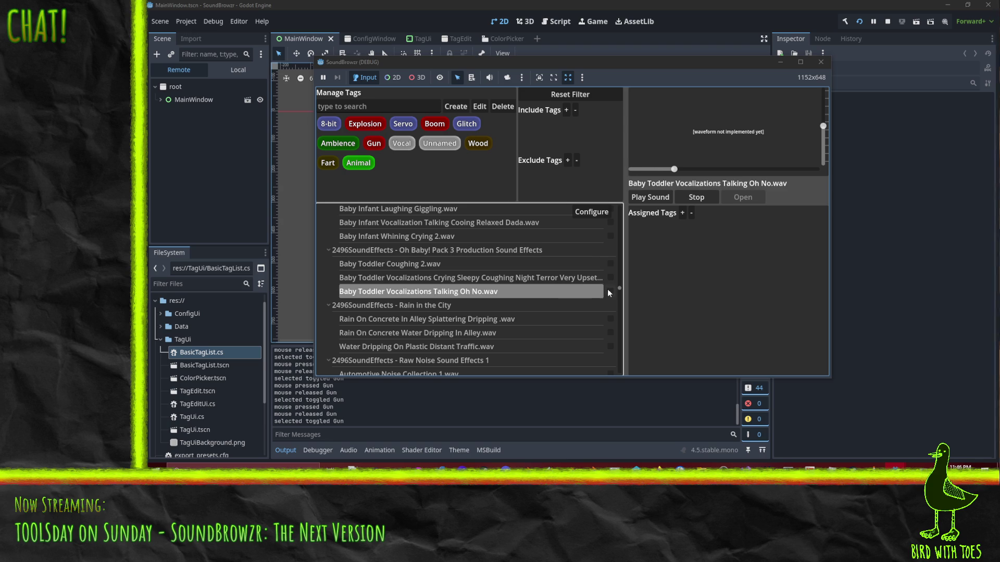
click(592, 283)
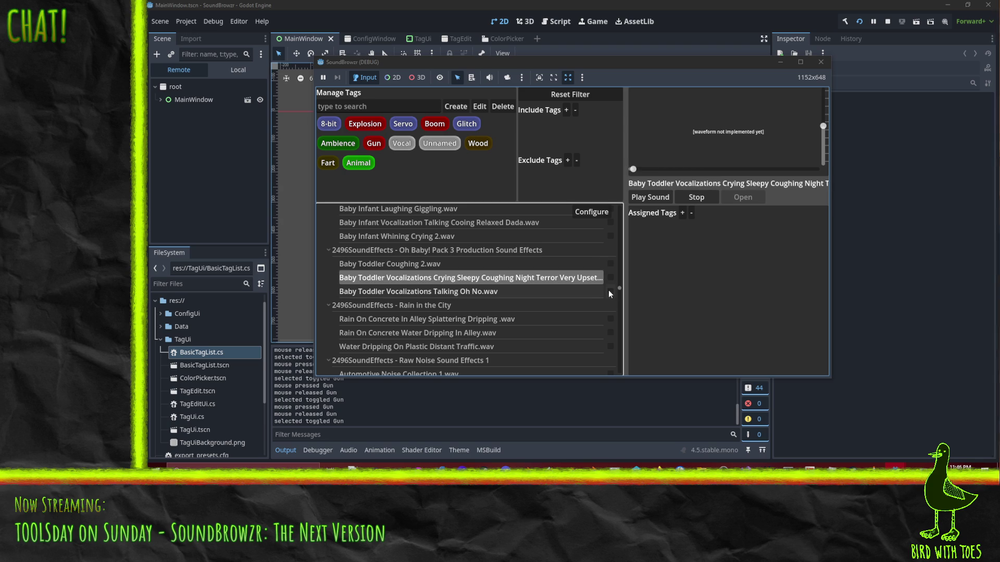
Check the three toddler sounds, apply Vocal to all with Tag All, and untick two of them.
click(610, 291)
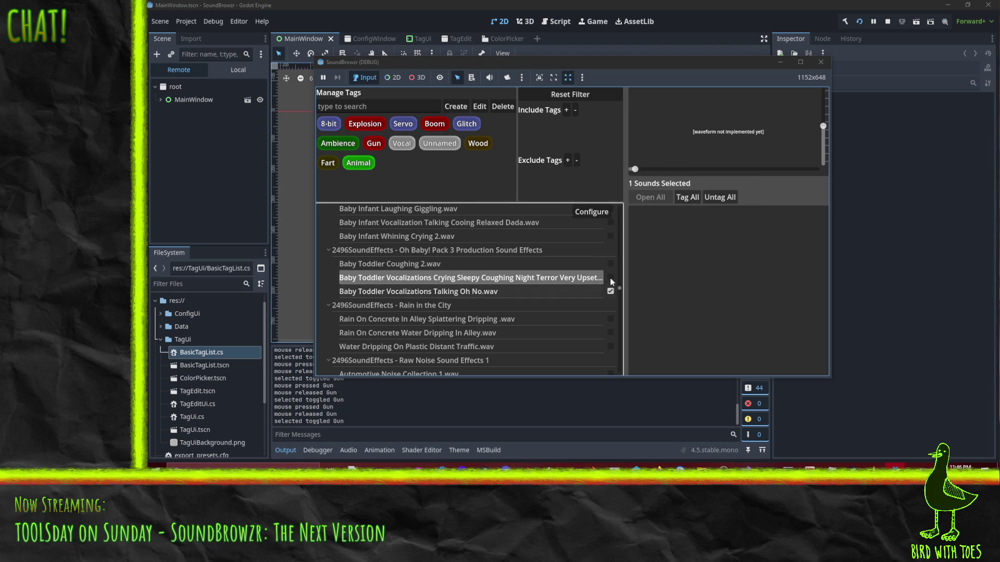
click(610, 278)
click(610, 264)
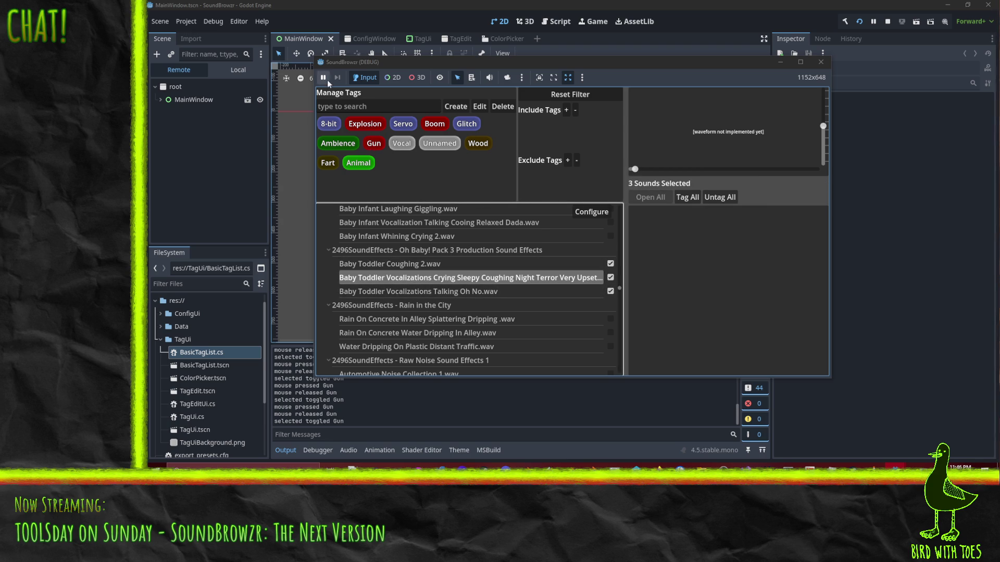
click(408, 145)
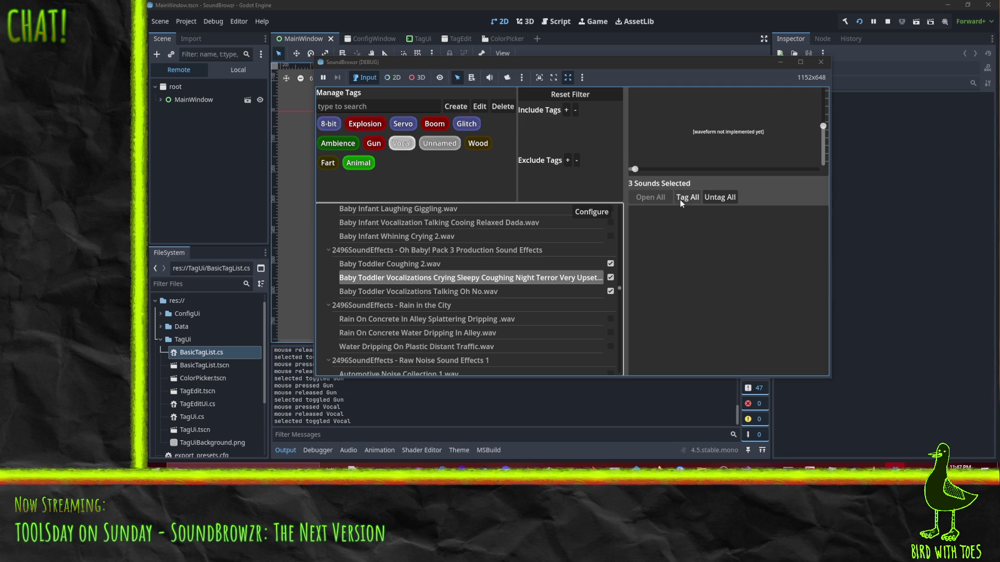
click(686, 197)
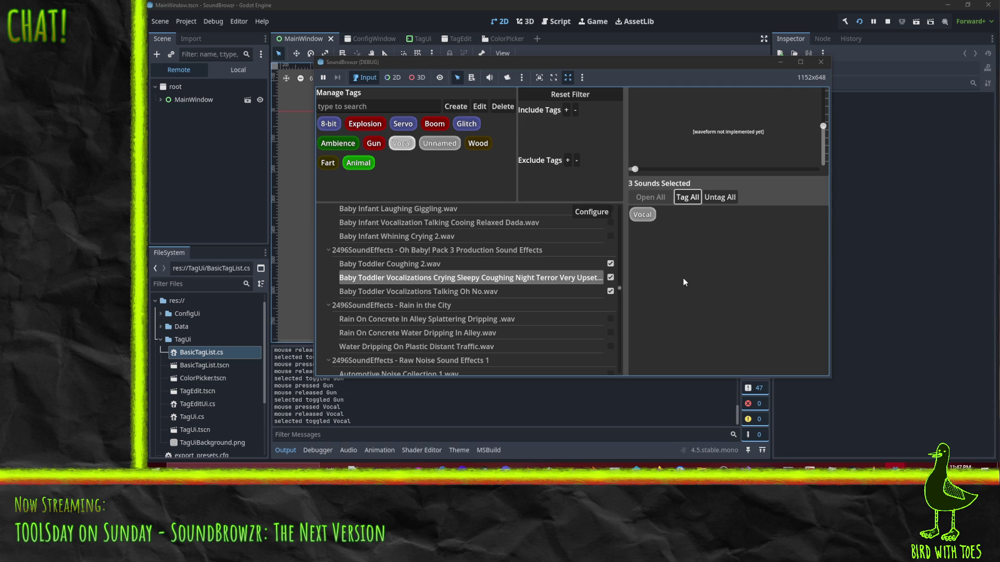
click(610, 291)
click(611, 277)
Untick the last toddler sound, then scroll to 3maze - Sci-Fi FX and play scifi_glit_fx_007.wav.
click(610, 264)
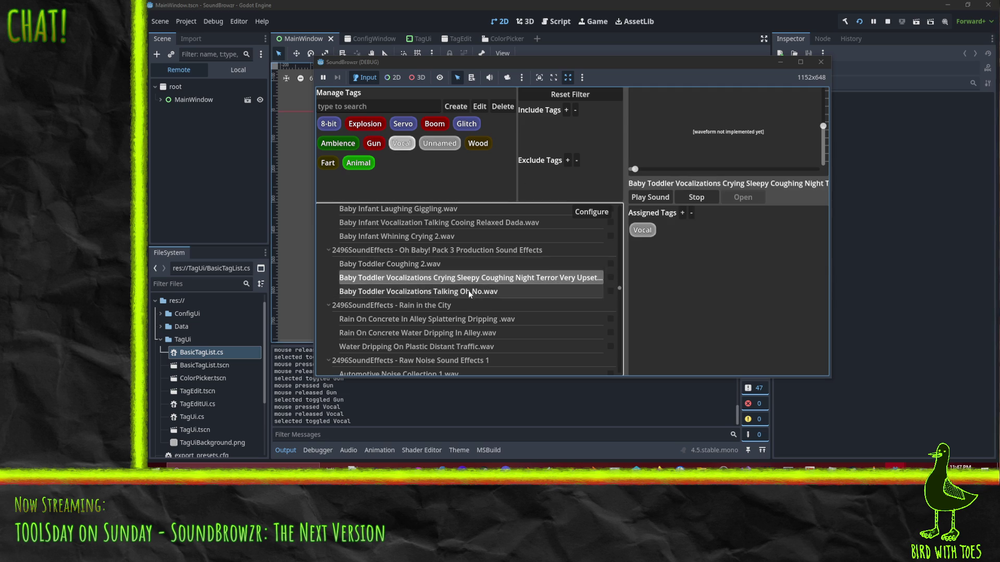
scroll(489, 276, down, 3)
scroll(528, 278, down, 1)
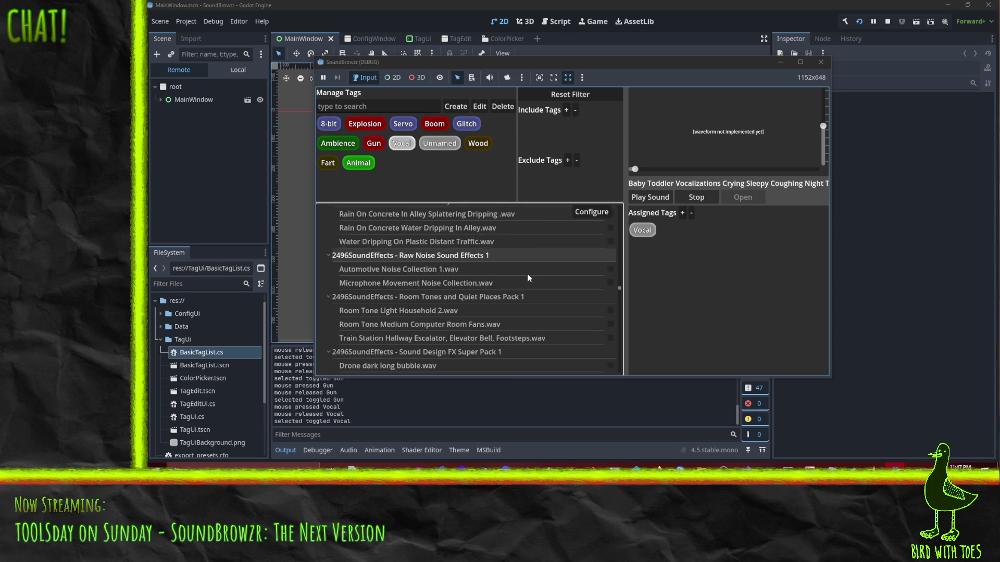
scroll(526, 279, down, 1)
scroll(517, 277, down, 3)
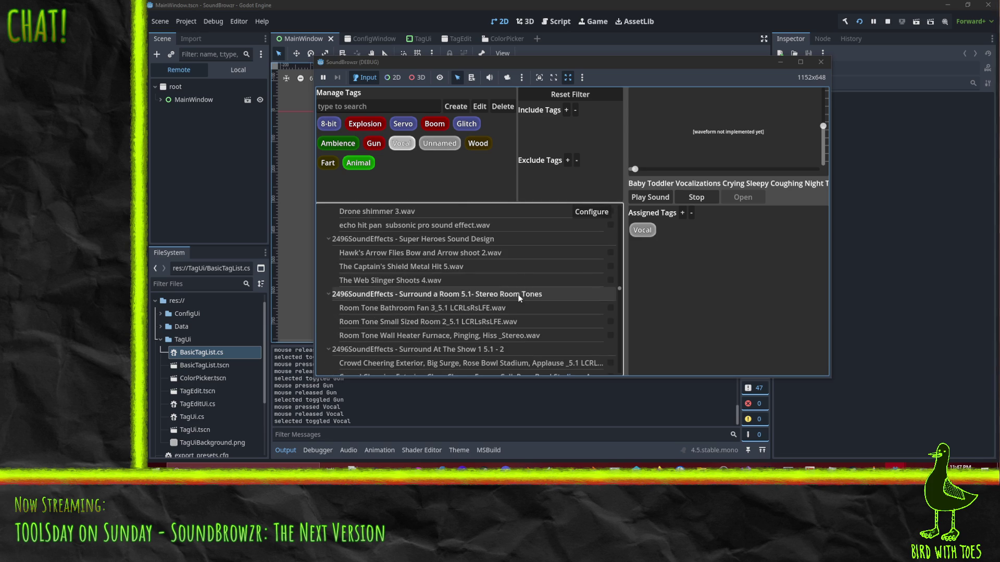
scroll(519, 289, up, 1)
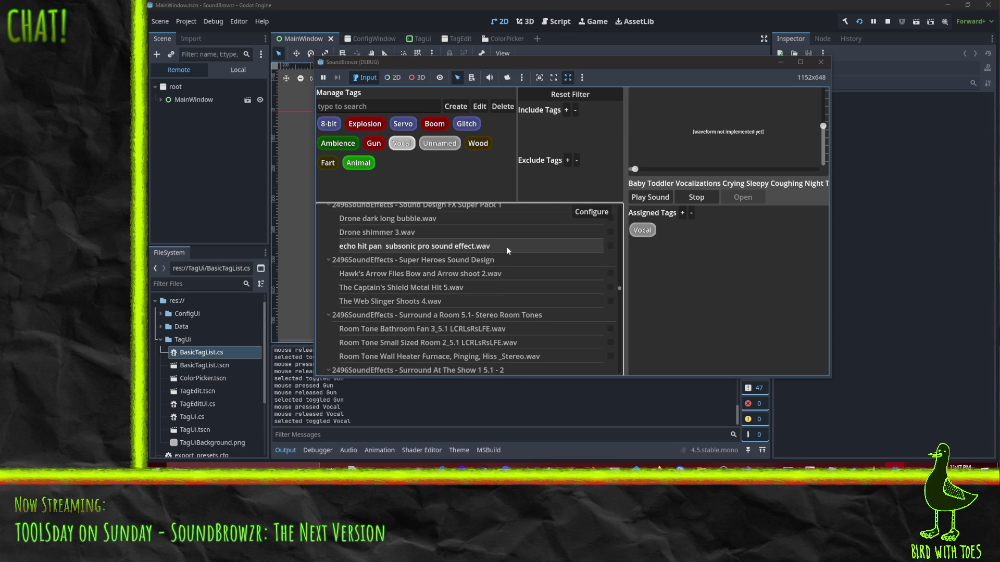
scroll(510, 260, down, 6)
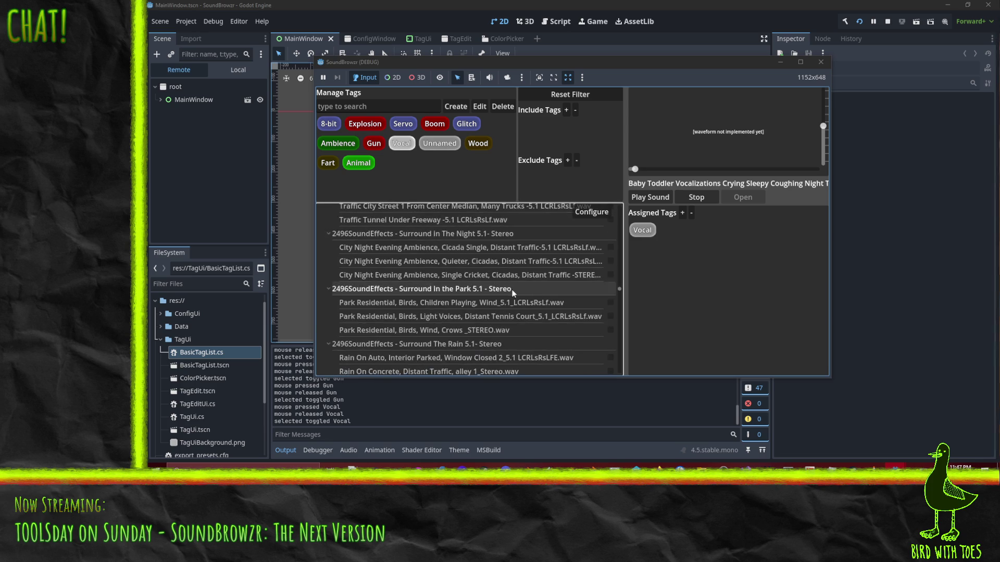
scroll(530, 305, down, 5)
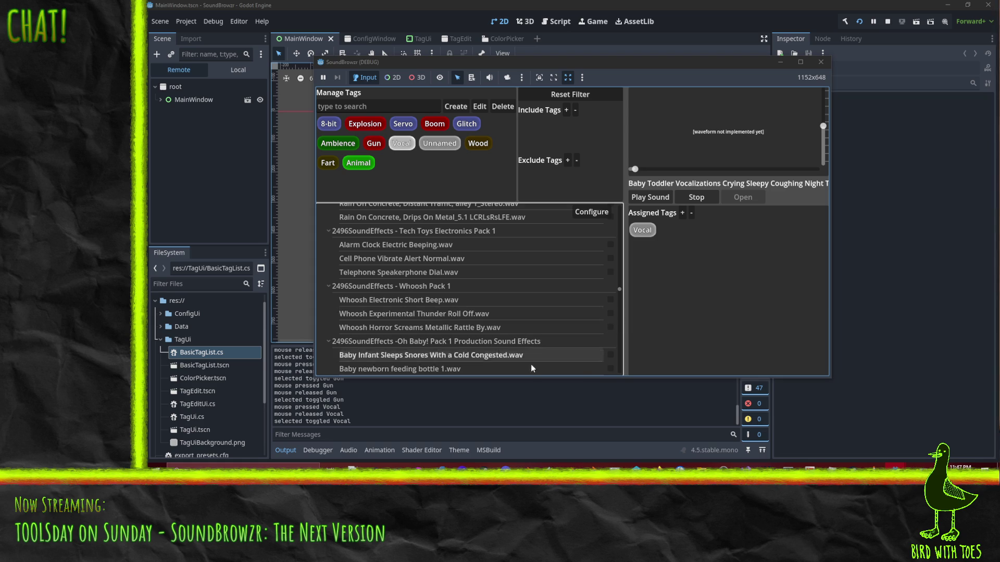
scroll(489, 299, down, 10)
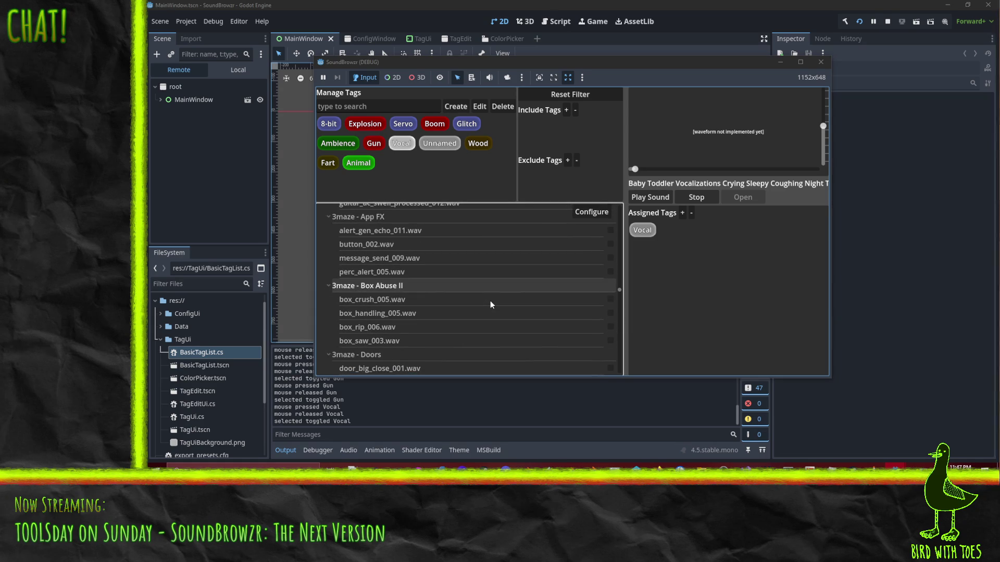
scroll(465, 295, down, 1)
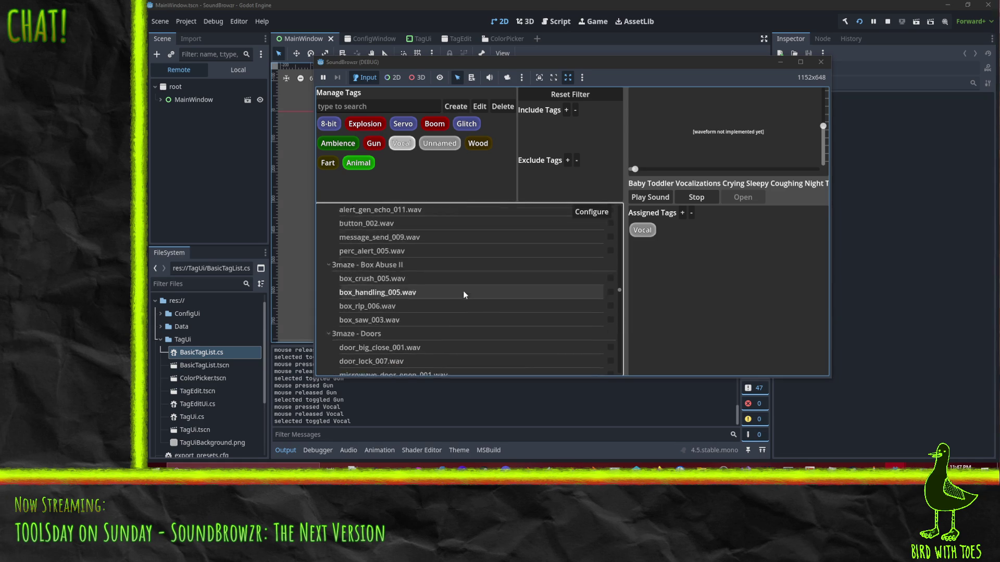
scroll(465, 292, down, 2)
scroll(469, 292, down, 5)
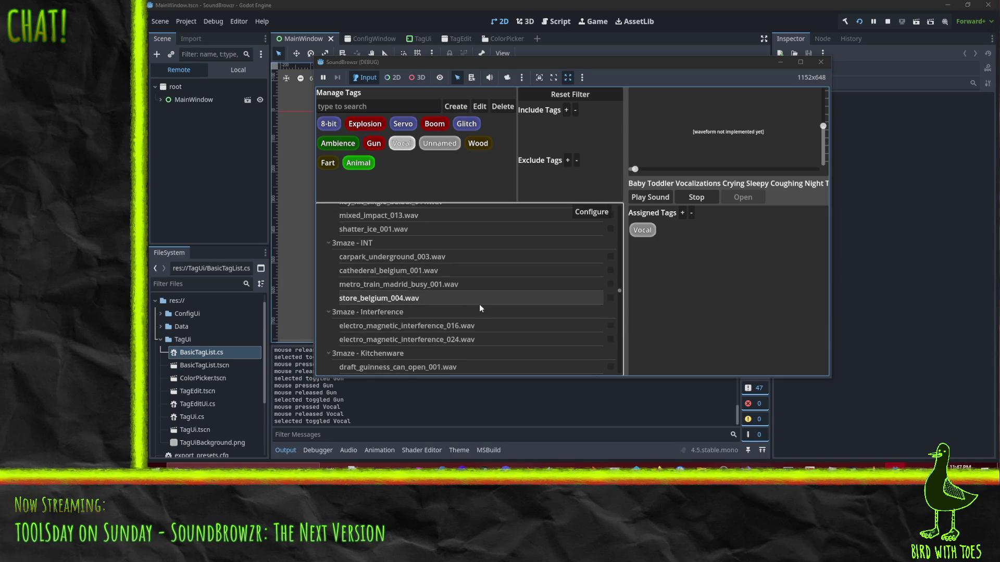
scroll(483, 297, down, 3)
scroll(512, 294, down, 6)
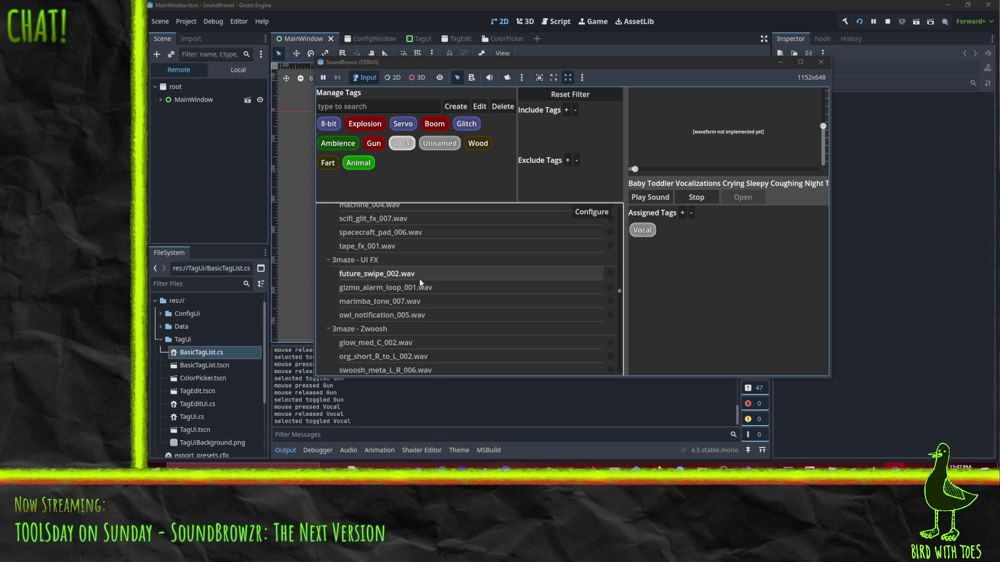
scroll(419, 279, up, 1)
scroll(420, 279, up, 1)
click(412, 260)
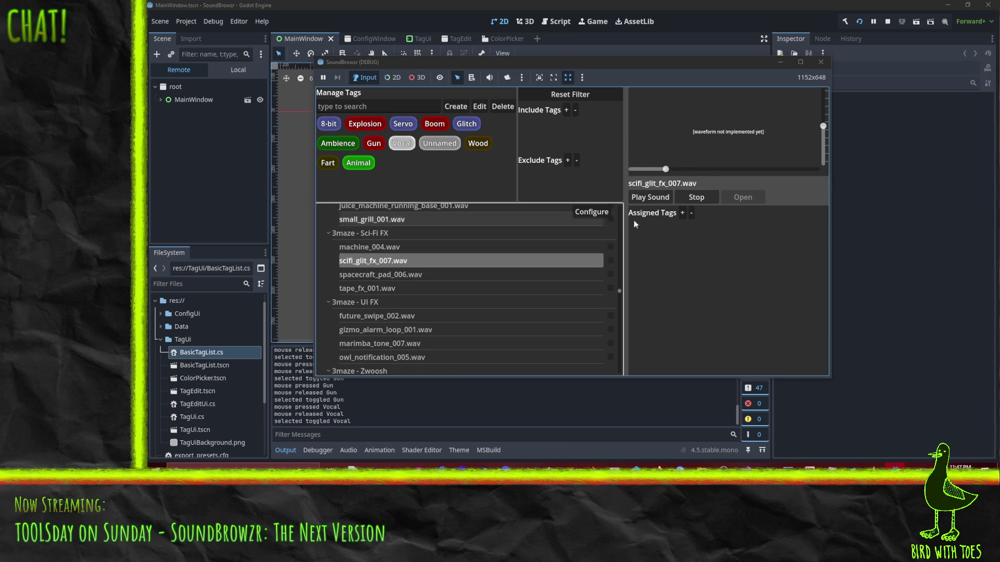
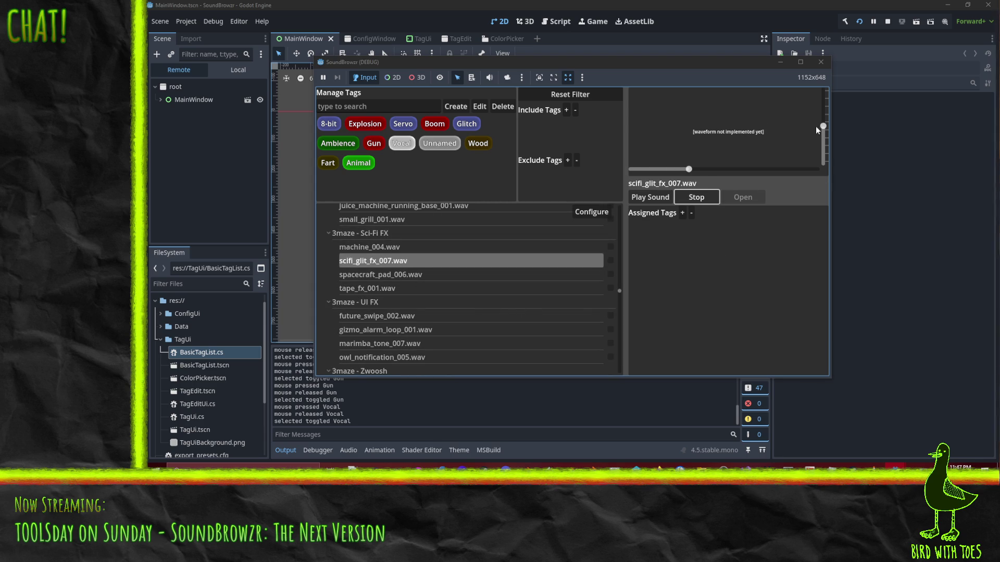
Lower the preview volume, replay the current sound, preview spacecraft_pad_006.wav, then stop playback.
drag(816, 126, 816, 142)
click(657, 201)
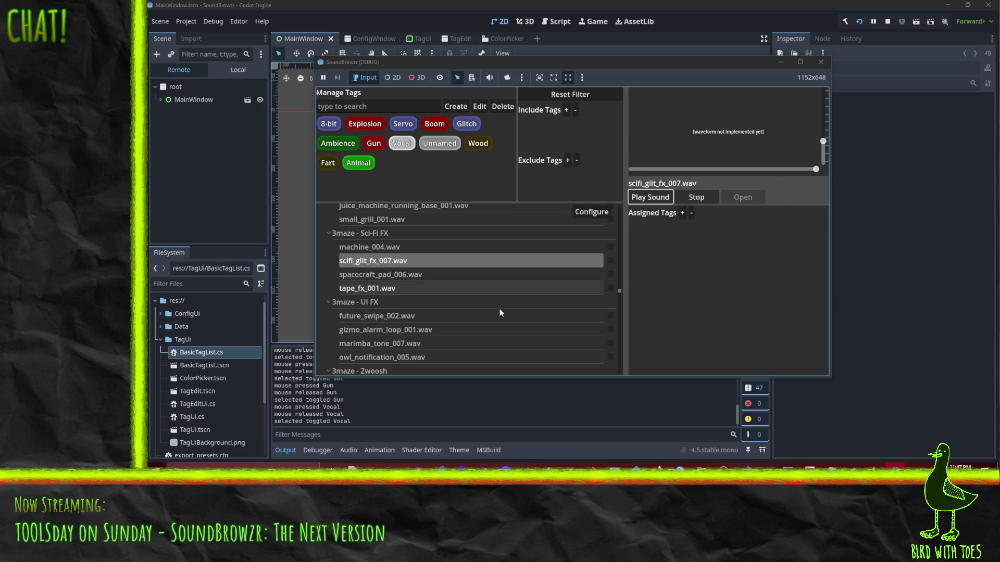
click(416, 272)
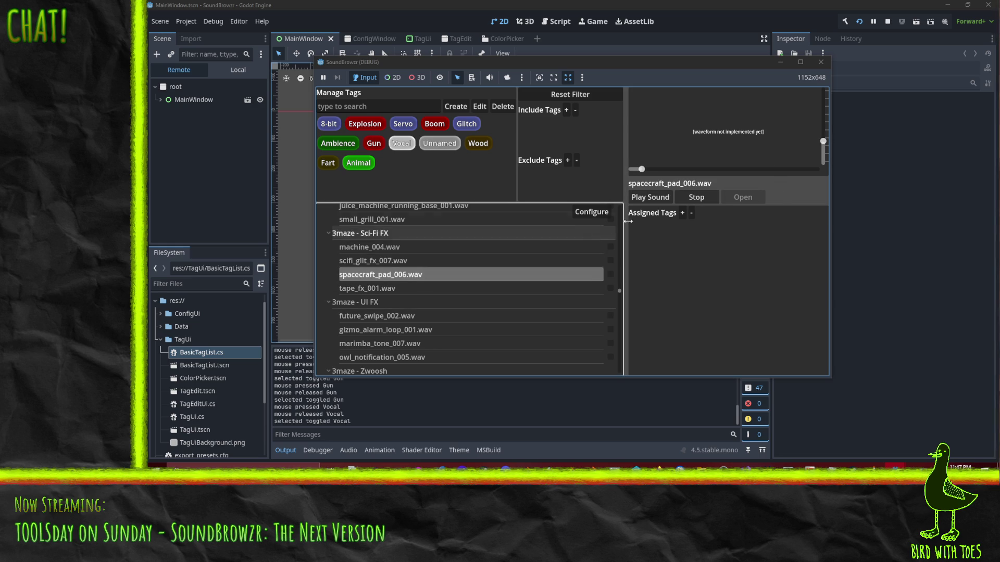
click(702, 198)
Scroll down the list and preview Ethereal Breaths - Abstract w_Reverb.wav, then stop it.
scroll(417, 311, down, 10)
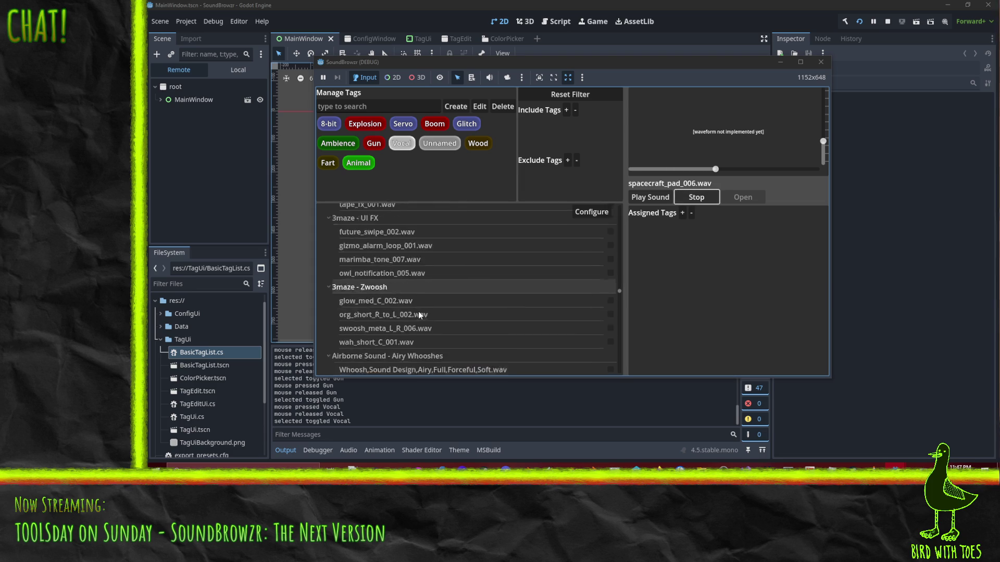
scroll(449, 310, down, 10)
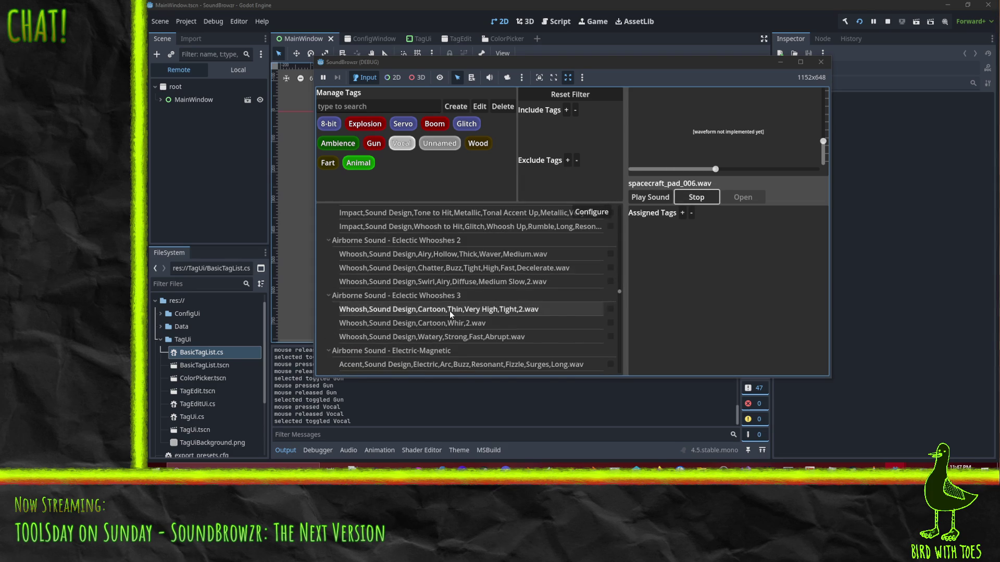
scroll(523, 301, down, 10)
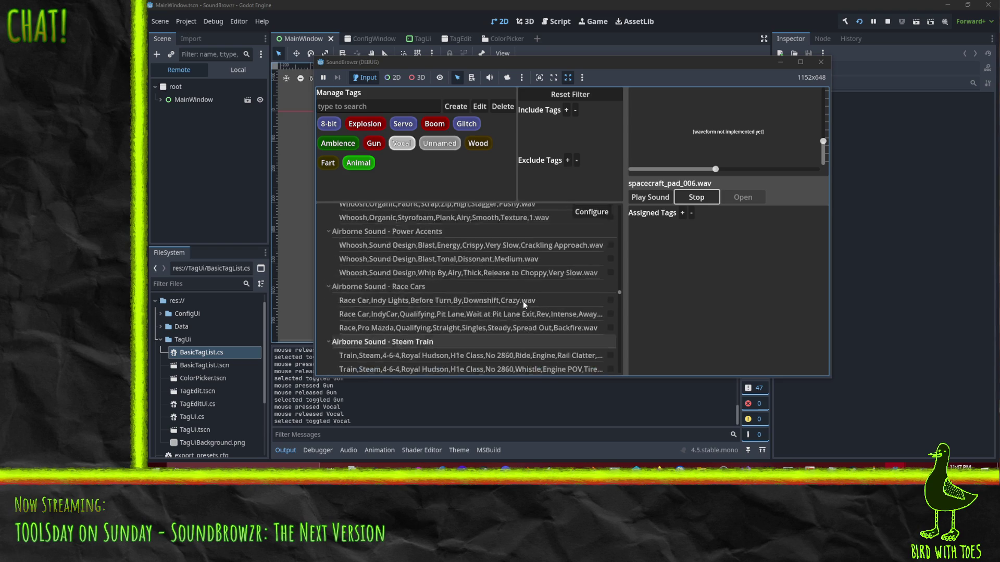
scroll(526, 297, down, 10)
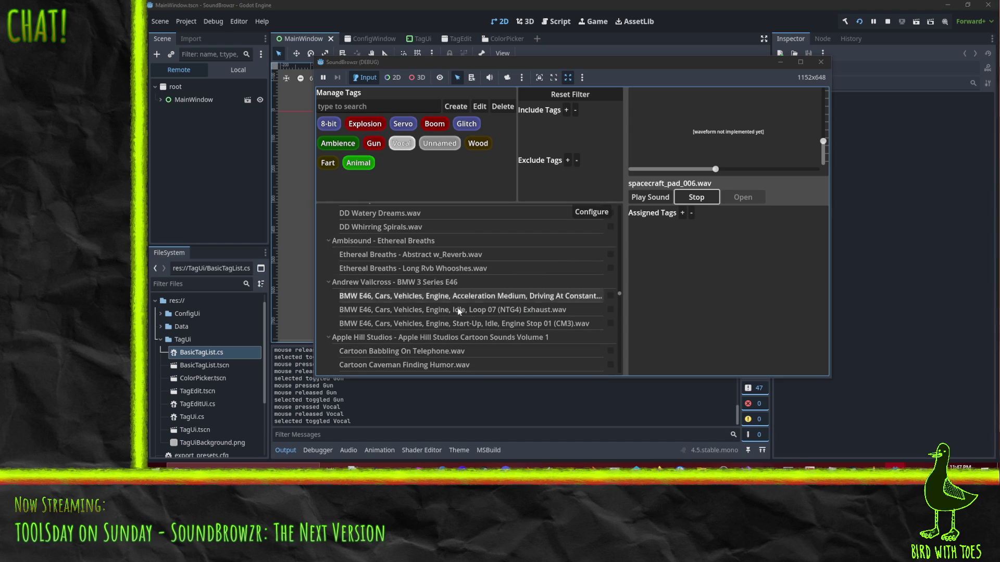
click(451, 257)
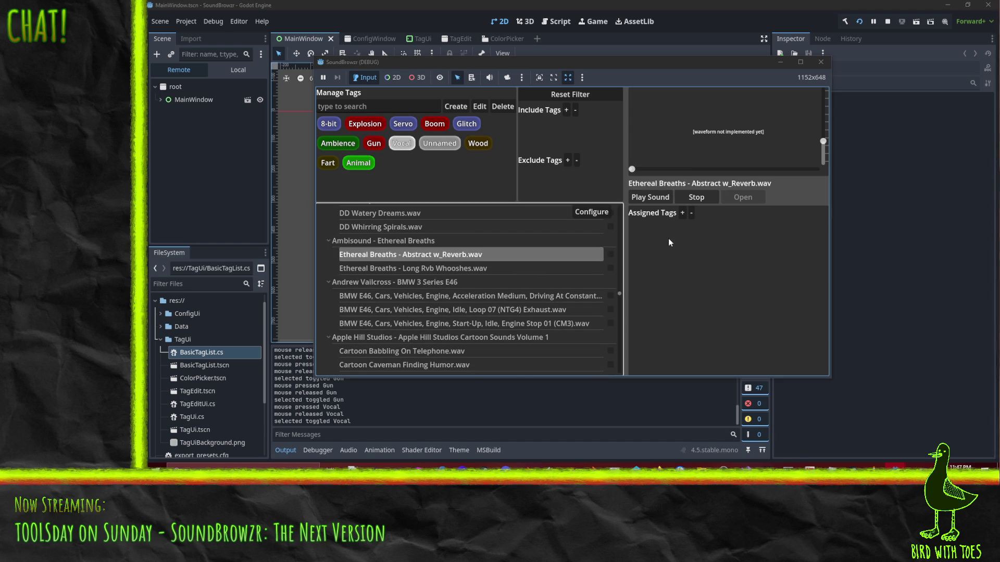
click(699, 197)
Scroll to the Bart Kamski dogs pack and load Dogs_big_close_barking.wav.
scroll(508, 312, down, 8)
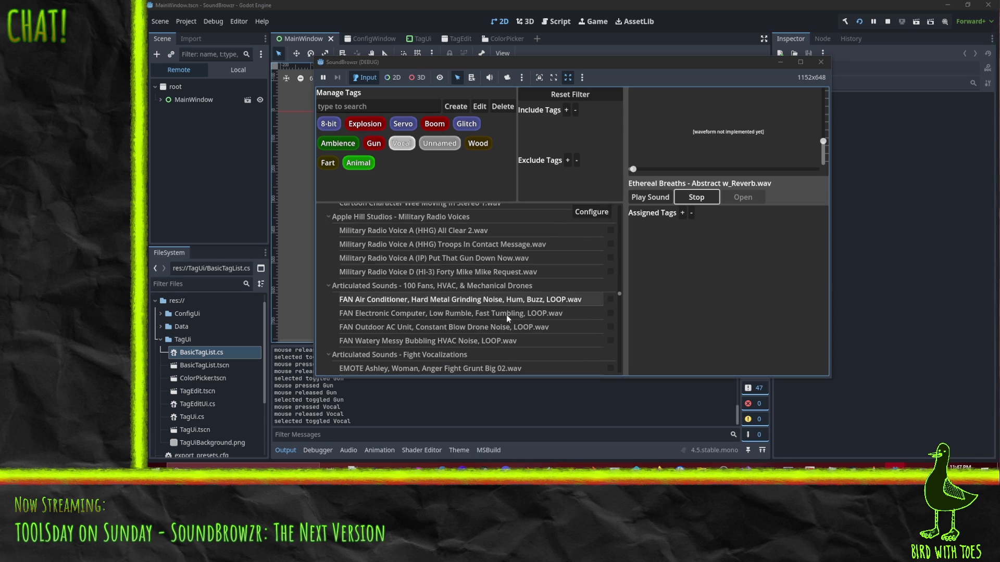
scroll(517, 312, down, 8)
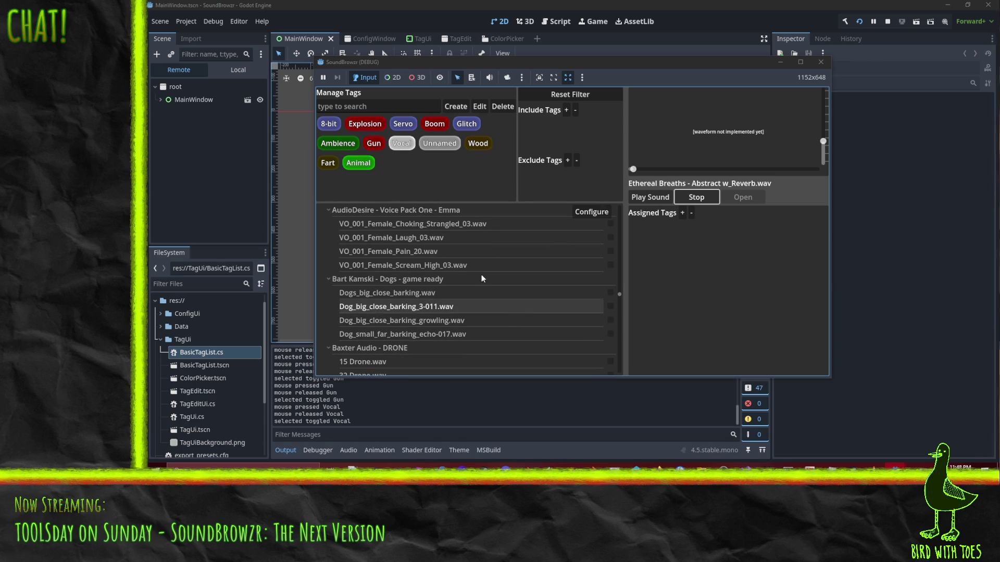
click(471, 292)
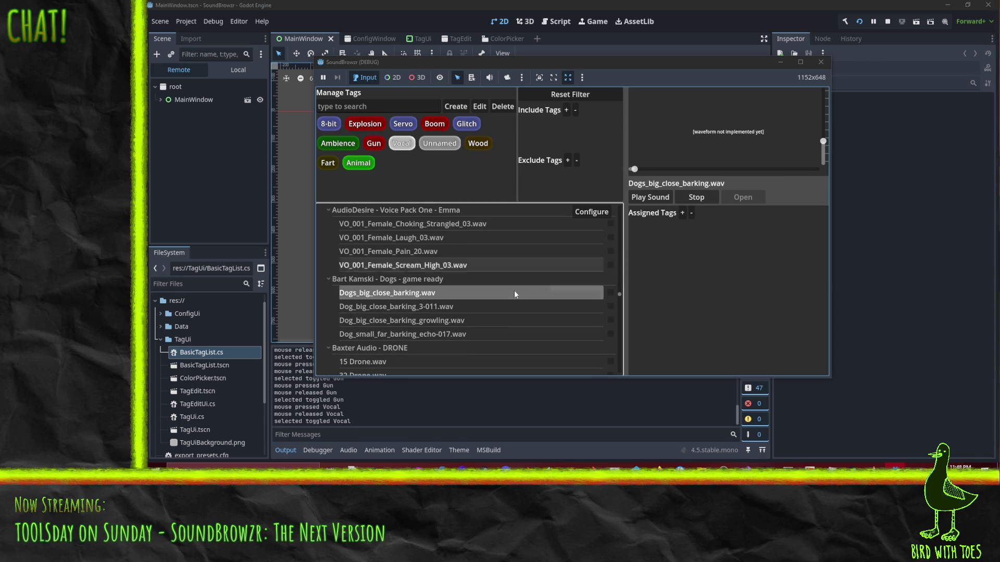
Tag the four Bart Kamski dog barking sounds with Animal using Tag All.
click(610, 334)
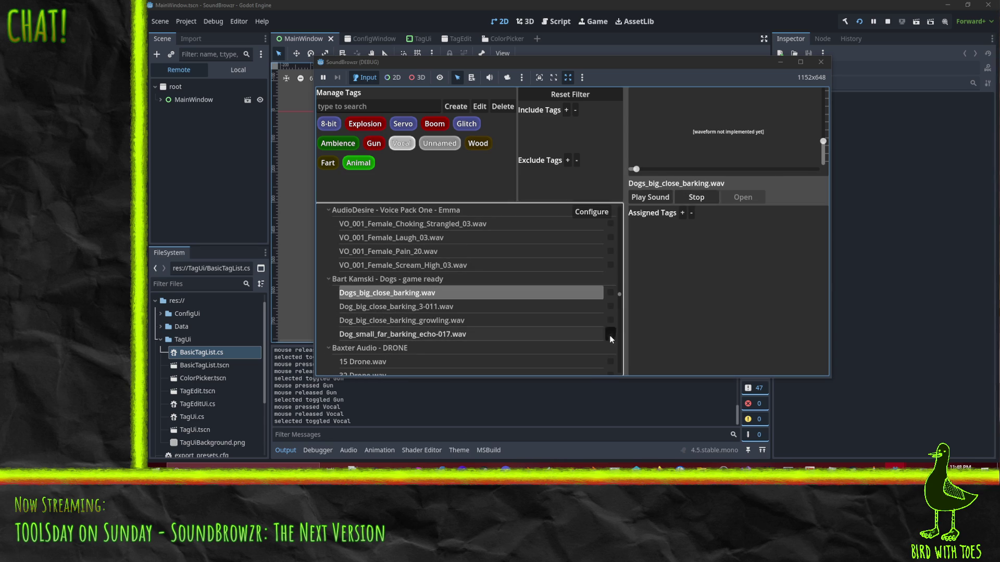
click(610, 321)
click(610, 306)
click(610, 293)
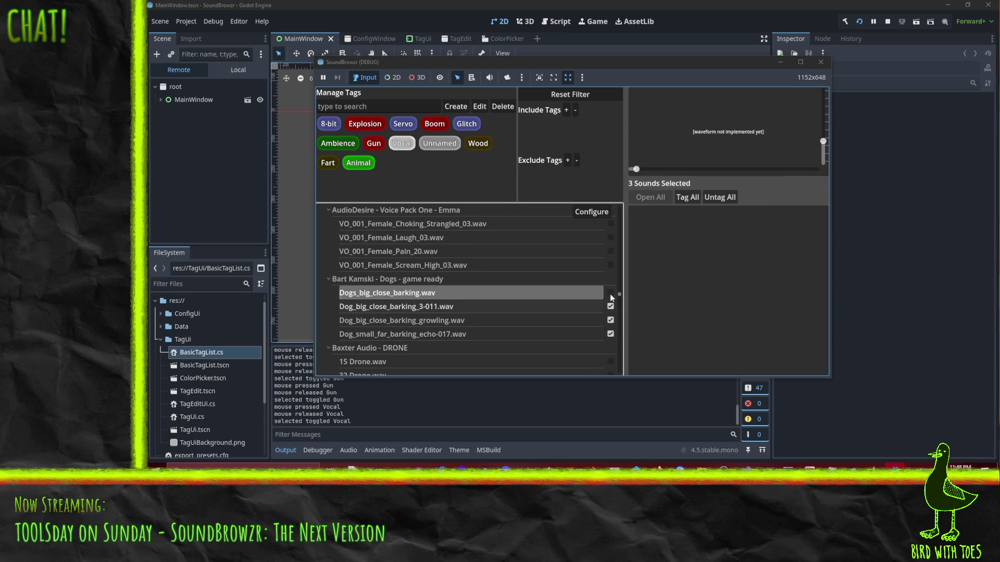
click(356, 166)
click(695, 200)
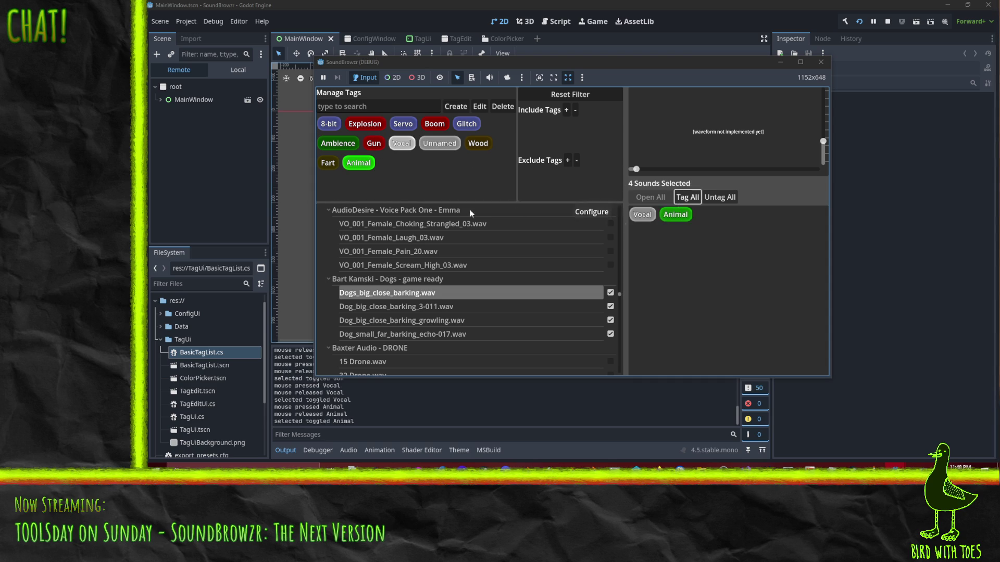
Remove the wrongly added Vocal tag from the four dog sounds.
click(643, 216)
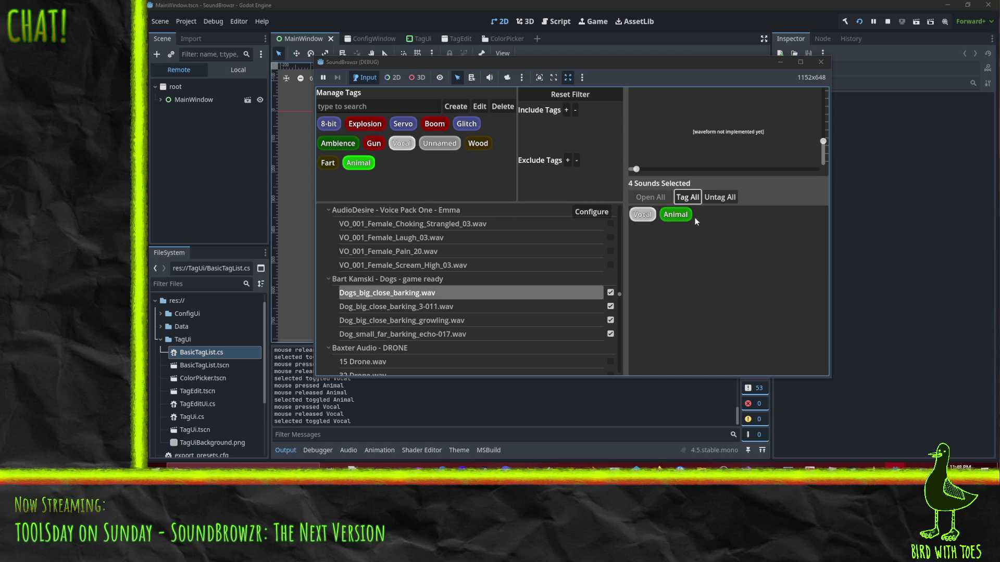
click(652, 217)
click(719, 199)
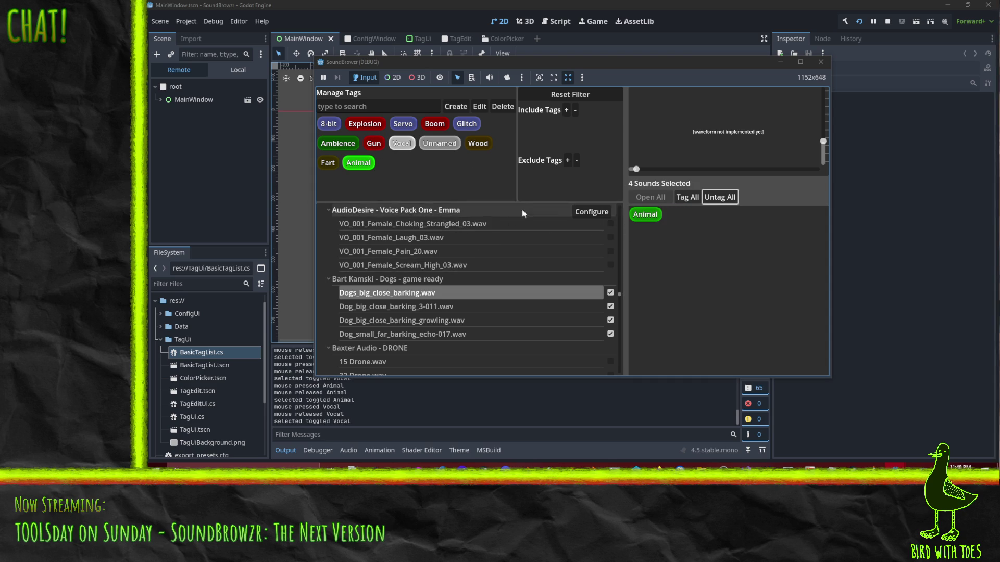
Tag the four VO_001 female clips (Scream_High_03, Pain_20, Choking_Strangled_03, Laugh_03) as Vocal.
click(525, 265)
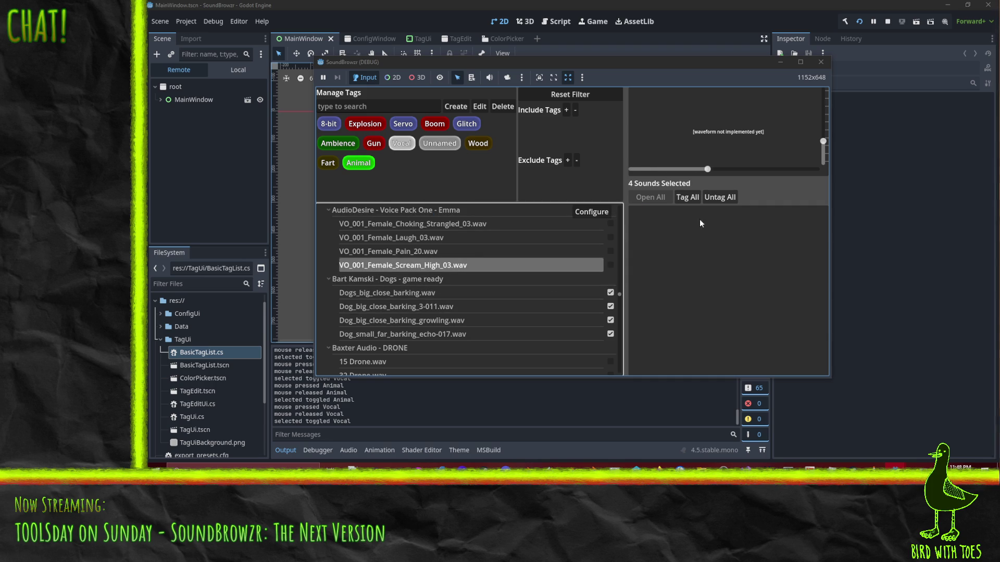
click(359, 162)
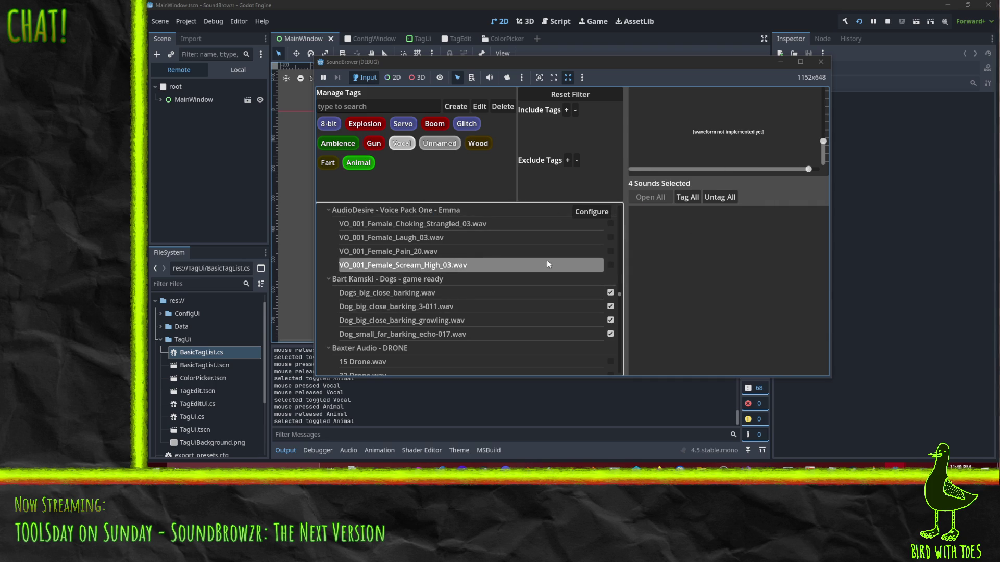
click(610, 265)
click(610, 251)
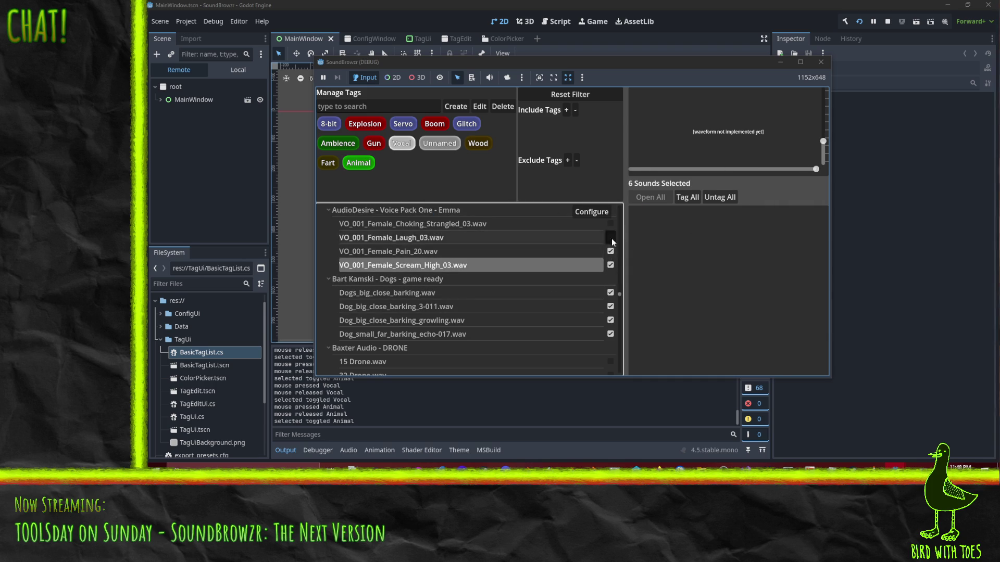
click(610, 237)
click(611, 224)
click(610, 334)
click(610, 321)
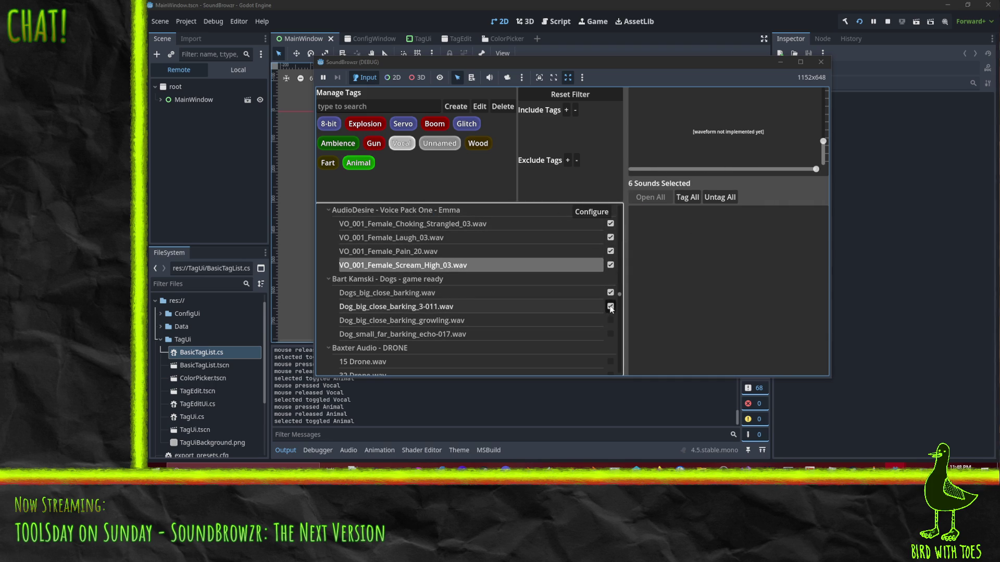
click(610, 307)
click(610, 293)
click(687, 196)
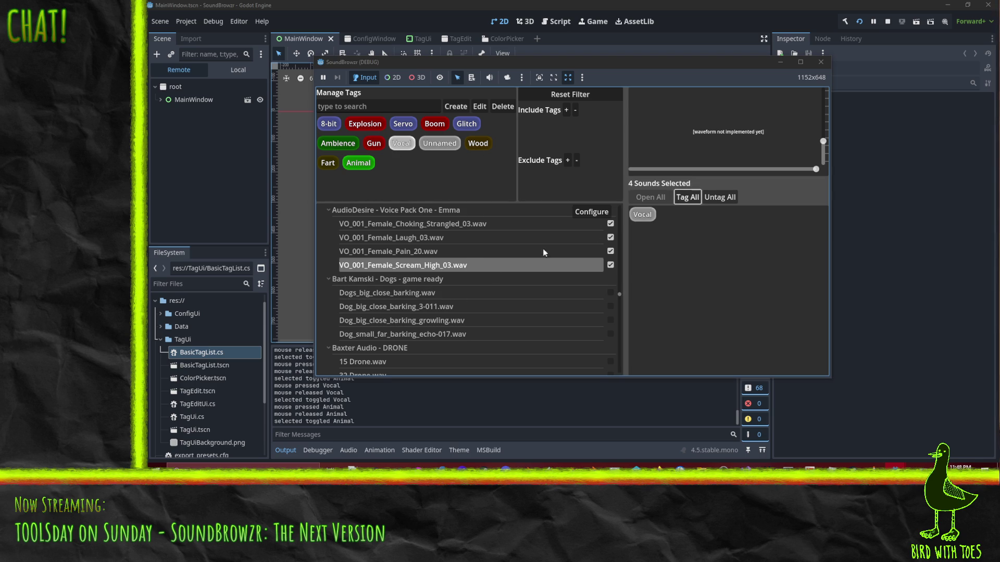
Clear the batch selection and review the tags on each of the four dog sounds.
click(611, 265)
click(610, 251)
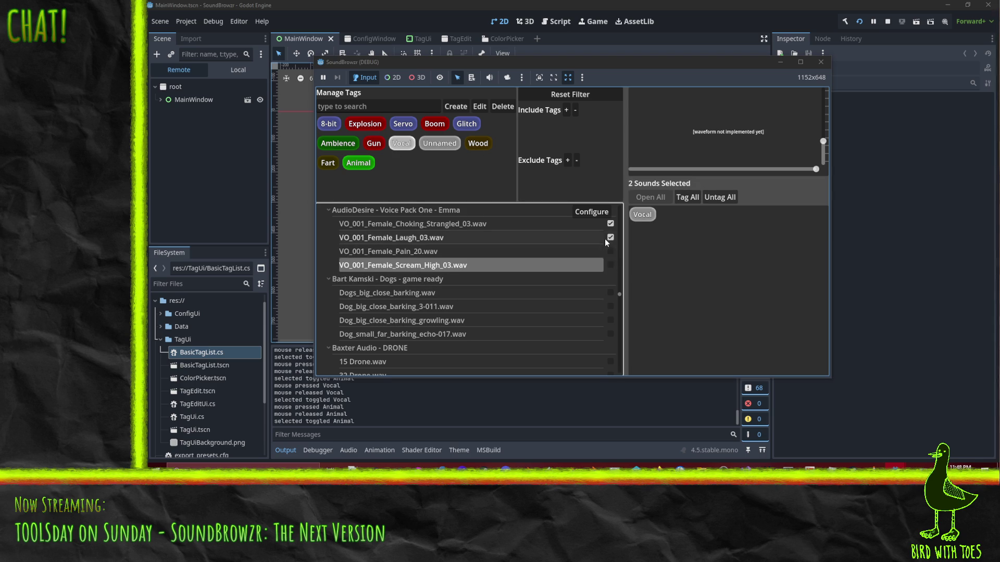
click(610, 238)
click(609, 225)
click(428, 295)
click(437, 307)
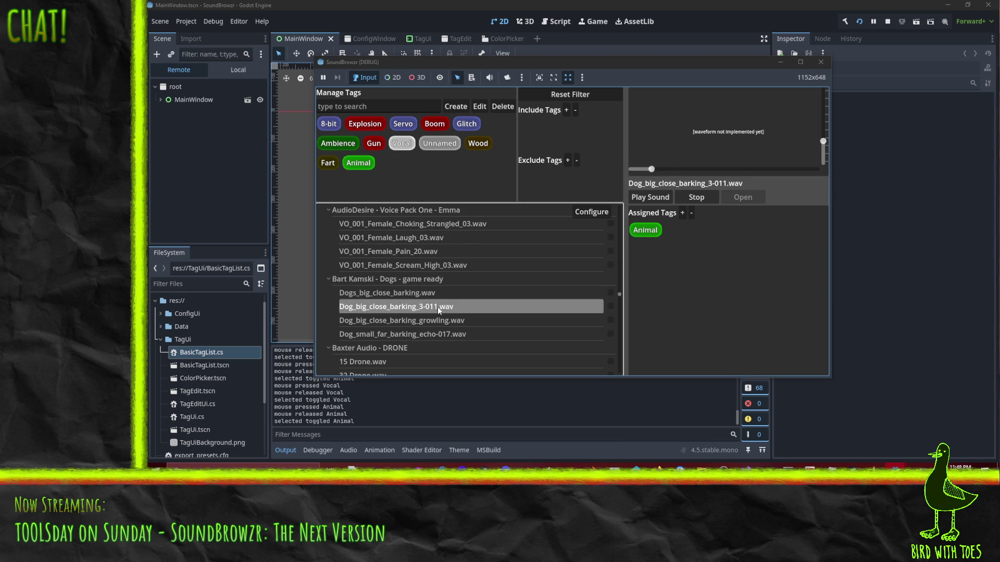
click(443, 320)
click(443, 334)
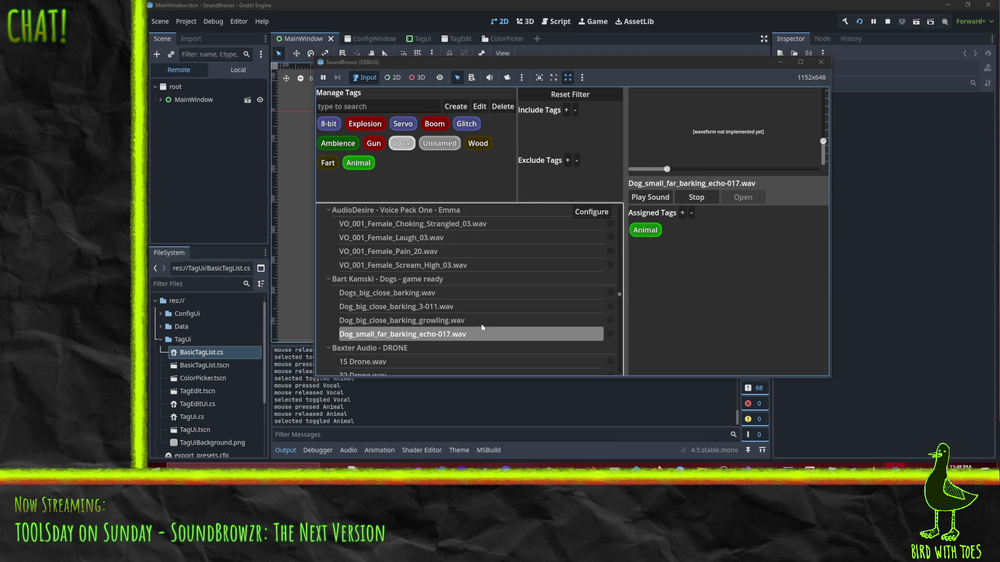
click(690, 201)
Scroll to the zombie sounds and preview them down to Zombie Subject C Zombie Brat Groan (9).
scroll(470, 333, up, 5)
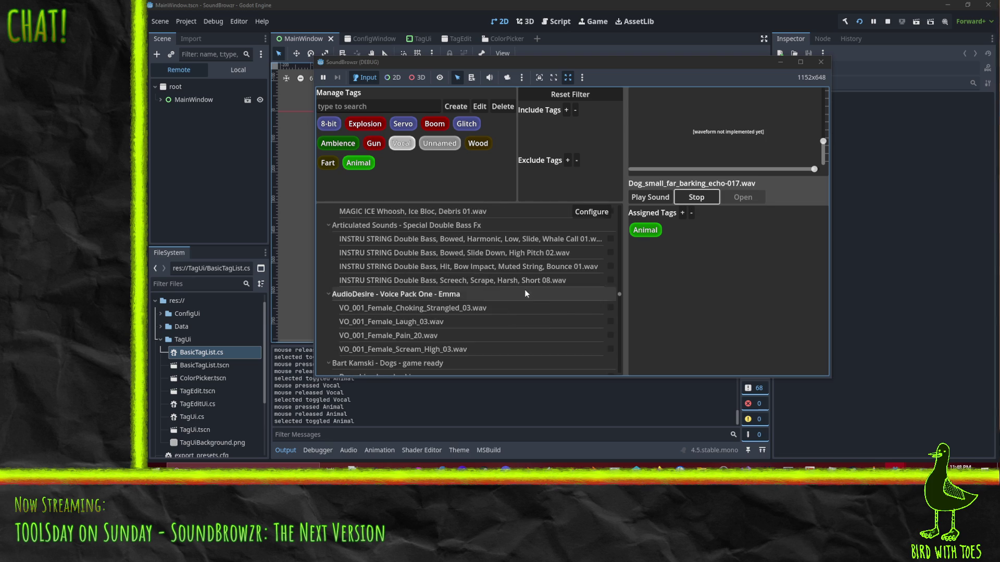
scroll(525, 295, down, 10)
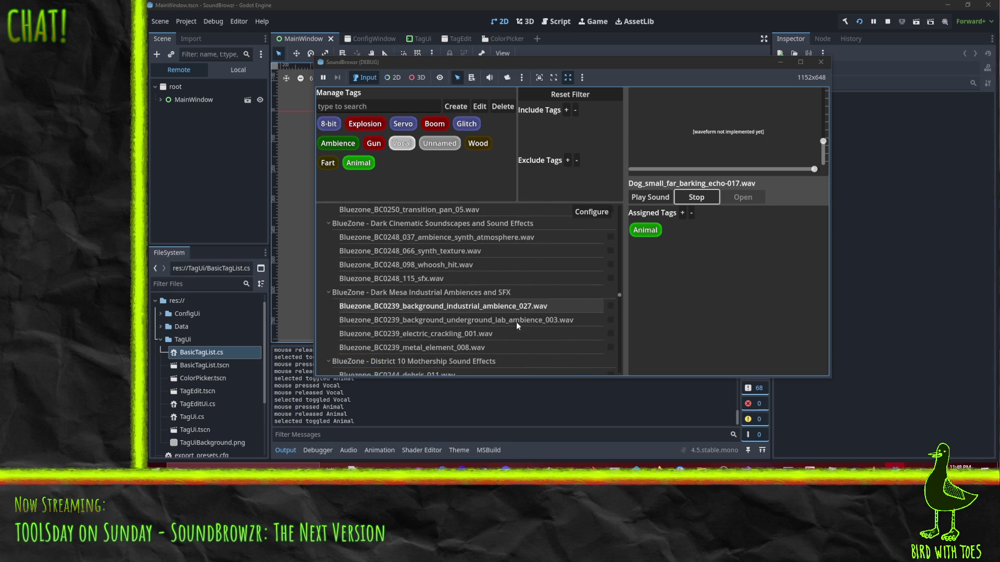
scroll(517, 321, down, 10)
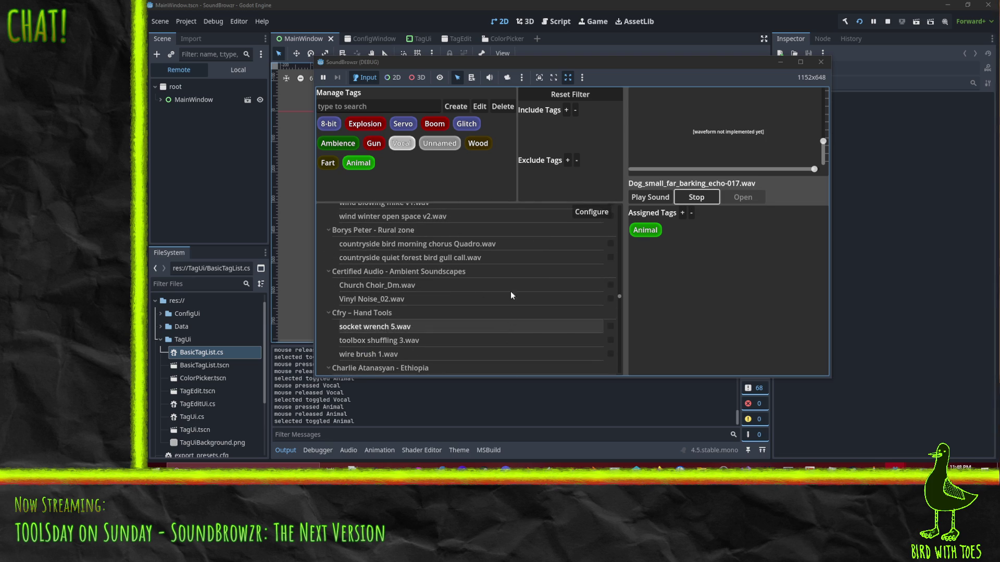
scroll(509, 291, down, 10)
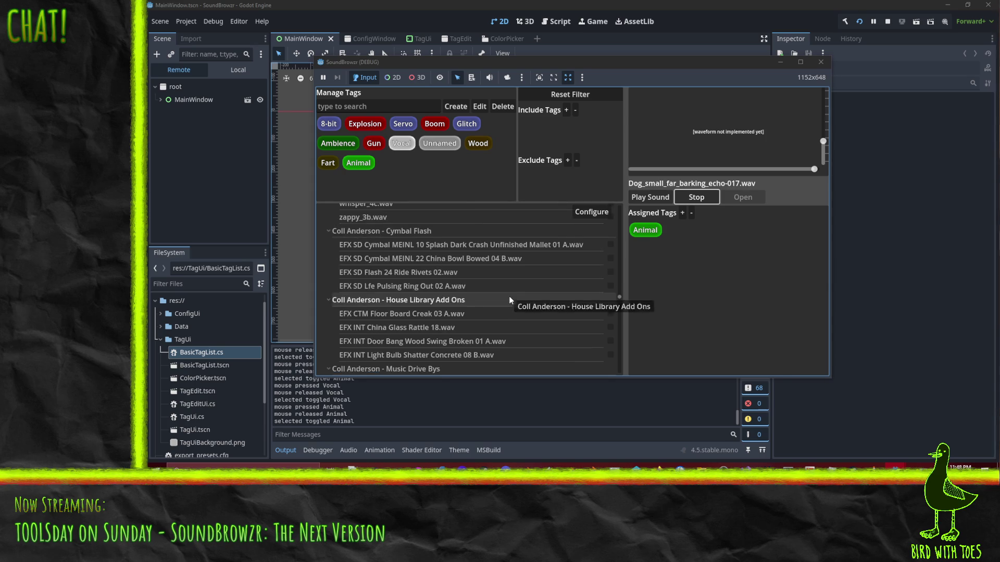
scroll(509, 297, down, 10)
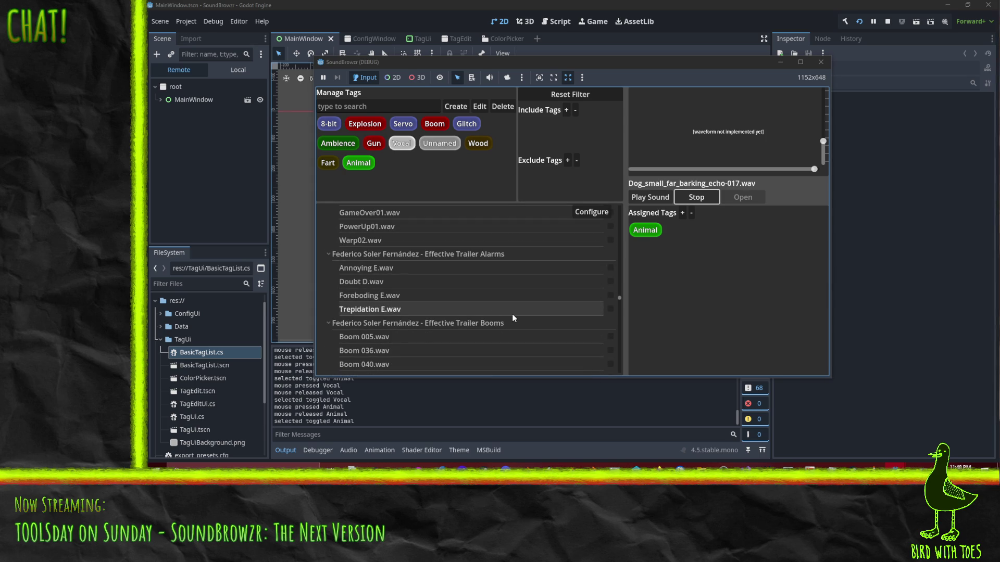
scroll(464, 315, down, 10)
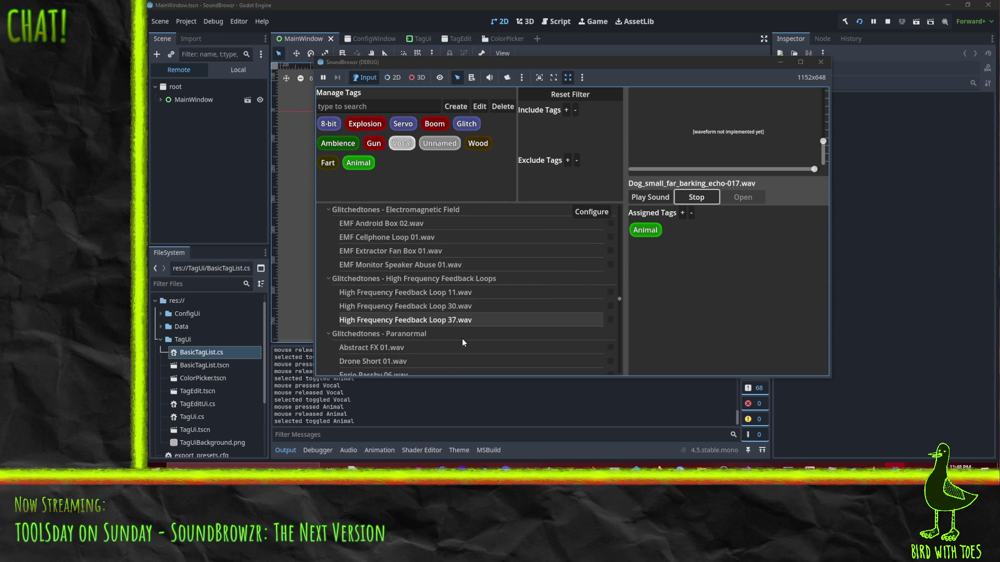
scroll(461, 339, down, 5)
click(475, 318)
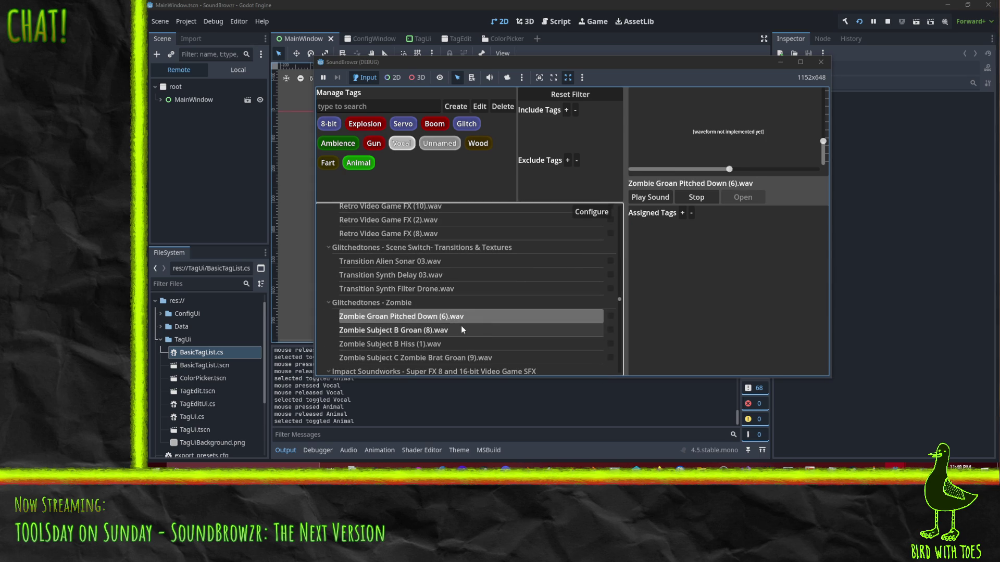
click(461, 329)
click(468, 344)
click(489, 359)
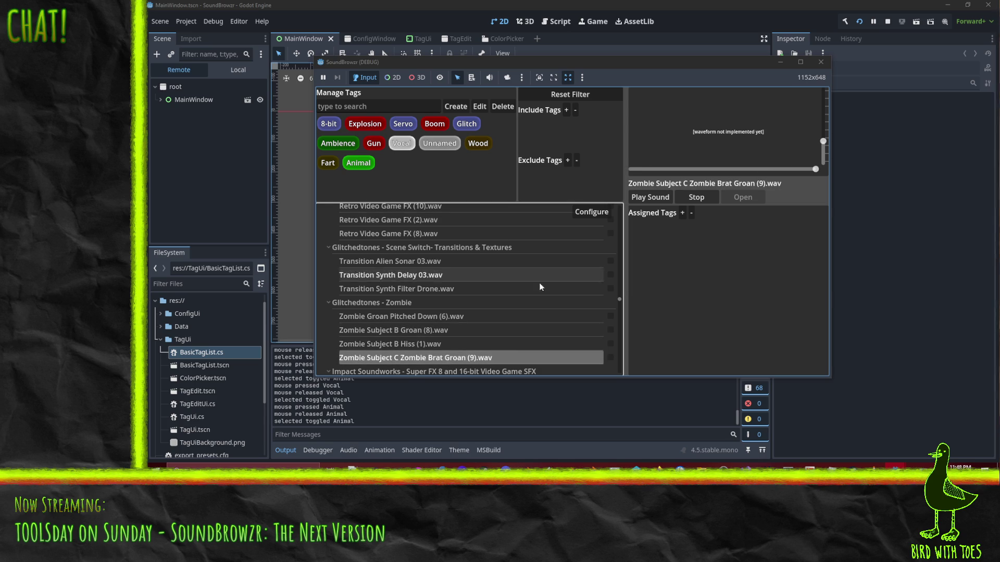
Tag Zombie Brat Groan (9) as Vocal, then load Zombie Subject B Hiss (1).
click(611, 358)
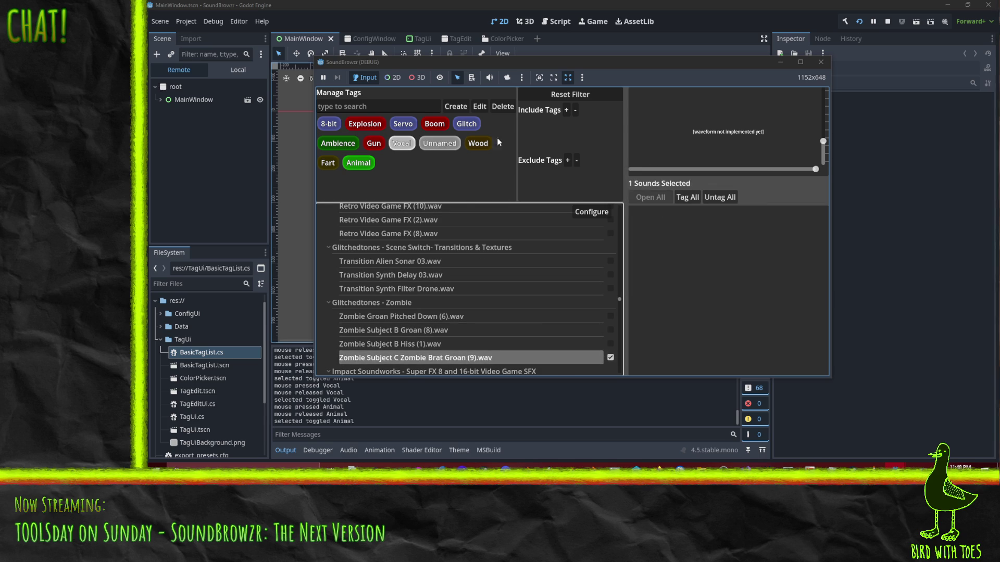
click(688, 199)
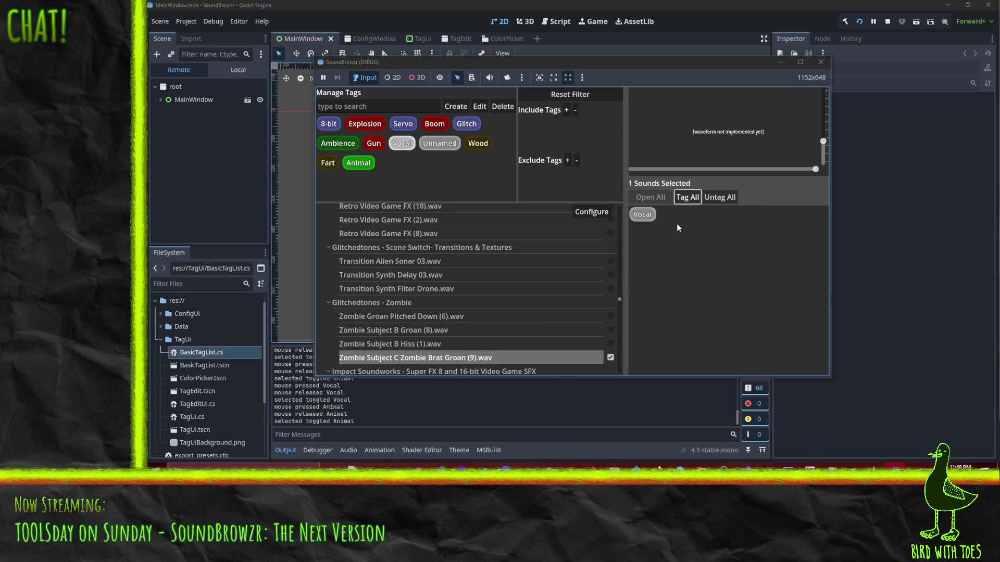
click(610, 358)
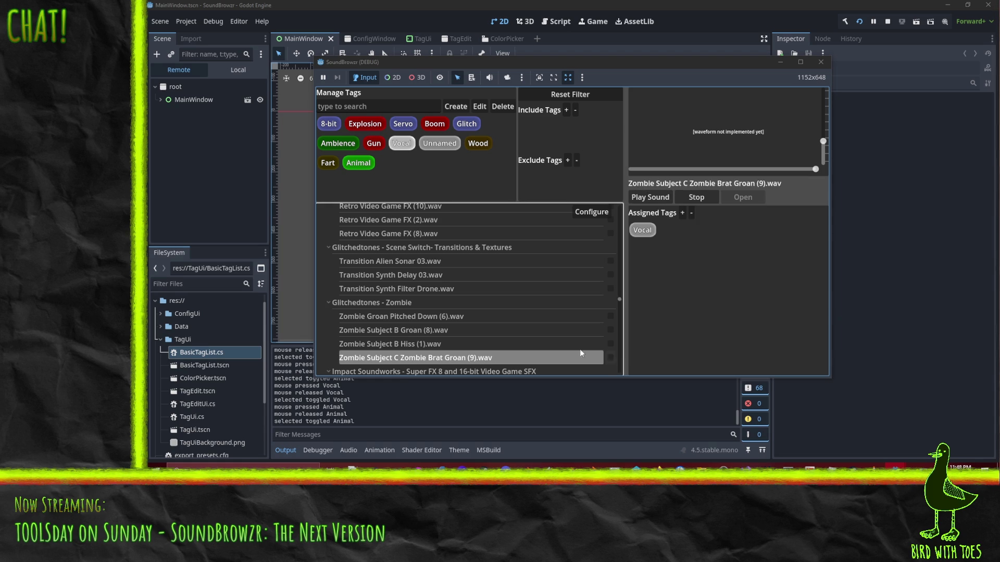
click(485, 344)
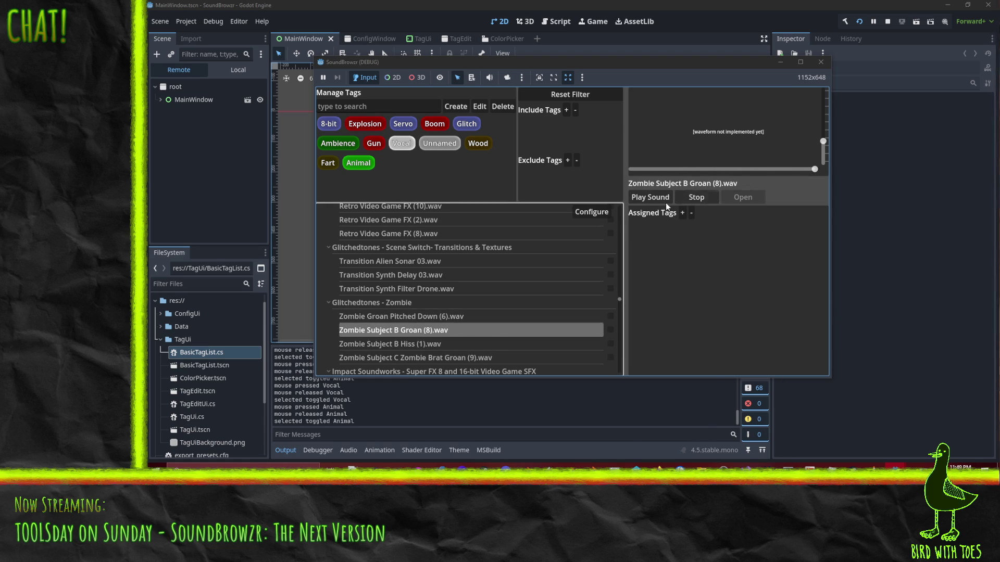
click(395, 316)
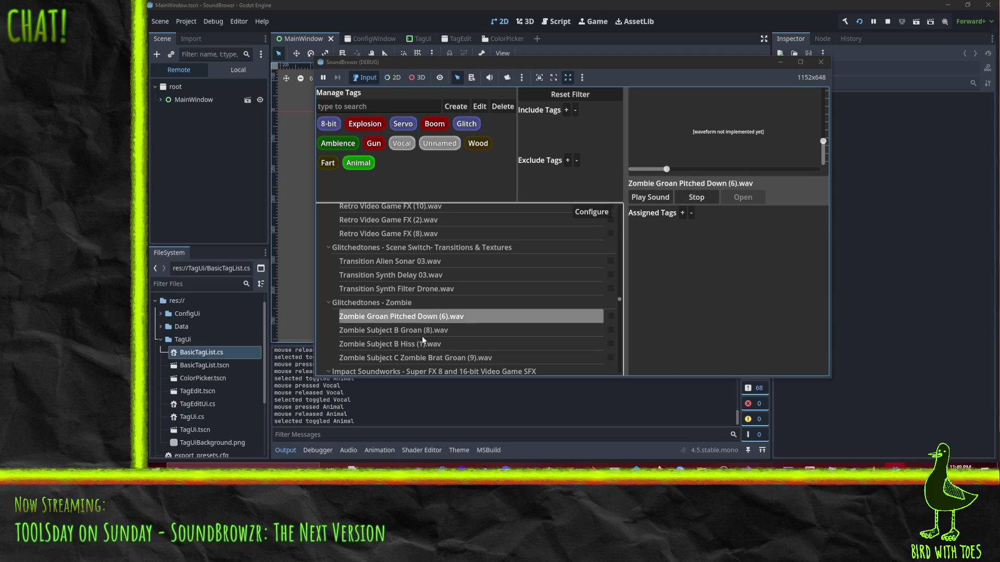
click(426, 344)
Scroll through the remaining sound library, then stop the SoundBrowzr debug session.
scroll(479, 329, down, 5)
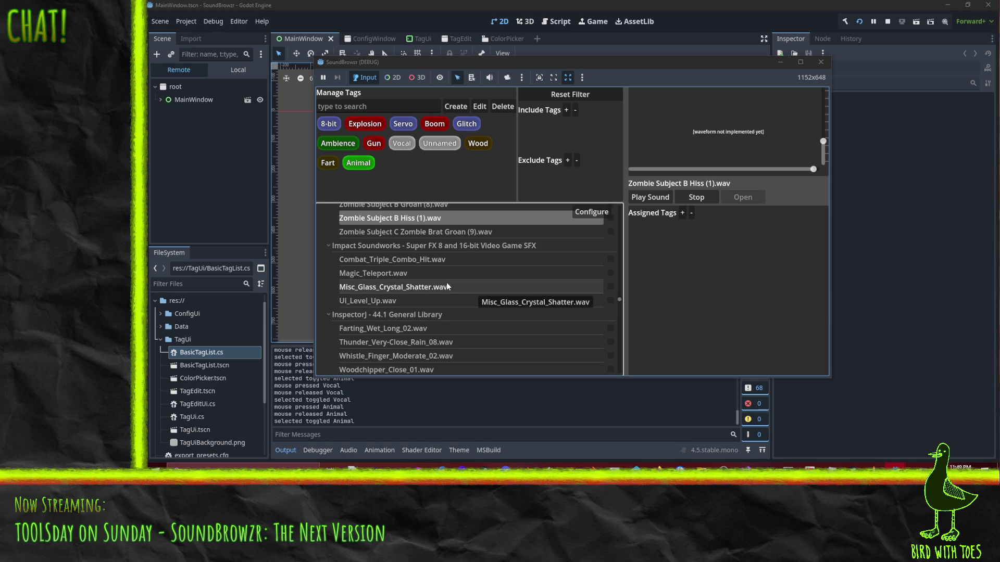
scroll(467, 285, down, 1)
scroll(467, 284, down, 10)
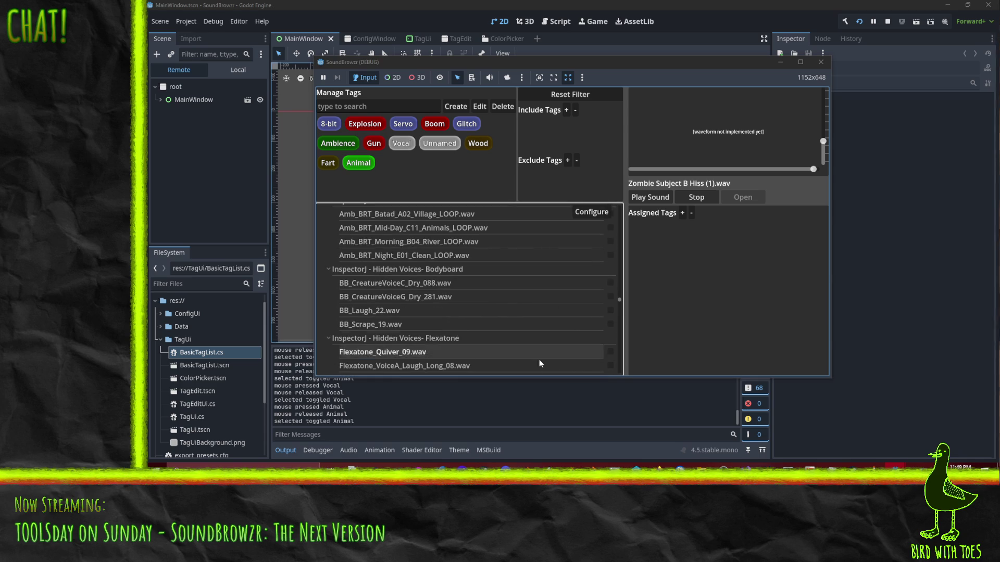
scroll(512, 304, down, 5)
scroll(512, 317, down, 5)
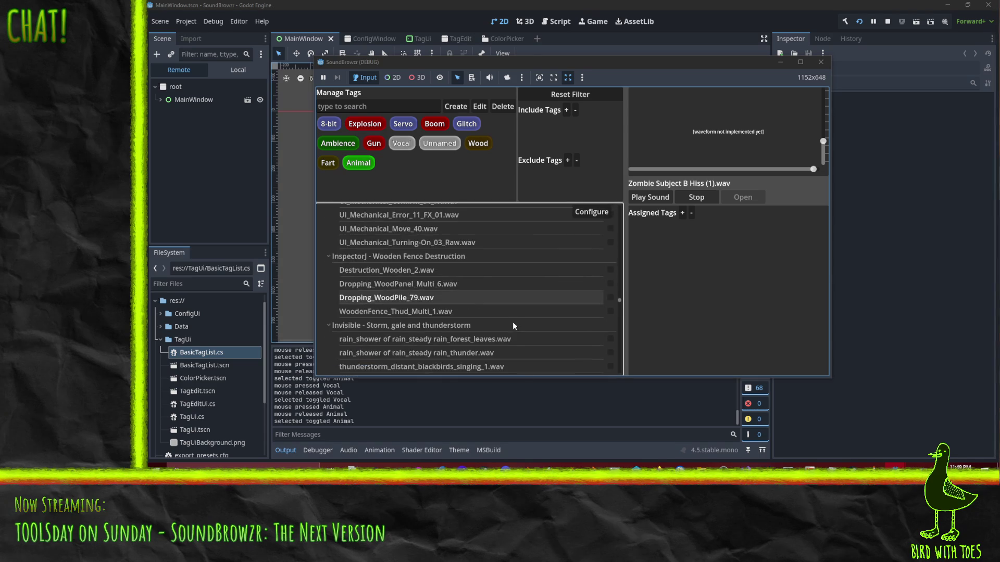
scroll(513, 333, up, 5)
scroll(481, 305, down, 7)
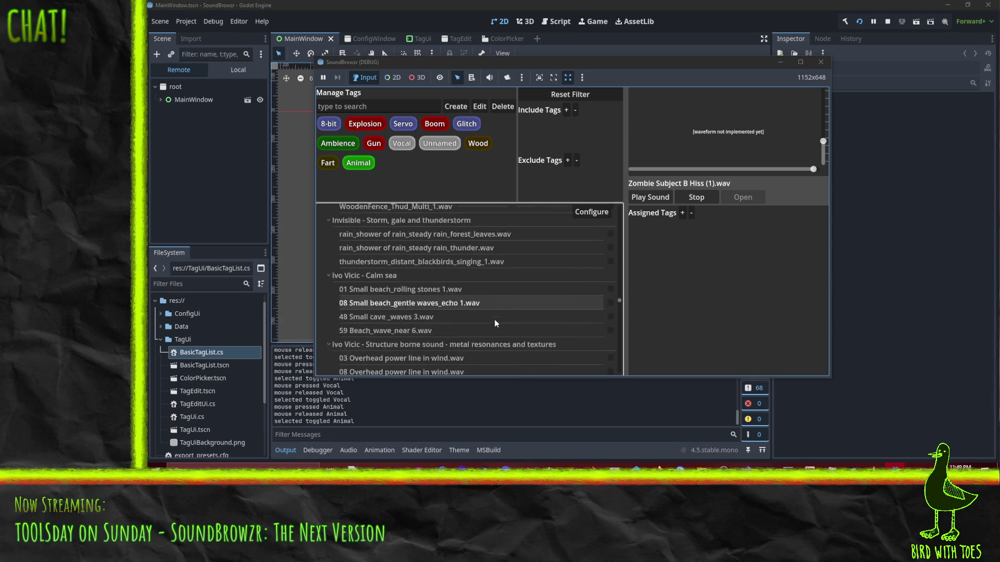
scroll(497, 319, down, 8)
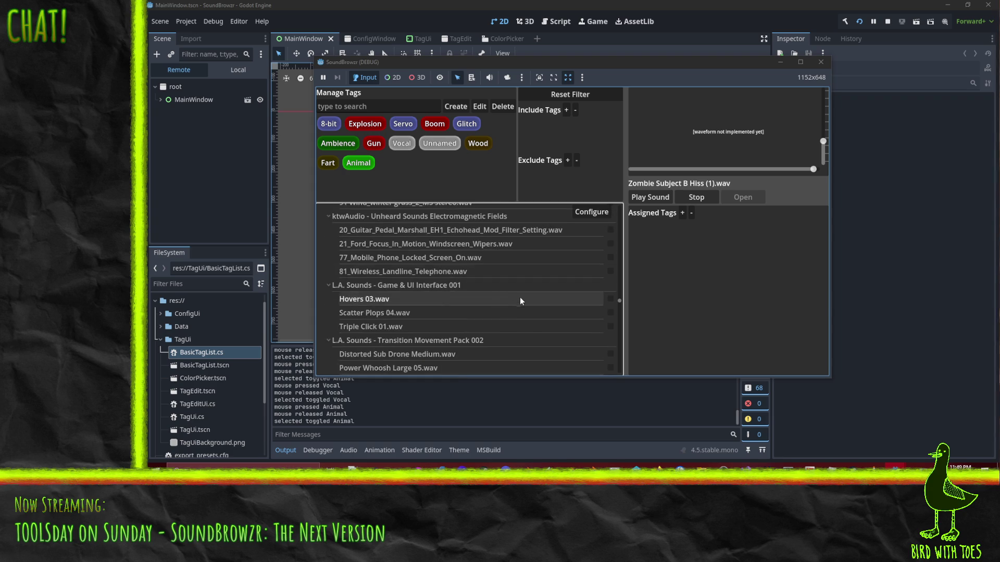
scroll(521, 307, down, 3)
scroll(527, 293, up, 2)
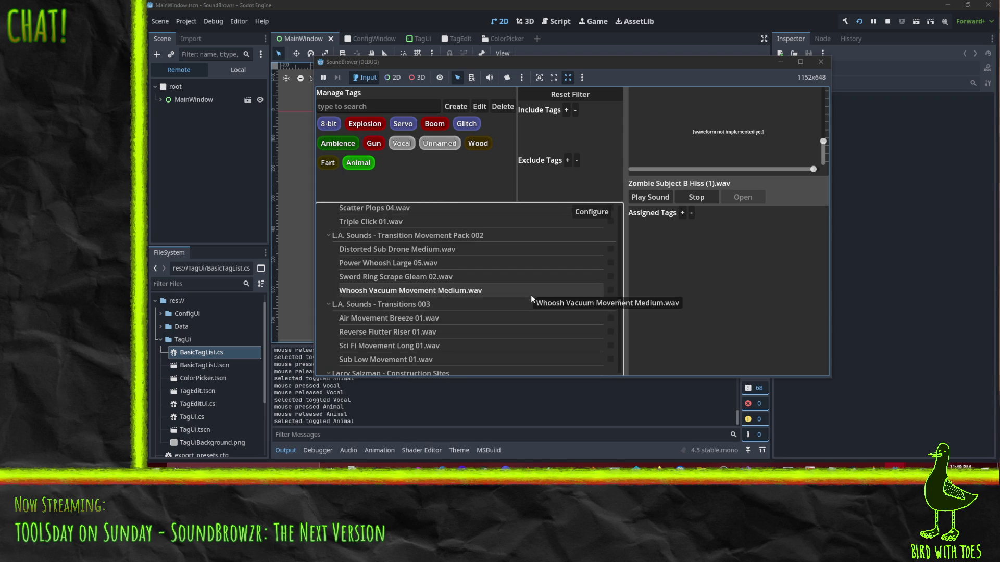
scroll(525, 295, down, 5)
scroll(516, 281, down, 4)
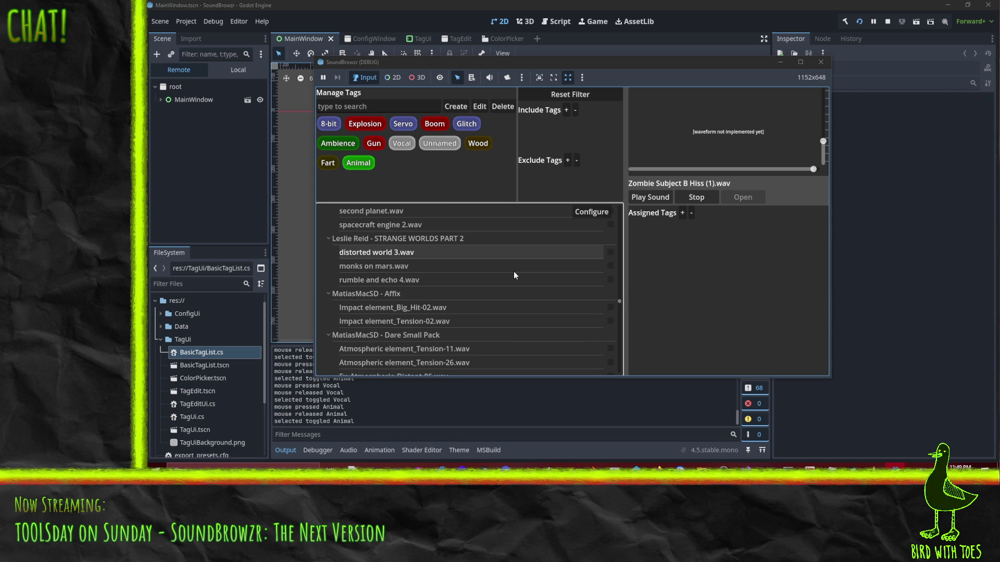
scroll(513, 275, down, 10)
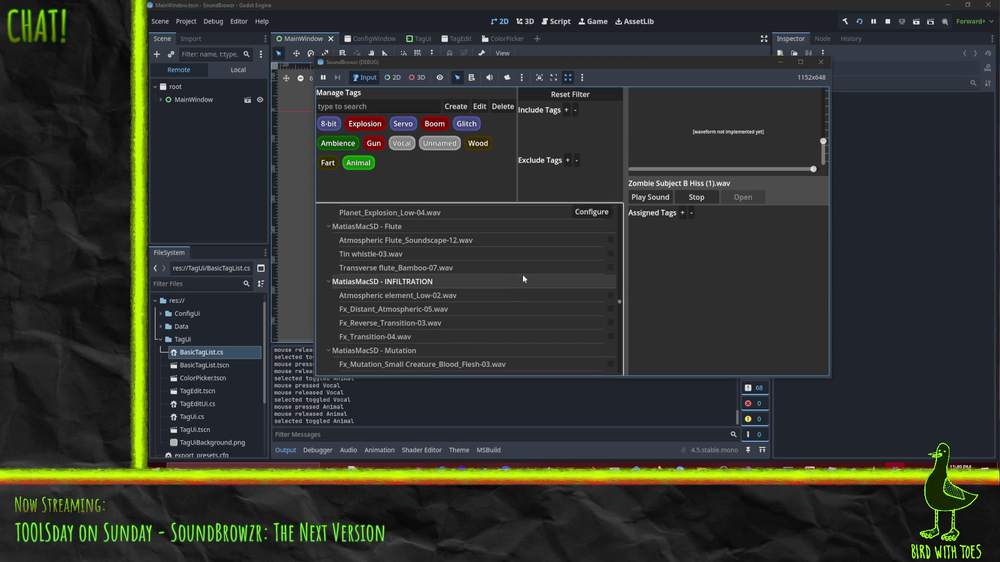
scroll(526, 275, down, 10)
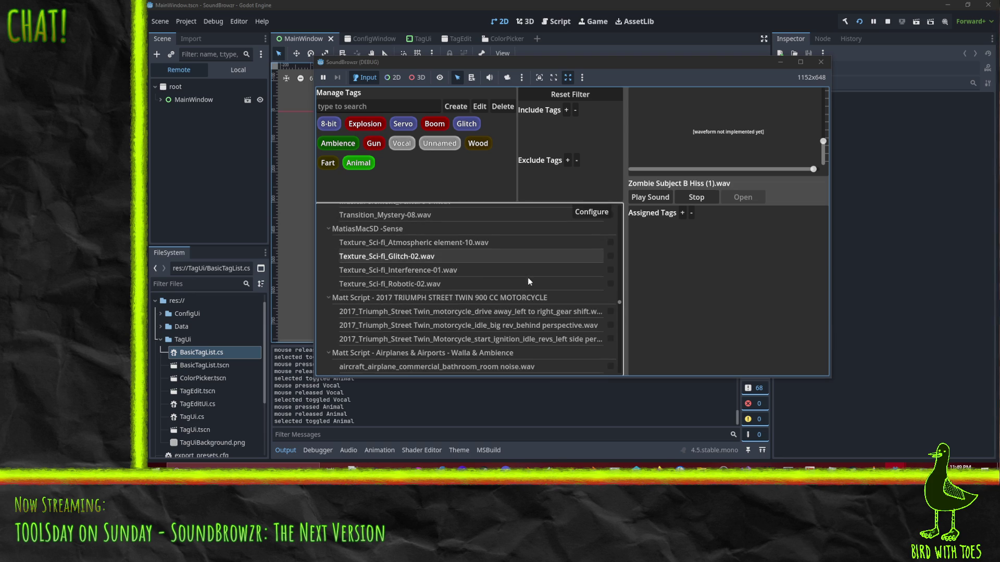
scroll(528, 278, down, 3)
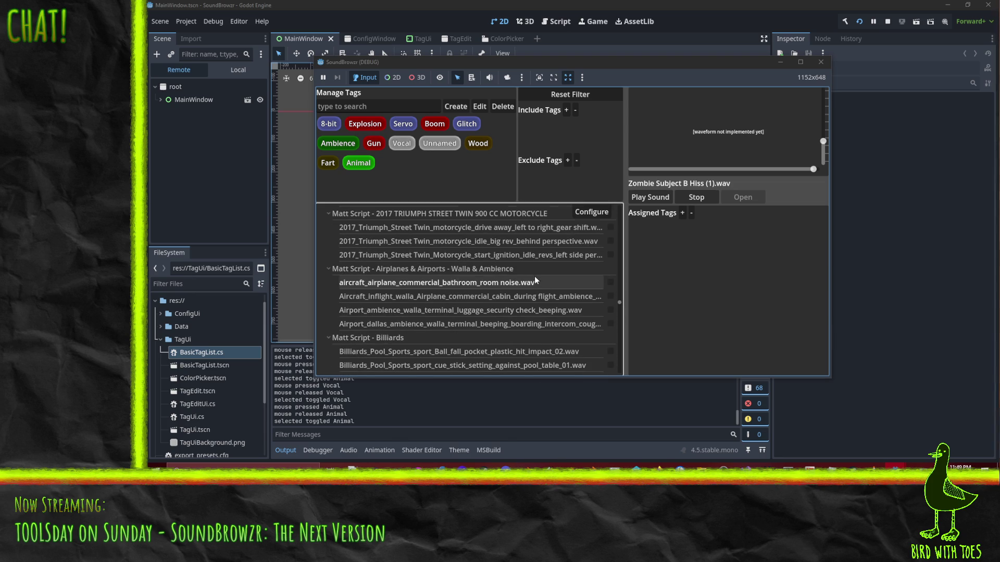
scroll(534, 276, up, 3)
scroll(512, 268, down, 7)
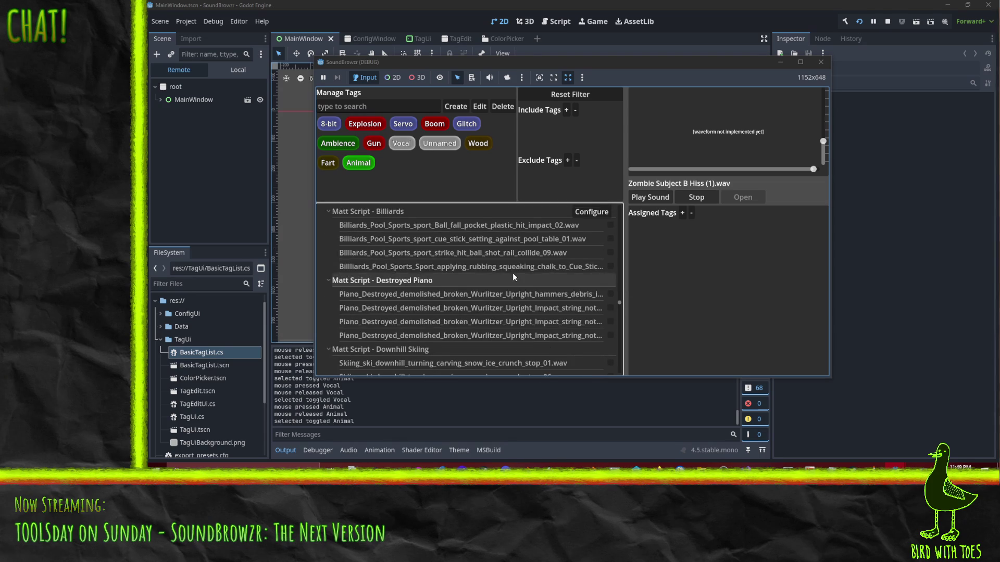
scroll(518, 276, down, 10)
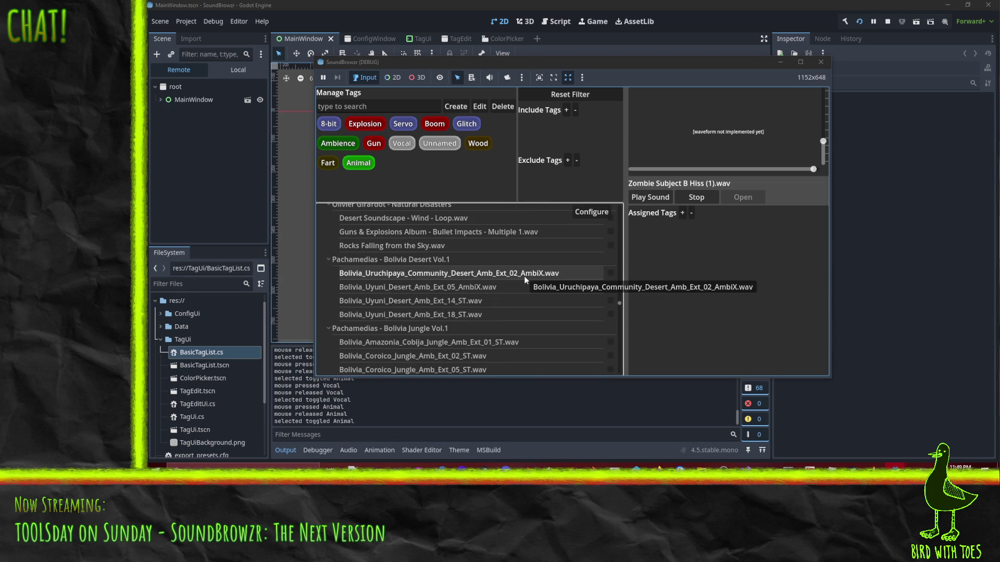
scroll(524, 277, down, 3)
scroll(524, 278, down, 3)
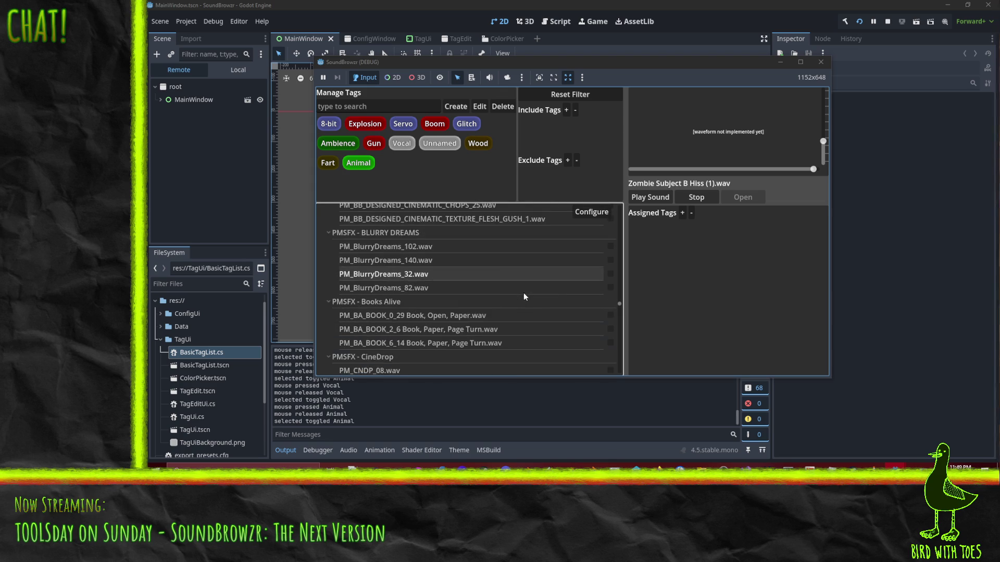
scroll(524, 296, down, 3)
scroll(523, 299, up, 4)
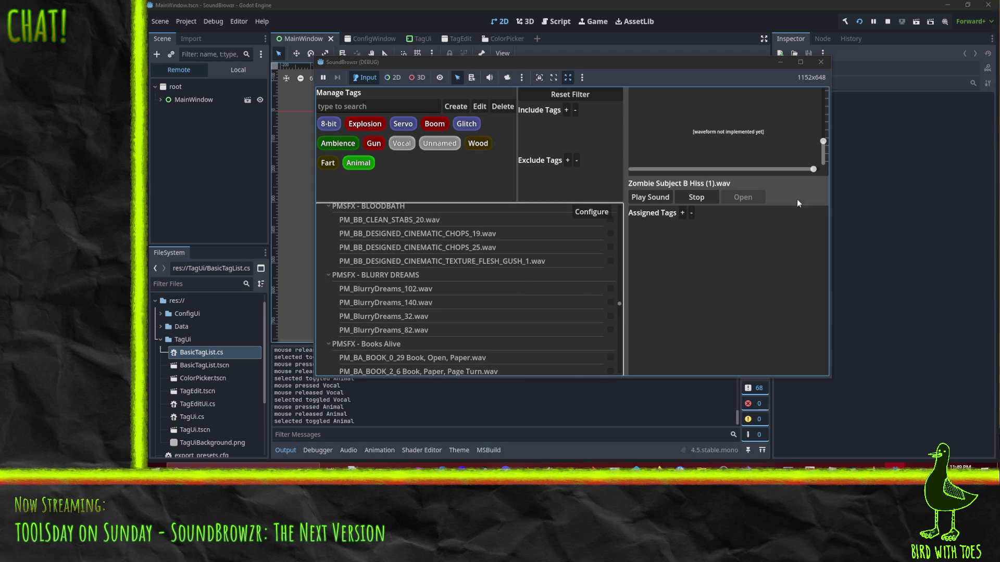
click(827, 64)
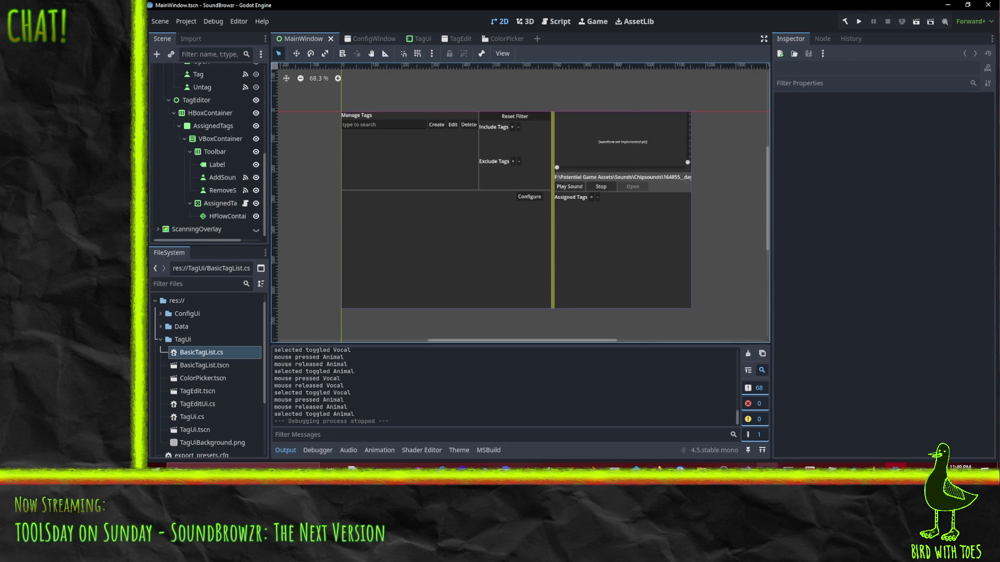
Check git status in the Command Prompt and stage MainWindow.cs.
click(788, 465)
text(git status)
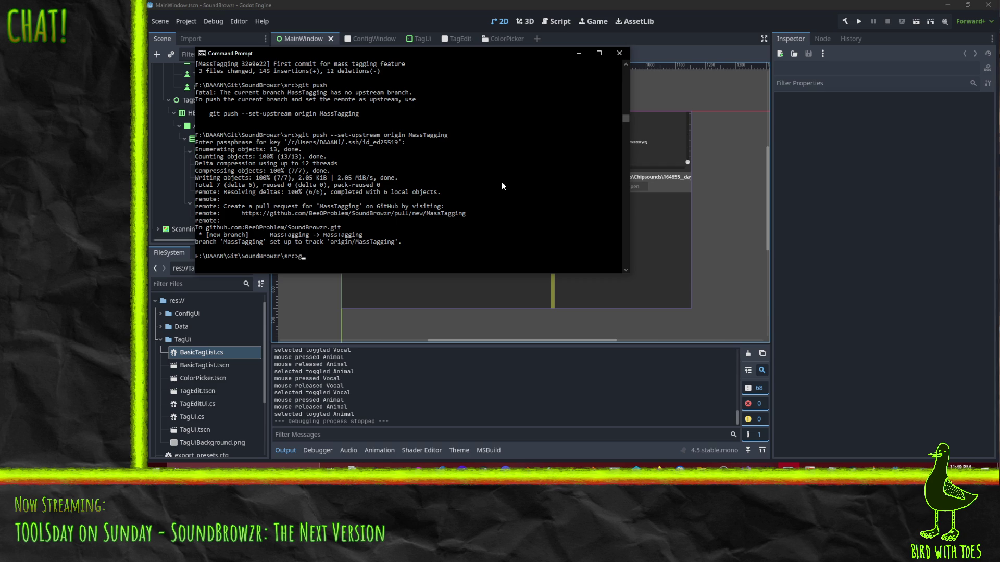
key(Return)
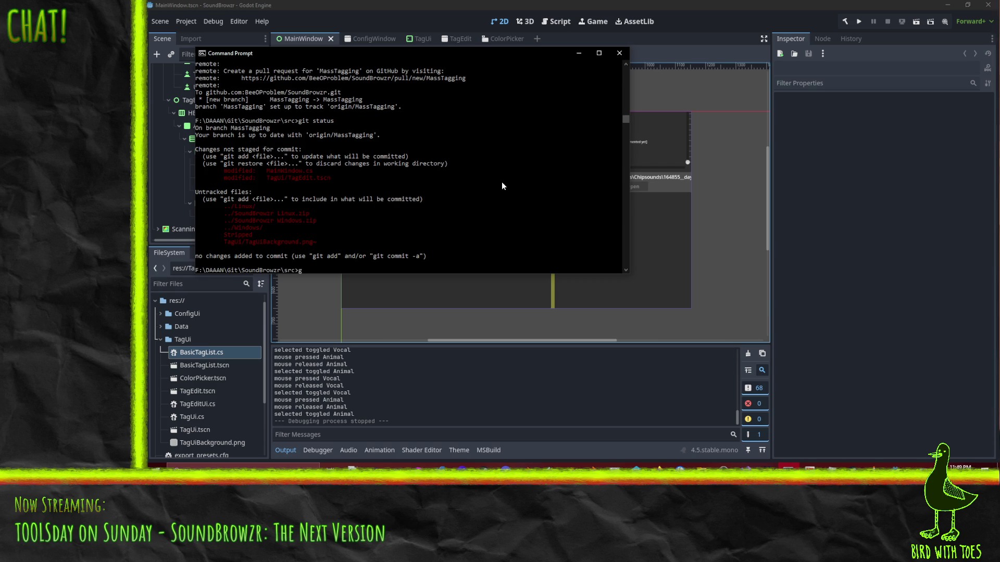
text(it add Min)
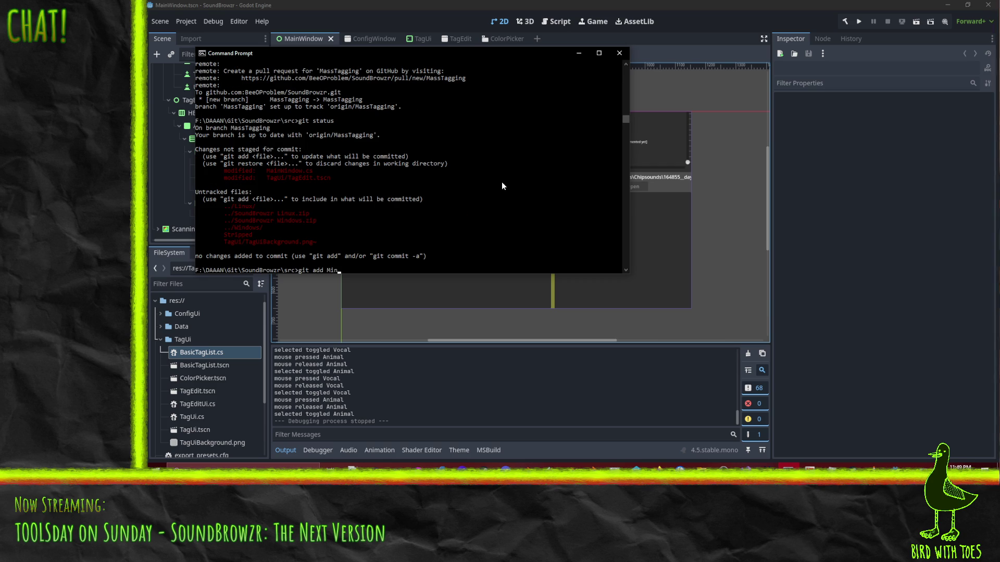
key(BackSpace)
key(BackSpace)
text(ainWindow.cs)
key(Return)
Stage the TagUi folder and review the updated repository status.
text(git )
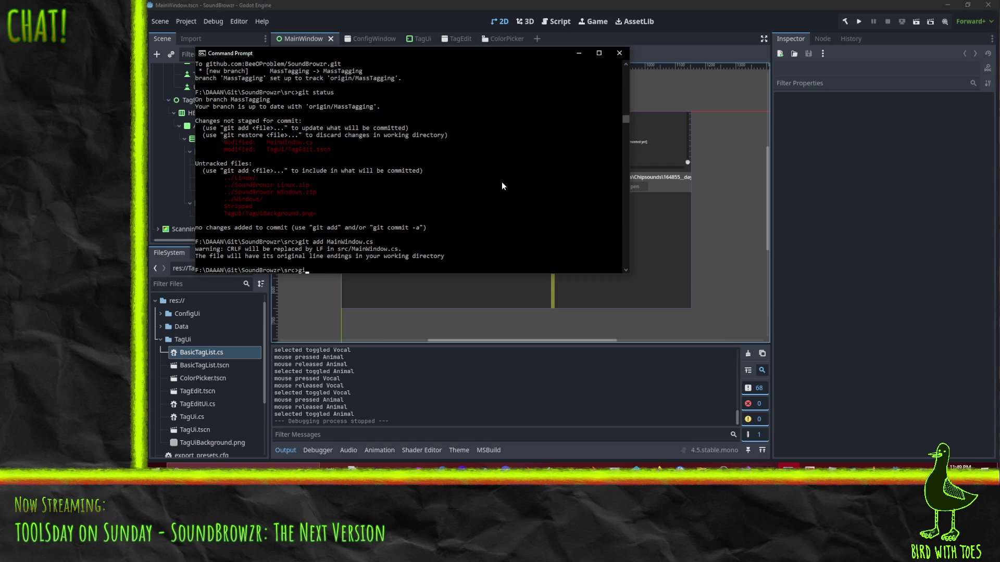
text(add TagUi)
key(BackSpace)
key(Return)
text(git status)
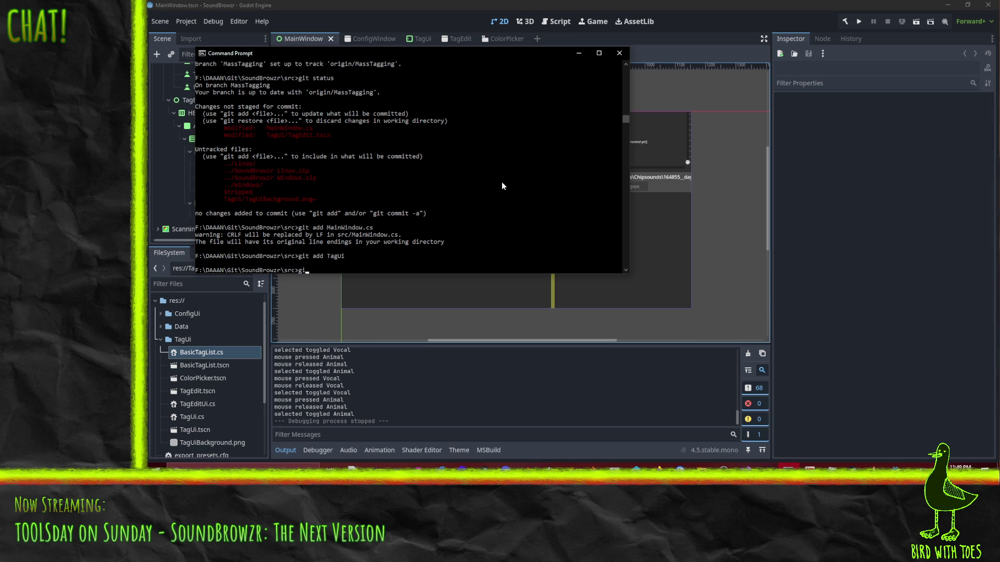
key(Return)
Unstage the TagUiBackground.png~ backup file with git reset.
text(git commit)
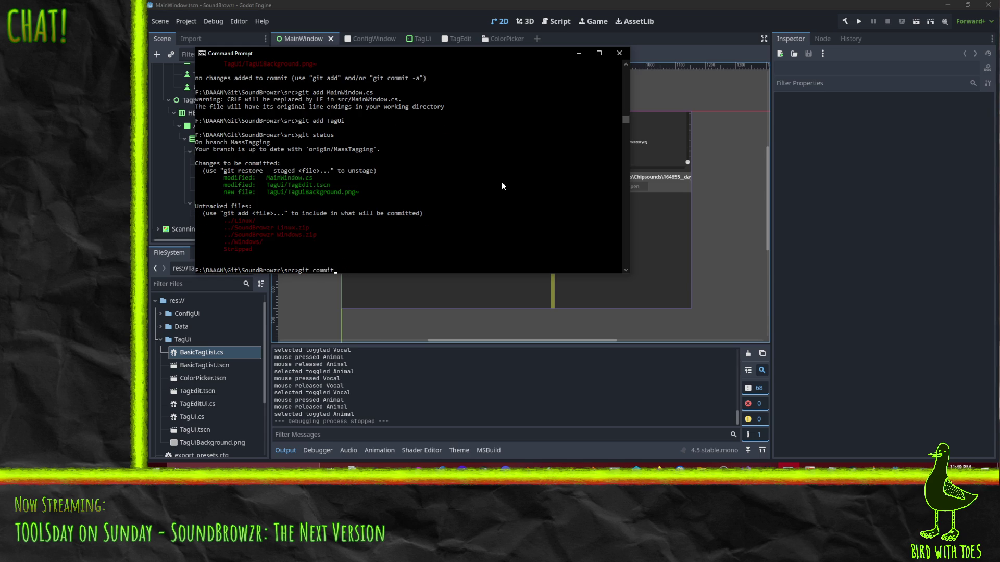
key(BackSpace)
key(BackSpace)
key(BackSpace)
text(reset Ta)
text(gUi\)
text(TagUiBa)
text(ckground.png.import)
key(Tab)
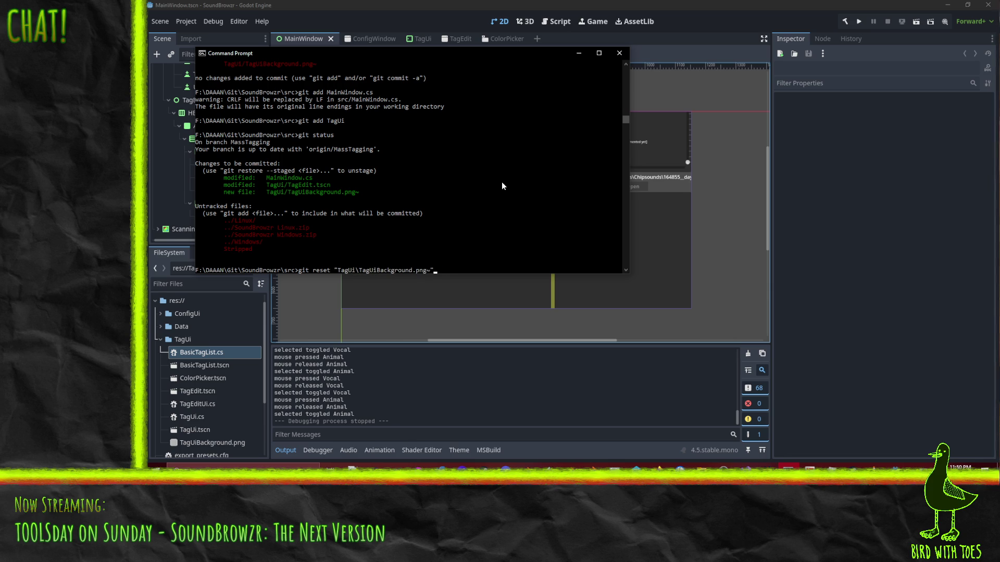
key(Return)
Unstage the whole TagUi folder with git reset "TagUi" and run git commit.
text(git c)
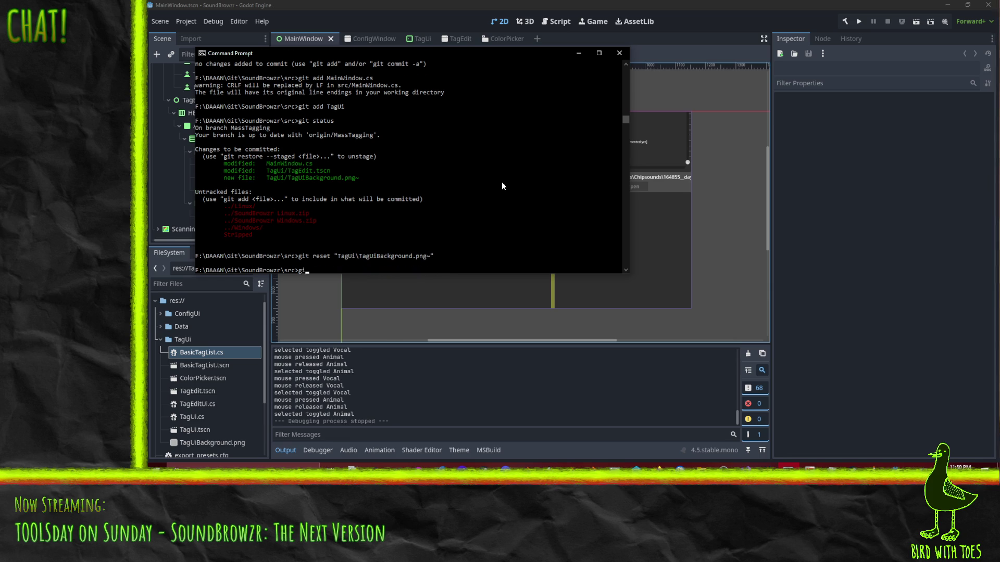
text(ommit)
key(Up)
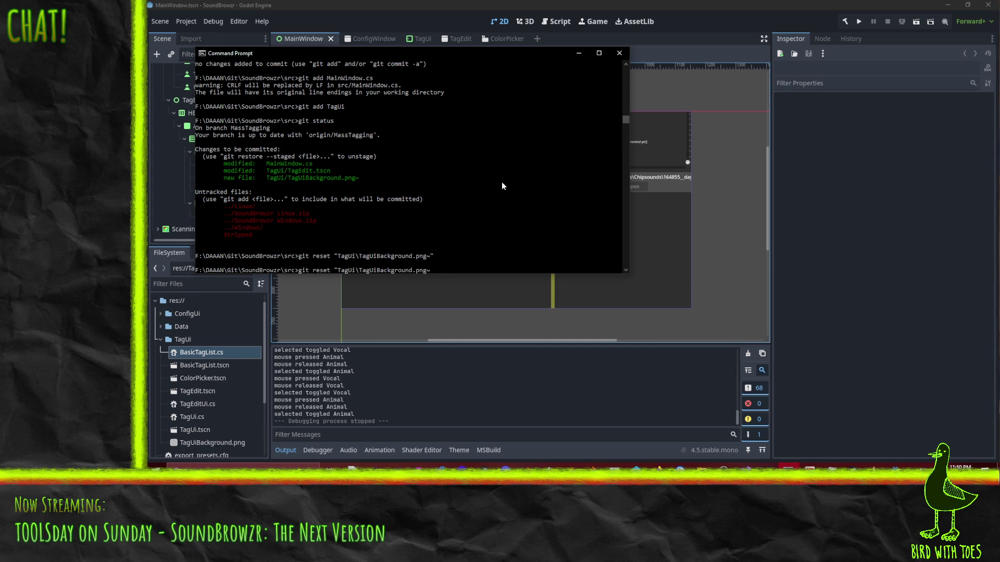
key(BackSpace)
key(BackSpace)
key(BackSpace)
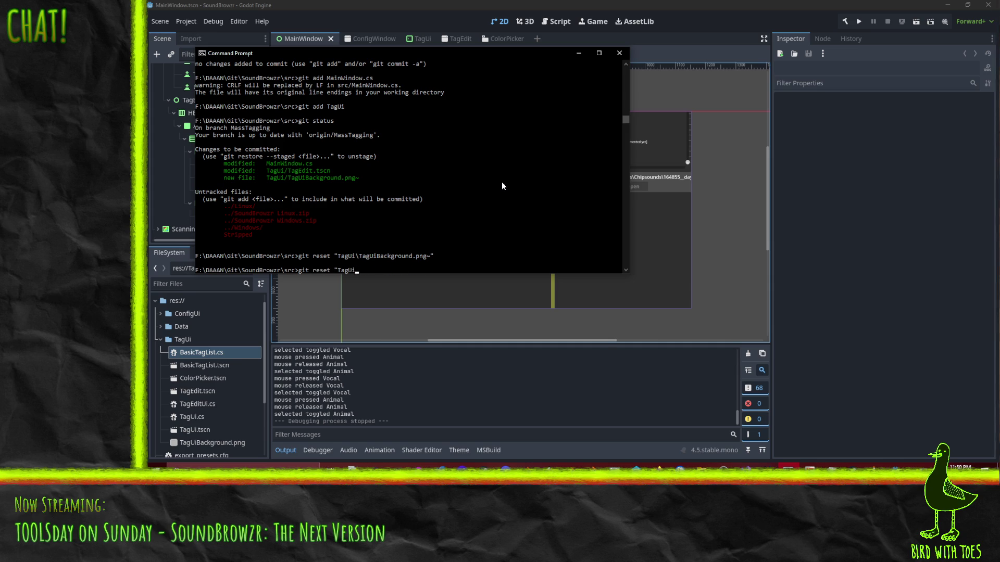
text(")
key(Return)
text(git commit)
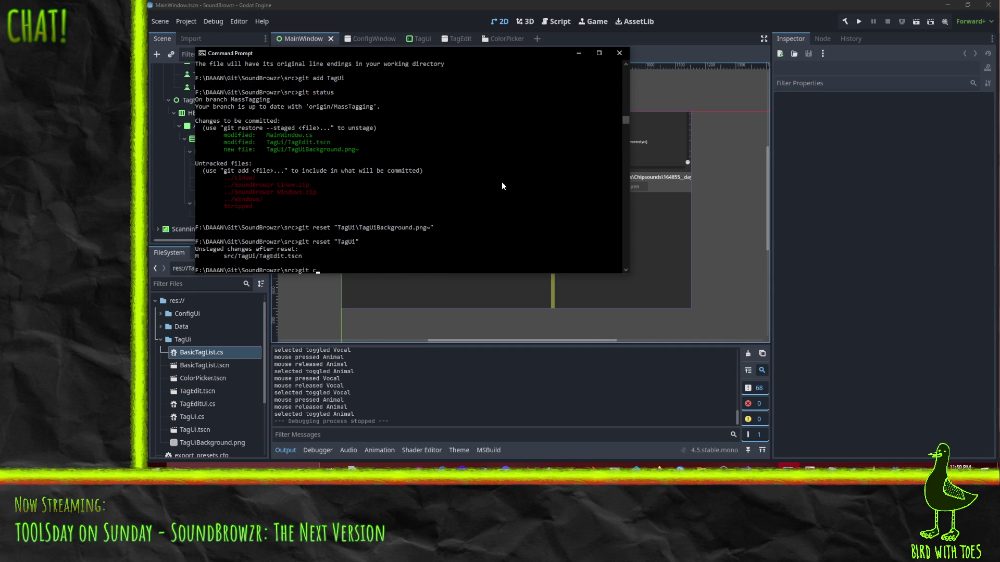
key(Return)
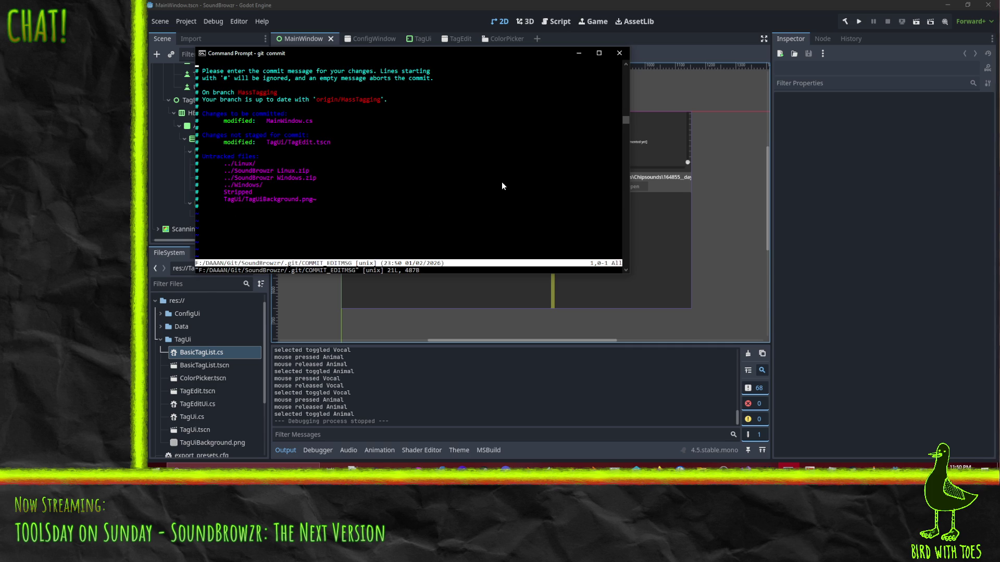
Write the summary 'When checking for mass tag set assigned tag to union' plus body, and save with :wq.
text(i)
text(Pre-)
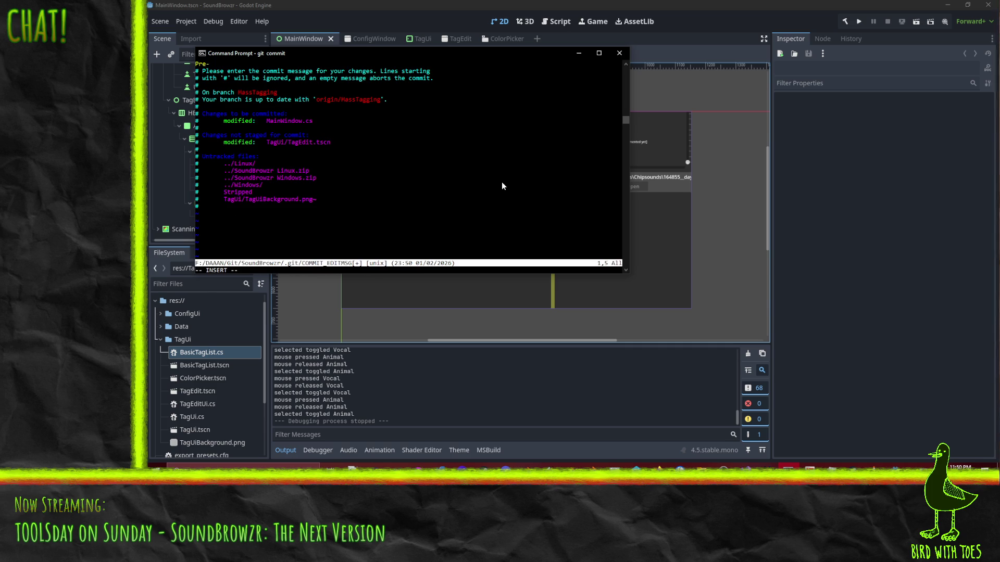
key(BackSpace)
key(BackSpace)
key(BackSpace)
text(When che)
text(cking for mass )
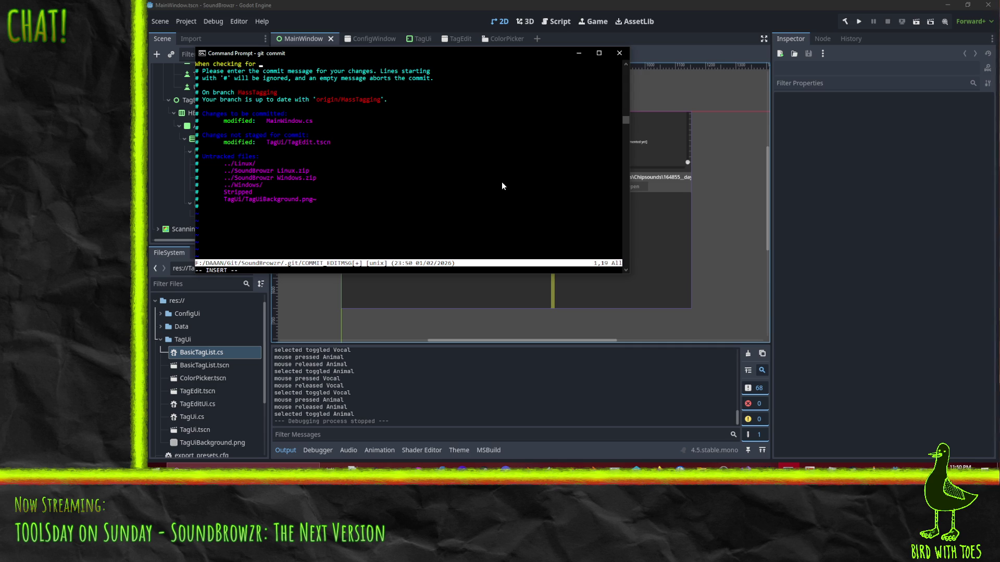
text(tag )
text(set assigned ta)
text(g to union)
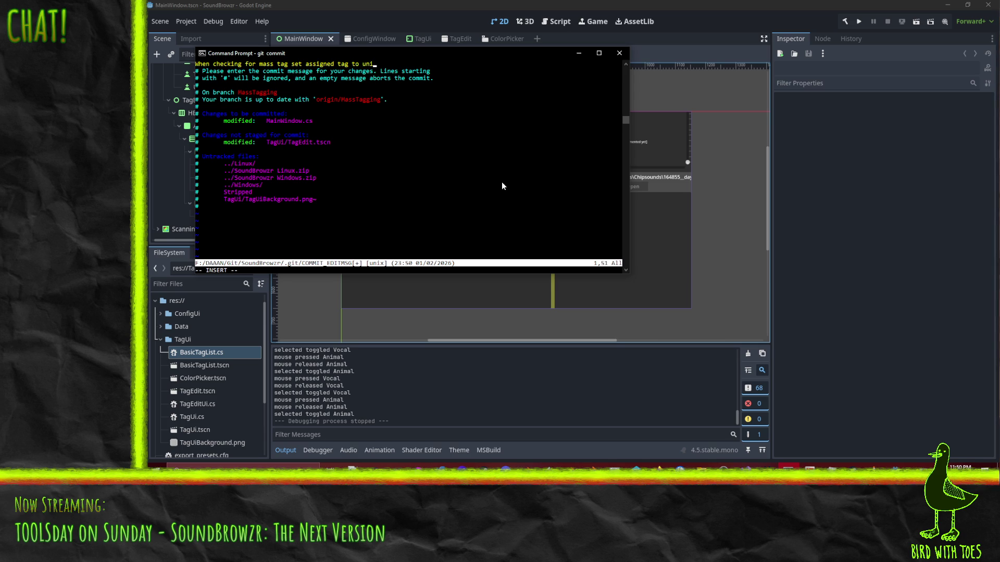
key(Return)
key(Return)
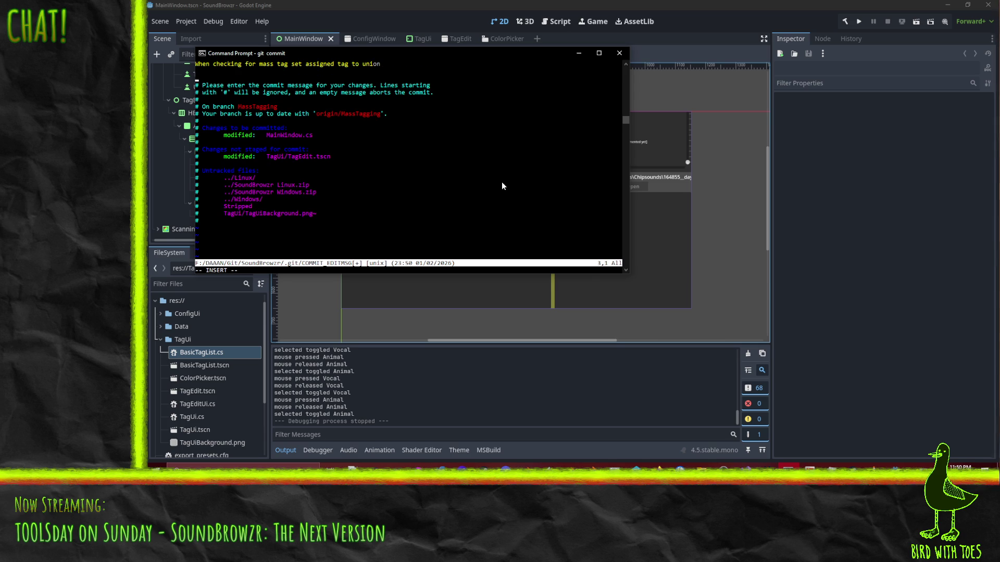
text(This way )
text(mass tagging )
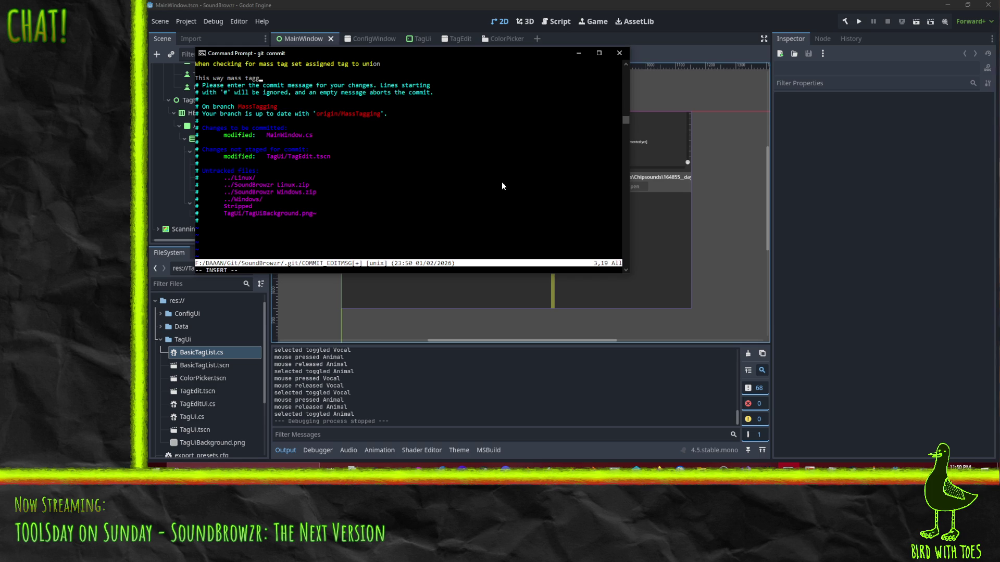
text(stat)
text(is always reflec)
text(tion )
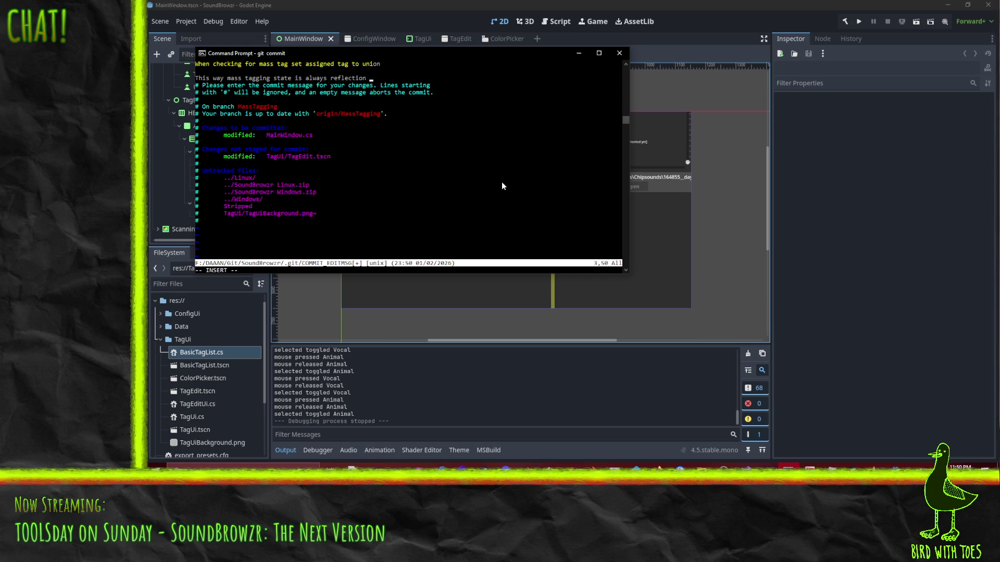
text(e of)
text(tags that are already assigned to every sound that )
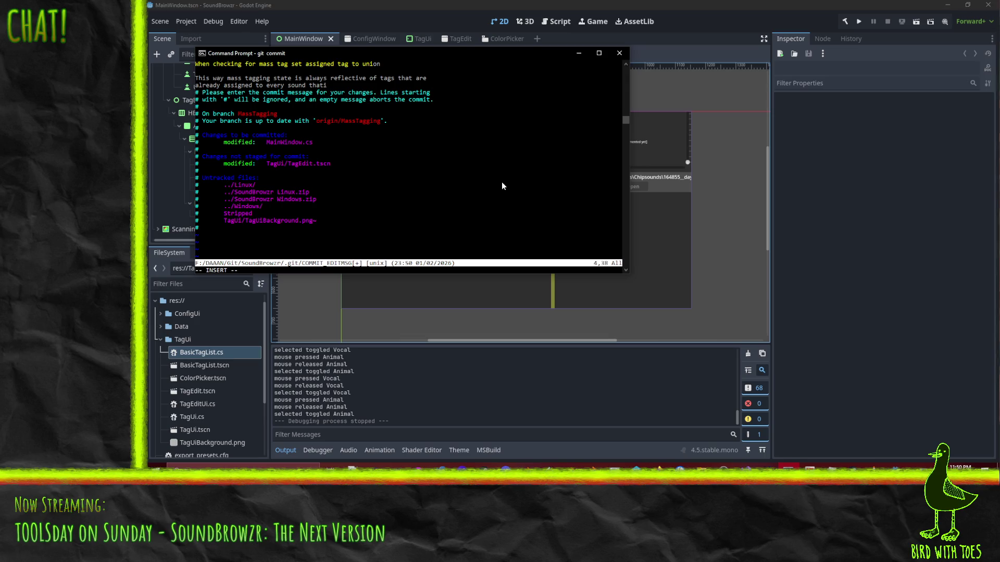
text(in the list)
key(BackSpace)
key(BackSpace)
key(BackSpace)
text(checked.)
key(Escape)
key(ctrl+End)
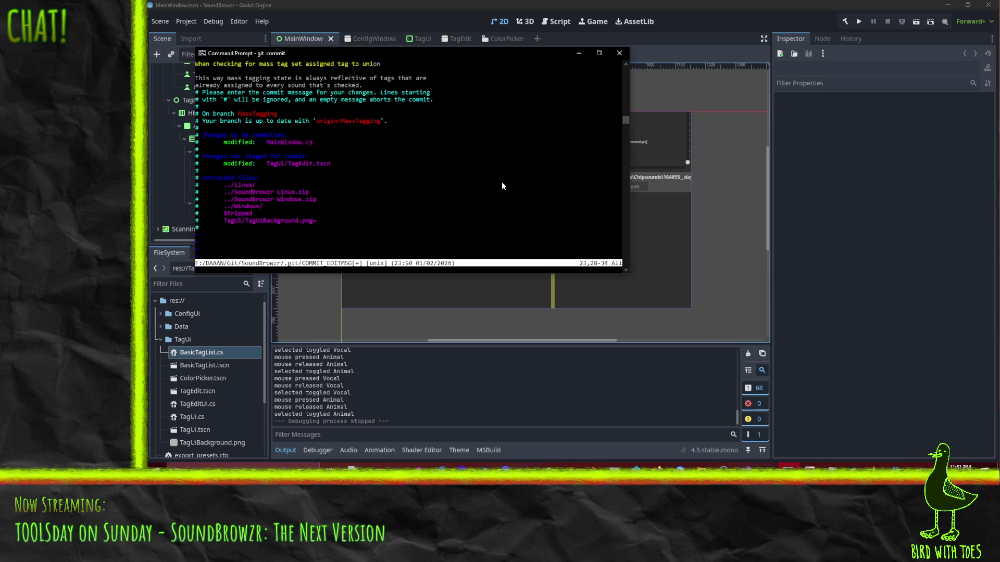
text(wq)
key(Return)
Check git status and stage the TagUi folder.
text(git)
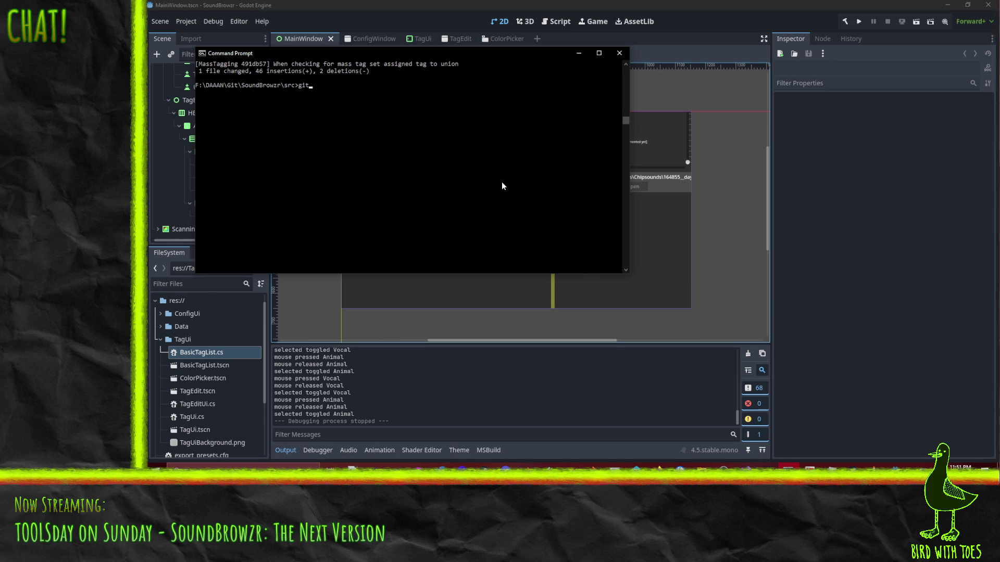
text( status)
key(Return)
text(git add t)
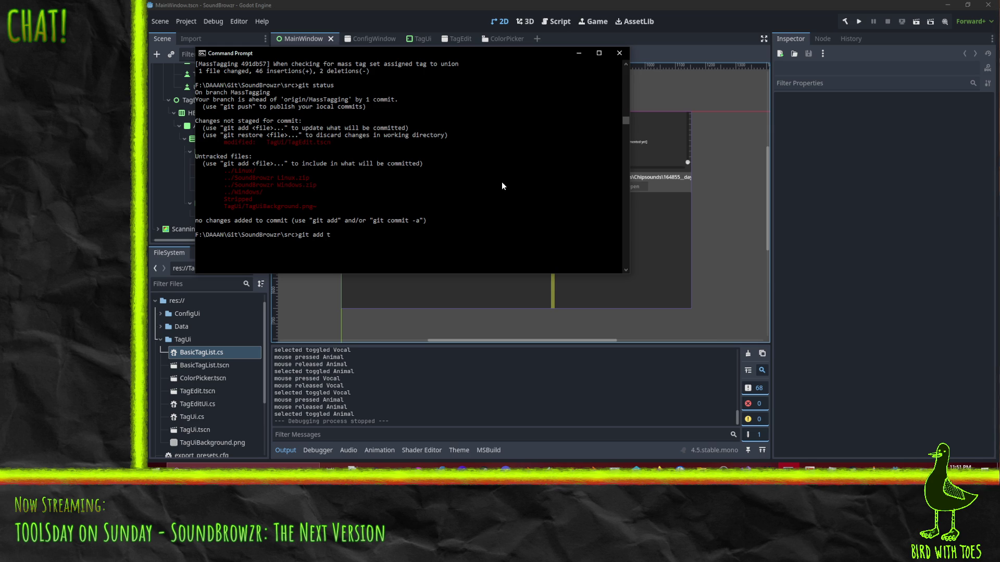
key(Tab)
text(\)
key(Return)
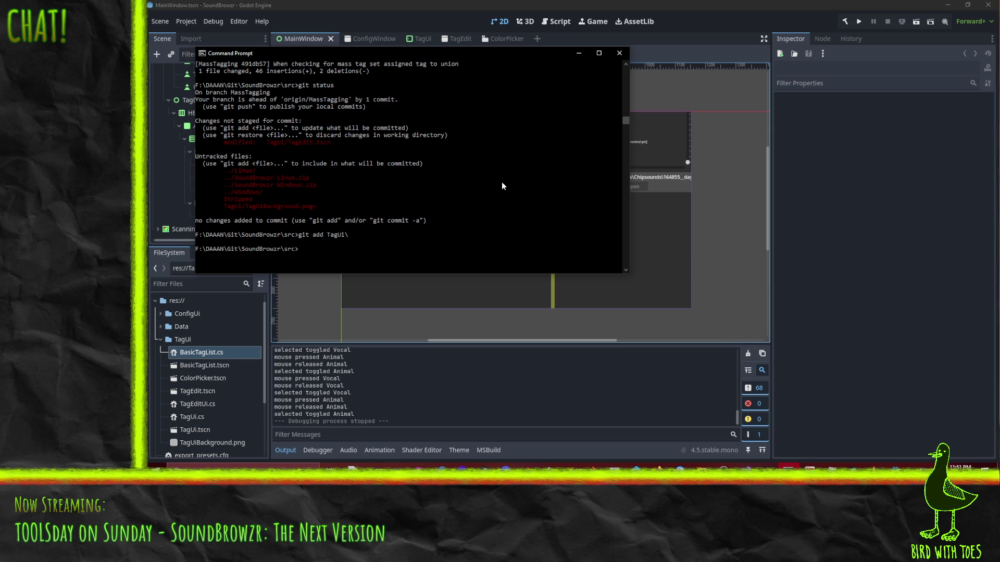
Unstage the TagUiBackground.png~ backup file and recheck the status.
text(git )
text(reset ")
text(TagUi\T)
key(Tab)
key(Return)
text(git status)
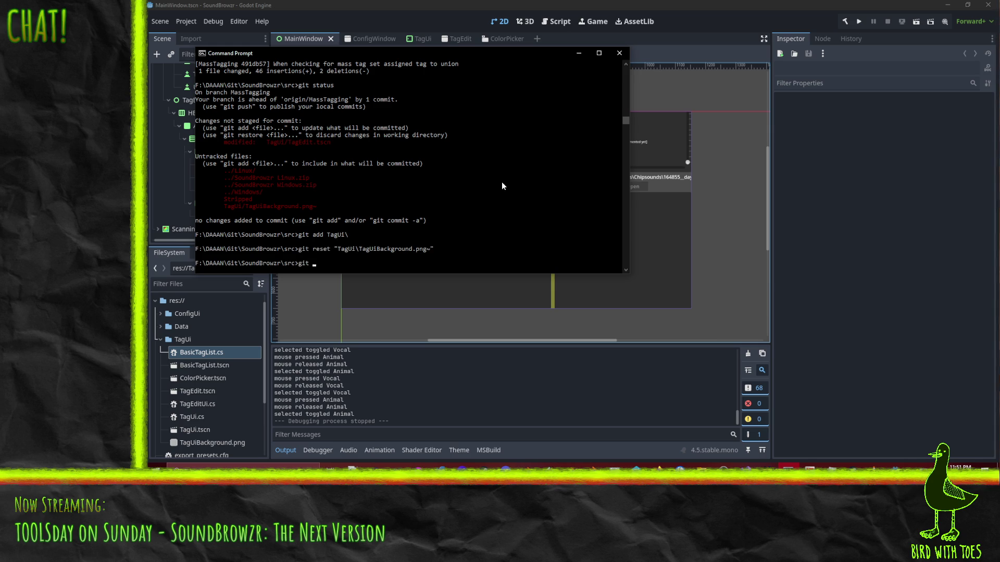
key(Return)
Commit the TagEdit.tscn change as 'Hide color picker by default (oops)' and run git push.
text(git commit)
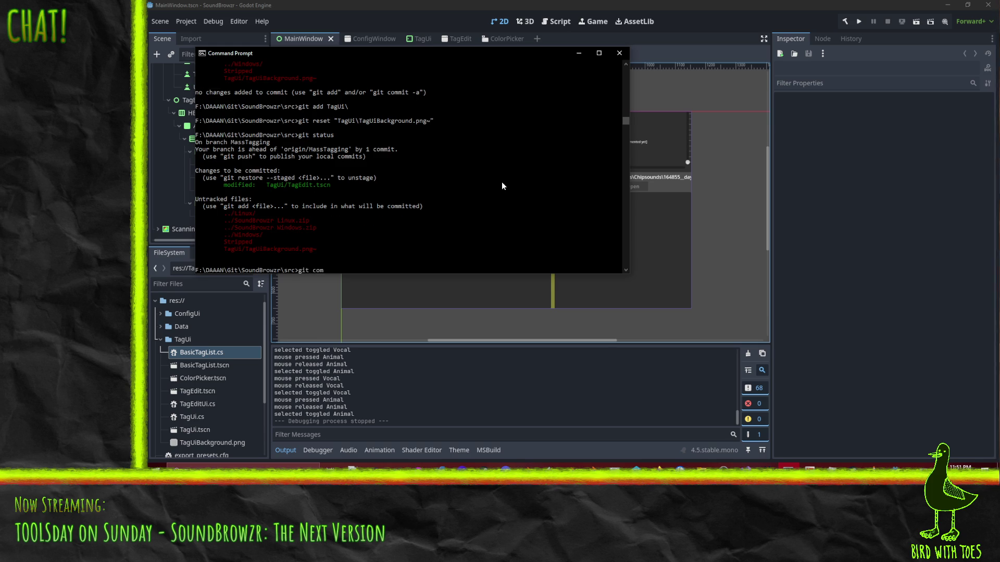
key(Return)
text(i)
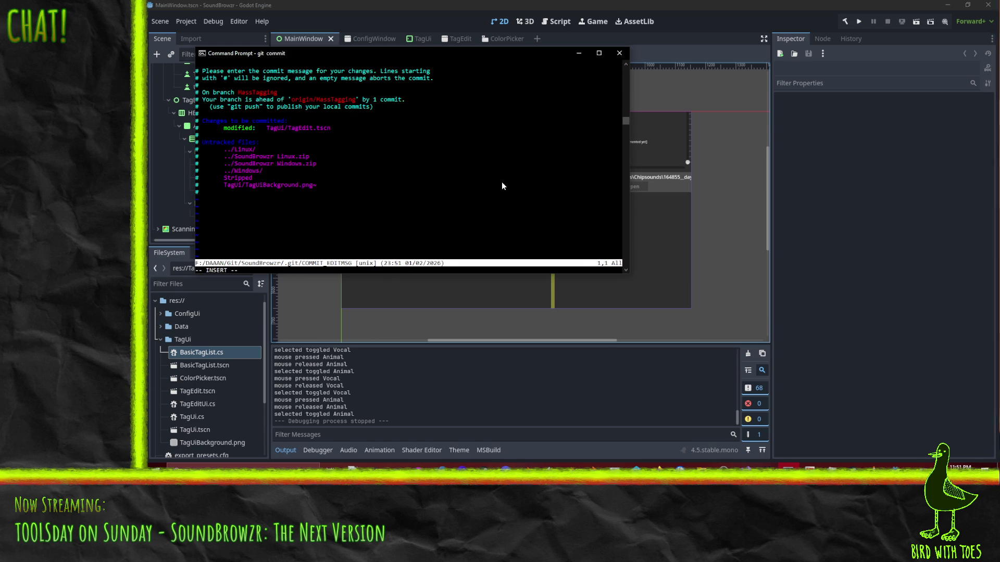
text(oHide color pick)
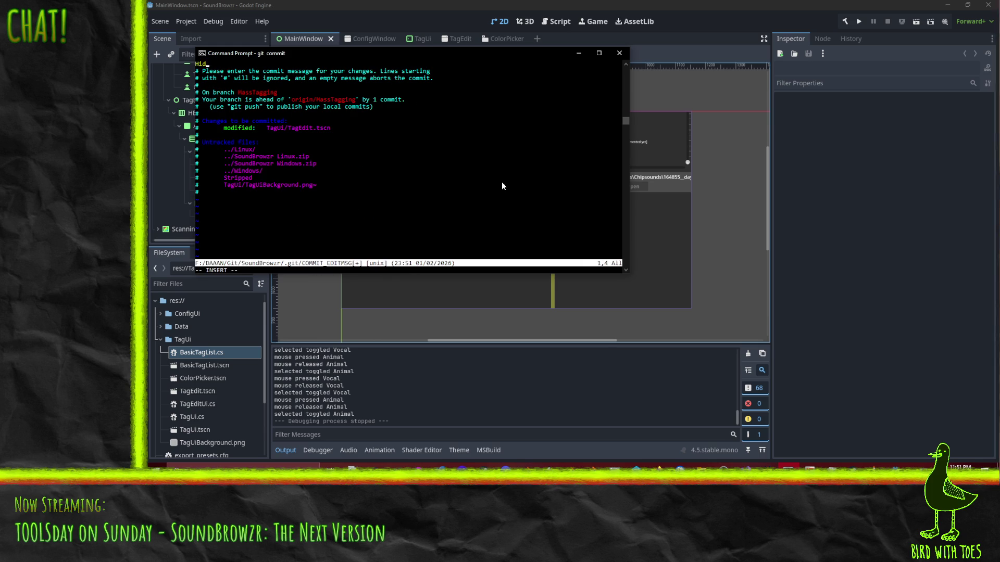
text(er by fe)
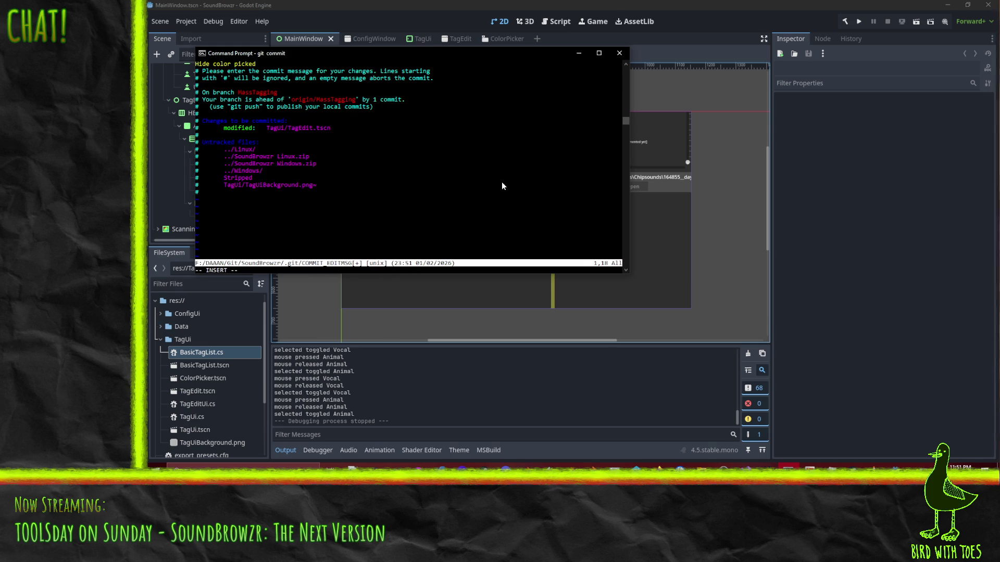
key(BackSpace)
key(BackSpace)
key(BackSpace)
text(de)
text(fault)
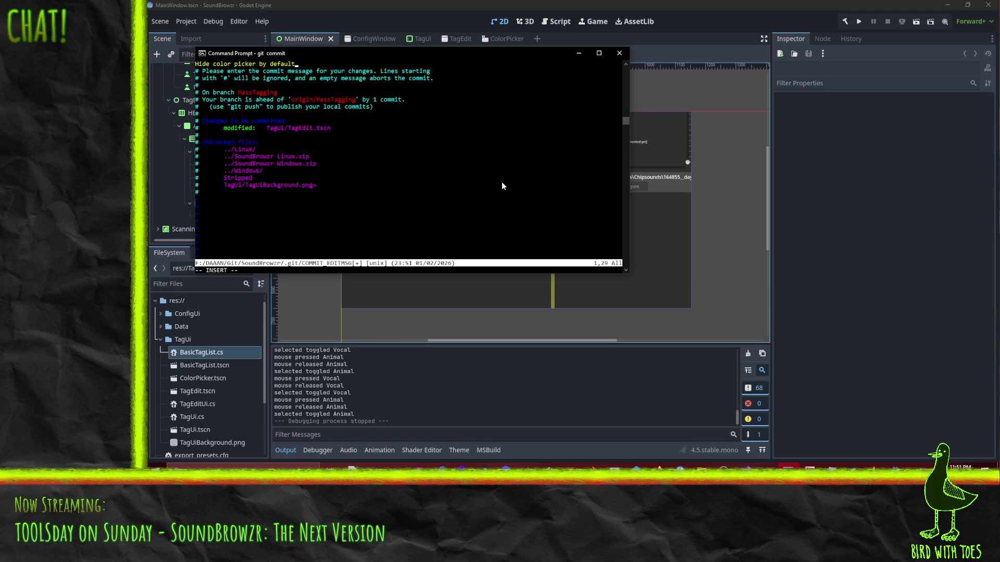
text( (oops))
key(Escape)
text(wq)
key(Return)
text(git push)
key(Return)
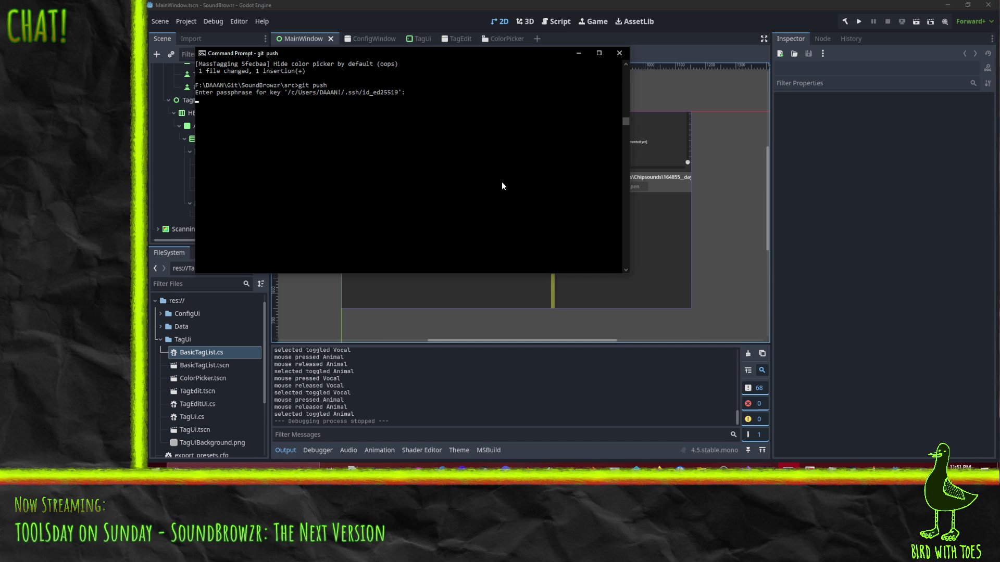
Submit the SSH key passphrase so the push completes, then switch back to the Godot editor.
key(Return)
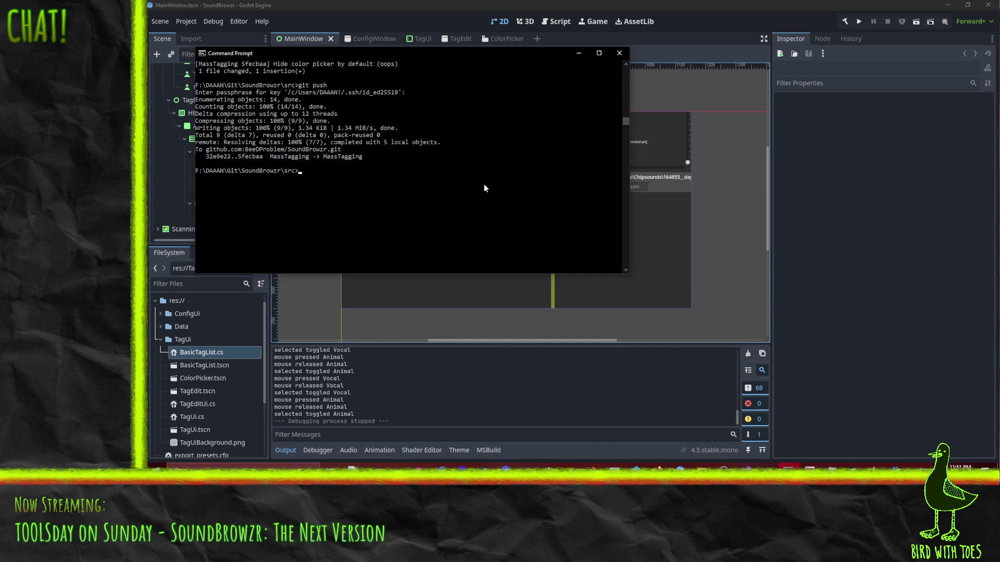
click(917, 465)
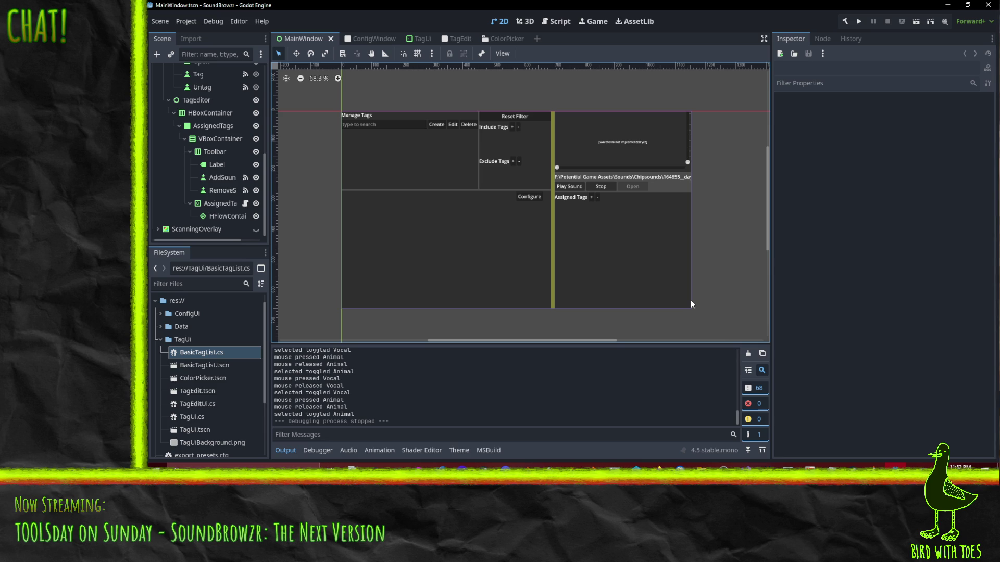
Set a breakpoint on line 607, the first line of _OnOpen in MainWindow.cs, then return to Godot.
click(746, 484)
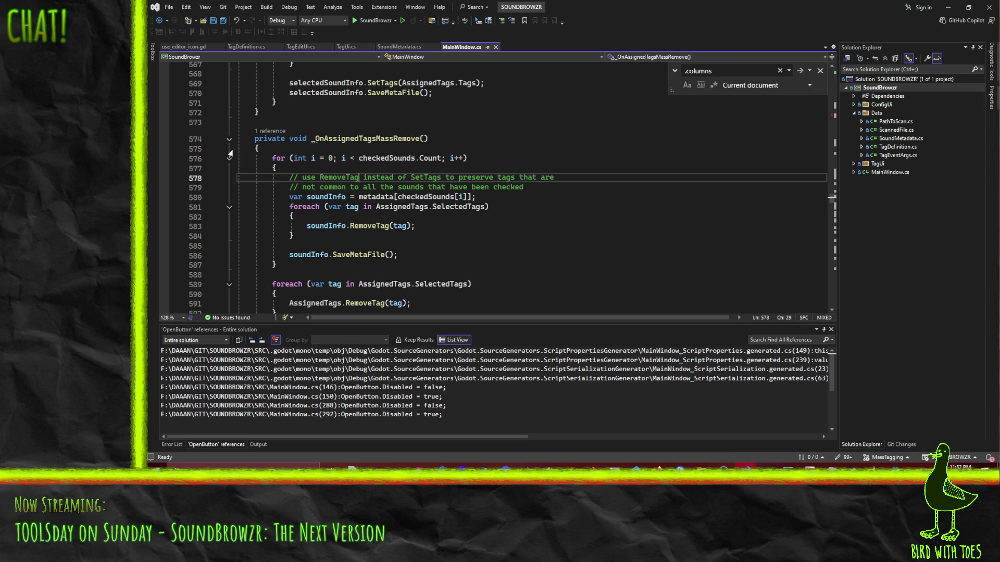
scroll(249, 158, up, 6)
scroll(250, 158, up, 2)
click(240, 202)
scroll(579, 205, down, 4)
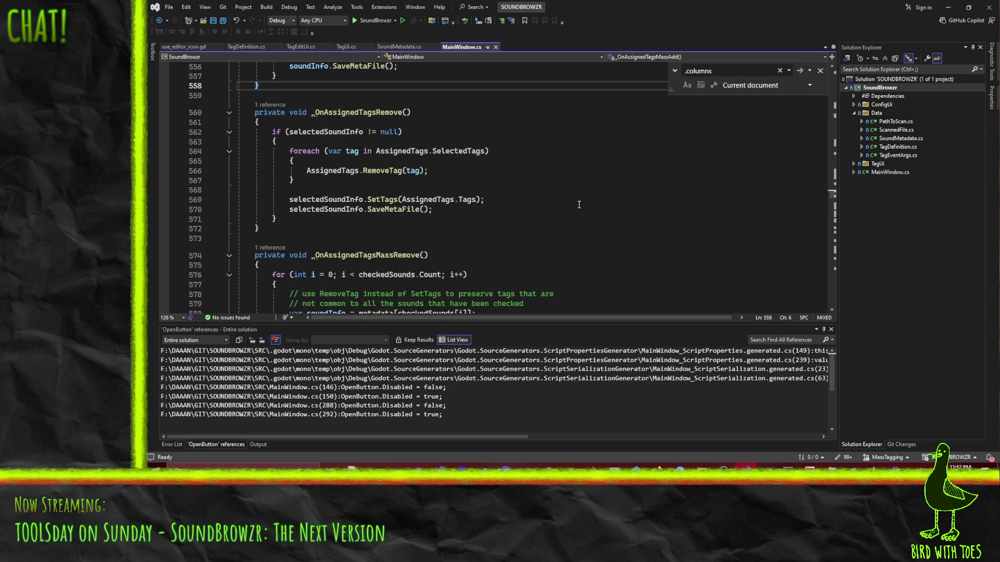
text(en)
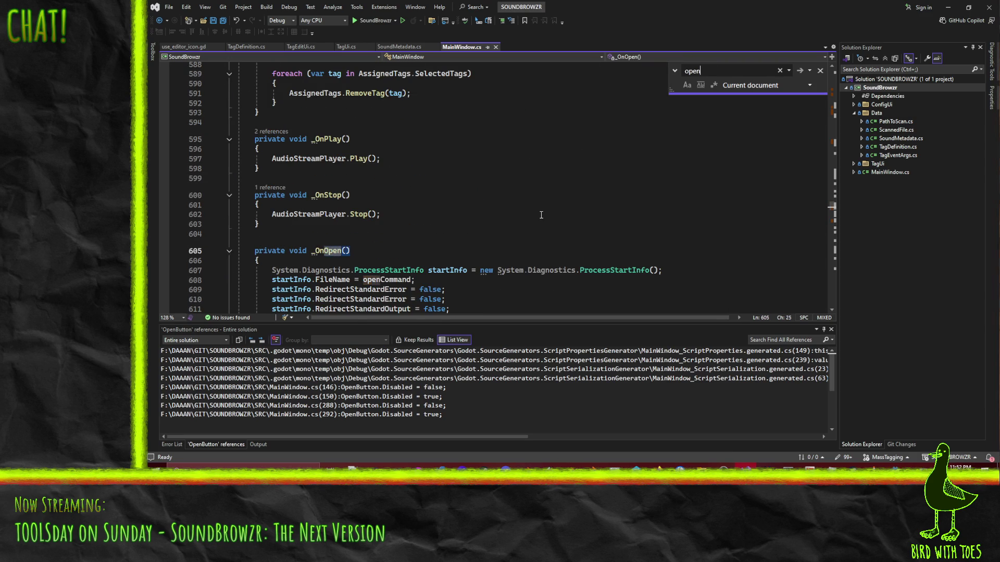
scroll(308, 164, down, 4)
click(336, 153)
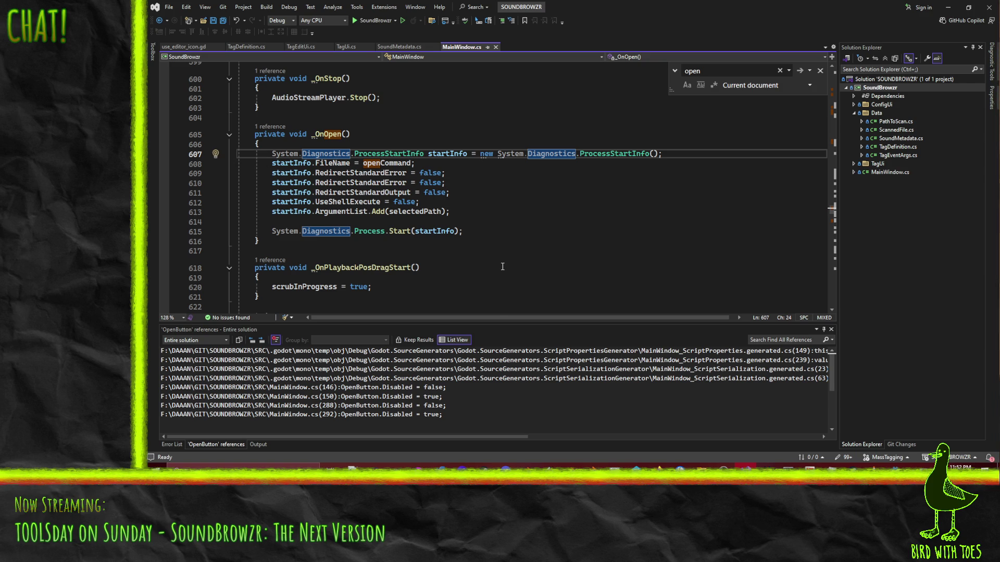
click(164, 155)
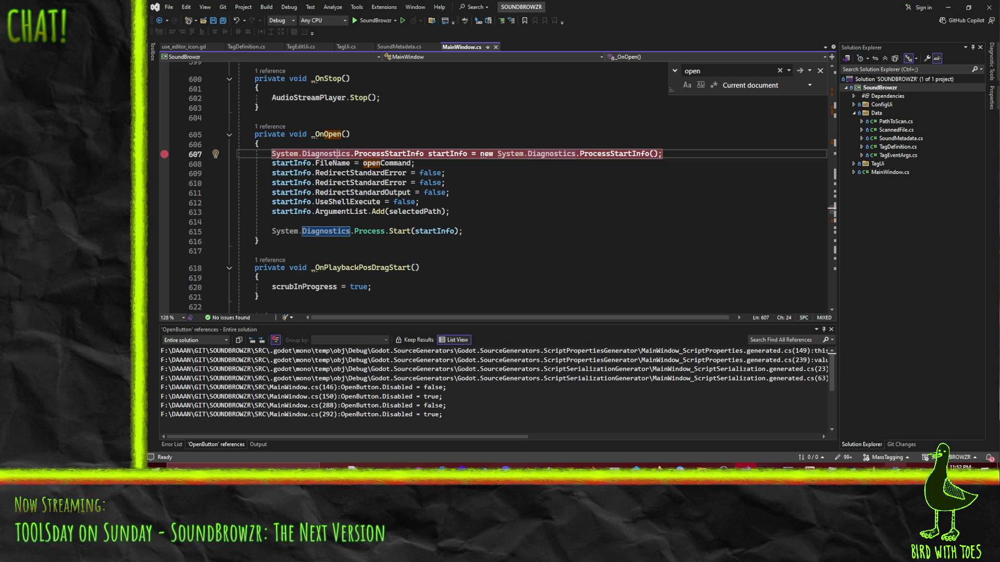
mouse_move(893, 469)
click(895, 432)
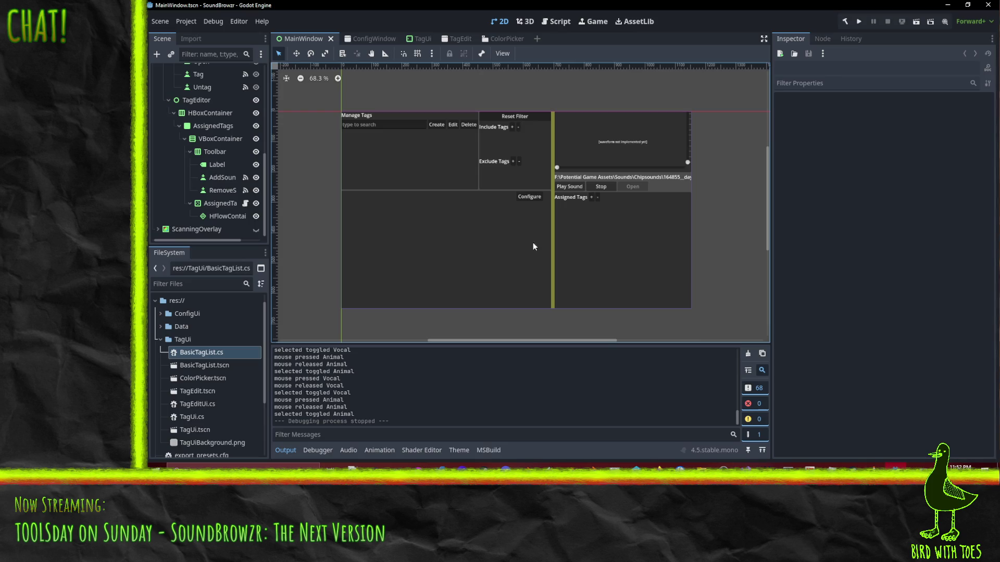
Run the SoundBrowzr project and attach Visual Studio's debugger to the Godot process.
click(857, 21)
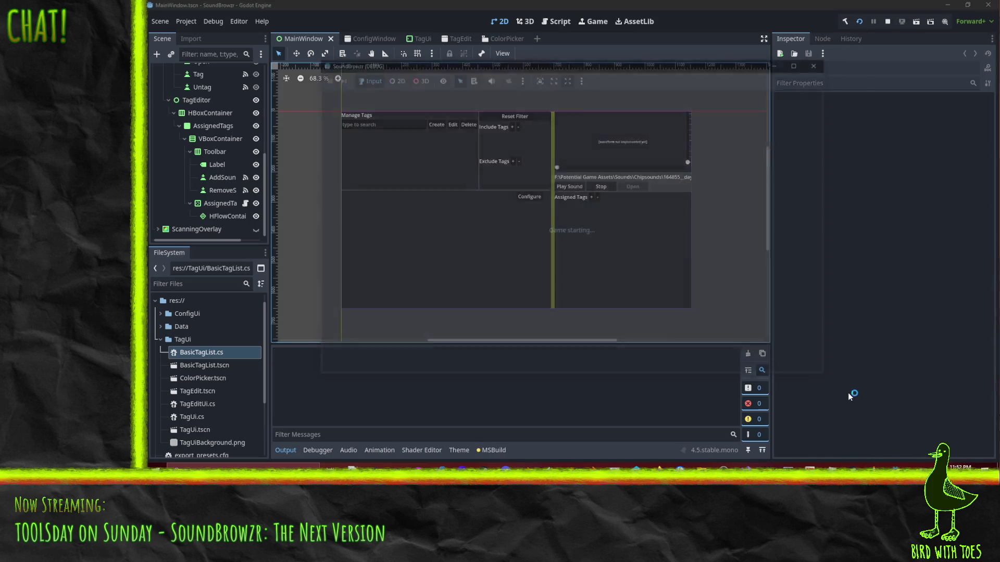
mouse_move(746, 466)
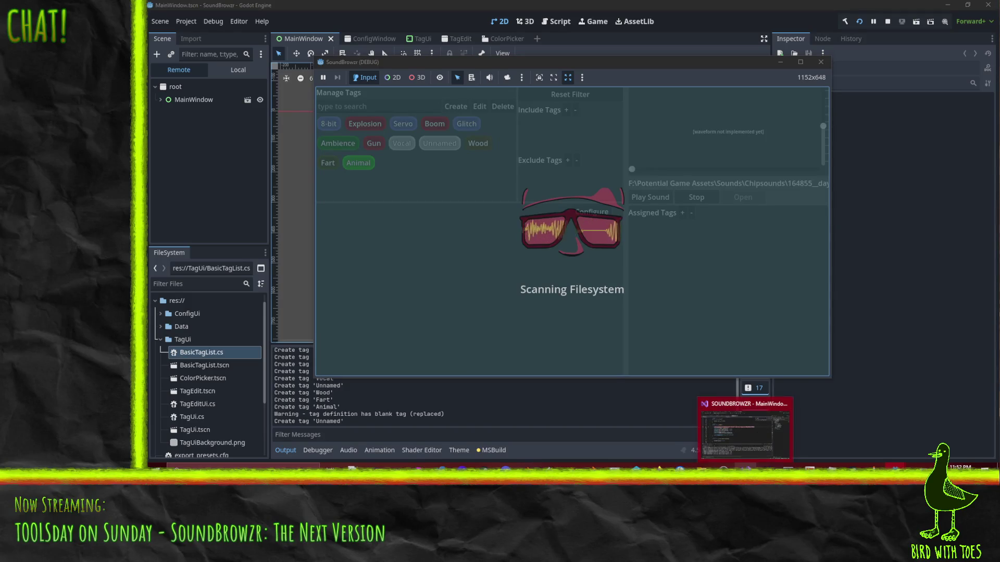
click(745, 429)
click(667, 276)
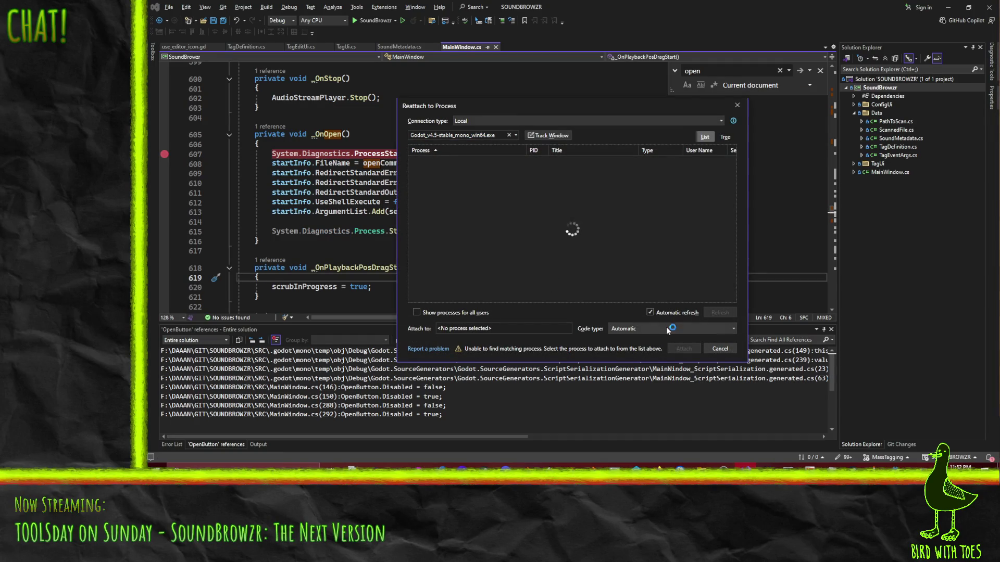
double_click(440, 161)
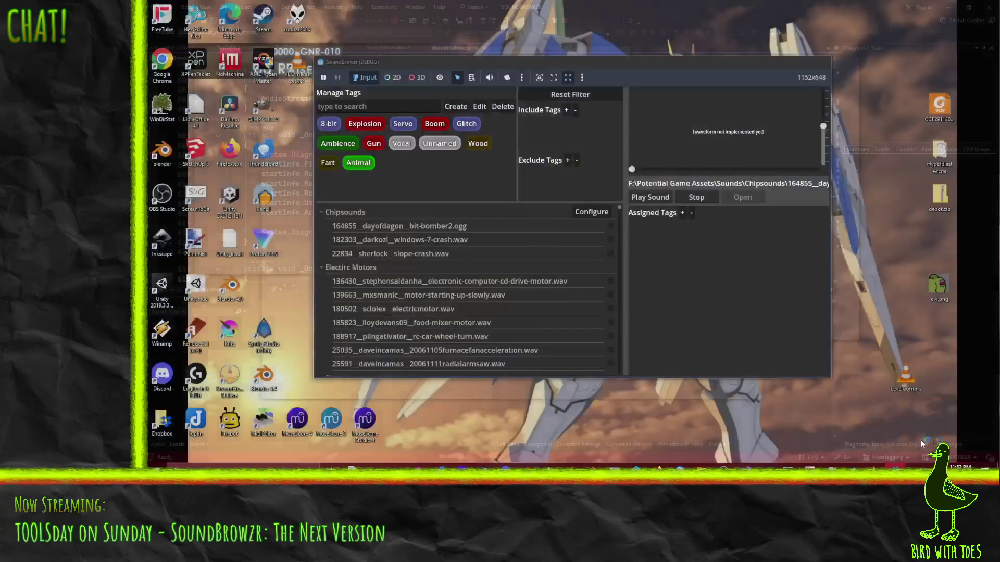
In the running app, select the first two Chipsounds files and try Open All.
click(943, 431)
click(611, 225)
click(610, 240)
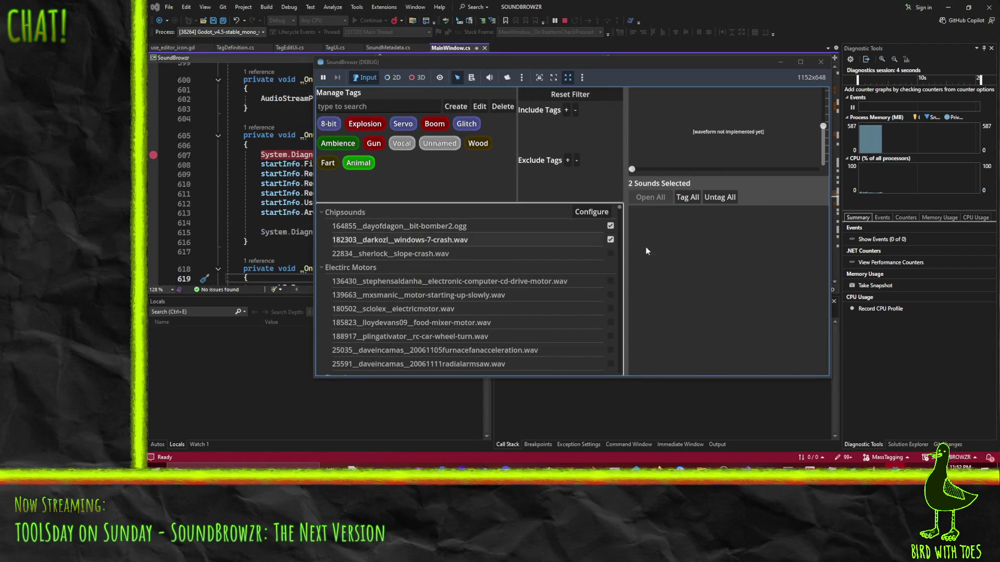
click(647, 198)
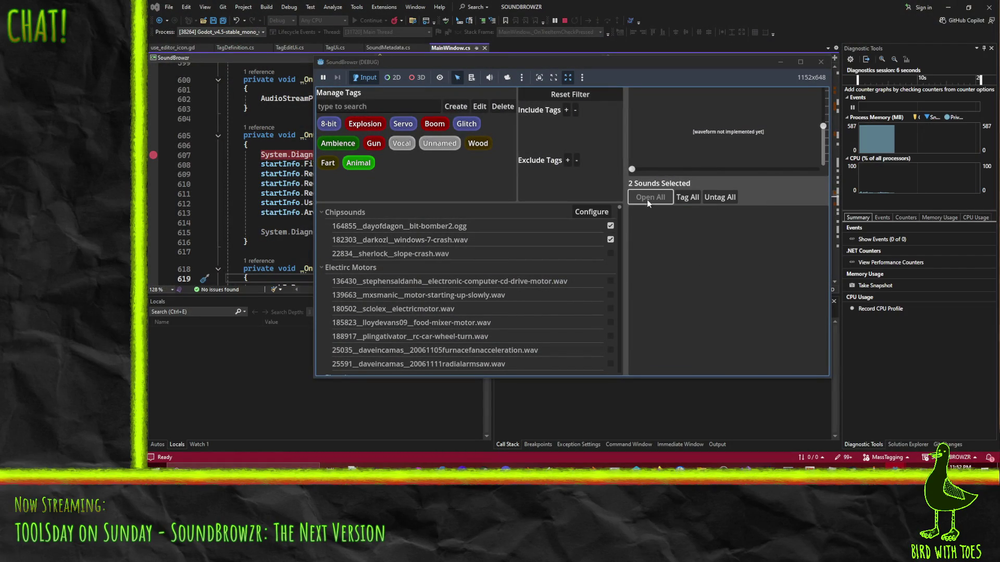
Close the app, then uncheck Disabled on the multiple-sound toolbar's Open node and save.
click(827, 62)
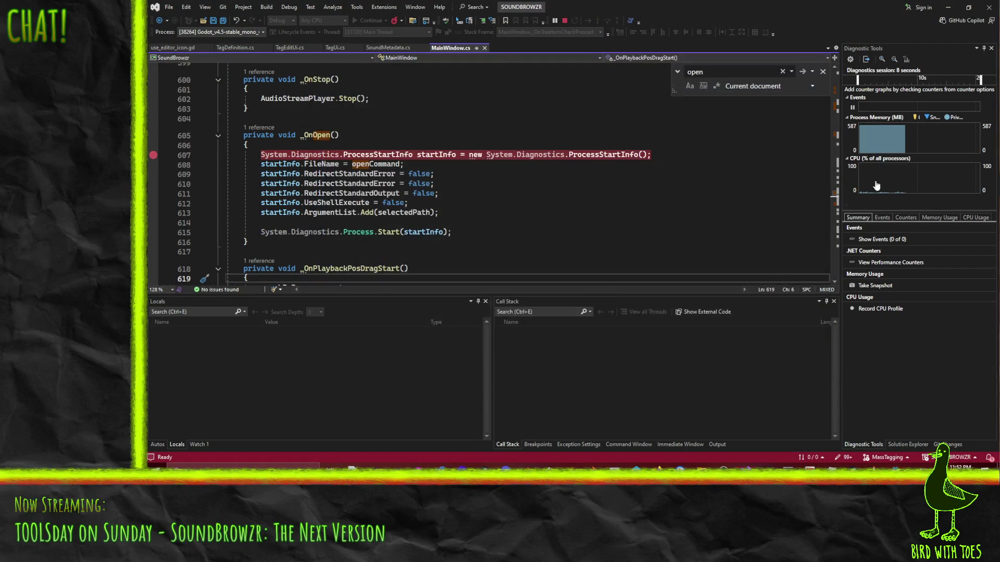
key(alt+Tab)
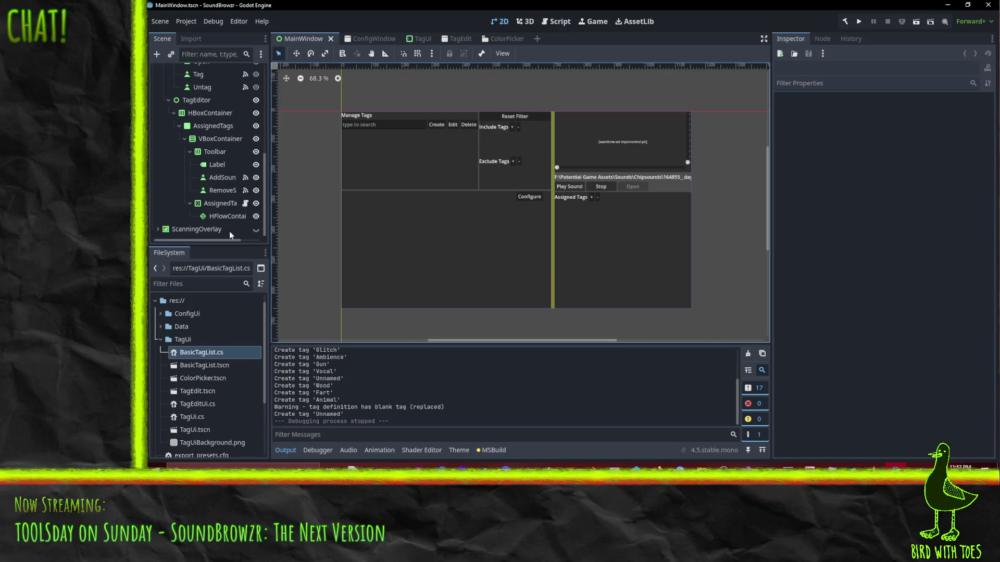
scroll(218, 173, up, 5)
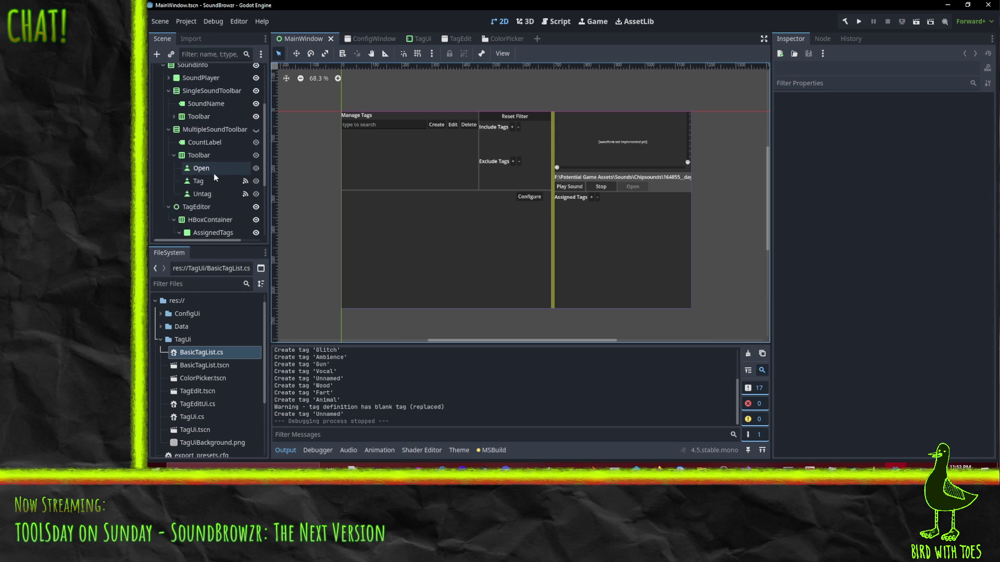
click(255, 149)
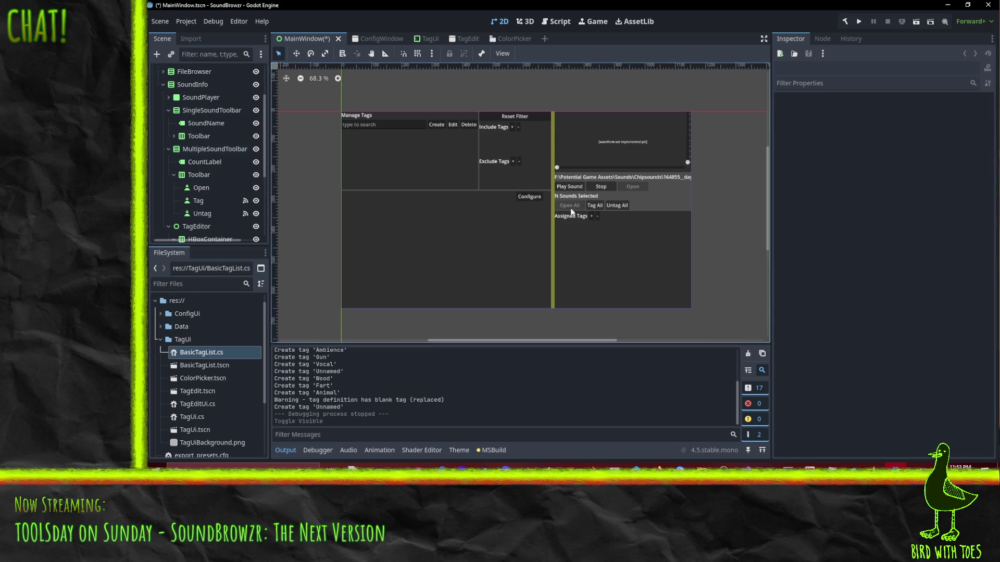
click(566, 207)
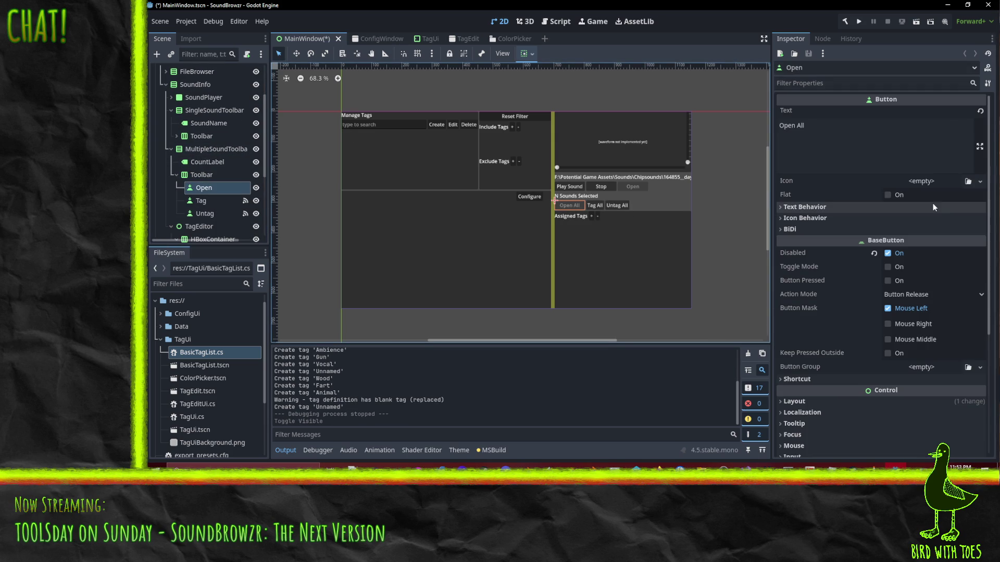
click(888, 253)
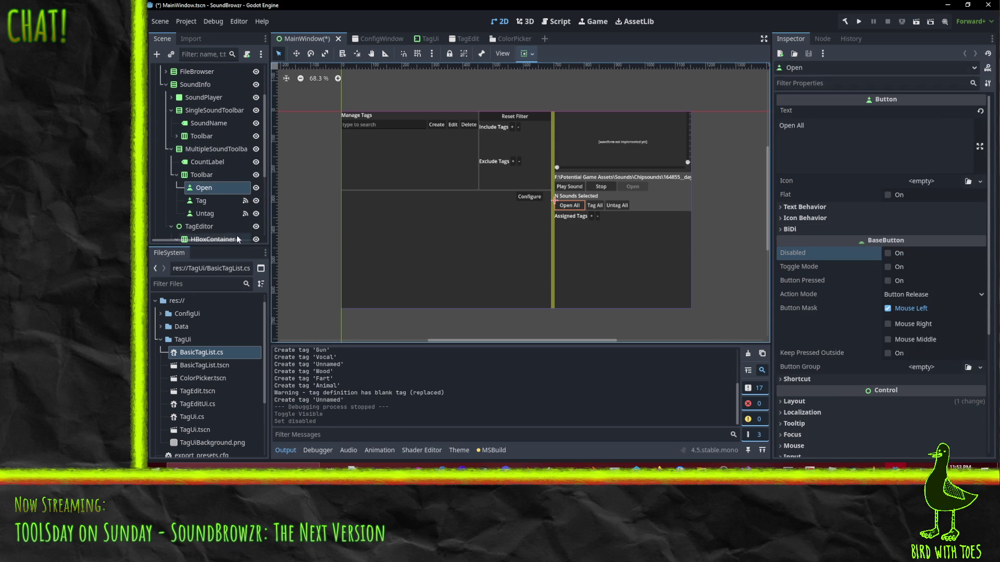
key(ctrl+s)
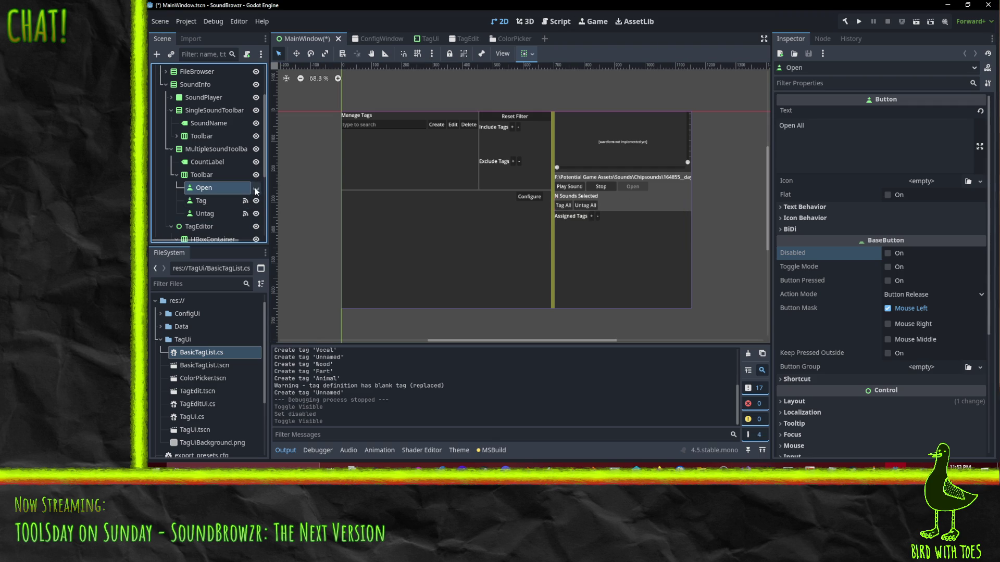
Hide the multiple-sound toolbar again, save the scene and start a new run.
click(256, 201)
click(256, 148)
key(ctrl+s)
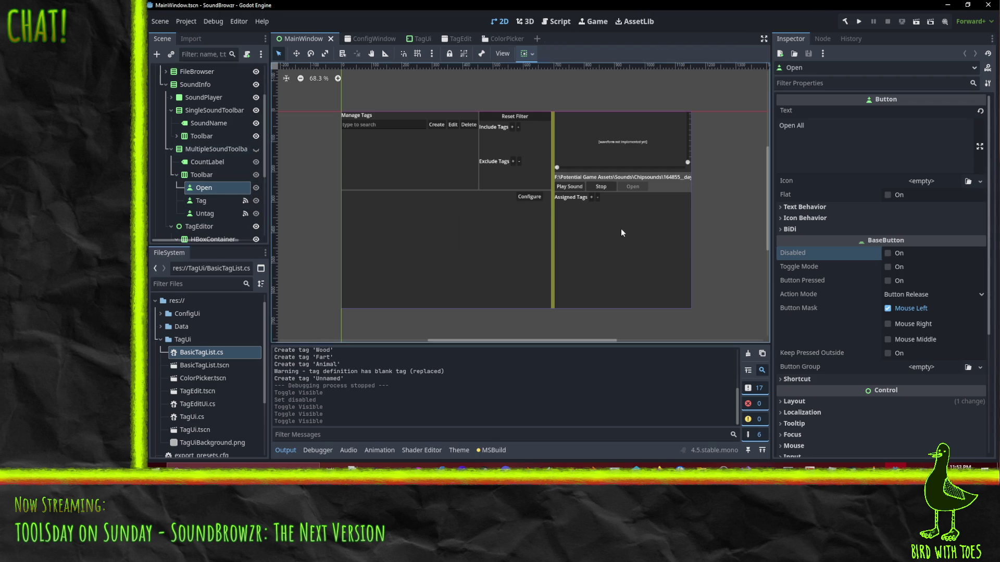
click(859, 22)
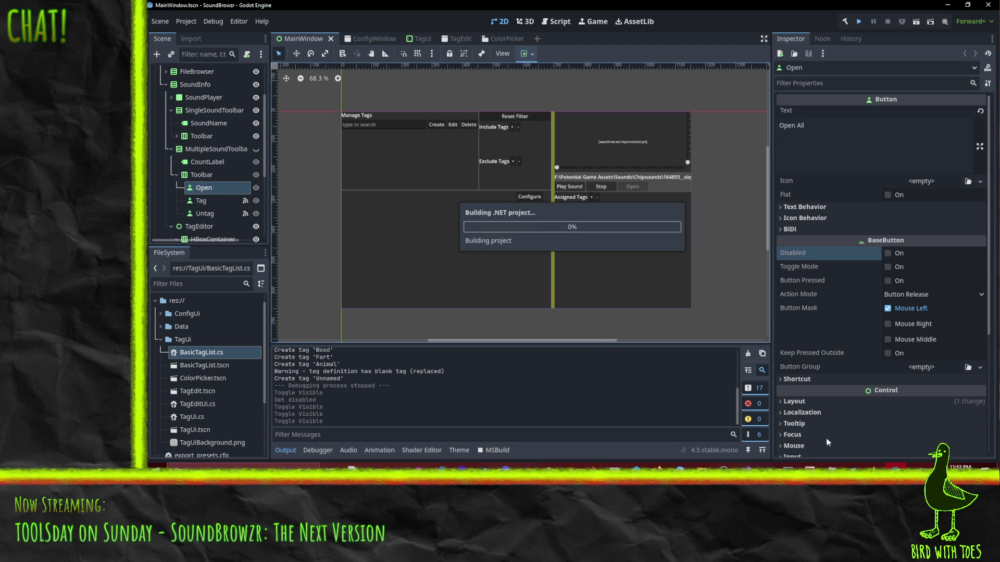
Reattach Visual Studio's debugger to the new Godot game process.
key(alt+Tab)
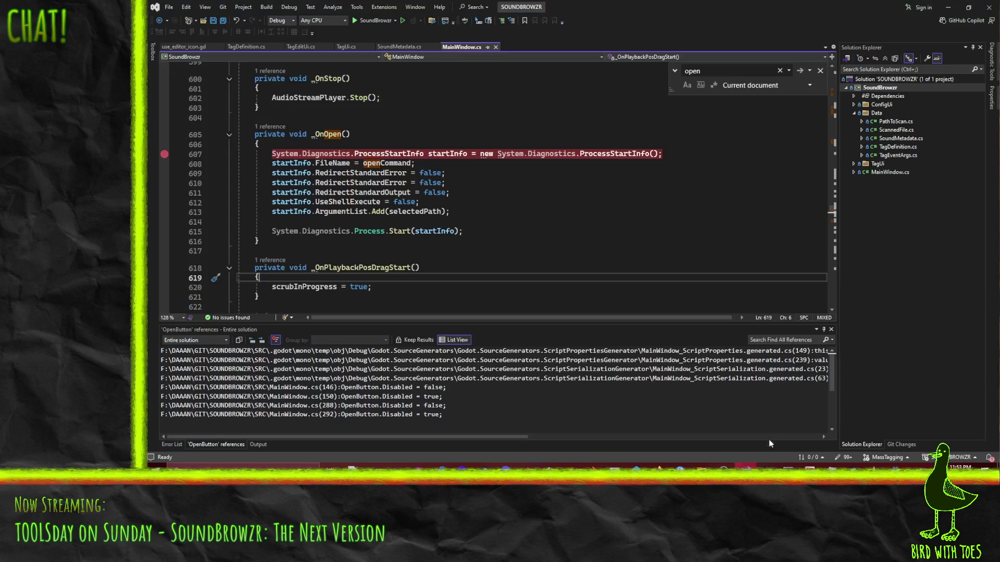
click(519, 222)
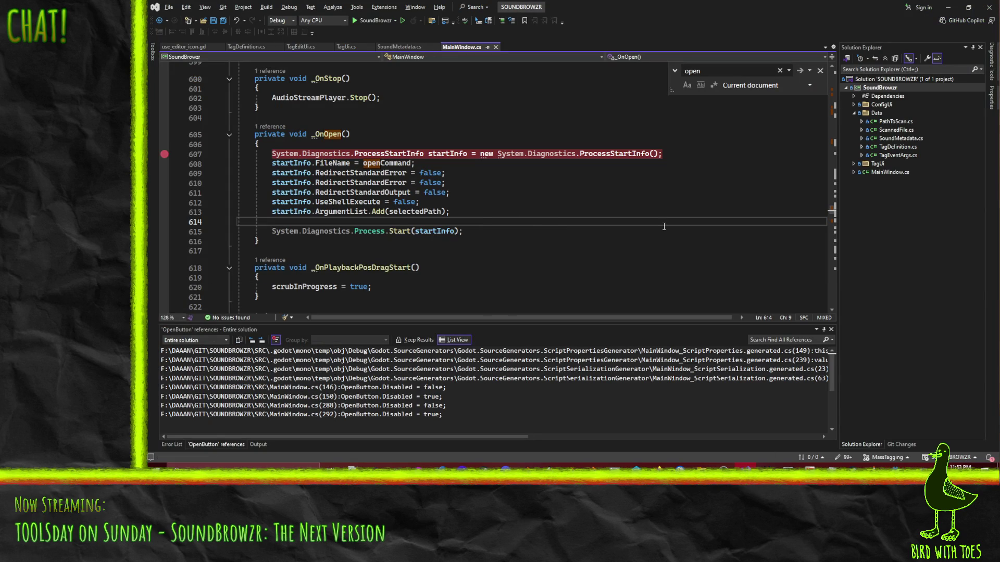
key(ctrl+alt+p)
key(Return)
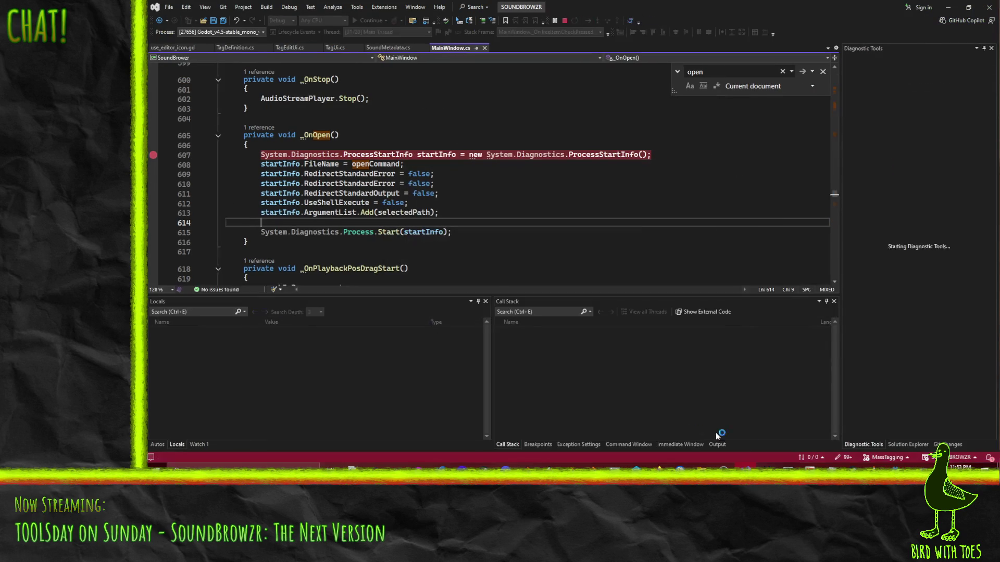
Select bit-bomber2, windows-7-crash and slope-crash in SoundBrowzr and click Open All.
mouse_move(898, 467)
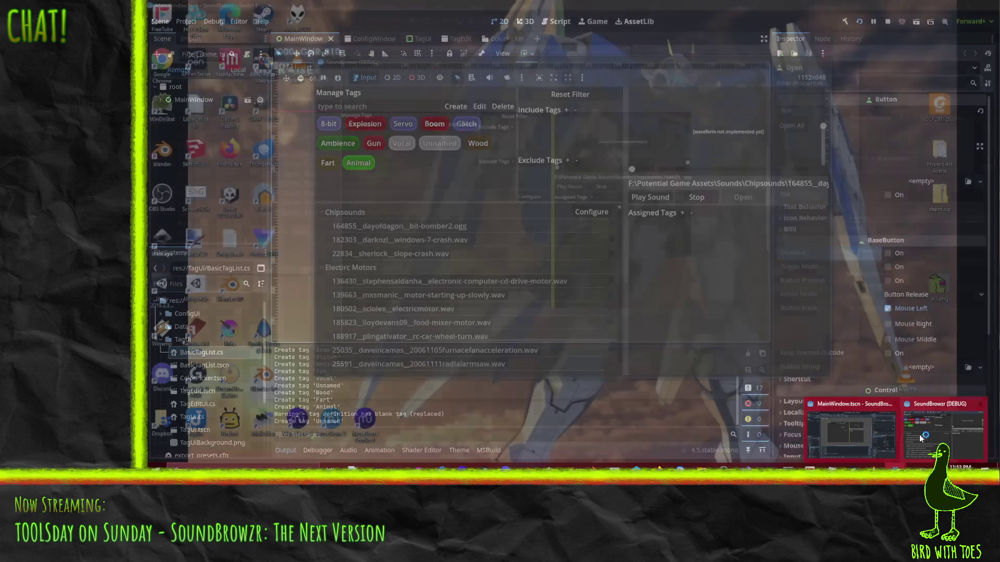
click(919, 434)
click(611, 232)
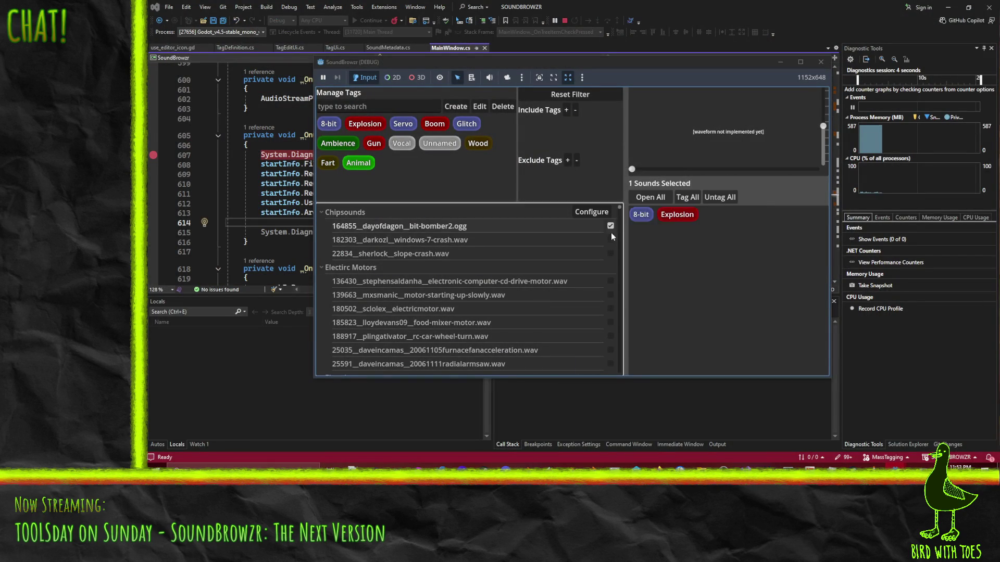
click(610, 240)
click(610, 254)
click(665, 202)
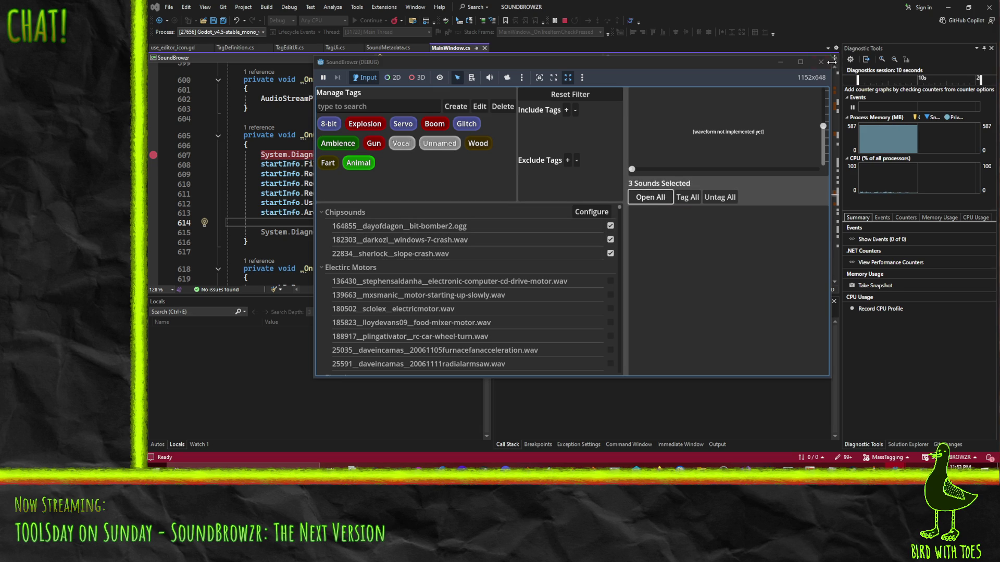
Stop the debug run and close the SoundBrowzr window.
click(564, 20)
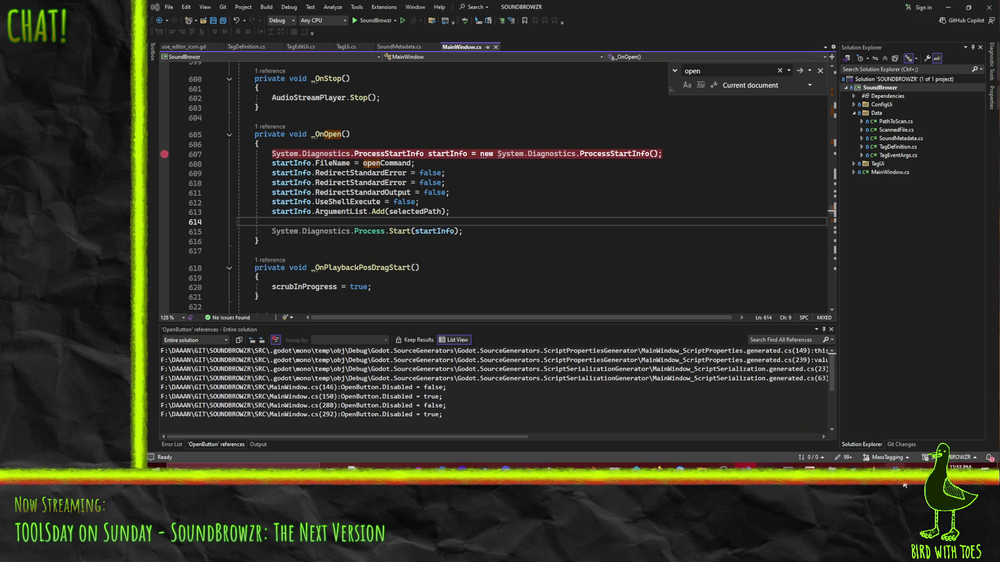
mouse_move(904, 486)
click(854, 427)
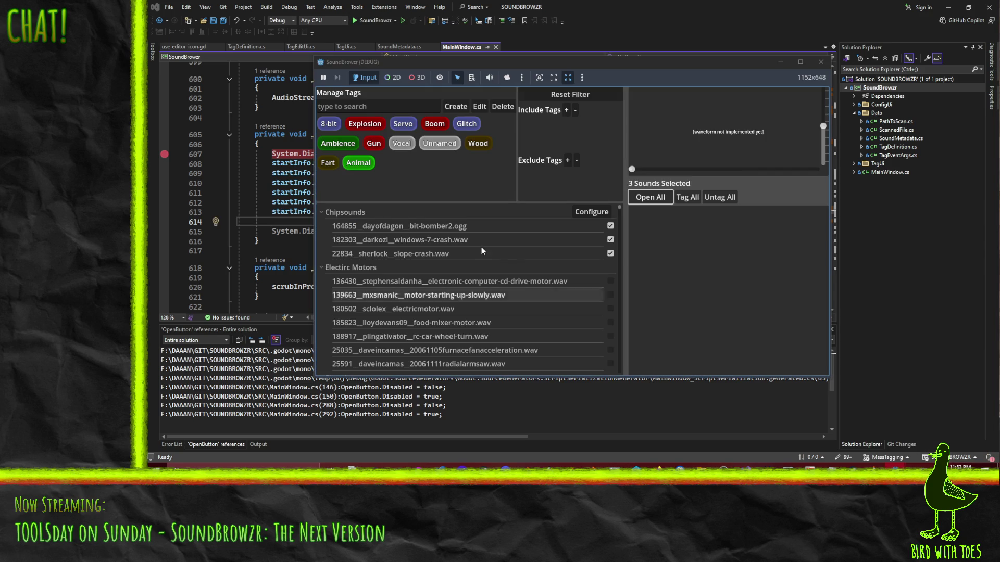
click(821, 63)
Select the Open node, show its signals, and start then cancel a pressed connection.
key(alt+Tab)
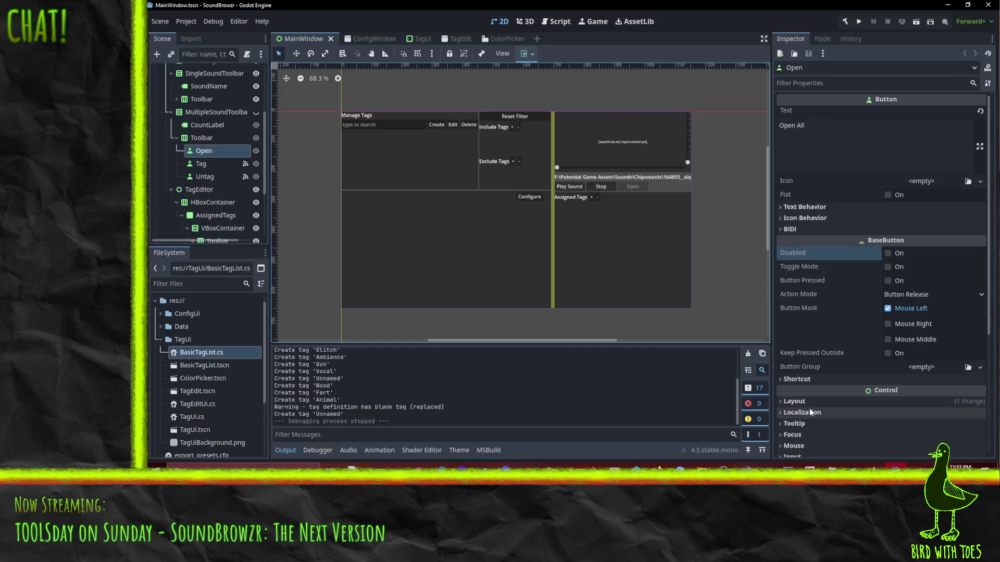
click(206, 154)
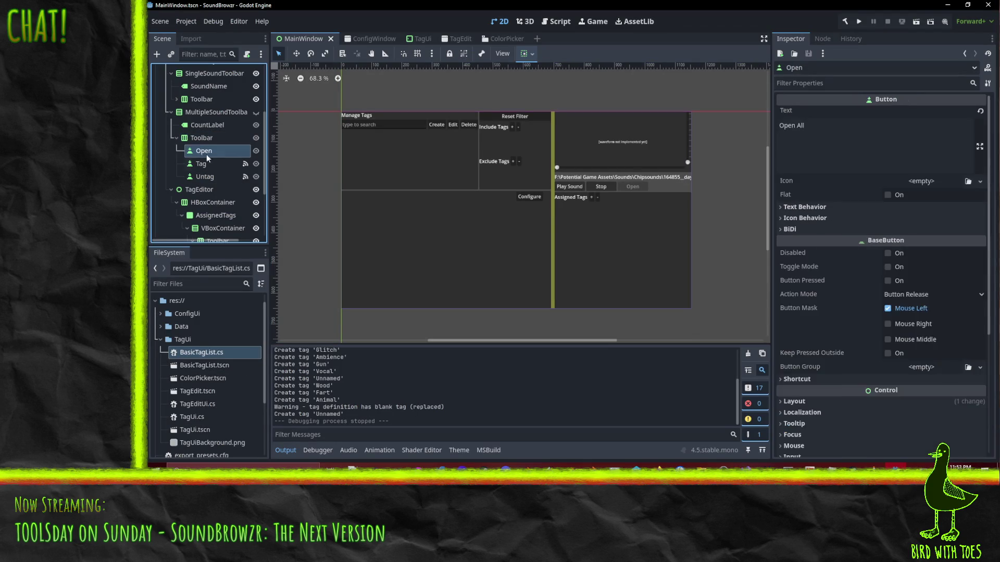
click(822, 38)
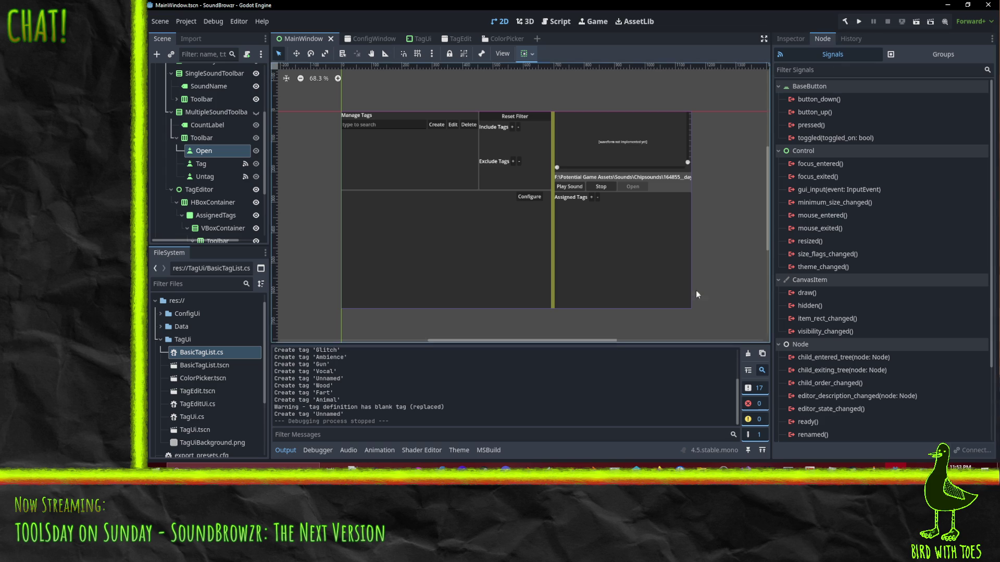
right_click(812, 124)
click(865, 130)
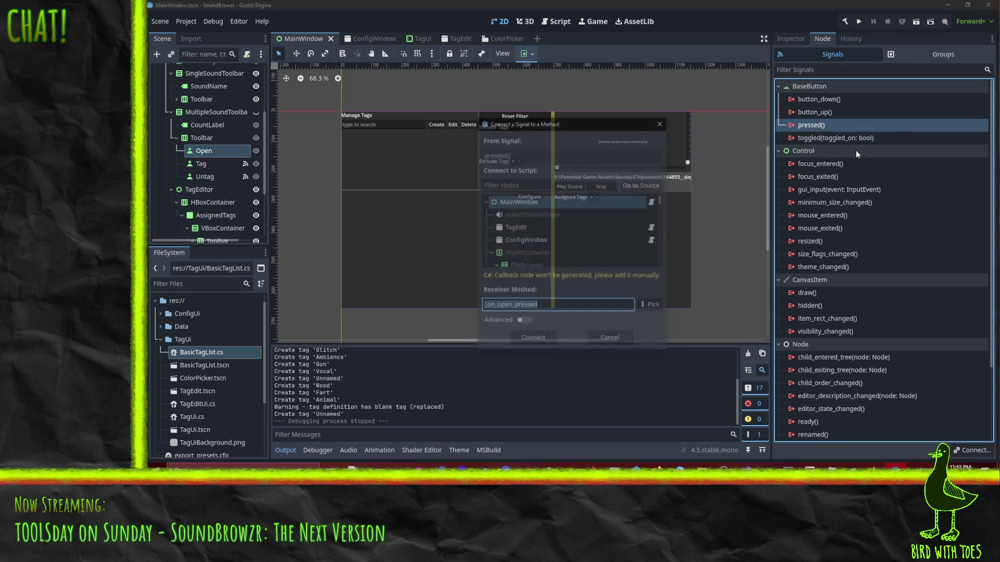
click(610, 337)
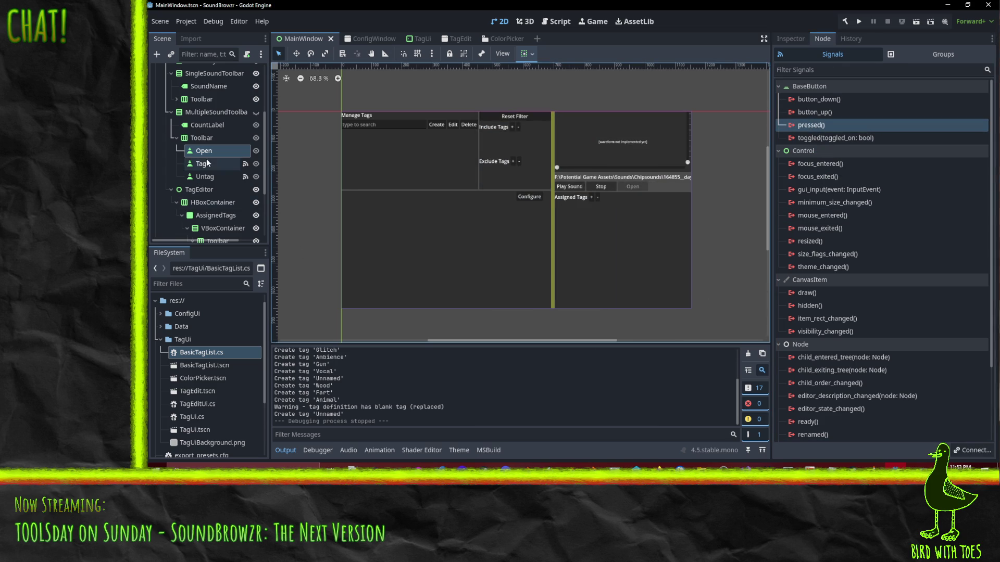
Connect the Open node's pressed signal to MainWindow's _OnOpen method.
right_click(824, 132)
click(848, 158)
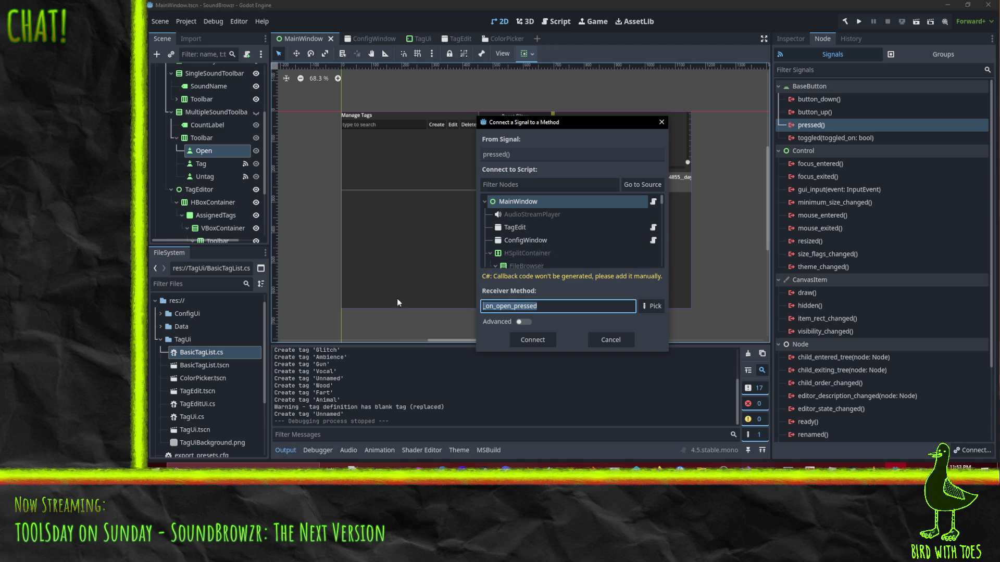
click(652, 306)
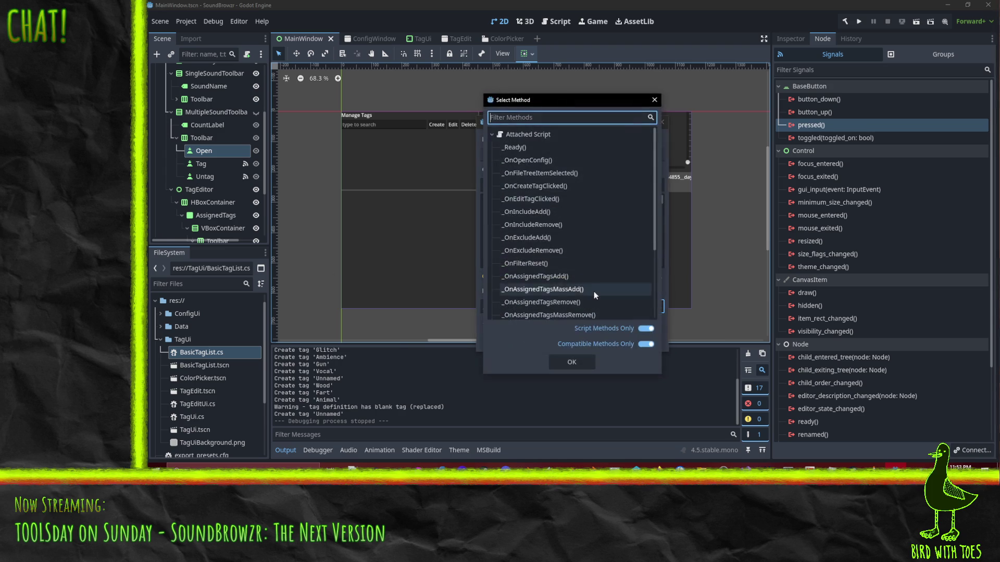
click(545, 161)
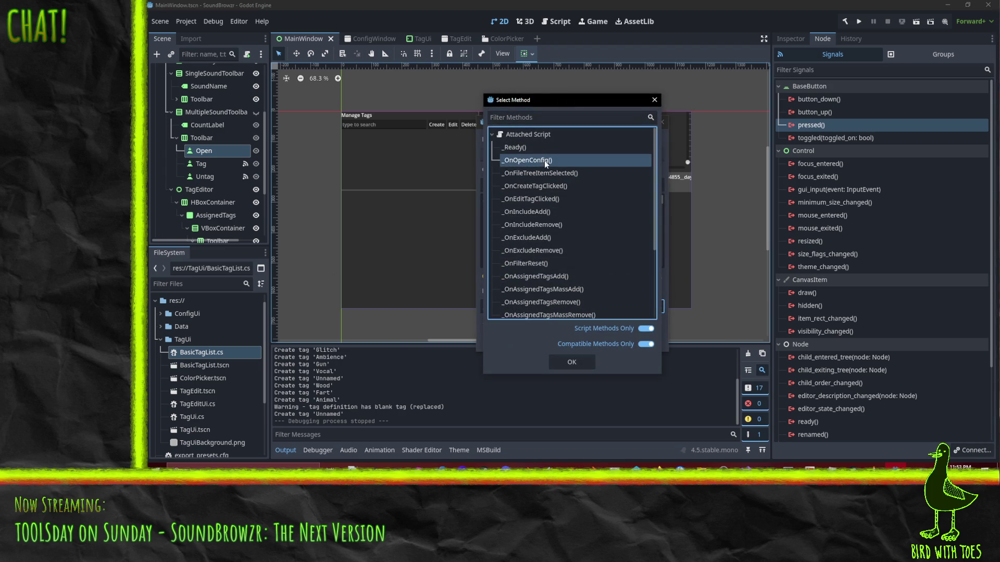
scroll(592, 239, down, 4)
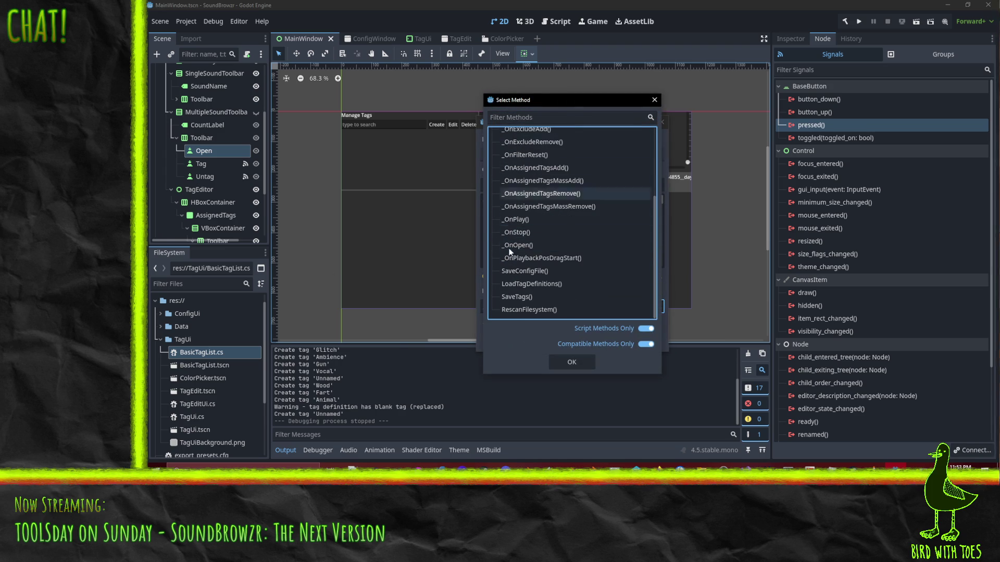
click(509, 246)
click(582, 364)
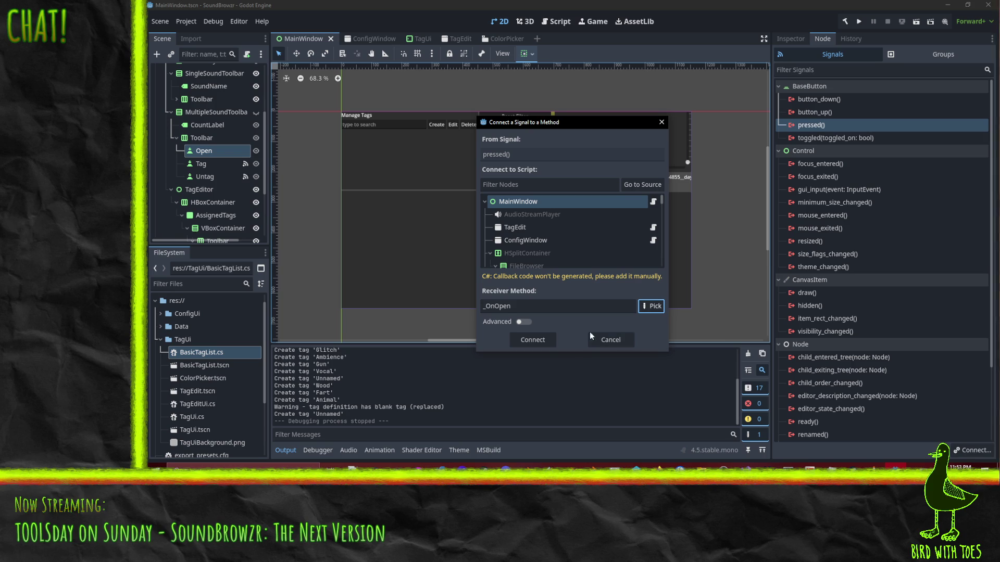
click(548, 342)
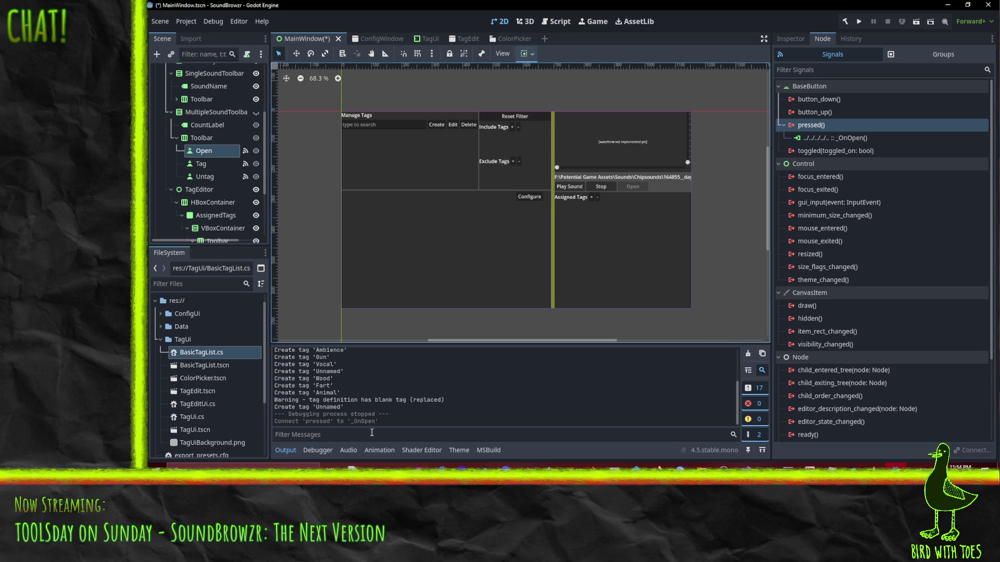
Select the word 'definition' in the Output log's blank-tag warning, then switch to Visual Studio.
scroll(348, 401, up, 5)
scroll(342, 409, down, 5)
drag(306, 399, 420, 400)
click(339, 411)
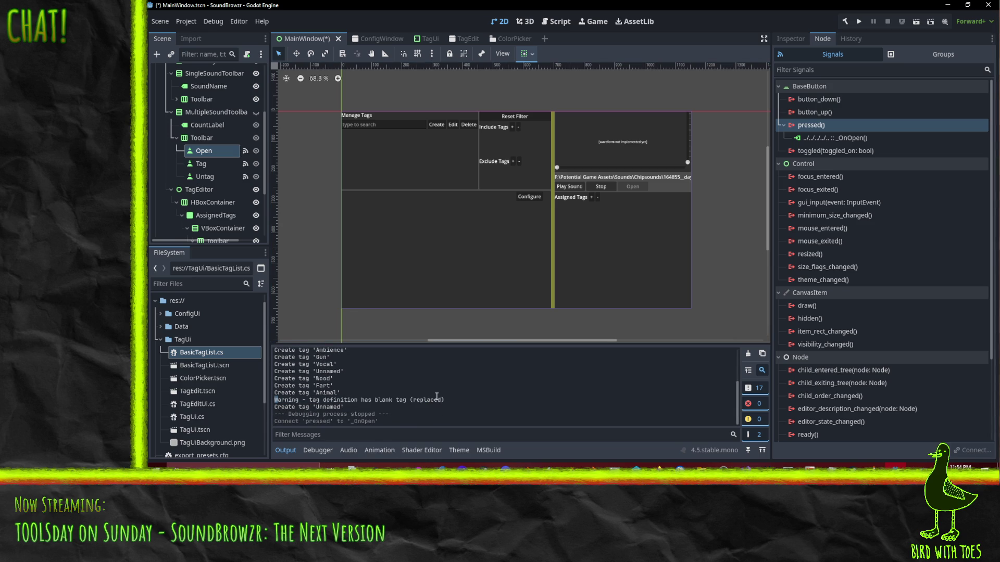
double_click(330, 399)
click(742, 466)
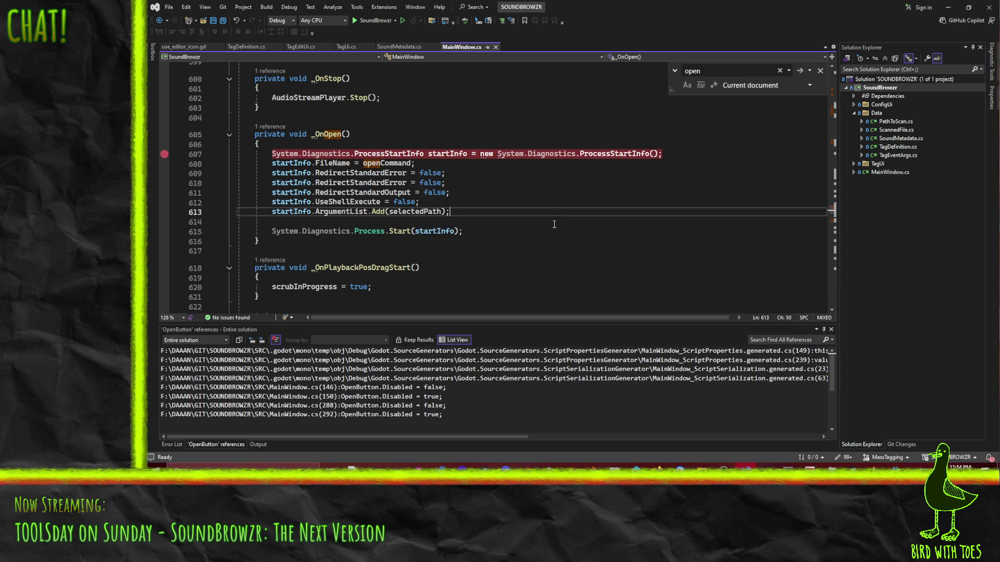
Search the entire solution for 'tag definition has' and jump to the warning on line 769.
key(ctrl+shift+f)
text(tag)
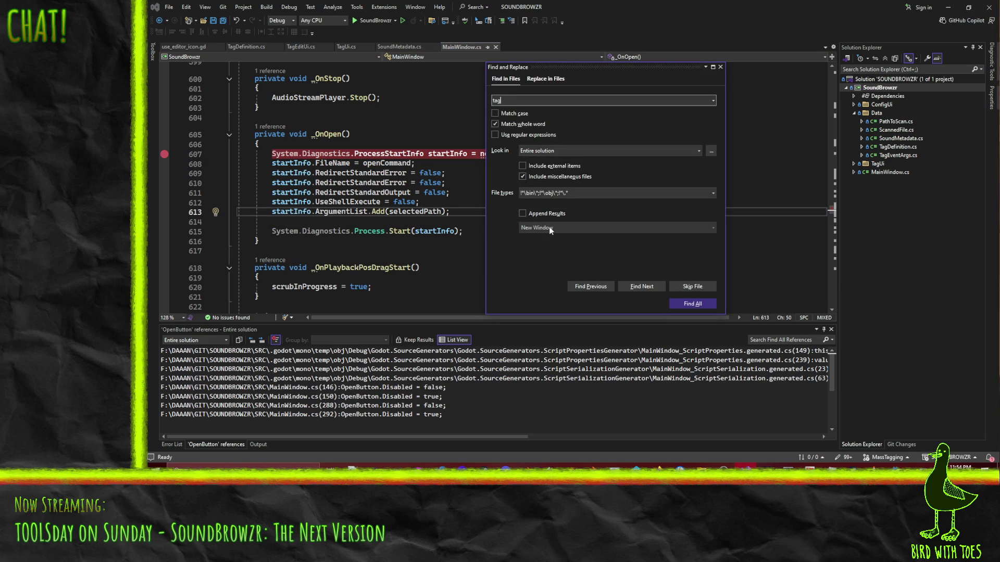
text( definition h)
text(as)
key(Return)
double_click(311, 387)
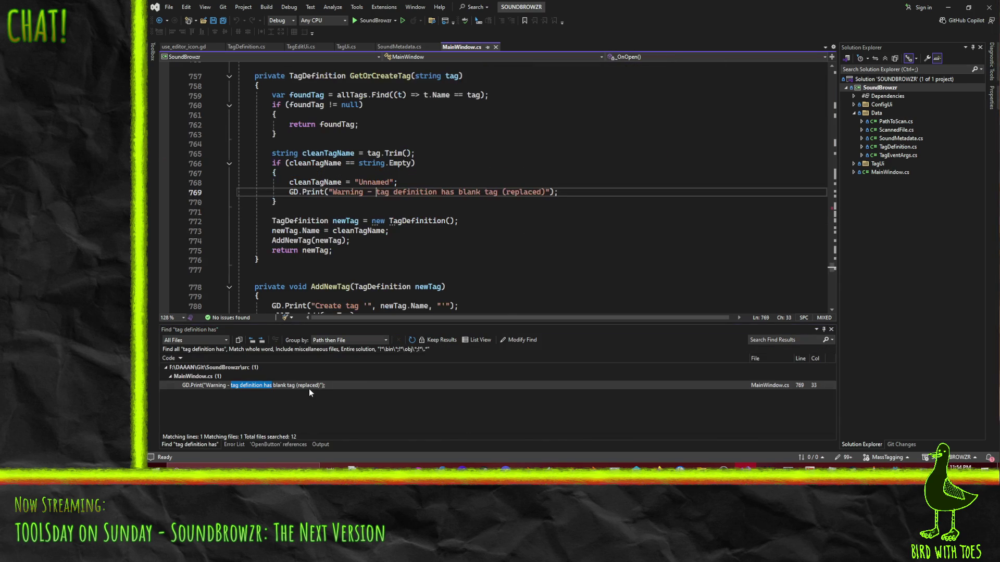
Inspect the tag-trimming string declaration on line 765.
scroll(561, 256, up, 2)
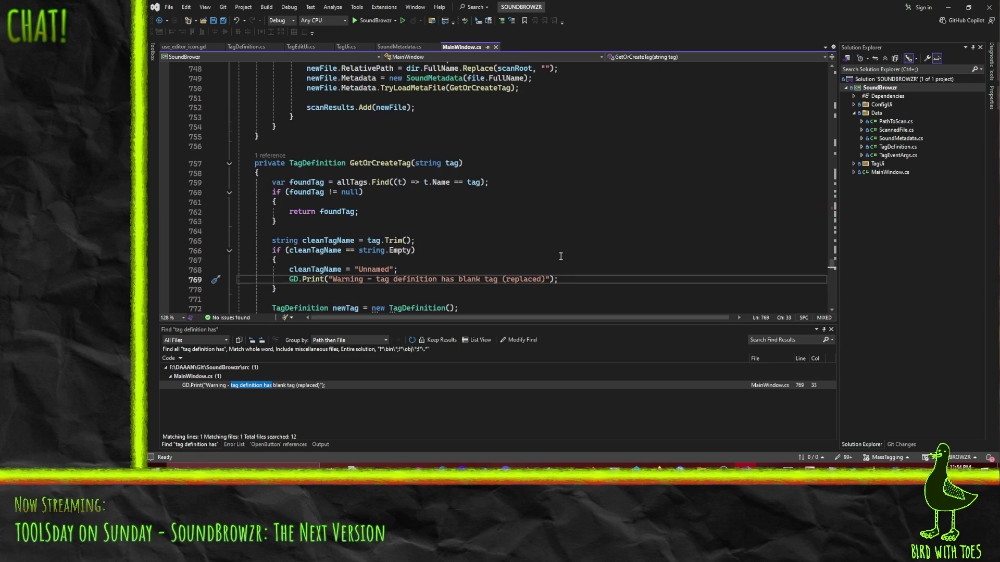
scroll(561, 256, down, 1)
click(430, 184)
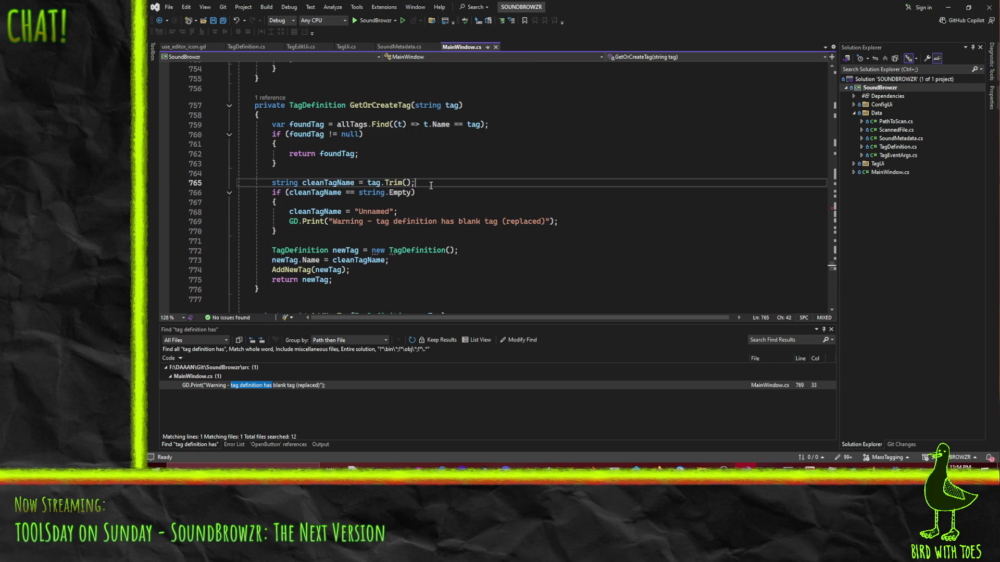
click(298, 183)
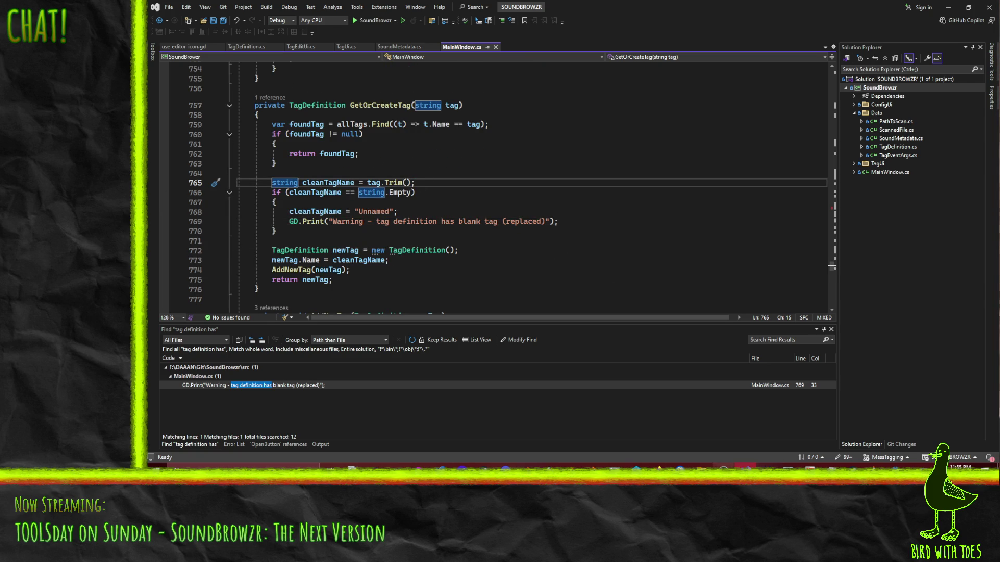
Move the SoundBrowzr user-data folder over the code and right-click SoundBrowzrTags.dat.
mouse_move(729, 466)
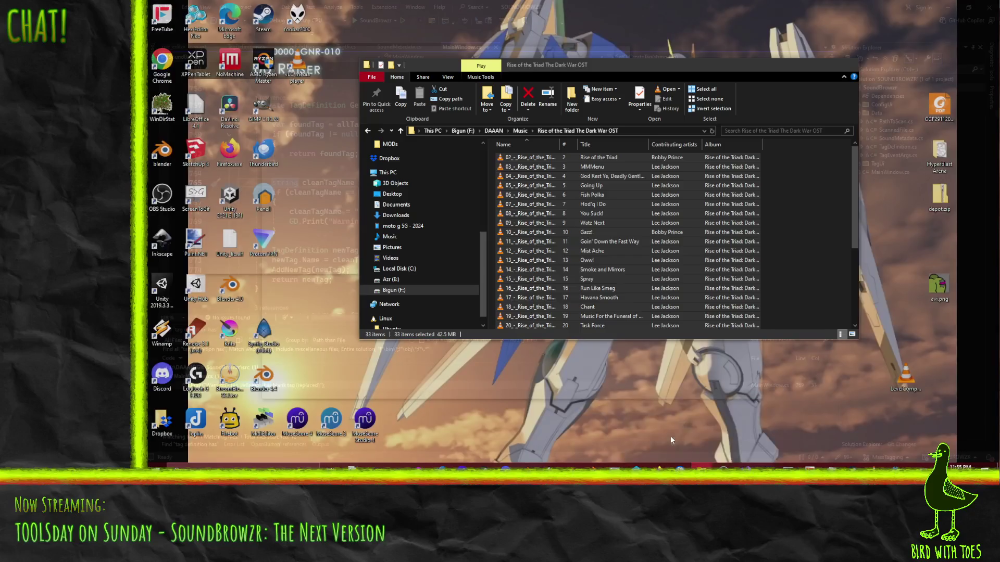
click(670, 435)
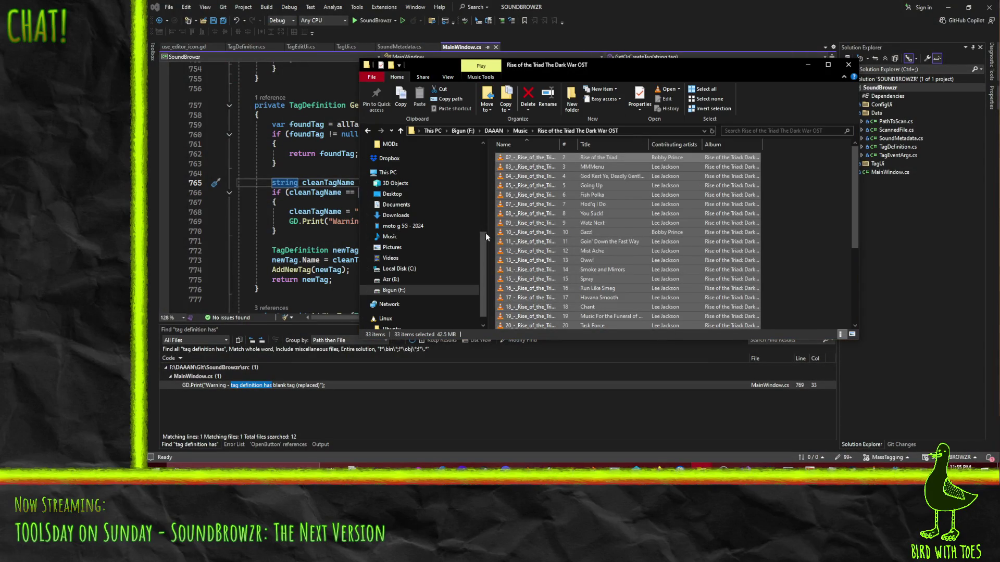
click(536, 56)
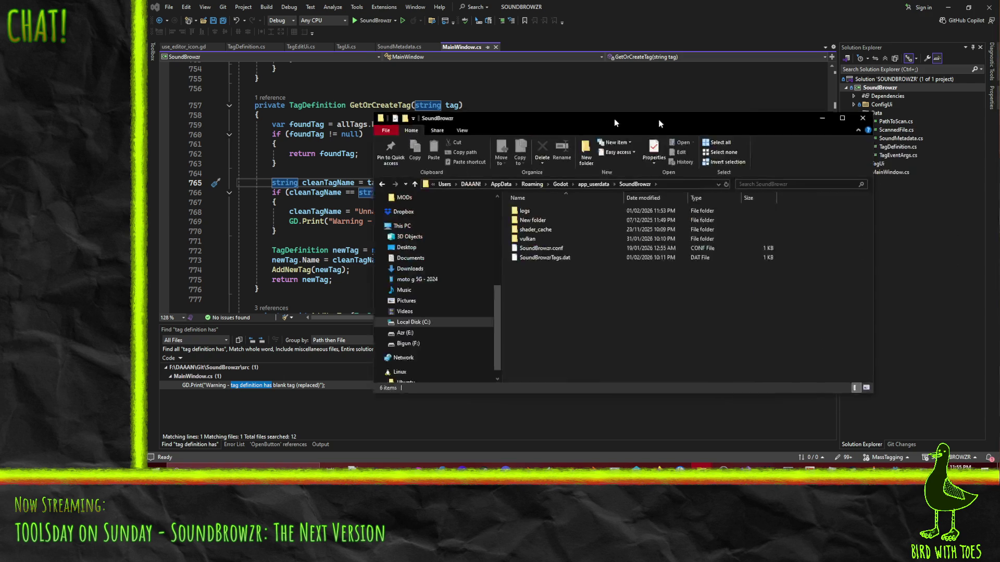
drag(614, 118, 435, 114)
click(351, 251)
right_click(351, 251)
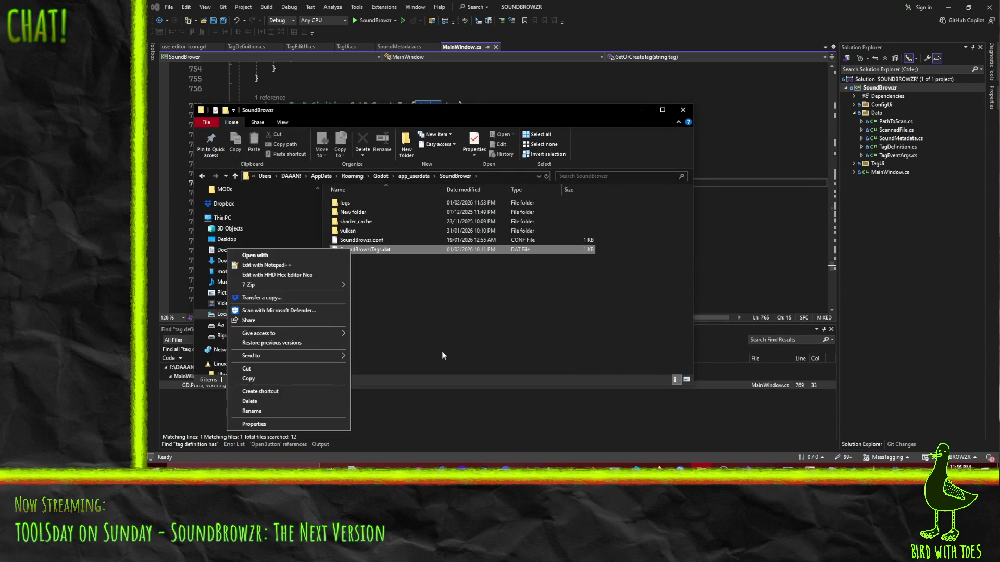
Open SoundBrowzrTags.dat in Notepad++ and accept both reload prompts.
click(259, 270)
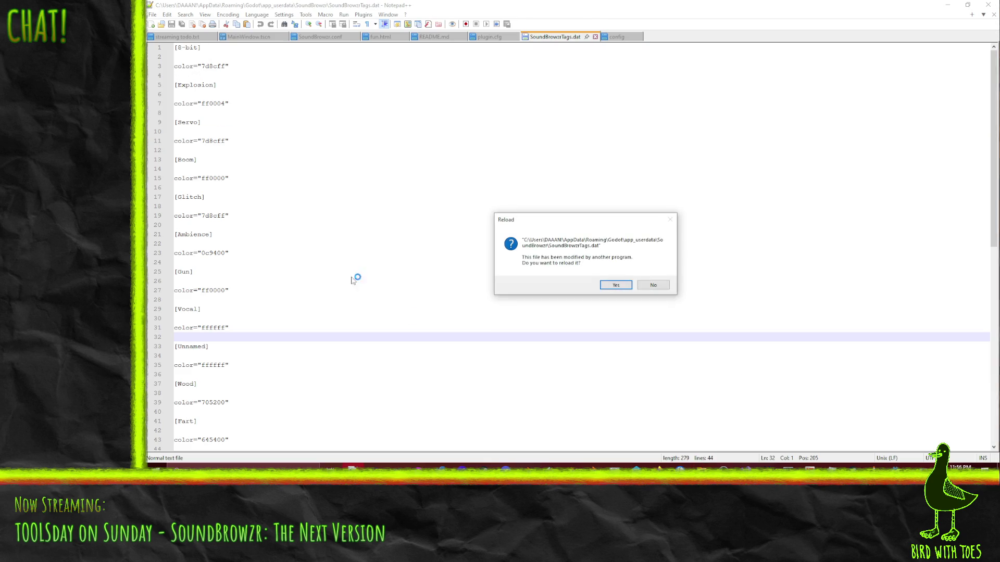
click(616, 287)
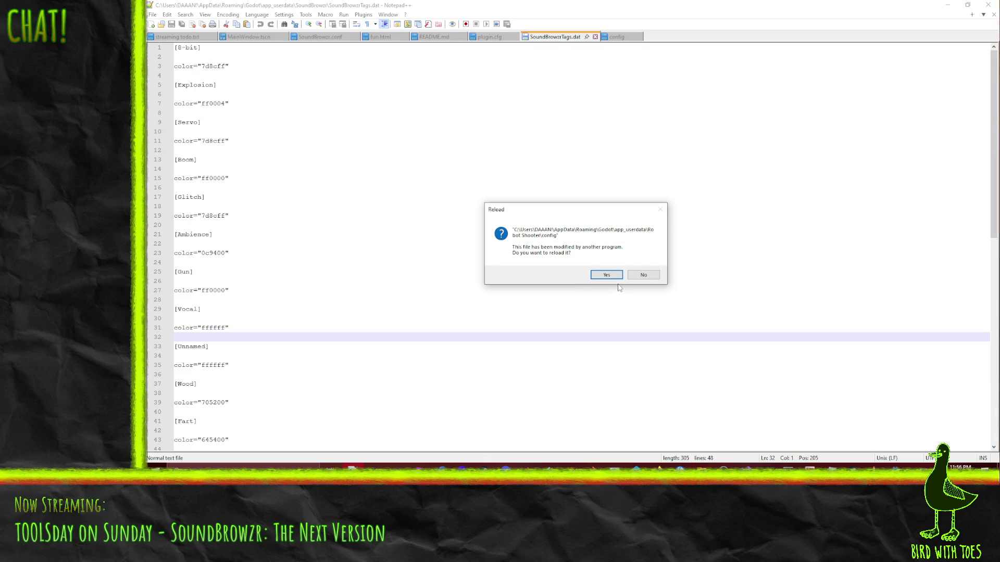
click(606, 276)
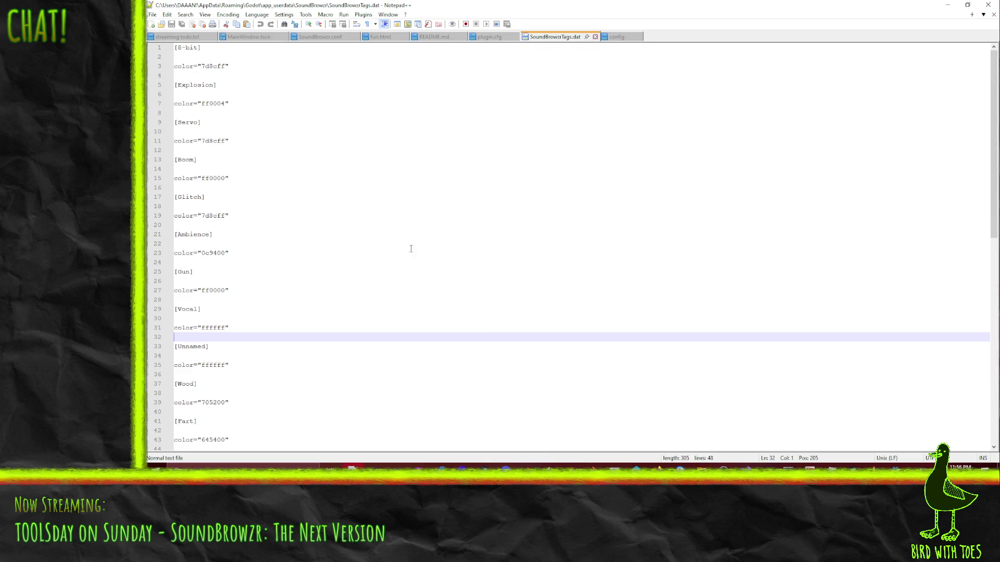
Review the saved tags, including the [Unnamed] entry, then minimize Notepad++ and Explorer.
click(187, 54)
key(Down)
key(Down)
key(Down)
scroll(242, 154, down, 4)
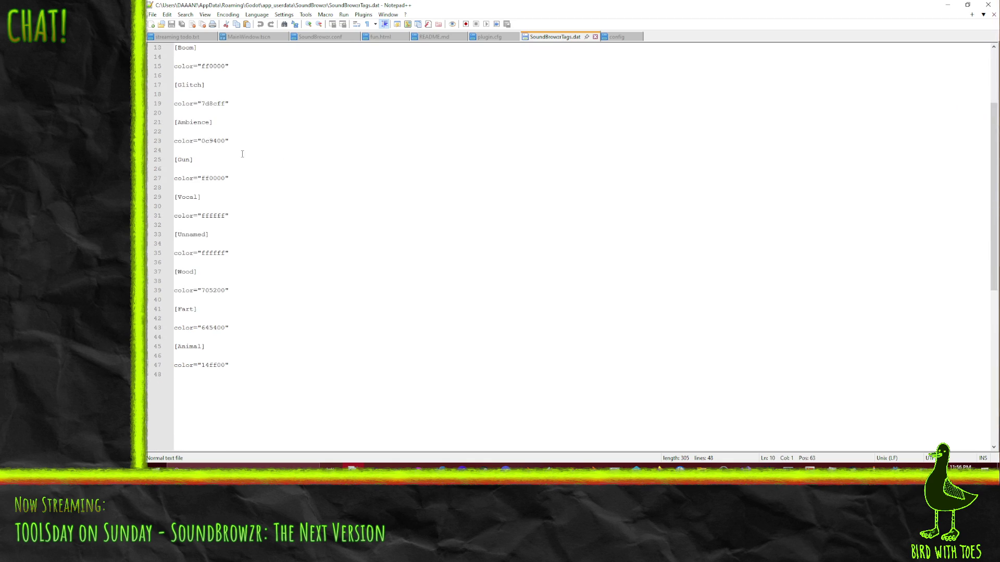
click(217, 235)
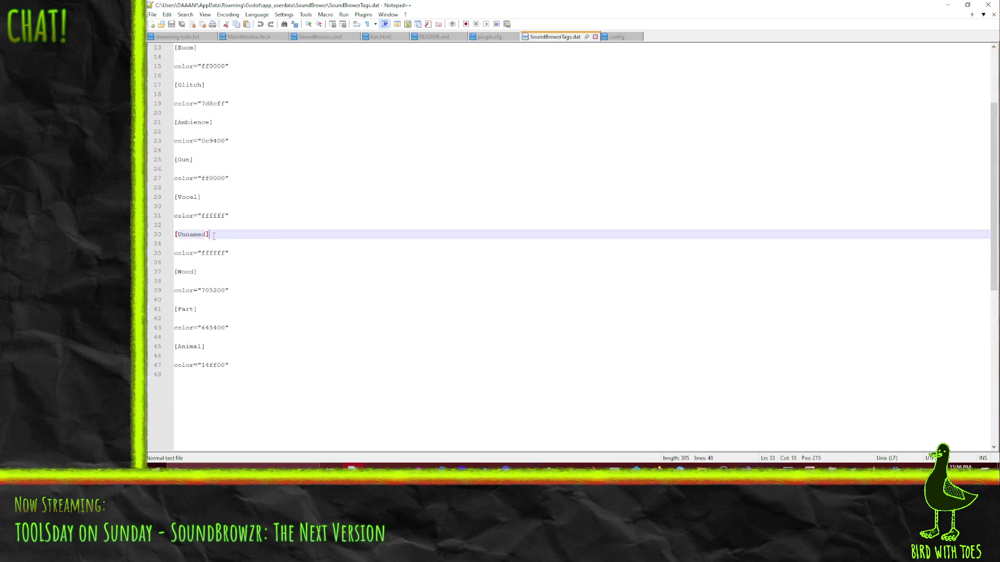
scroll(292, 244, down, 6)
scroll(293, 247, up, 3)
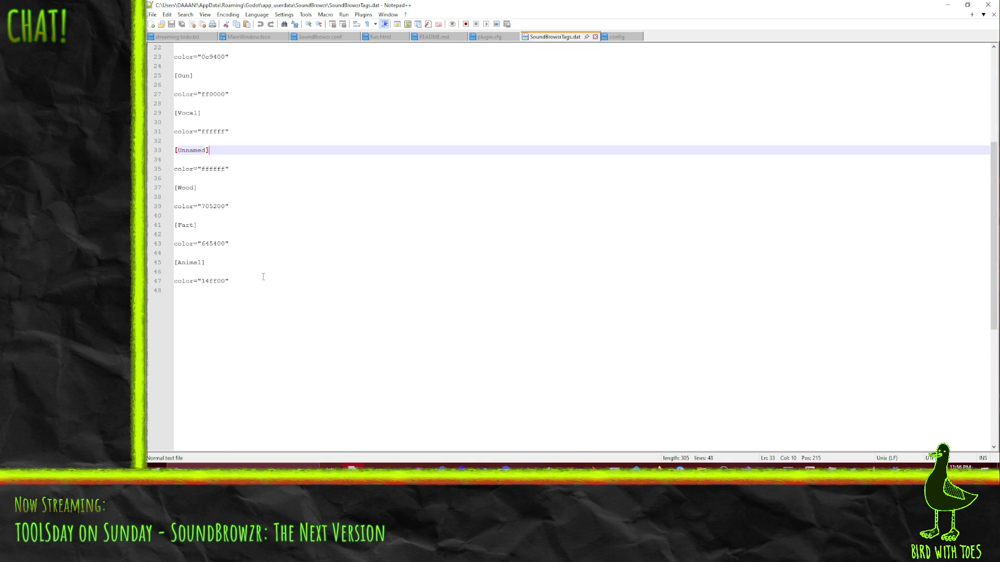
scroll(263, 276, up, 3)
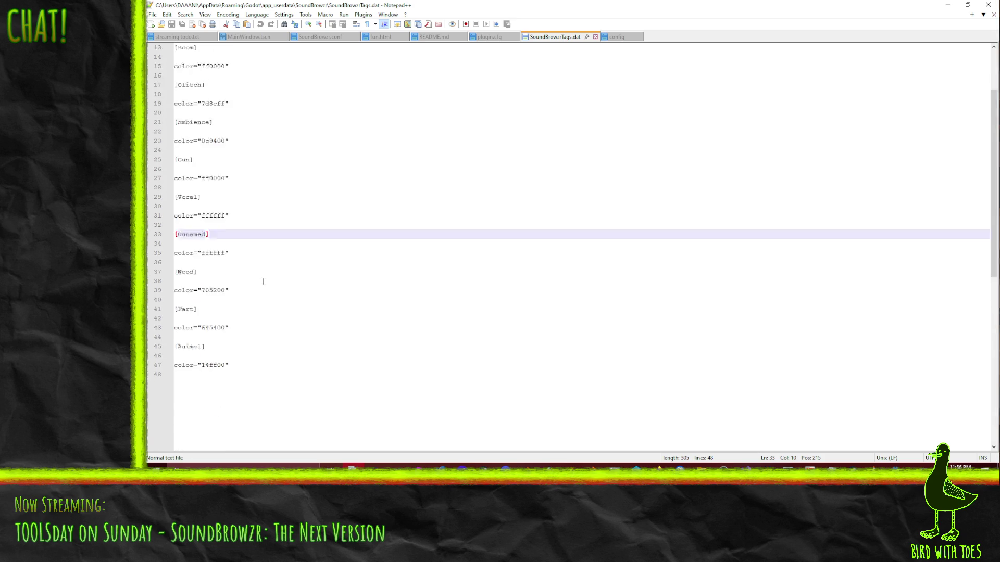
scroll(263, 281, down, 4)
click(262, 292)
scroll(263, 322, up, 8)
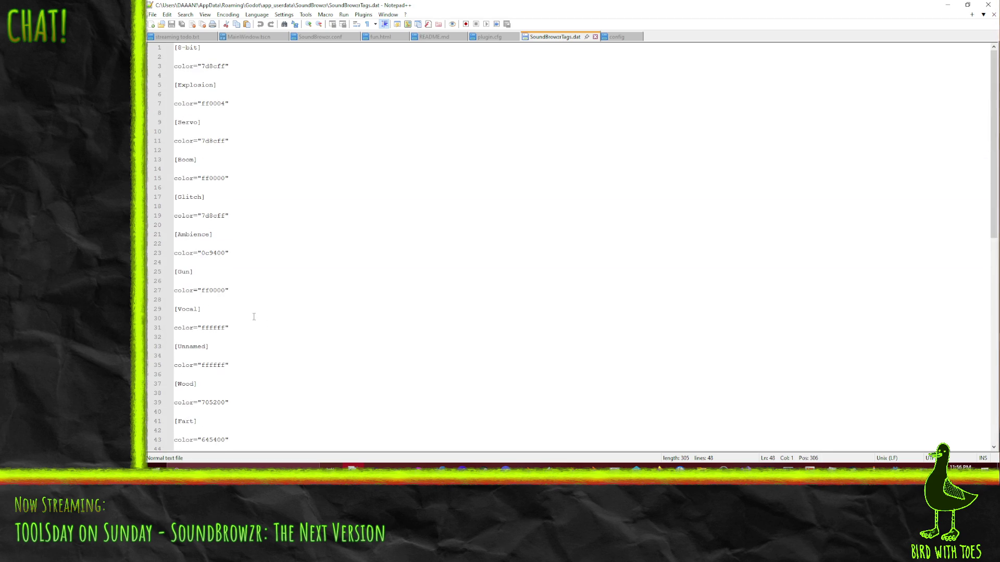
scroll(262, 272, down, 9)
scroll(263, 279, up, 9)
click(947, 5)
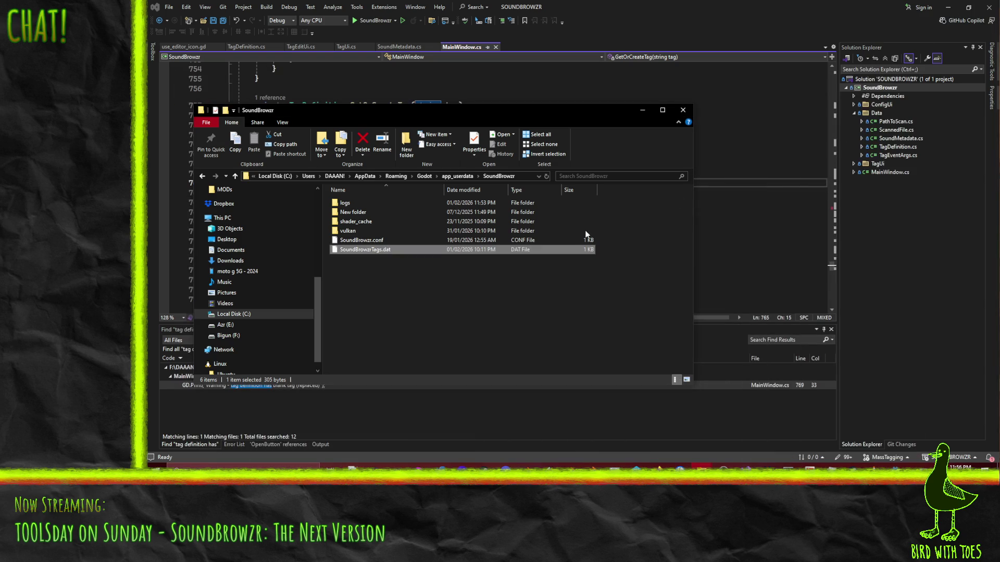
click(749, 484)
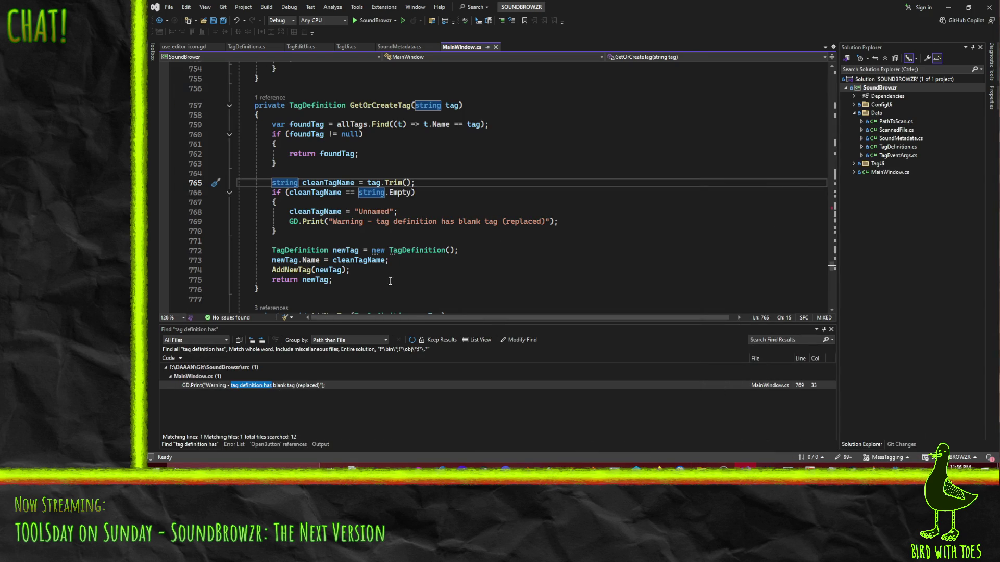
Find where GetOrCreateTag is called and jump to that call on line 750.
click(464, 192)
click(458, 185)
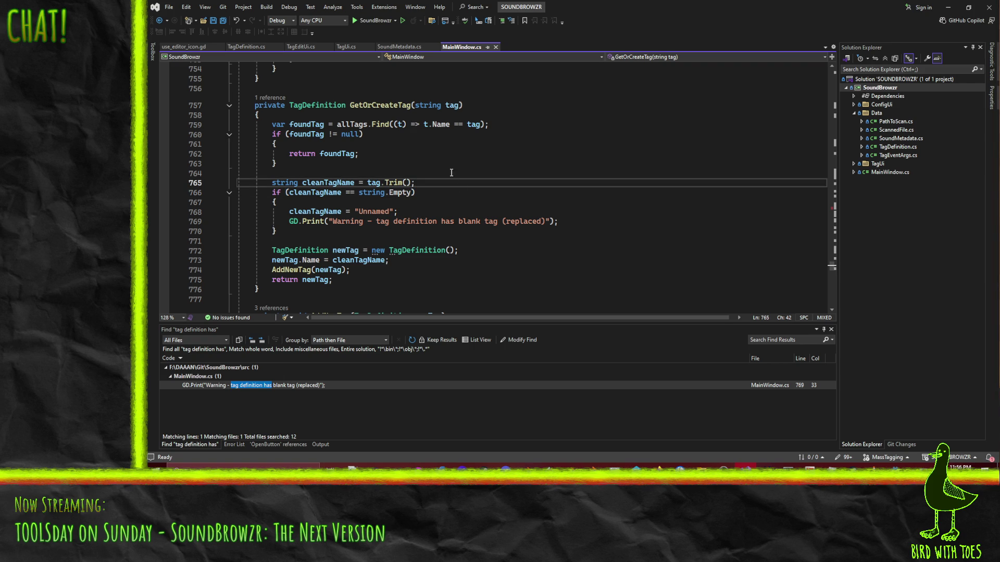
click(271, 98)
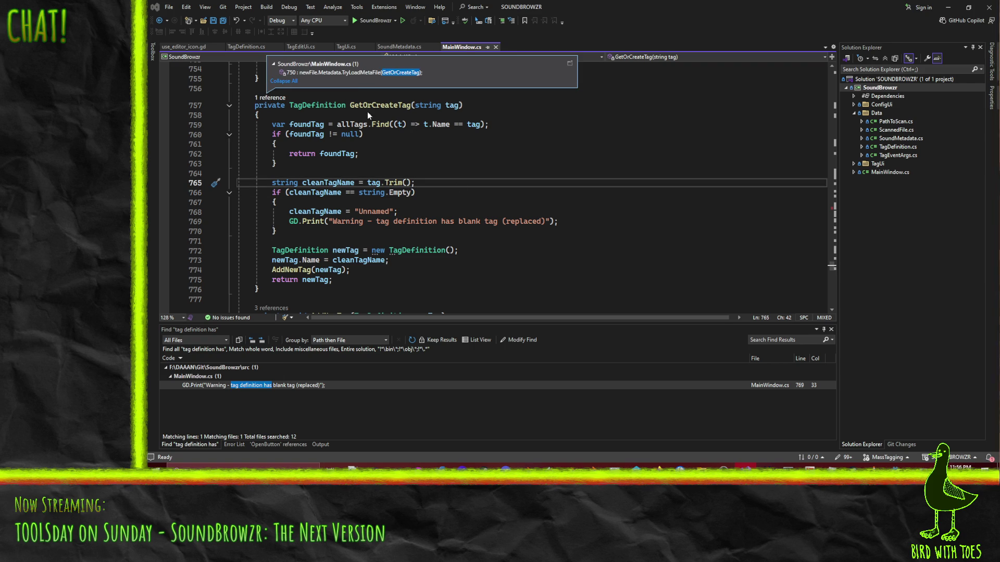
double_click(334, 72)
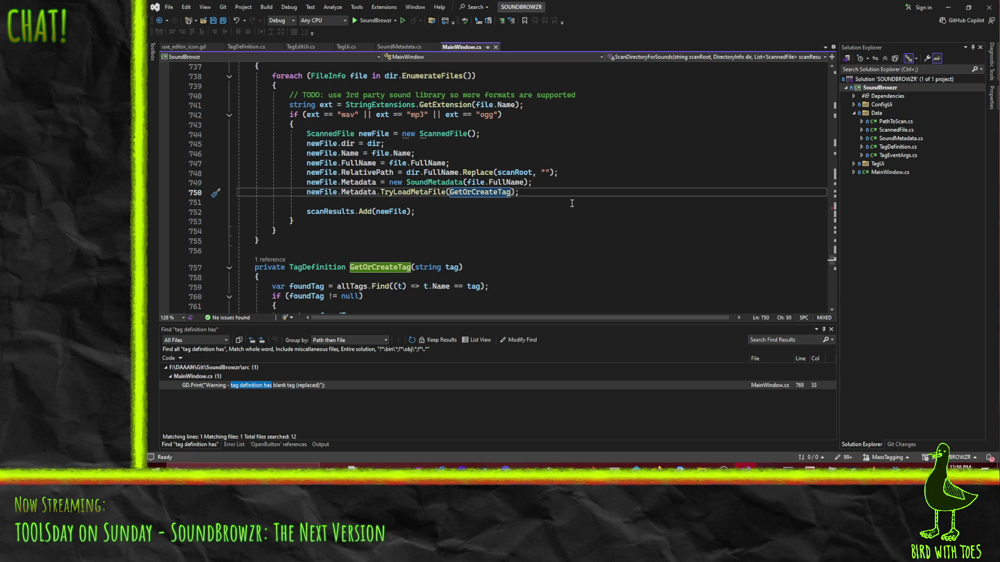
Inspect the code around line 750 and bring up the context menu for TryLoadMetaFile.
scroll(572, 204, up, 3)
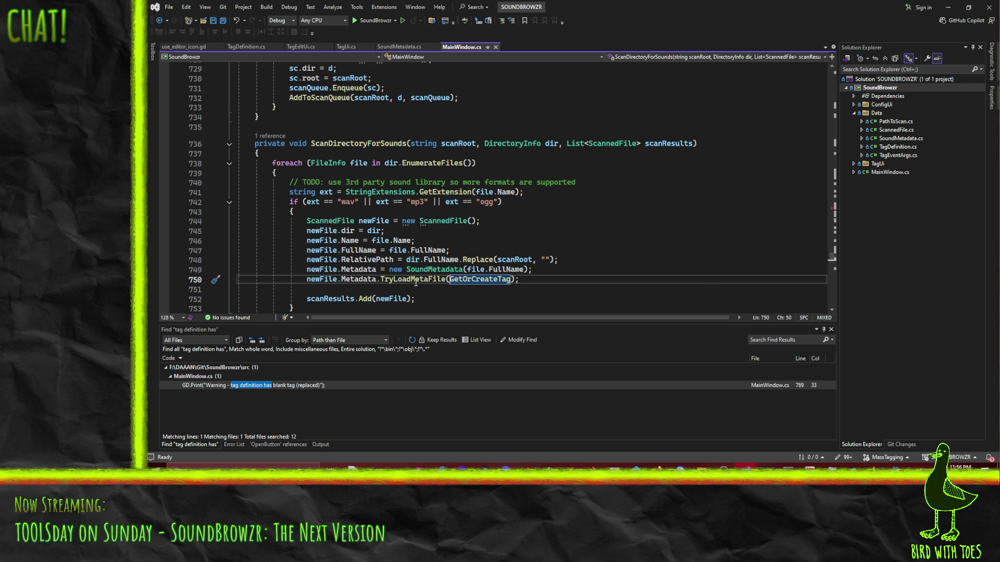
mouse_move(416, 283)
mouse_move(469, 276)
scroll(557, 260, up, 2)
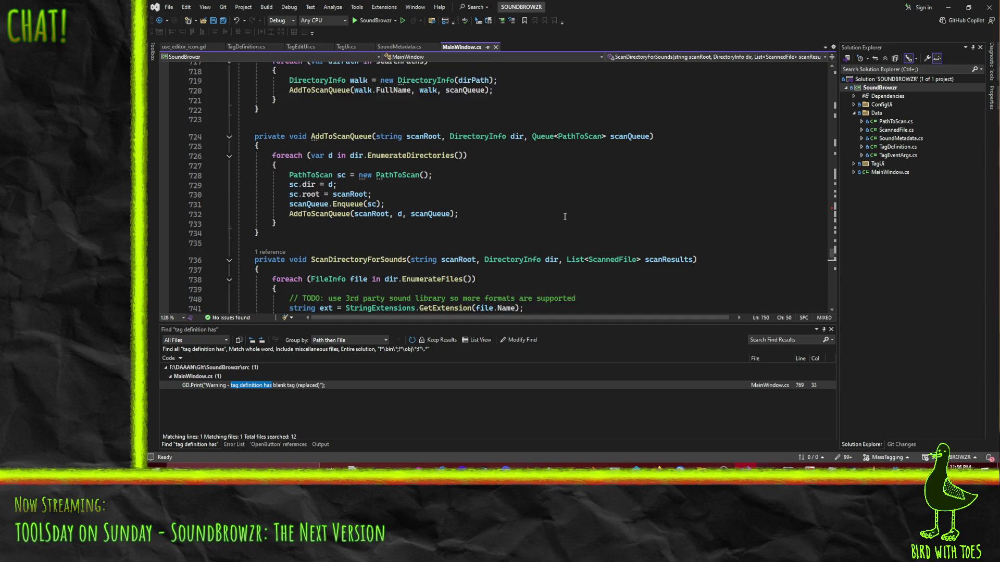
scroll(564, 222, down, 4)
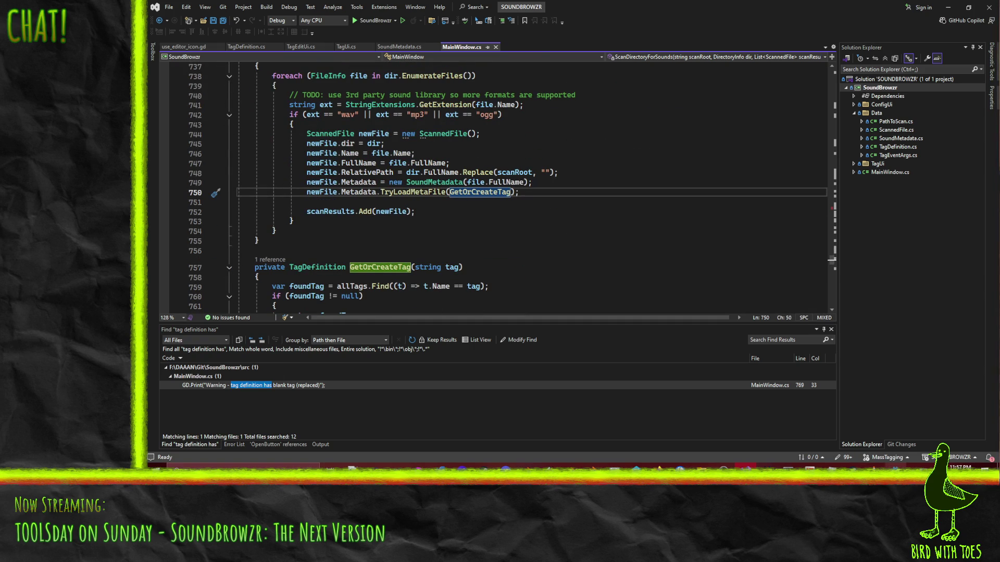
mouse_move(892, 468)
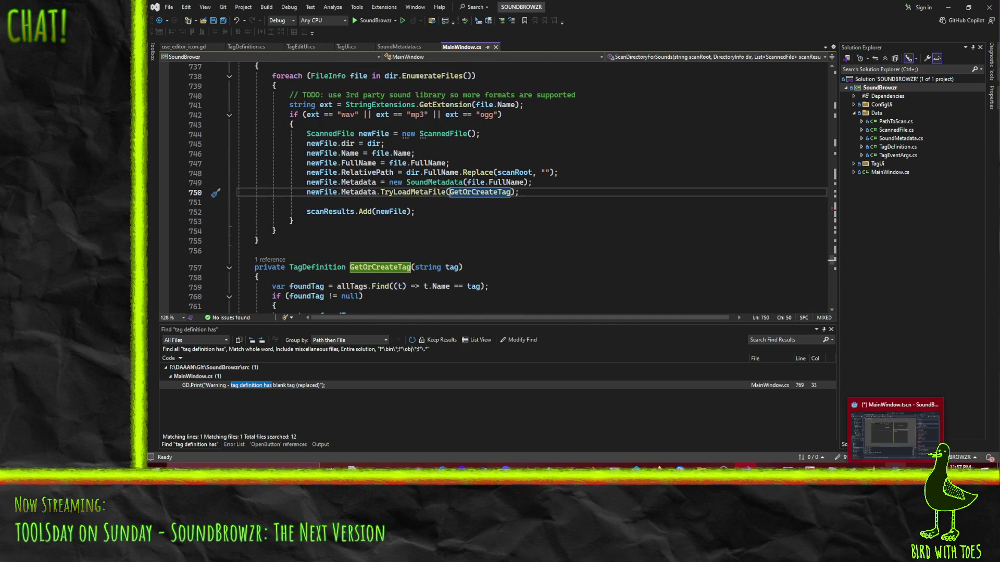
click(415, 193)
right_click(415, 193)
Review TryLoadMetaFile's tag null check and the line that adds found tags.
click(487, 277)
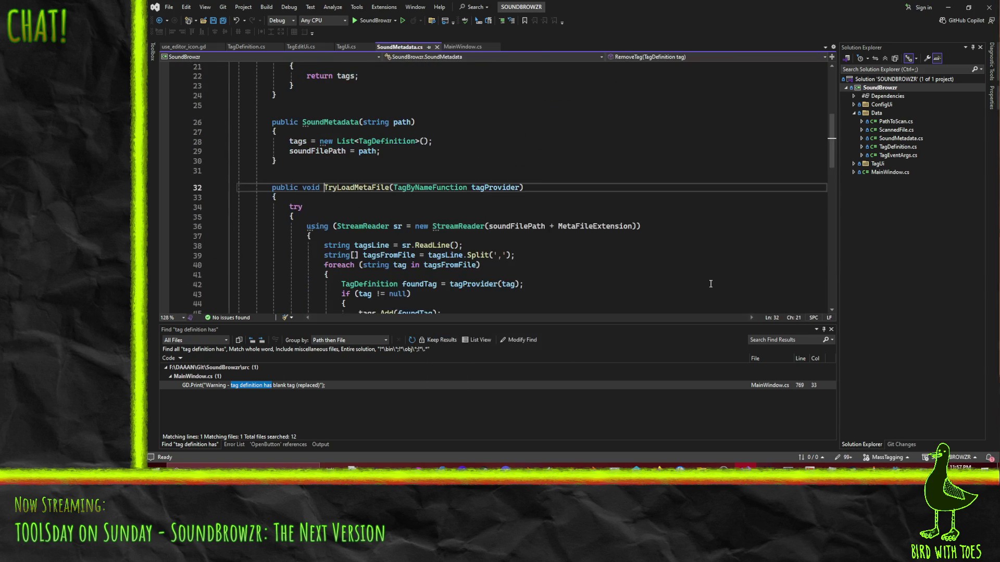
scroll(453, 222, down, 4)
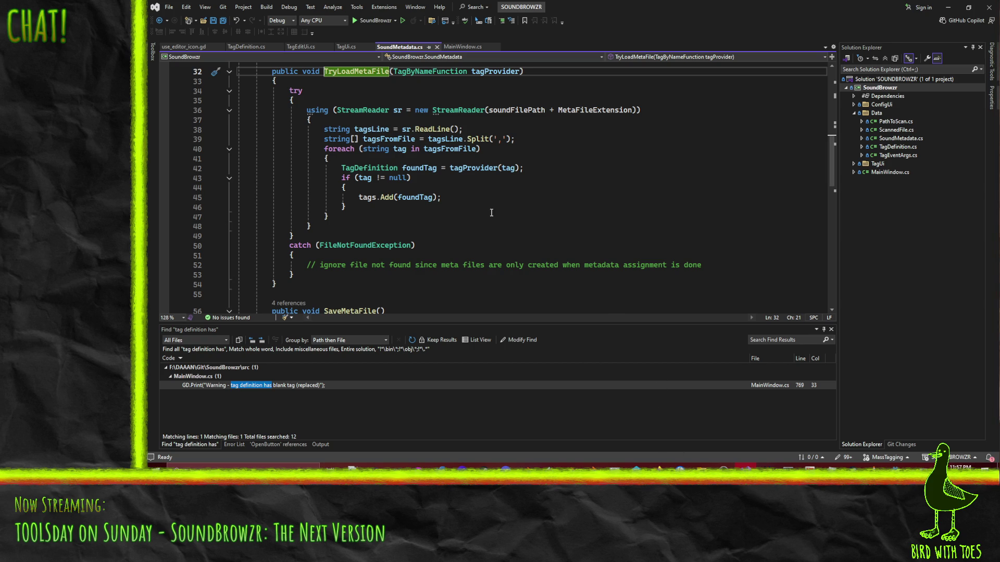
click(499, 177)
scroll(484, 178, up, 2)
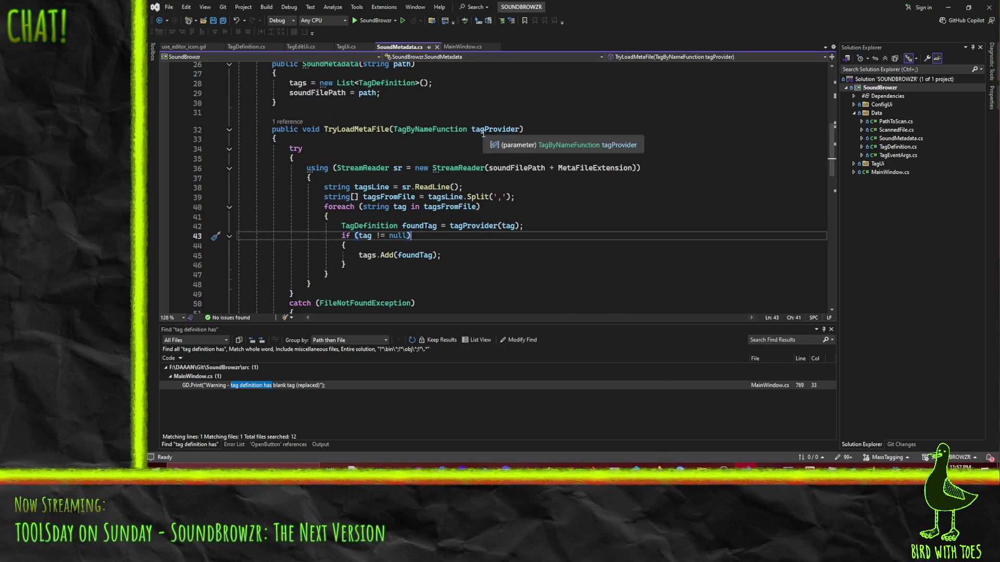
click(502, 259)
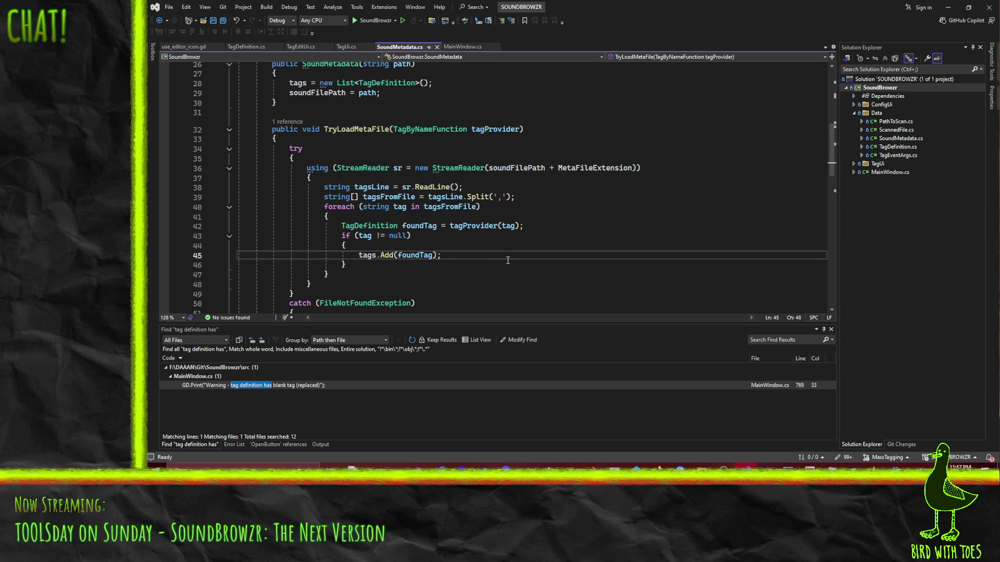
scroll(512, 259, down, 2)
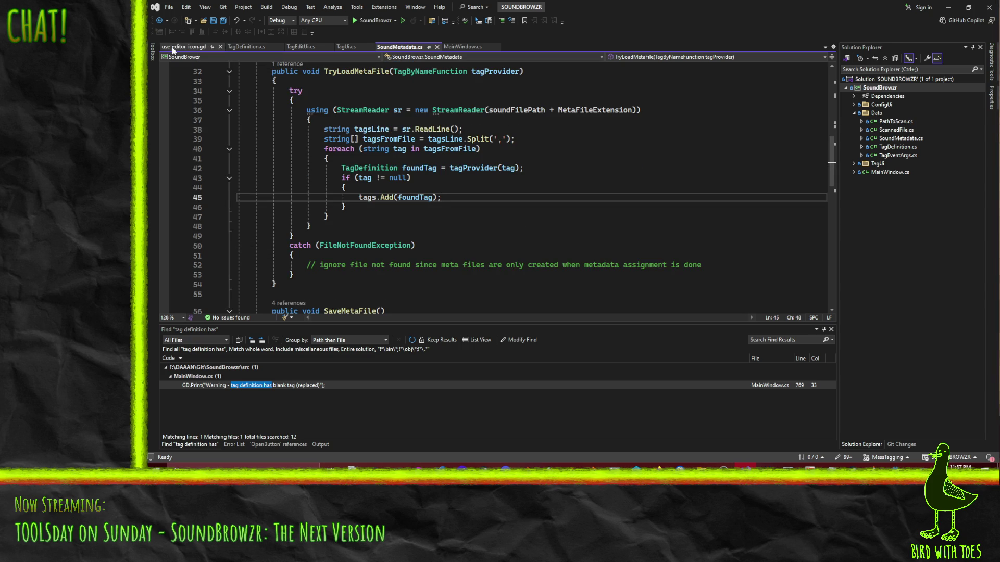
Close use_editor_icon.gd and place the cursor at the start of SoundMetadata.cs's foreach body.
click(221, 47)
click(410, 48)
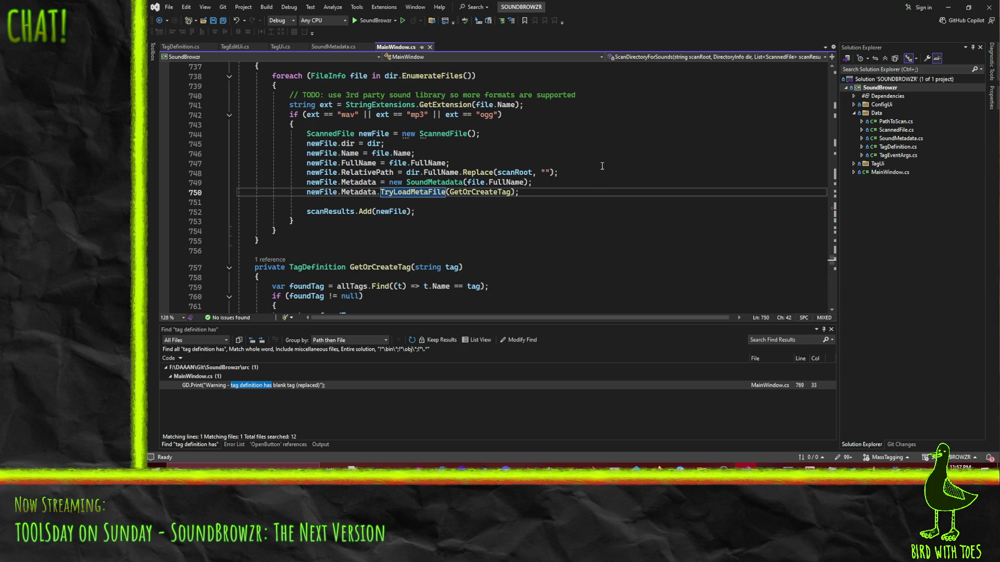
click(327, 46)
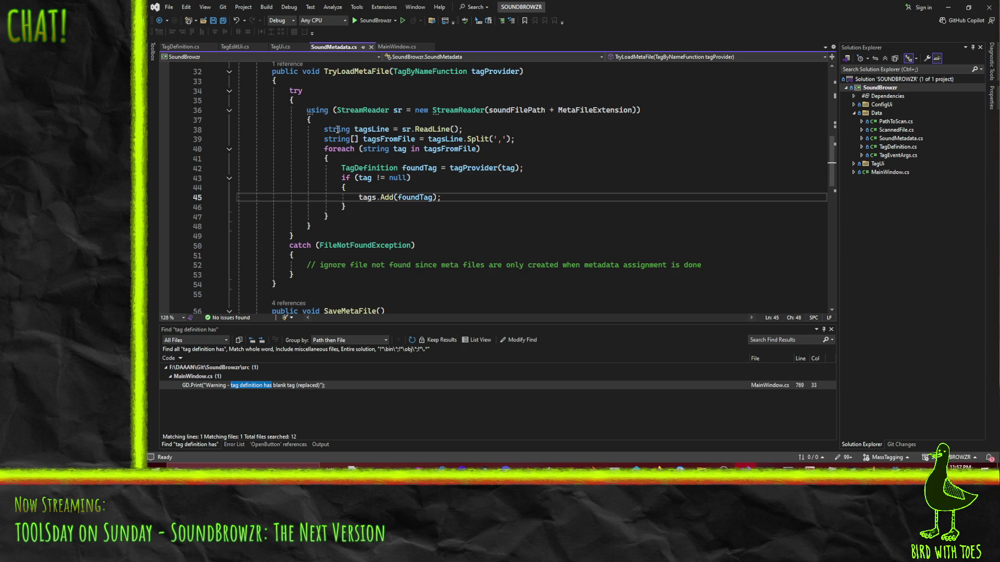
click(534, 139)
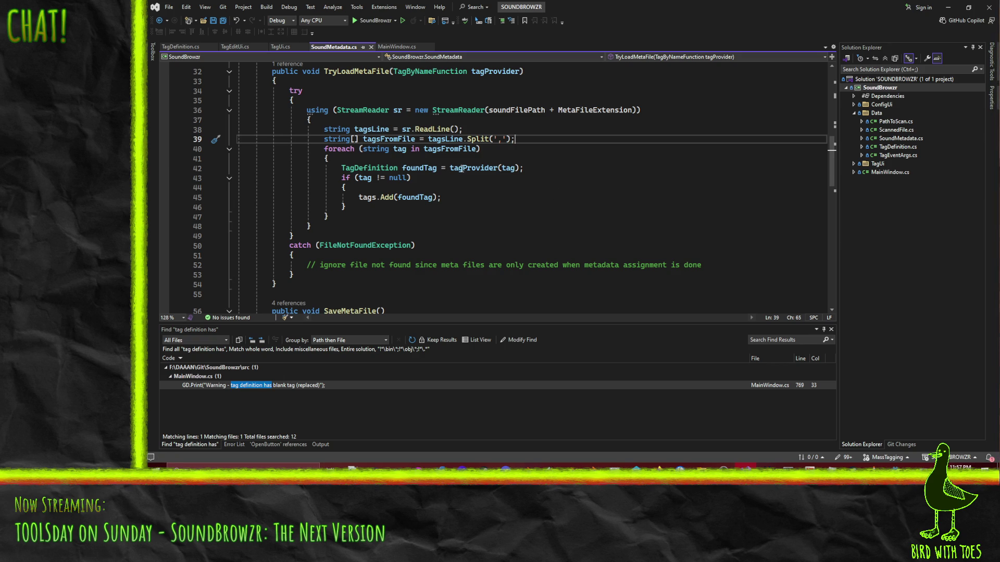
click(560, 162)
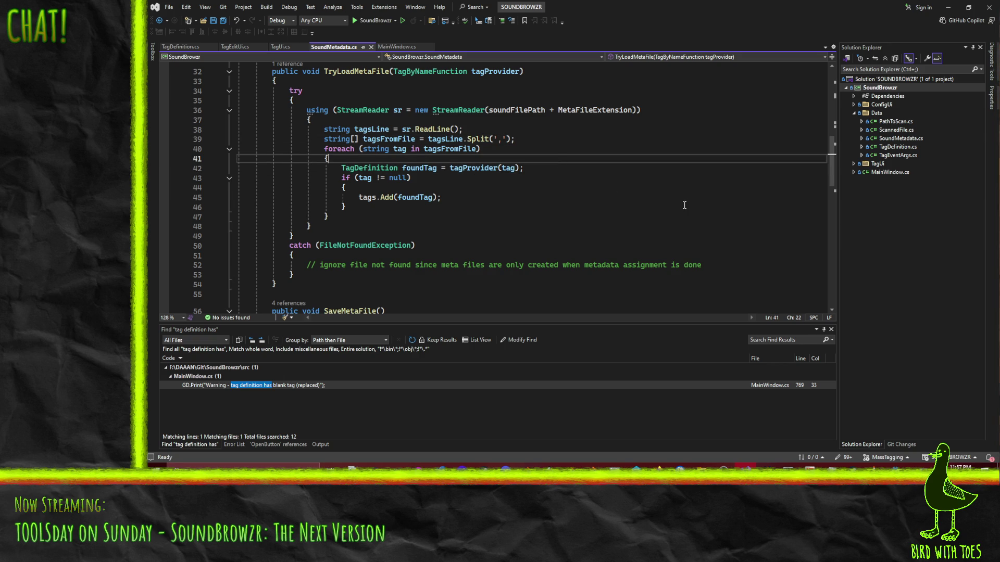
Add an if (tag.Trim().Length == 0) block whose body is continue, skipping blank tags.
key(Return)
text(if(tag)
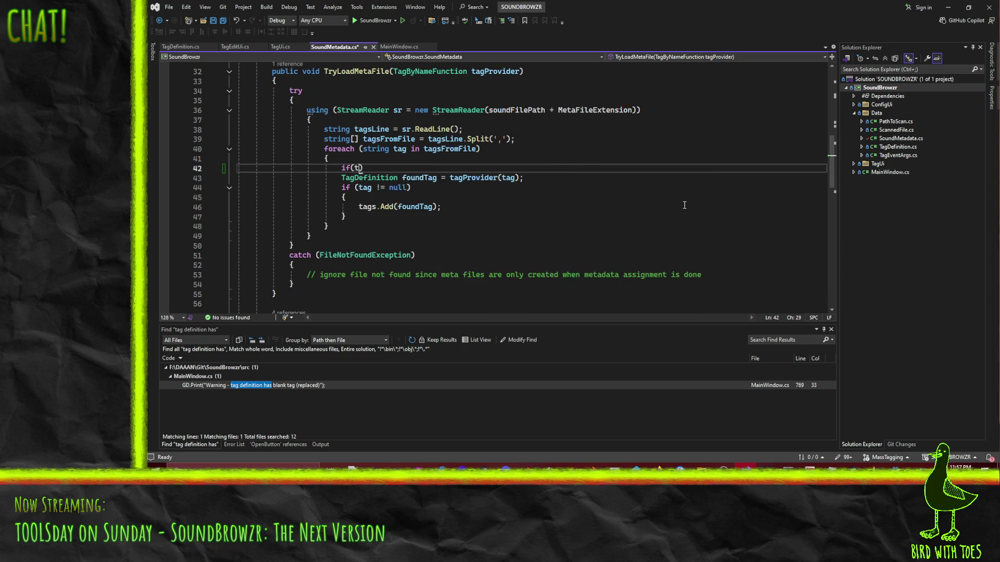
text(.strip)
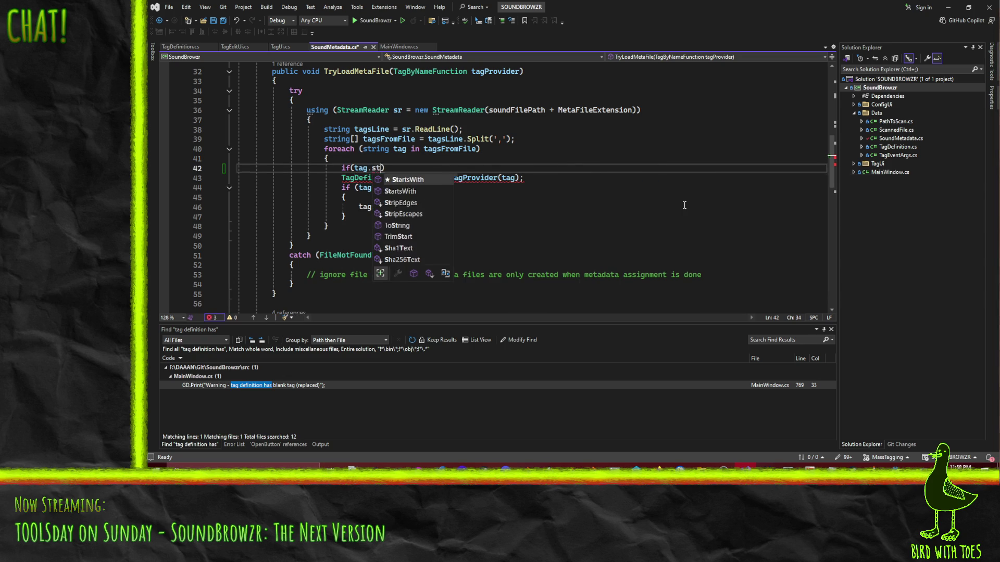
key(BackSpace)
key(BackSpace)
key(BackSpace)
text(Trim())
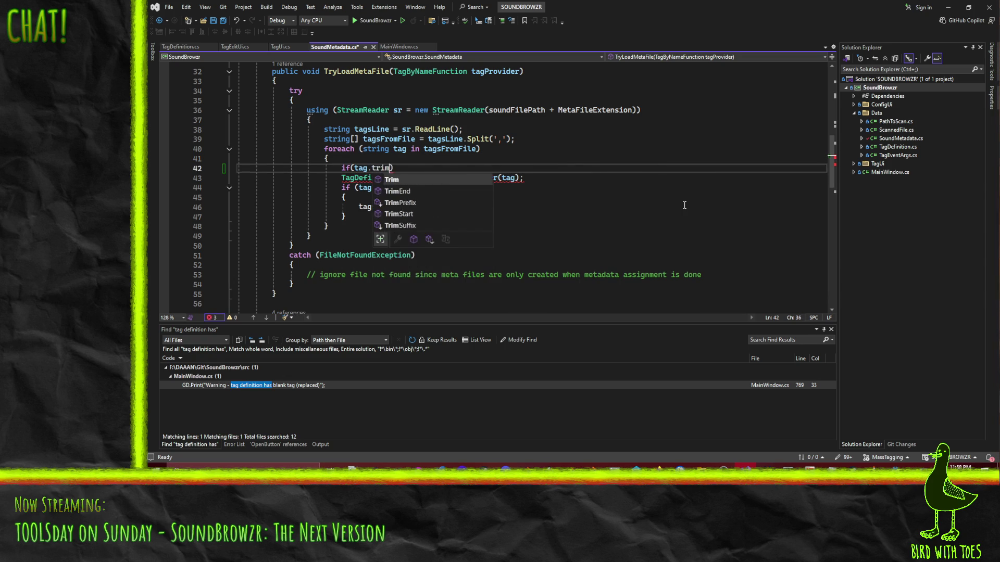
text(.Length == 0)
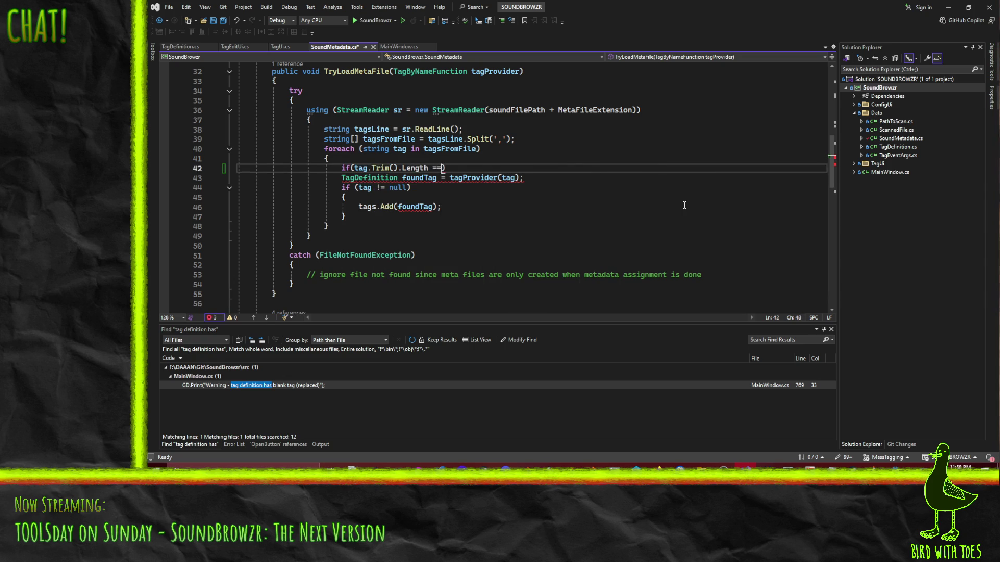
text() continue)
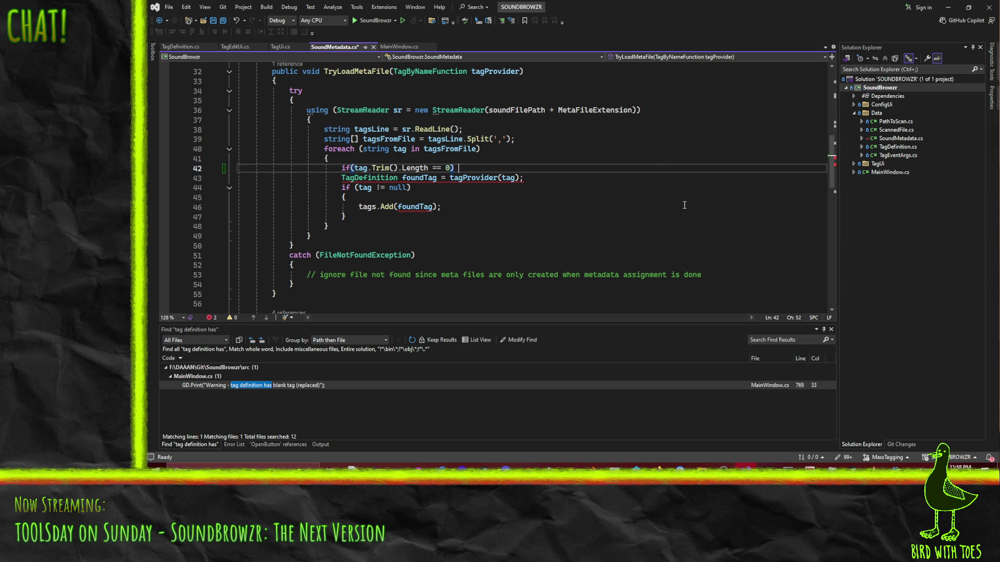
text(;)
key(Return)
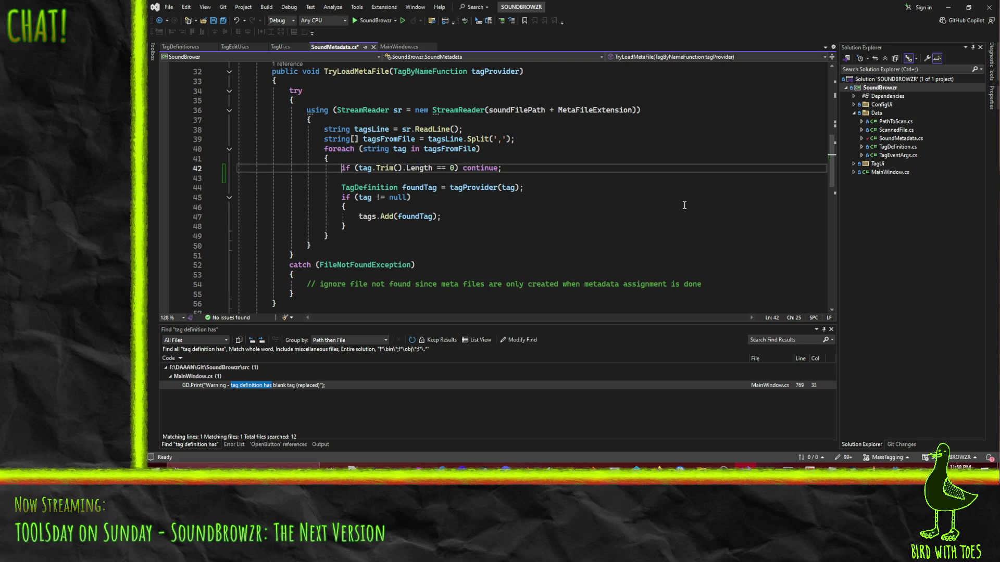
key(Up)
key(ctrl+Right)
key(ctrl+Right)
key(ctrl+Right)
key(Right)
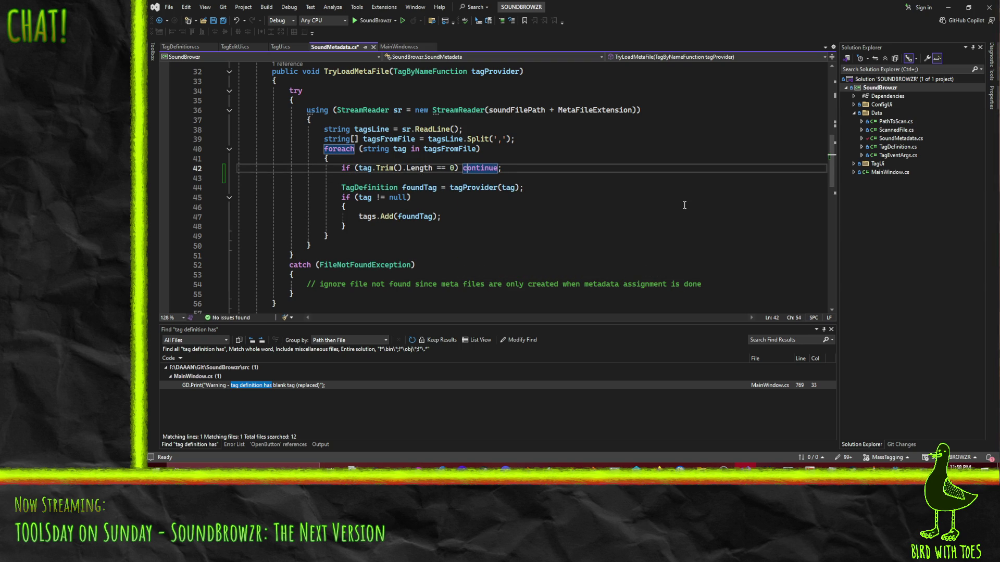
text({)
key(ctrl+z)
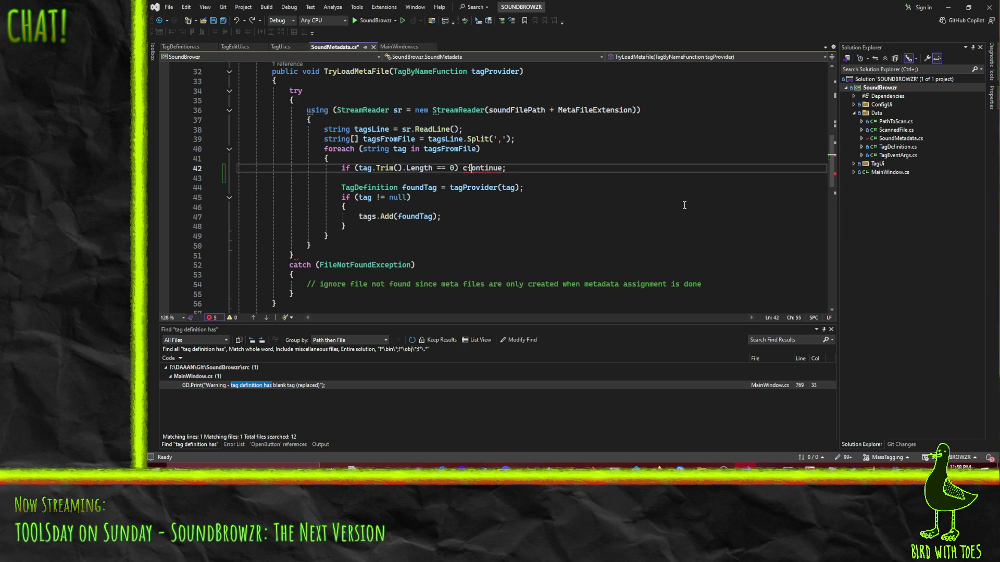
key(BackSpace)
key(Right)
key(Return)
text(c)
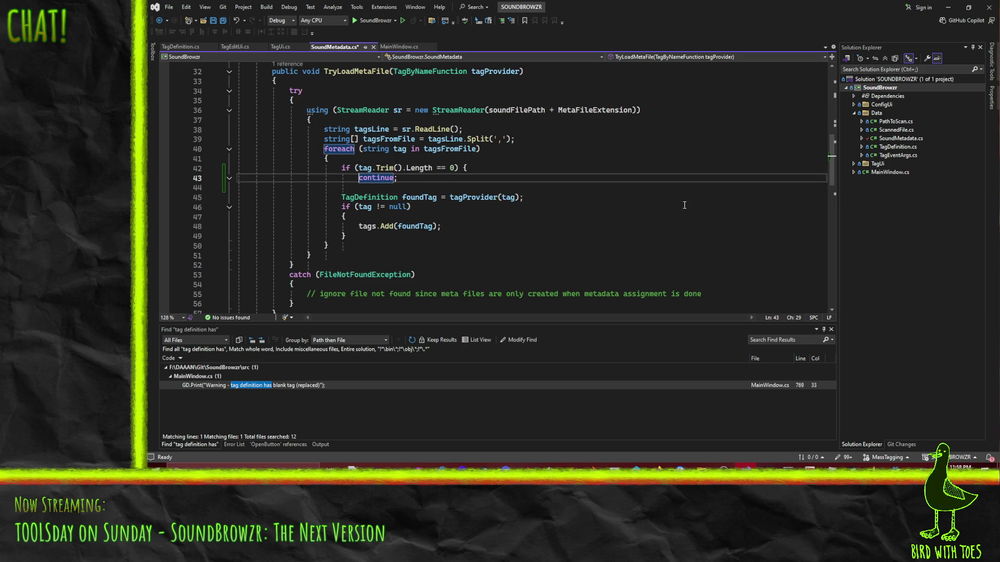
key(End)
key(Return)
text(})
key(Up)
key(Up)
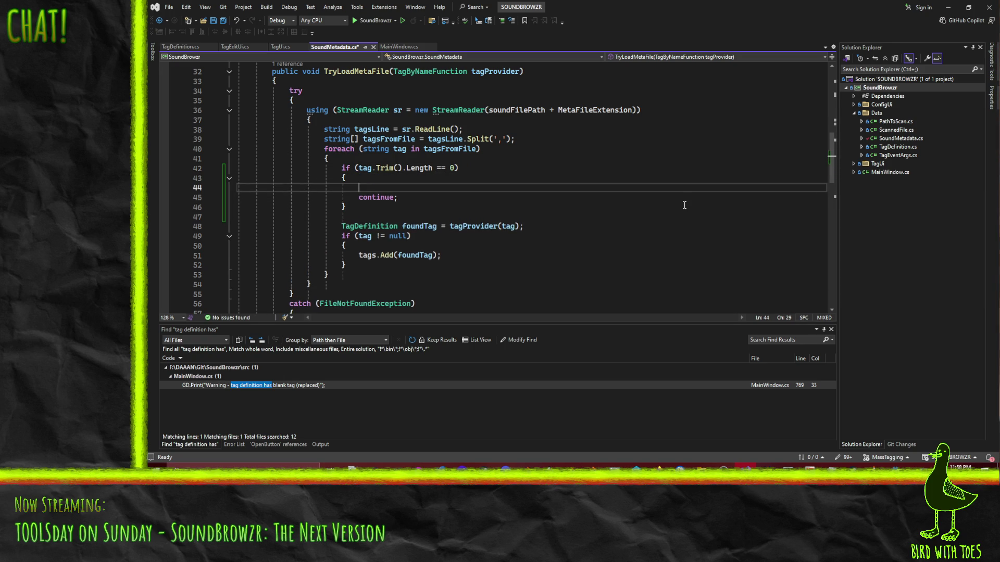
Print a 'Found blank or whitespace tag in meta file' warning with soundFilePath, then save.
key(Return)
text(GD.P)
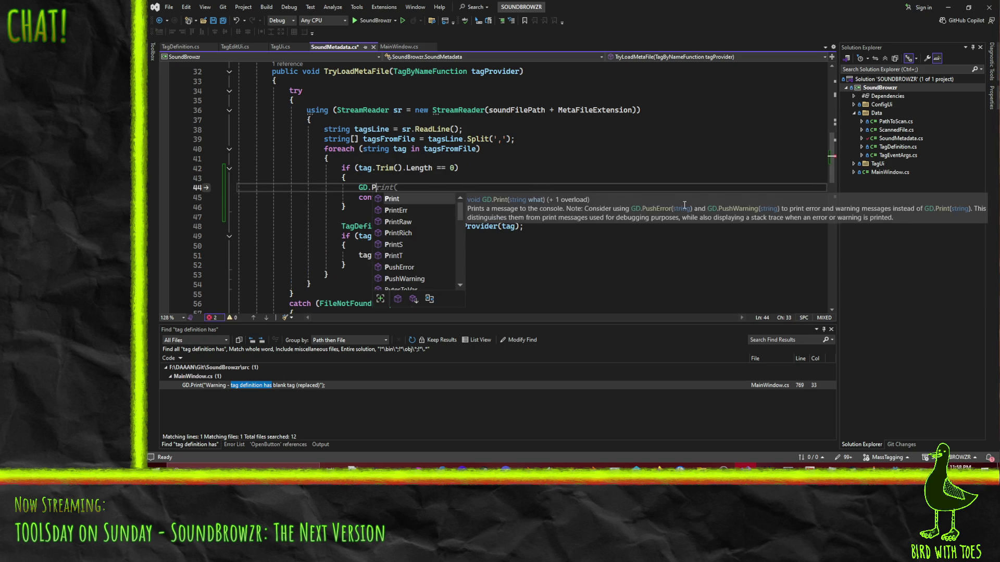
key(Tab)
text(")
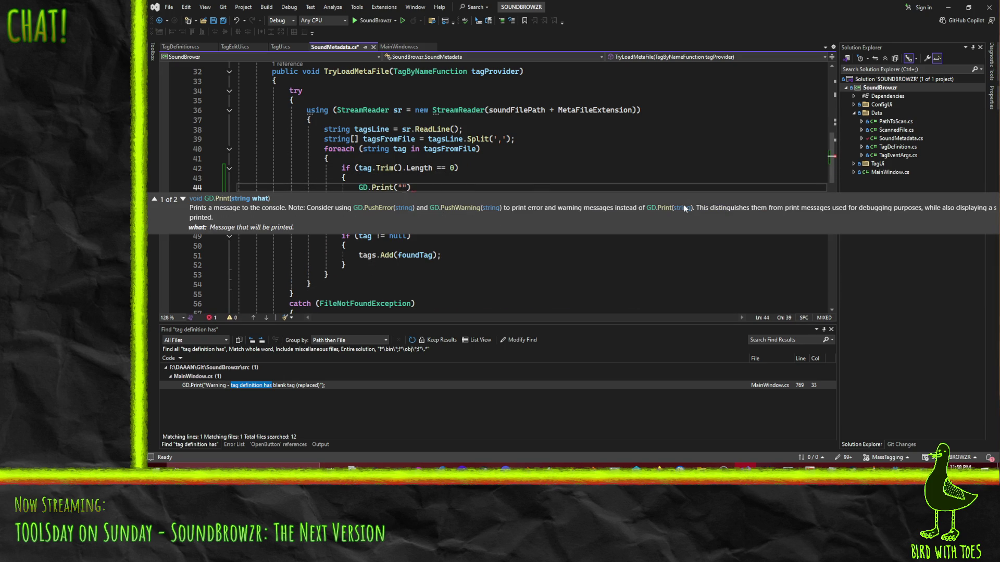
text(Found blank tag)
key(BackSpace)
key(BackSpace)
key(BackSpace)
text(or white)
text(space tag in me)
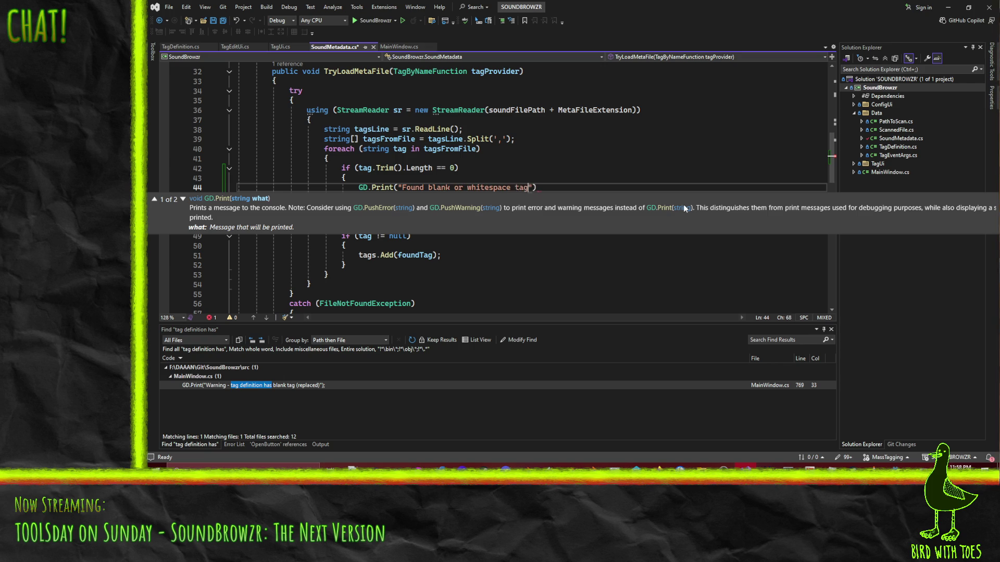
text(ta file)
text( for ", )
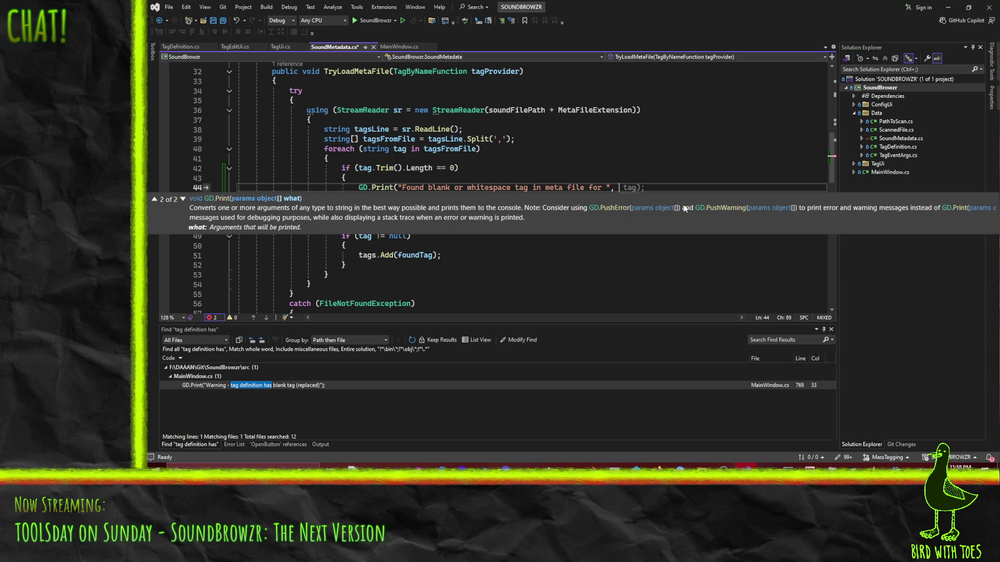
text(soundFilePath)
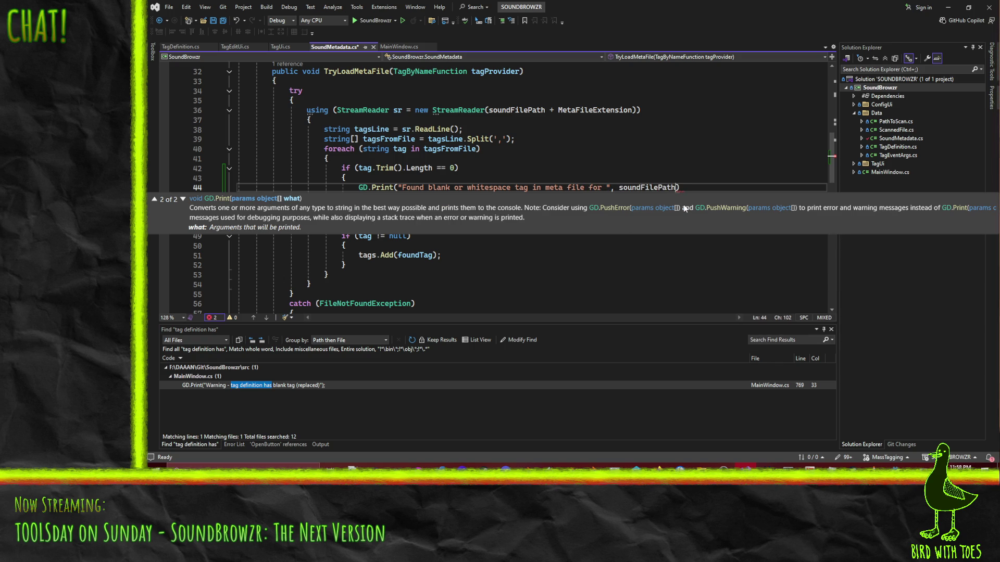
text();)
key(ctrl+s)
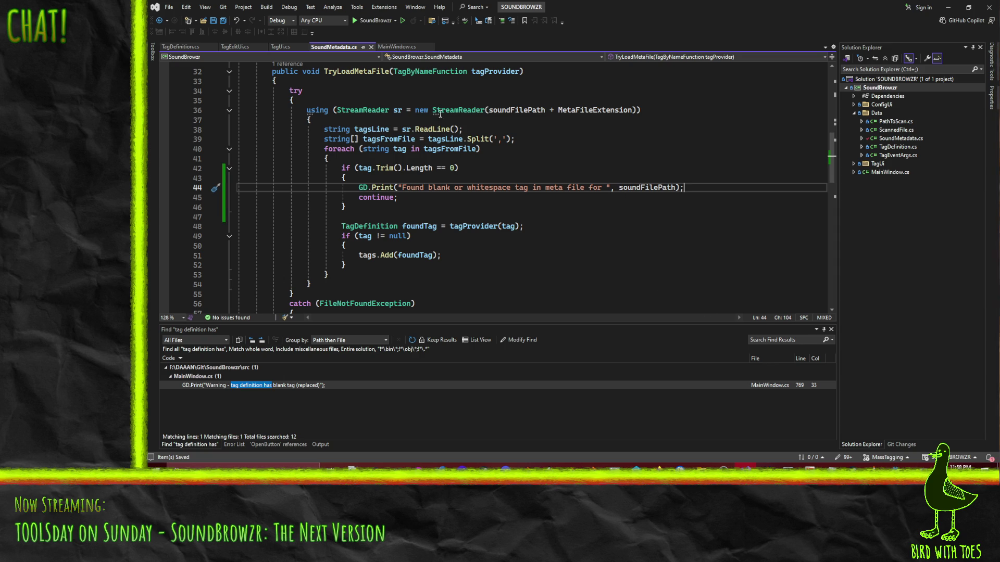
Append the meta file extension to the printed path, drop the word 'for', and save.
click(490, 109)
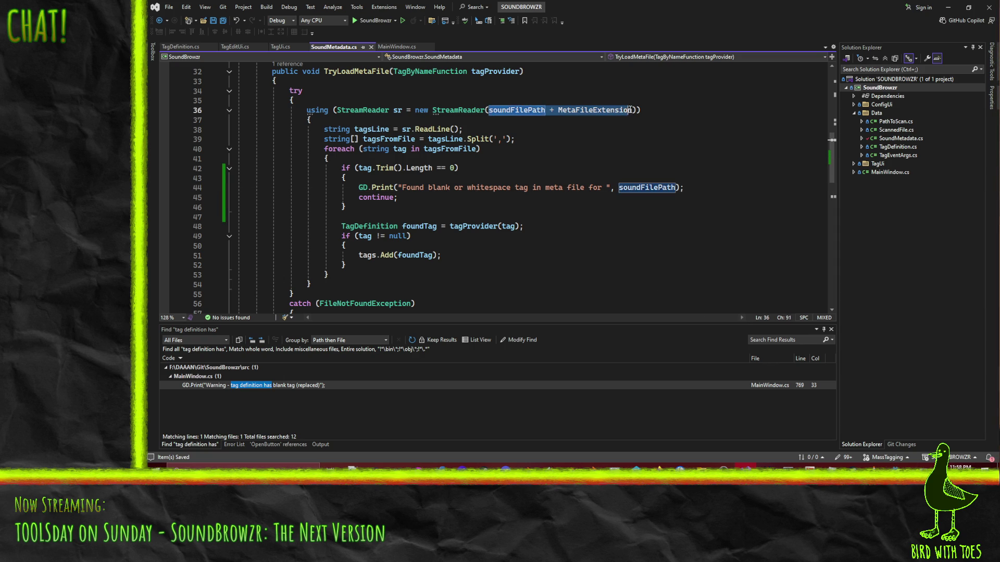
click(646, 188)
text(soundFilePath + MetaFileExtension)
click(589, 187)
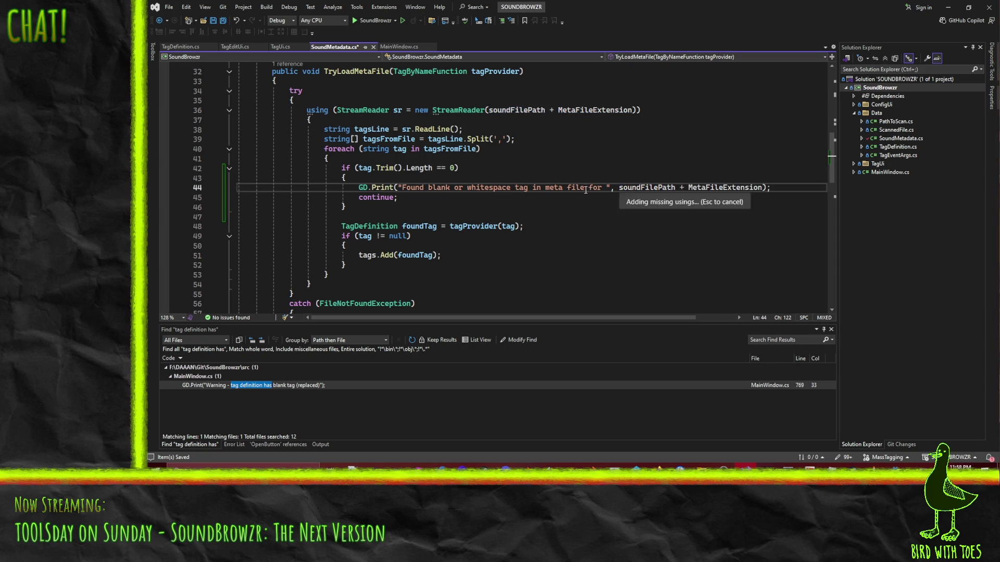
key(Delete)
key(Delete)
key(Delete)
key(Delete)
key(ctrl+s)
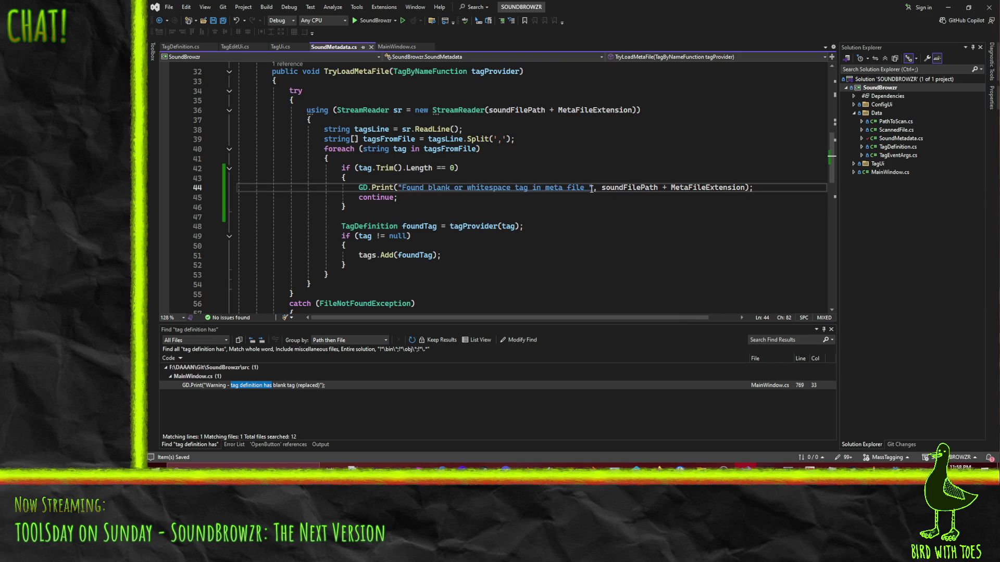
key(alt+Tab)
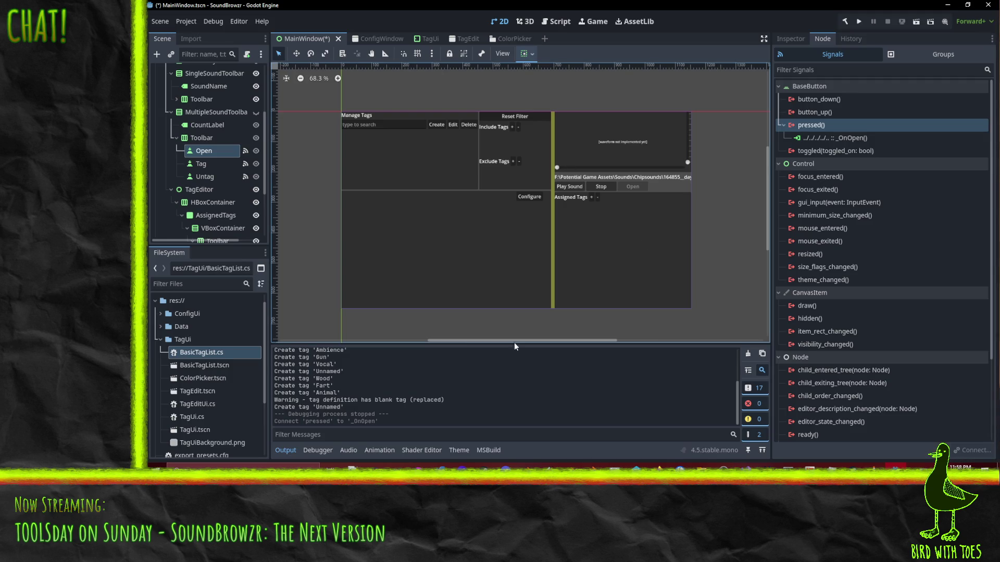
Run SoundBrowzr and select the F:\Potential Game Assets\Sounds\Electric path from the blank-tag warning.
click(859, 22)
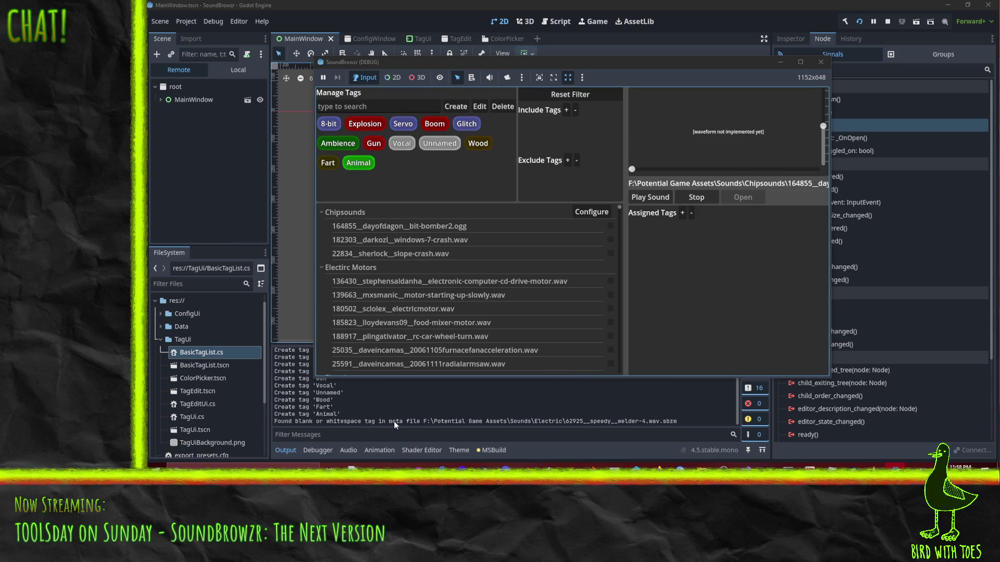
drag(423, 422, 566, 421)
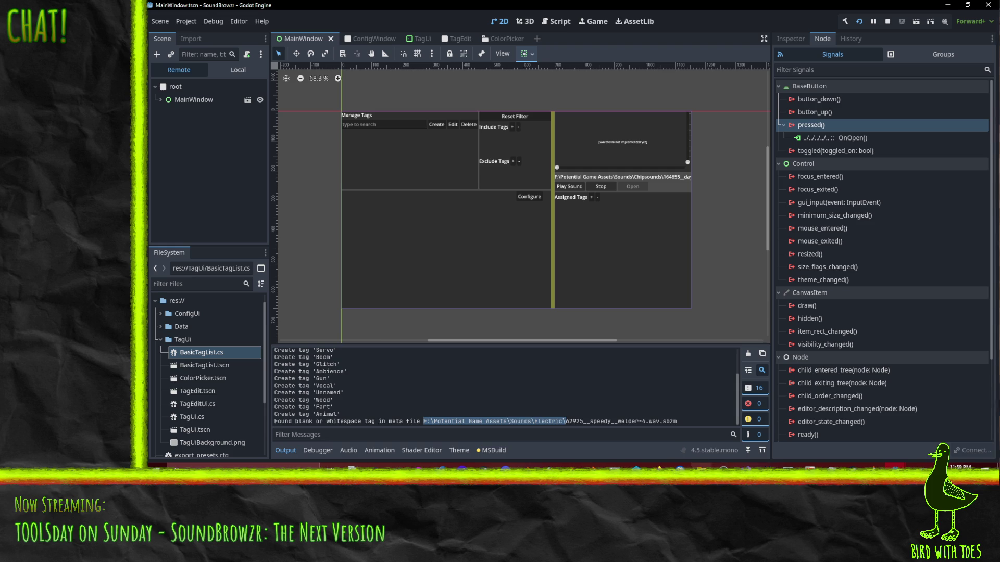
Navigate the SoundBrowzr Explorer window to the copied Electric folder path.
mouse_move(717, 459)
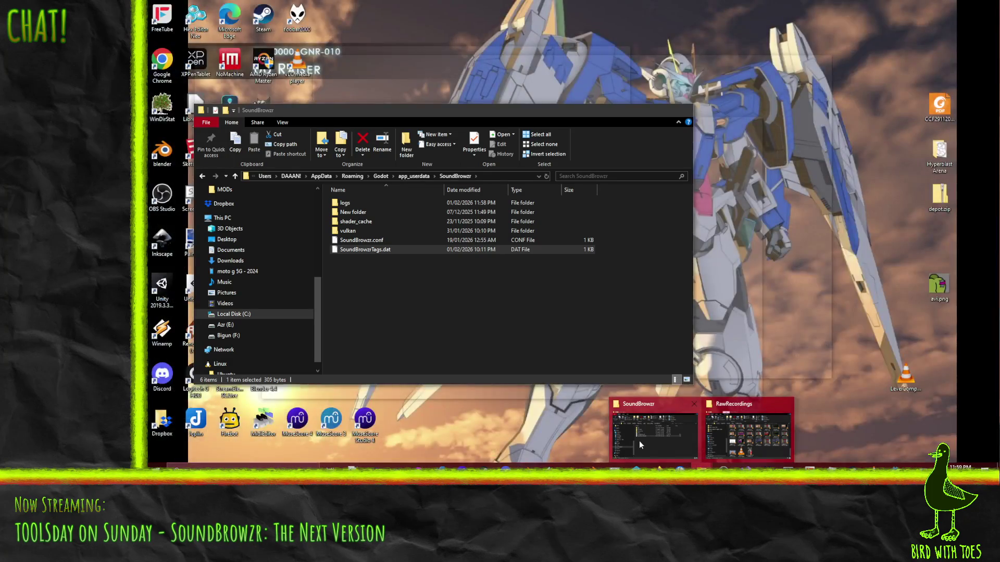
click(639, 440)
click(525, 176)
text(F:\Potential Game Assets\Sounds\Electric\)
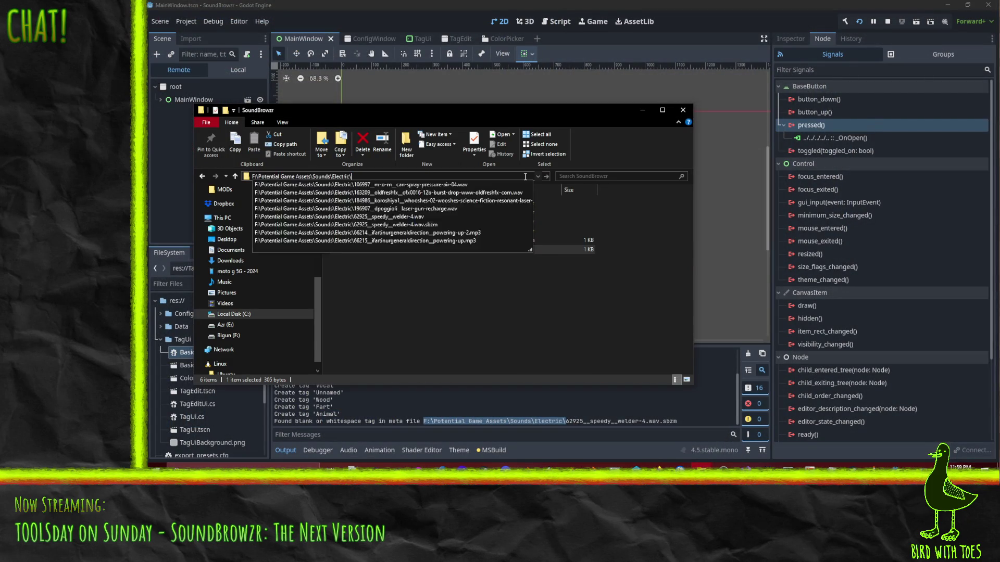
key(Return)
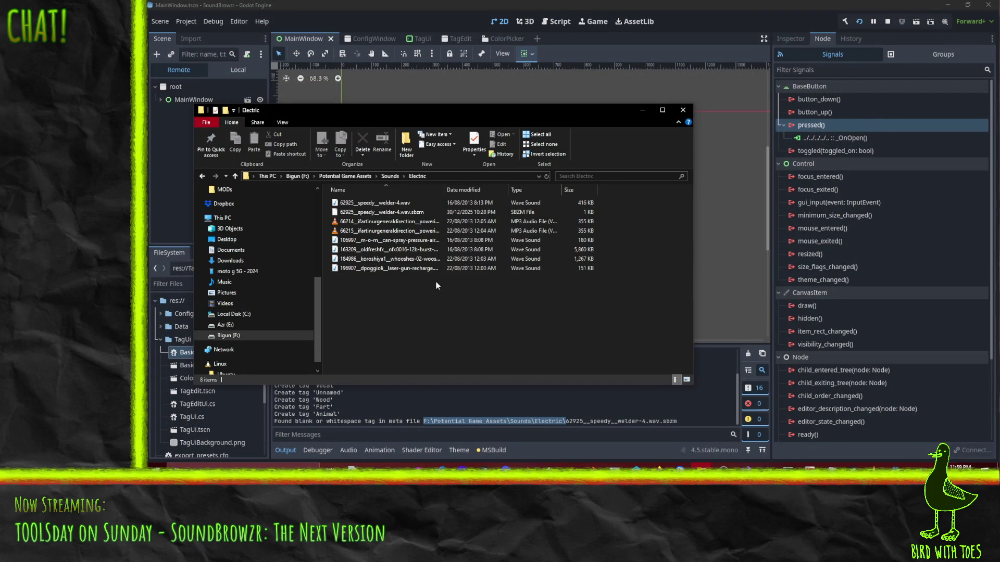
Check the welder-4 .sbzm tags in Notepad++, then permanently delete 62925__speedy__welder-4.wav.sbzm.
right_click(398, 212)
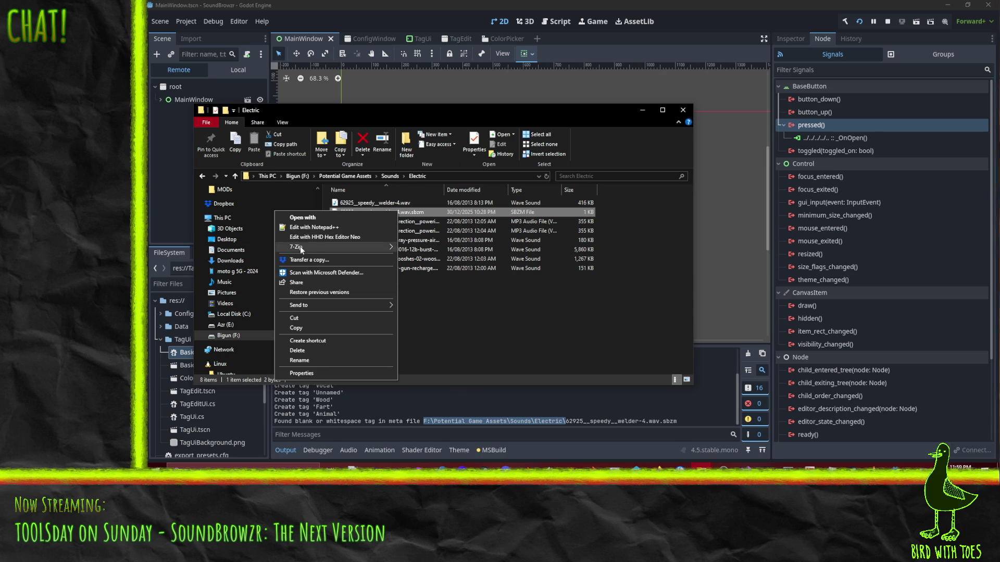
click(307, 227)
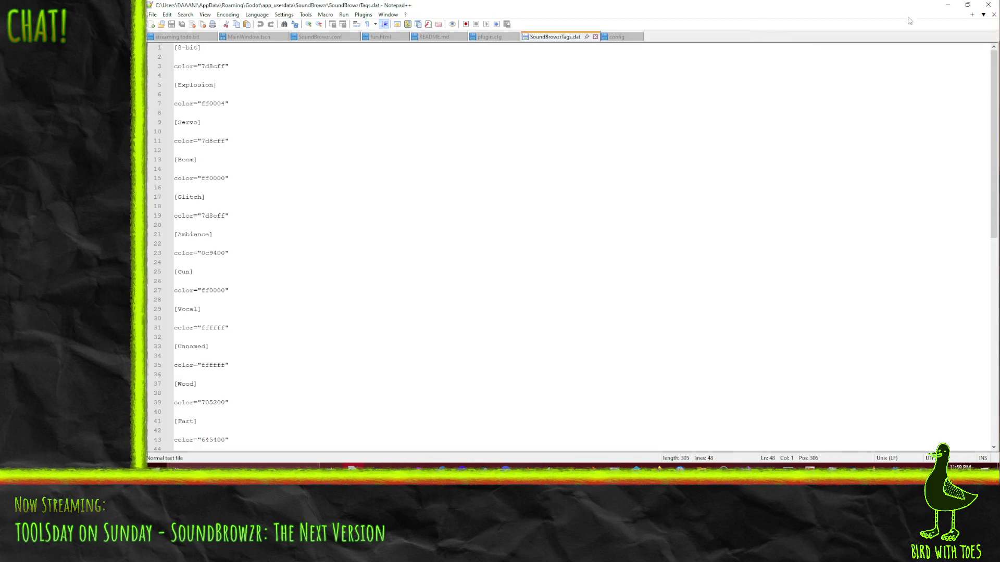
click(947, 5)
click(479, 263)
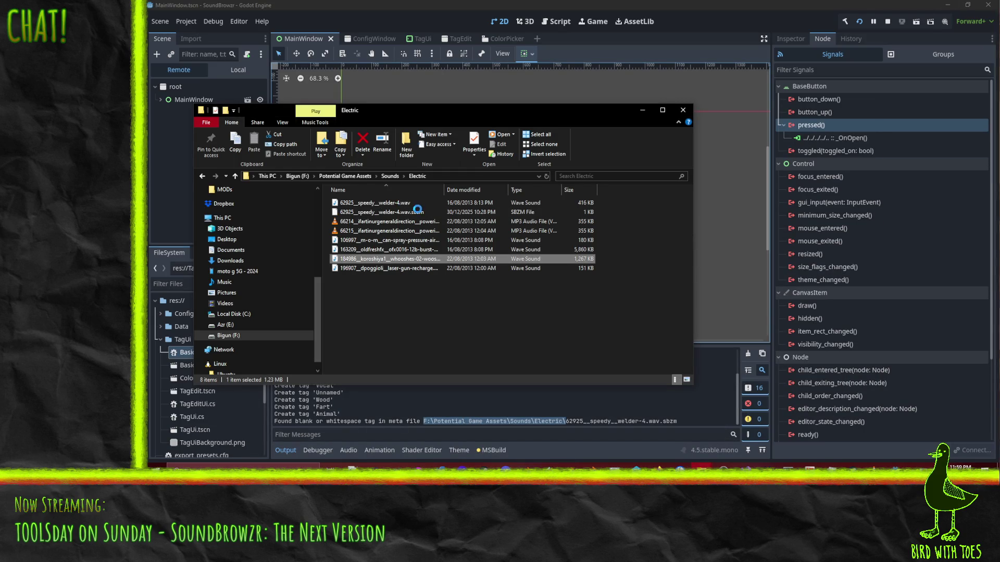
double_click(416, 210)
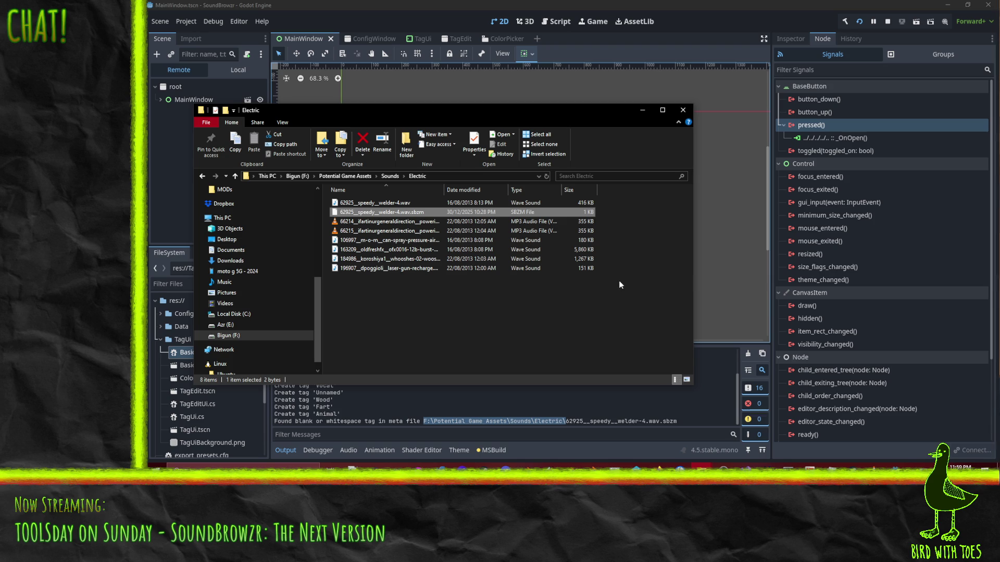
key(shift+Delete)
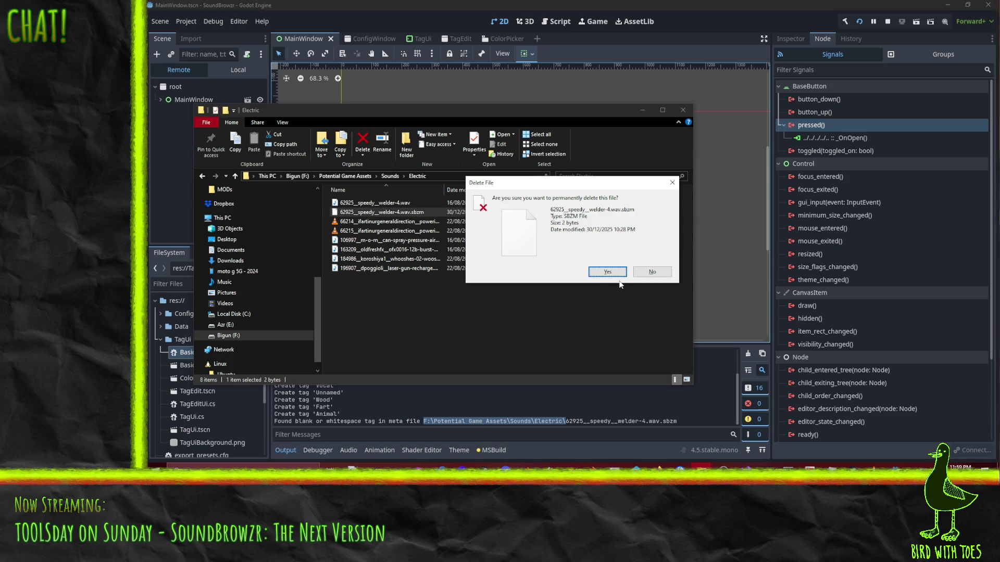
key(Return)
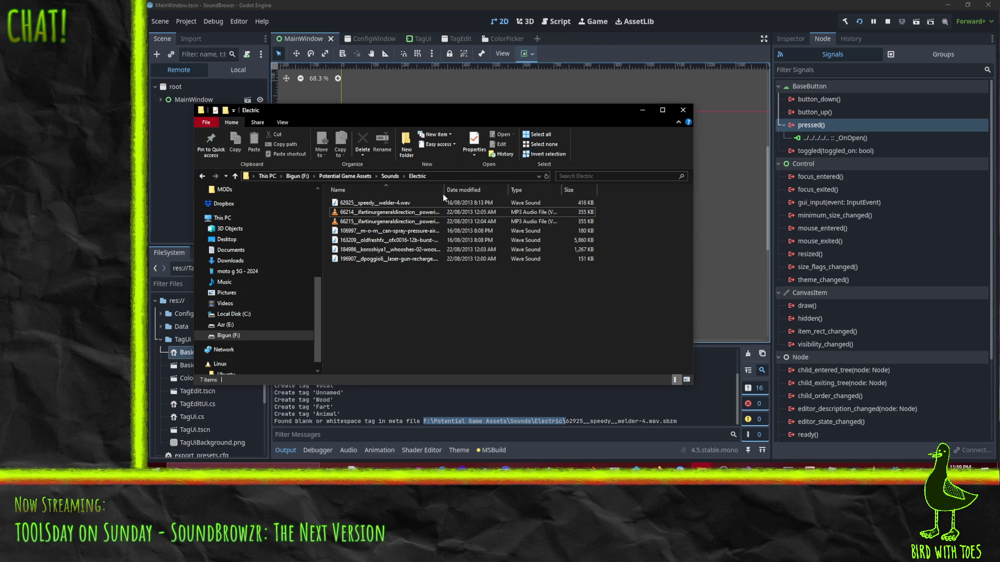
Widen the Name column, inspect the remaining sound files, and return to the SoundBrowzr user data folder.
drag(443, 193, 507, 196)
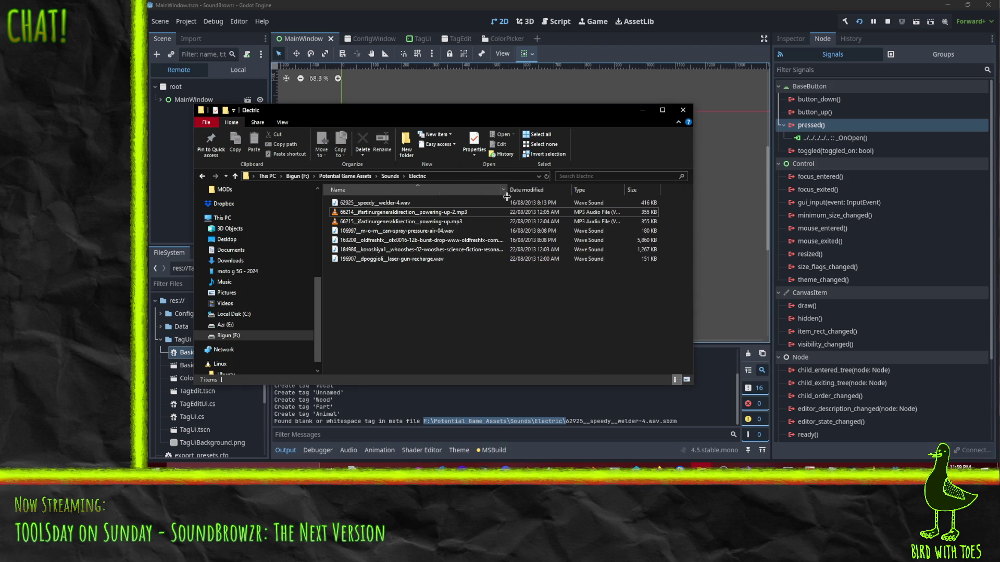
click(420, 213)
click(420, 227)
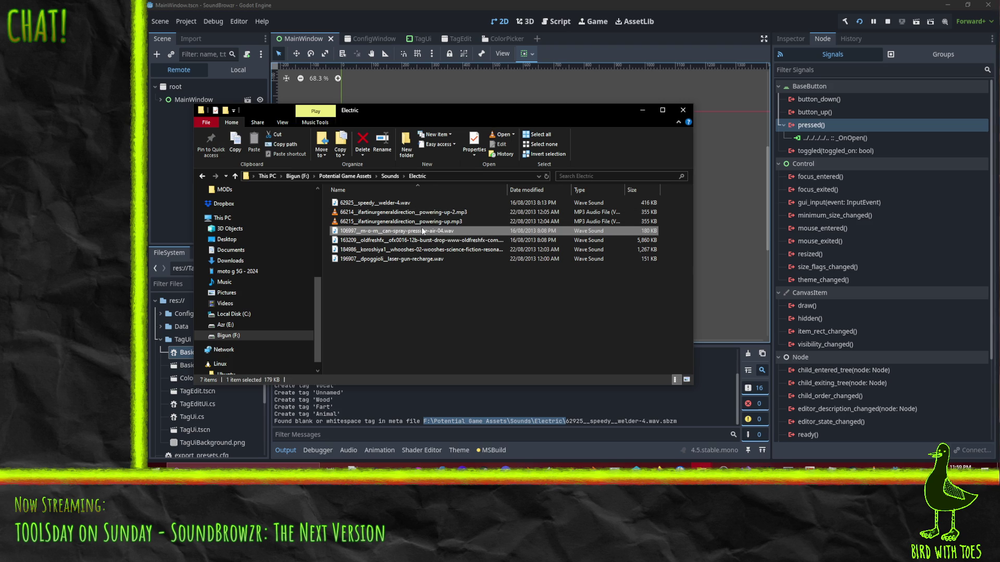
click(452, 307)
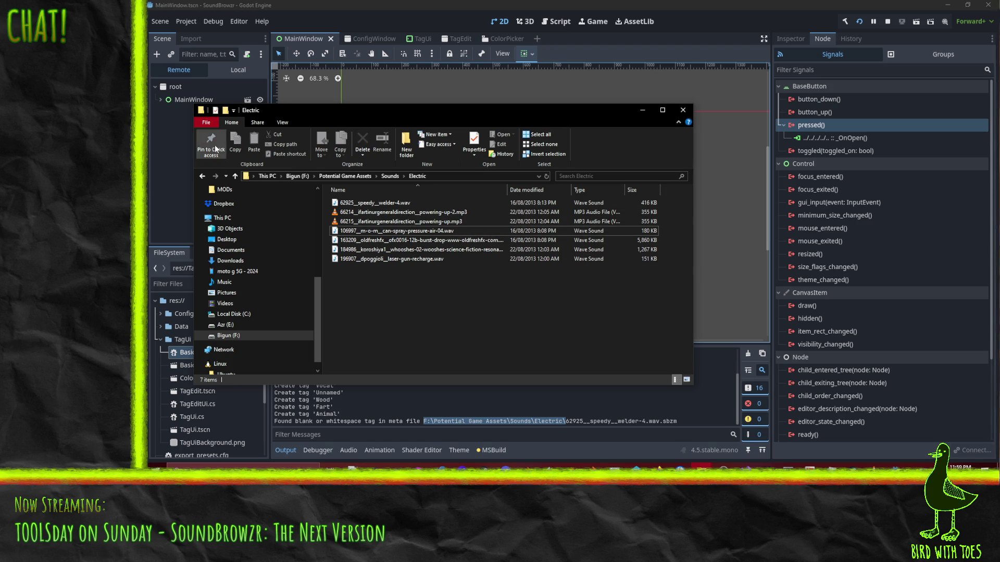
click(201, 178)
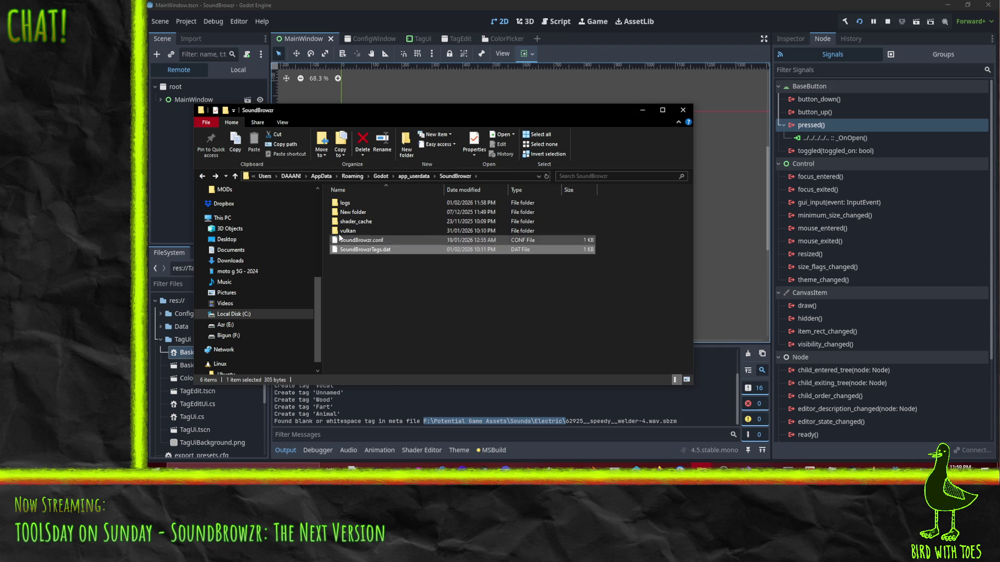
Confirm New folder is empty, delete it from SoundBrowzr's user data folder, and close File Explorer.
click(361, 212)
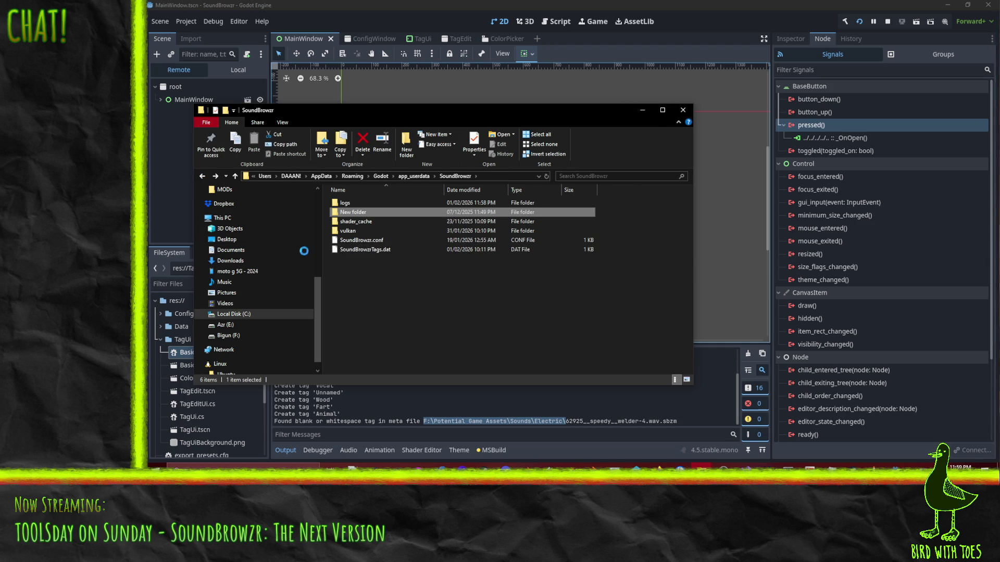
key(Return)
click(461, 177)
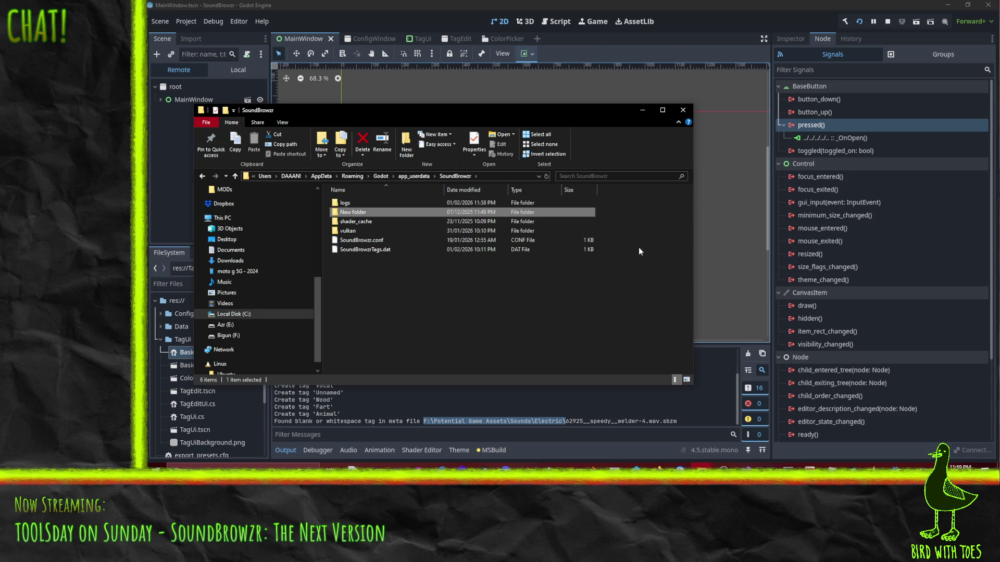
key(Delete)
key(Return)
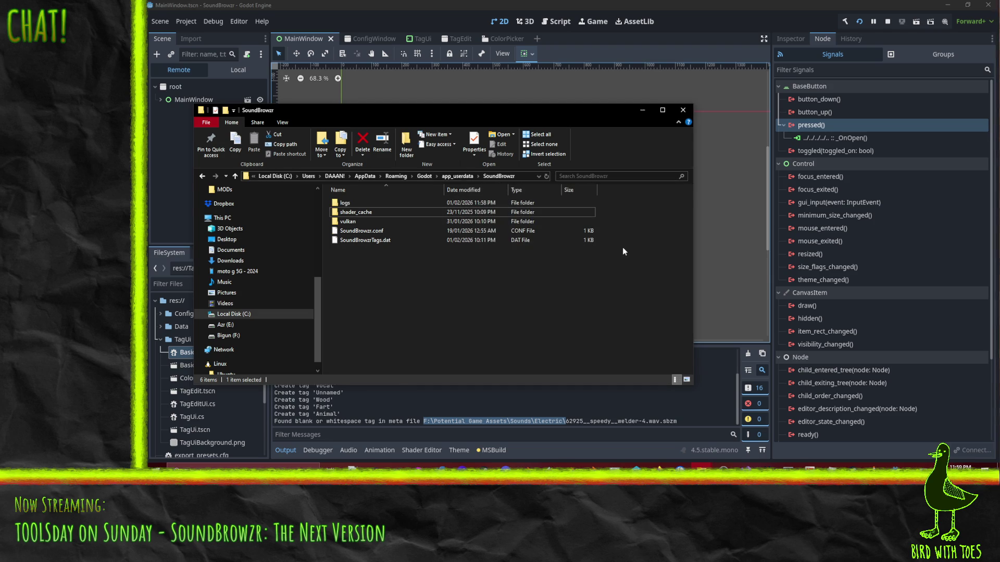
click(683, 110)
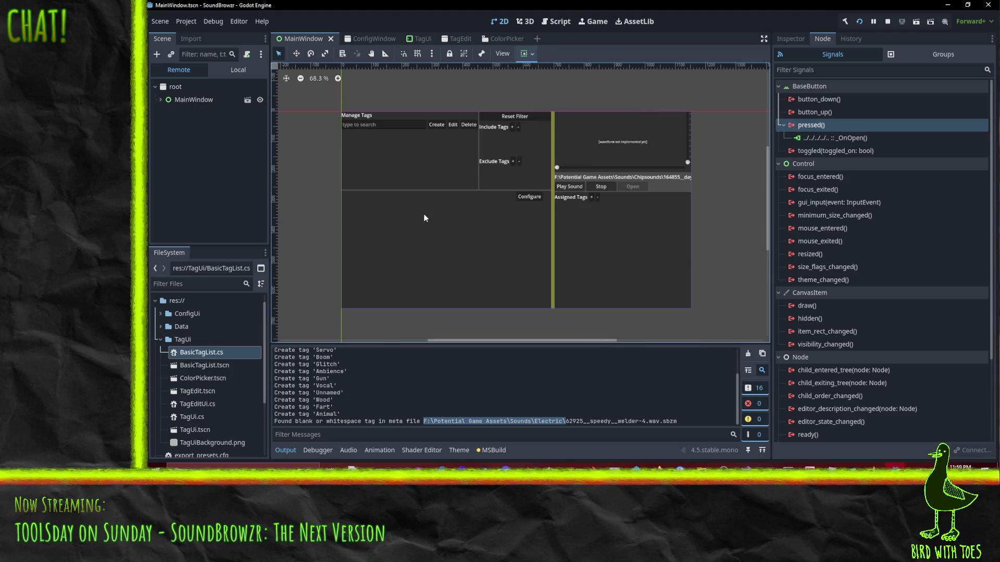
Restart SoundBrowzr with a fresh build, check the output log, and toggle on the Unnamed tag.
click(859, 22)
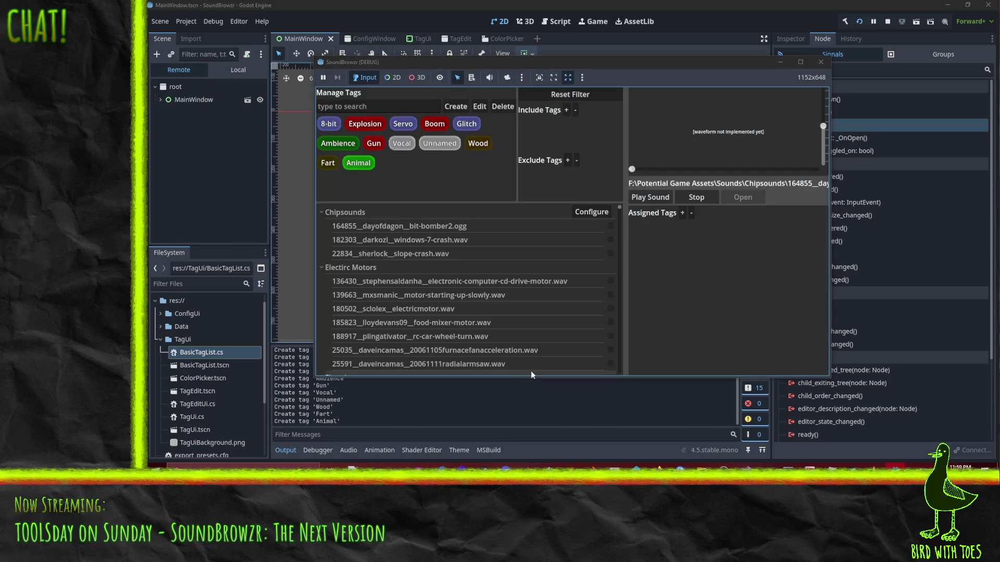
click(427, 417)
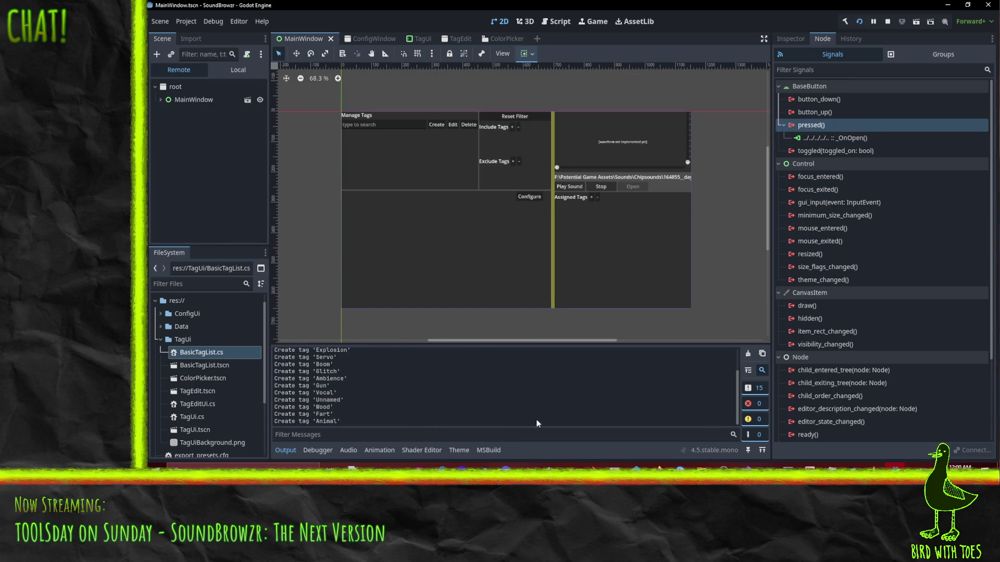
mouse_move(874, 466)
click(930, 447)
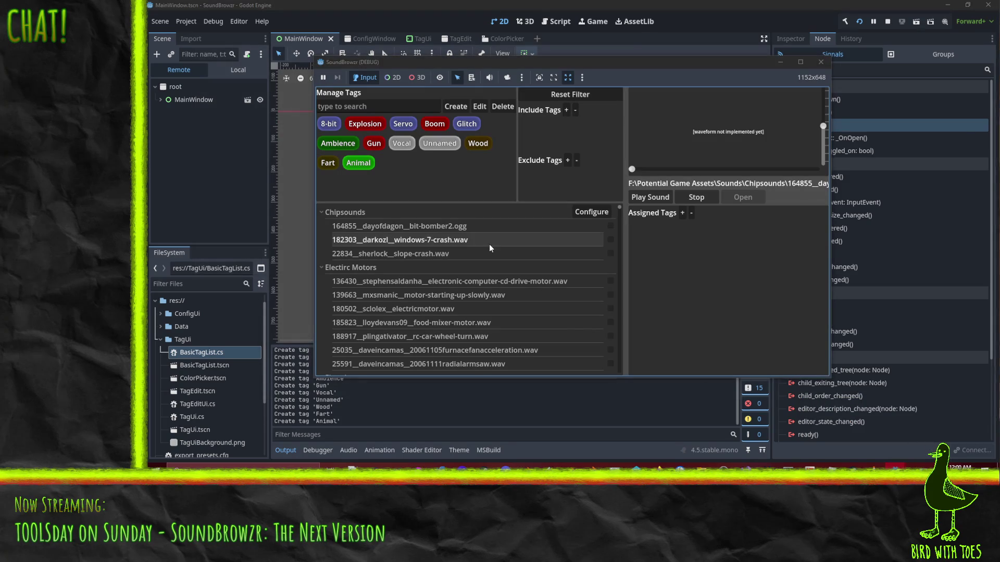
click(429, 145)
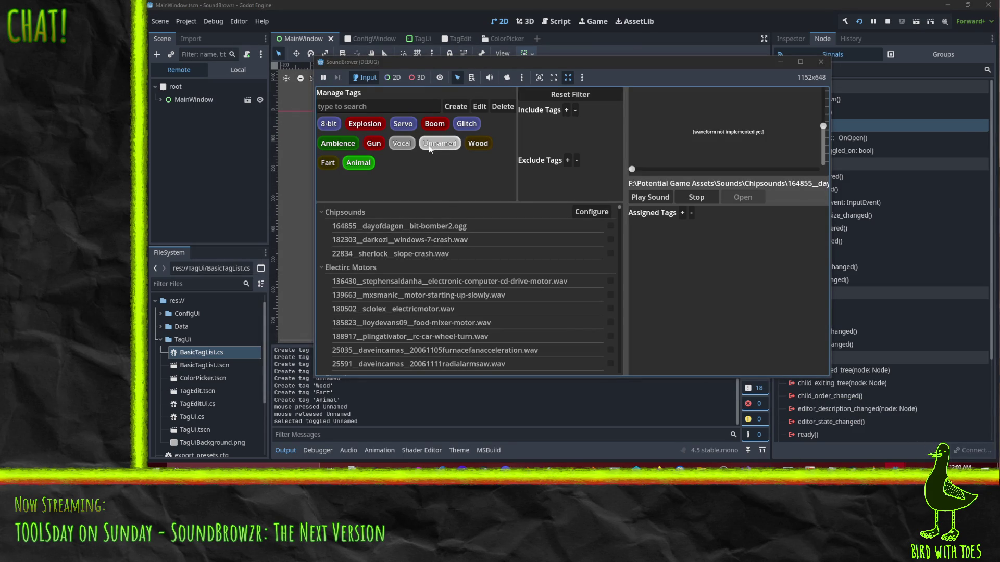
Rename the Unnamed tag to GORE and give it a dark red colour.
click(477, 107)
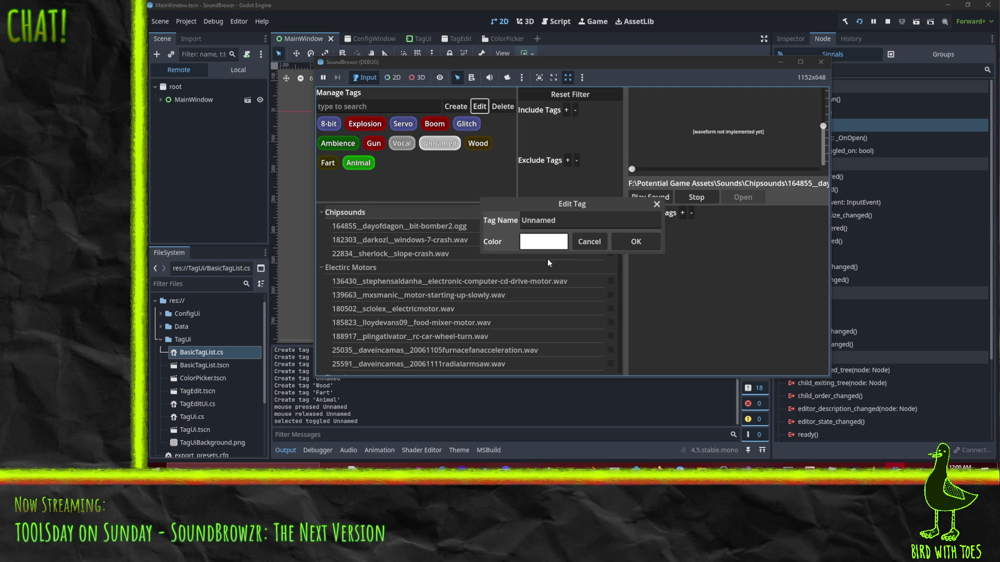
click(543, 242)
mouse_move(666, 203)
mouse_down()
mouse_move(692, 212)
mouse_move(721, 172)
mouse_up()
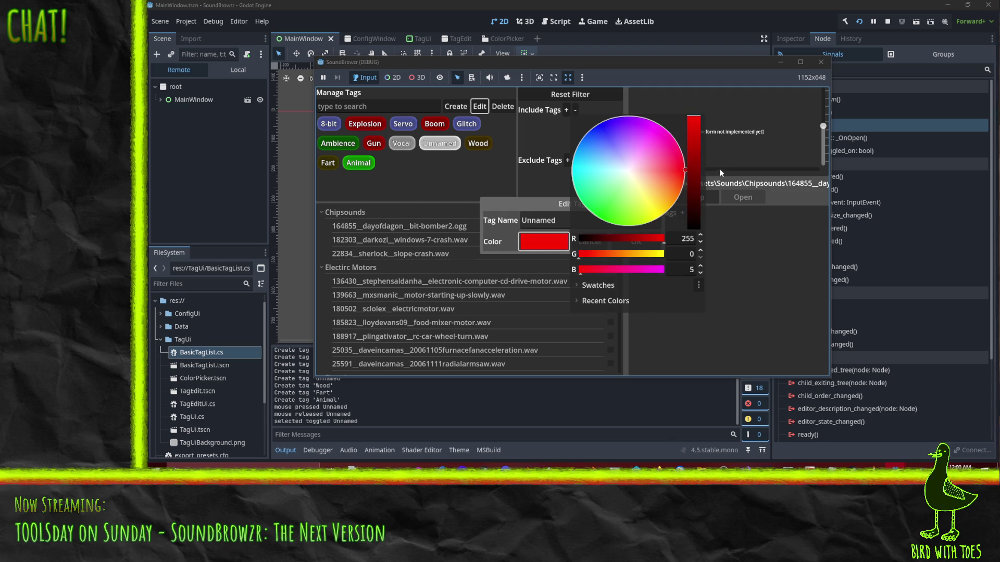
click(696, 174)
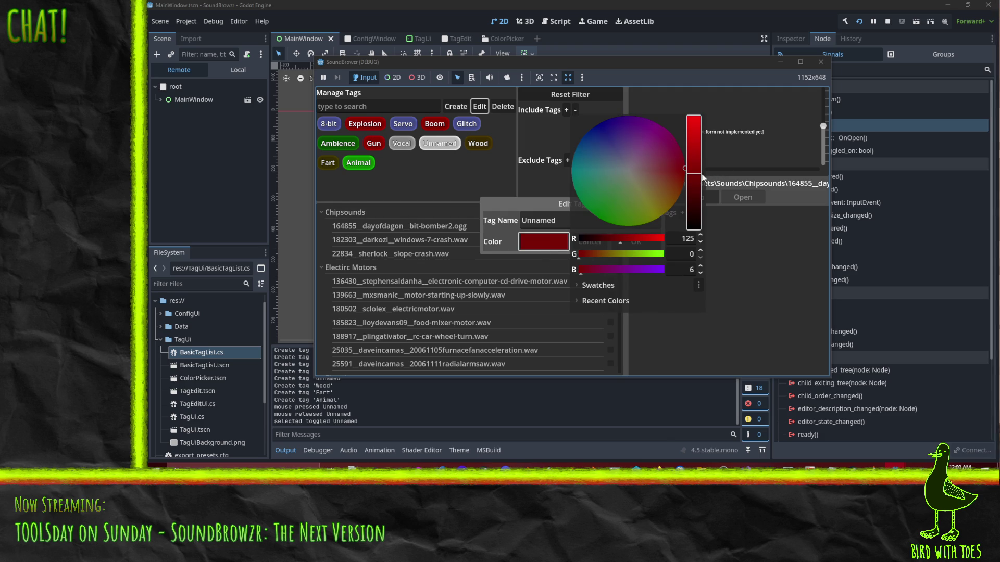
click(562, 226)
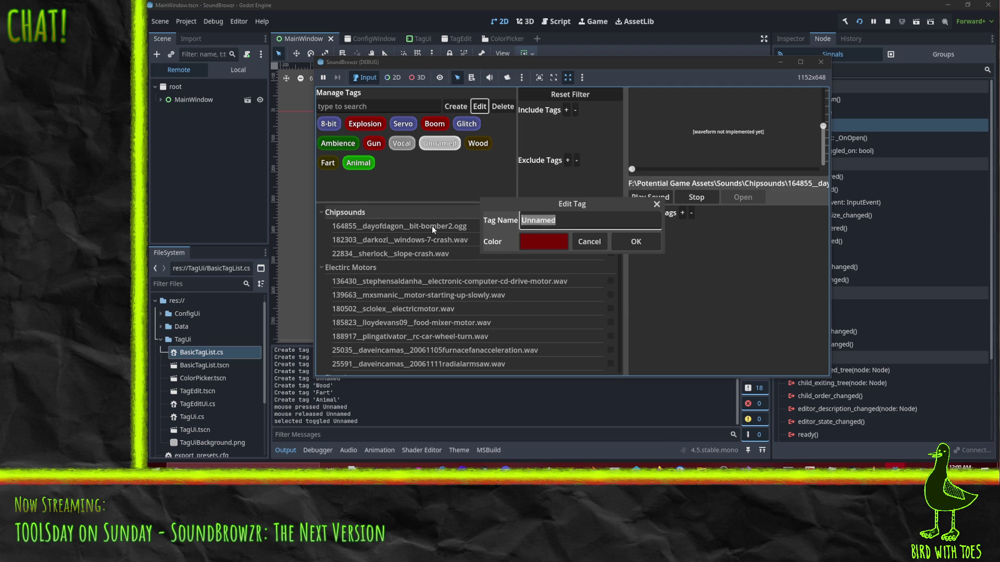
text(G)
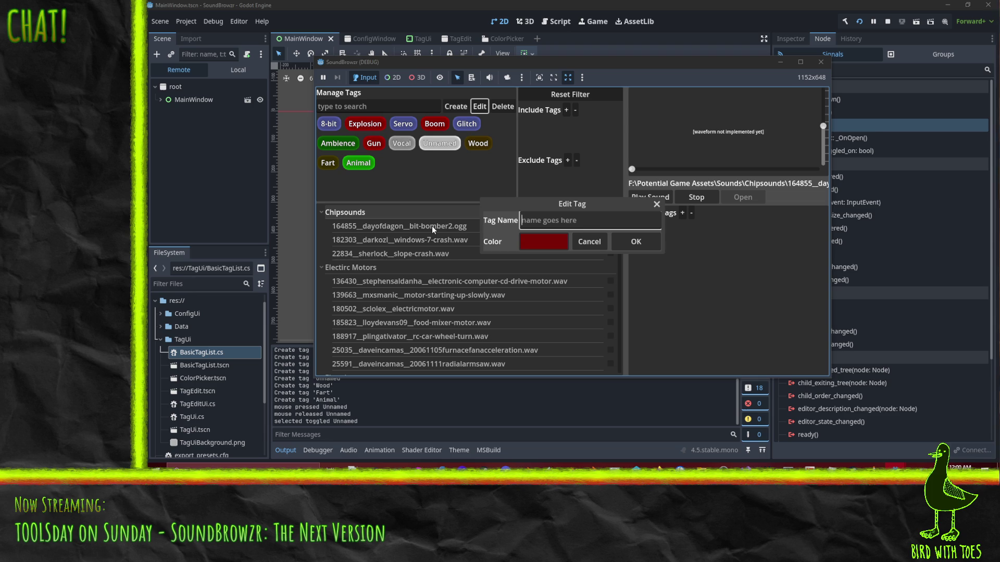
text(ORE)
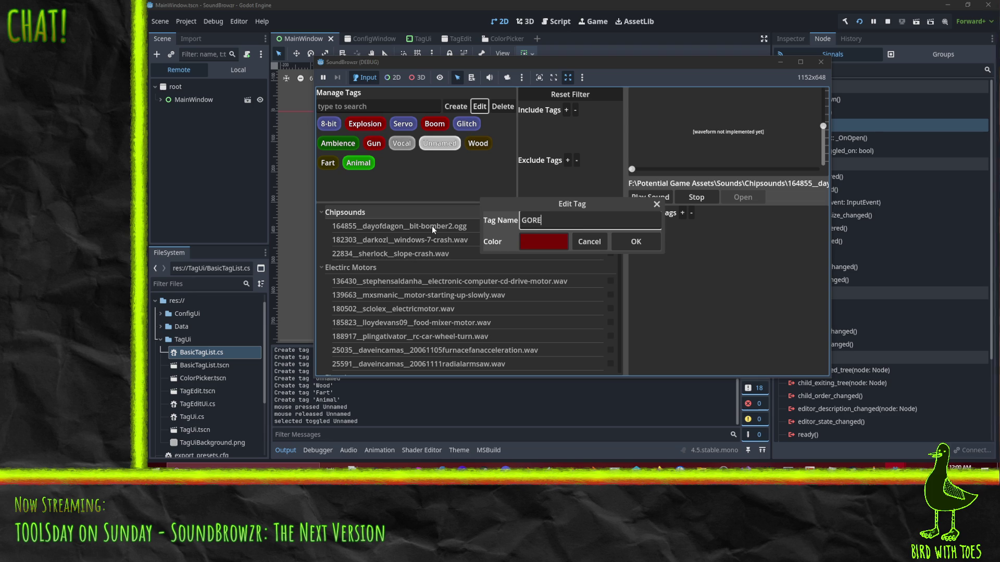
click(640, 241)
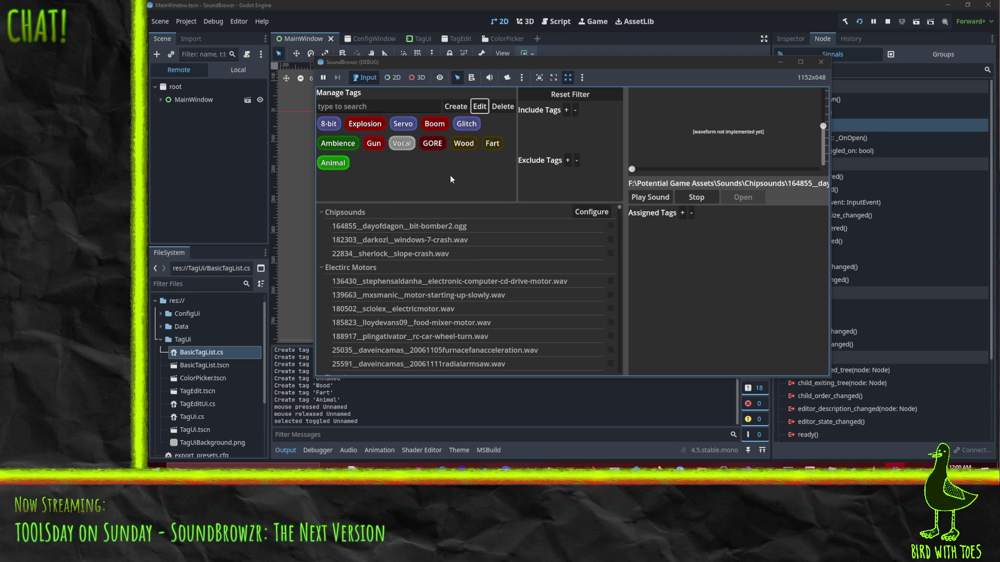
Toggle Gun, then open the GORE tag's editor and colour picker and close them unchanged.
click(377, 146)
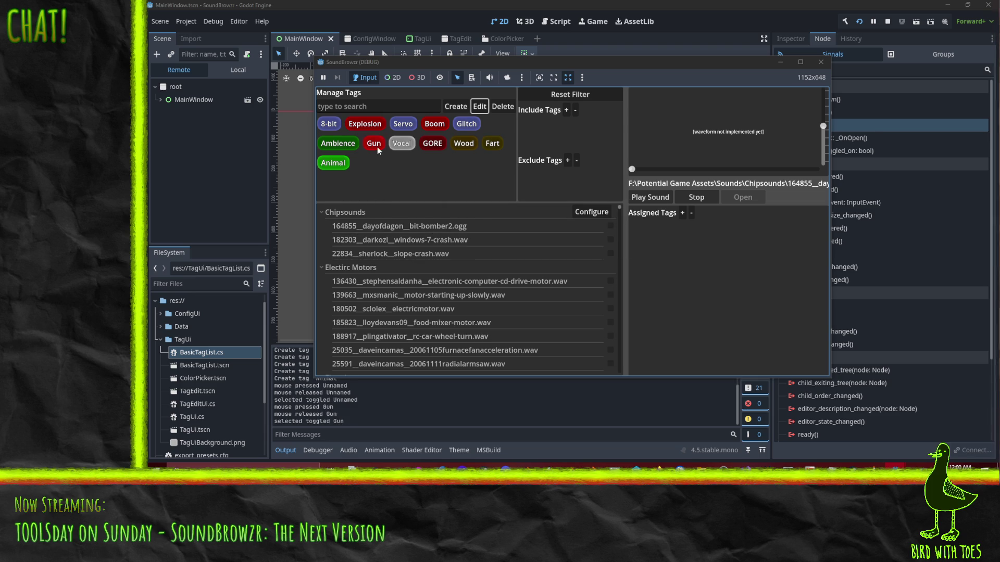
click(479, 106)
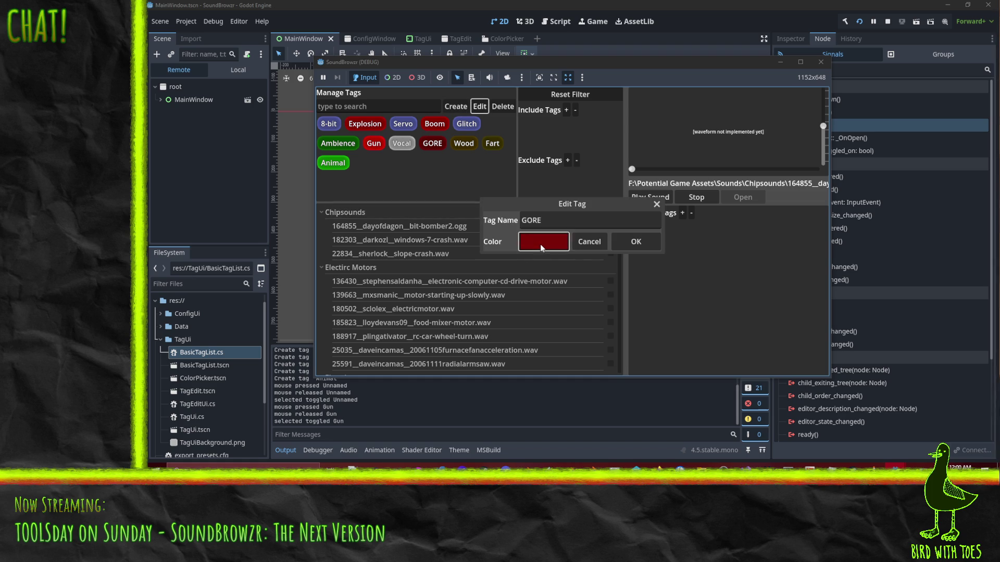
click(539, 243)
click(540, 238)
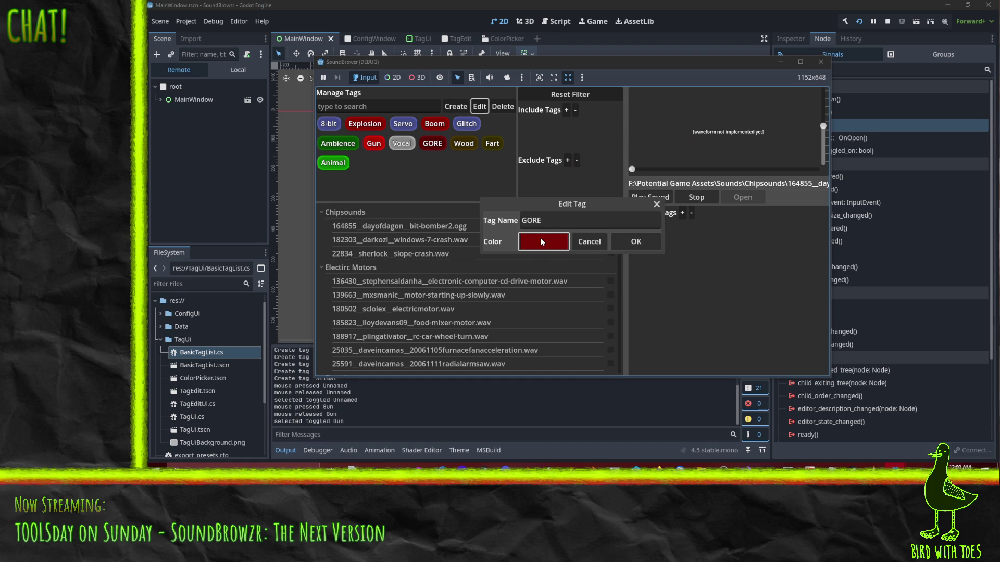
click(624, 239)
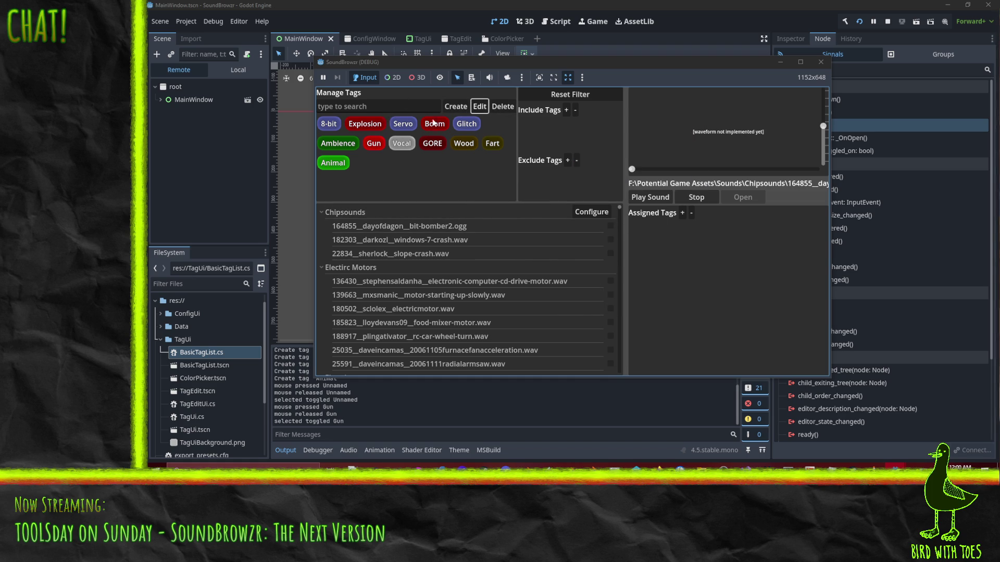
Recolour the Gun tag from red to orange.
click(440, 144)
click(479, 106)
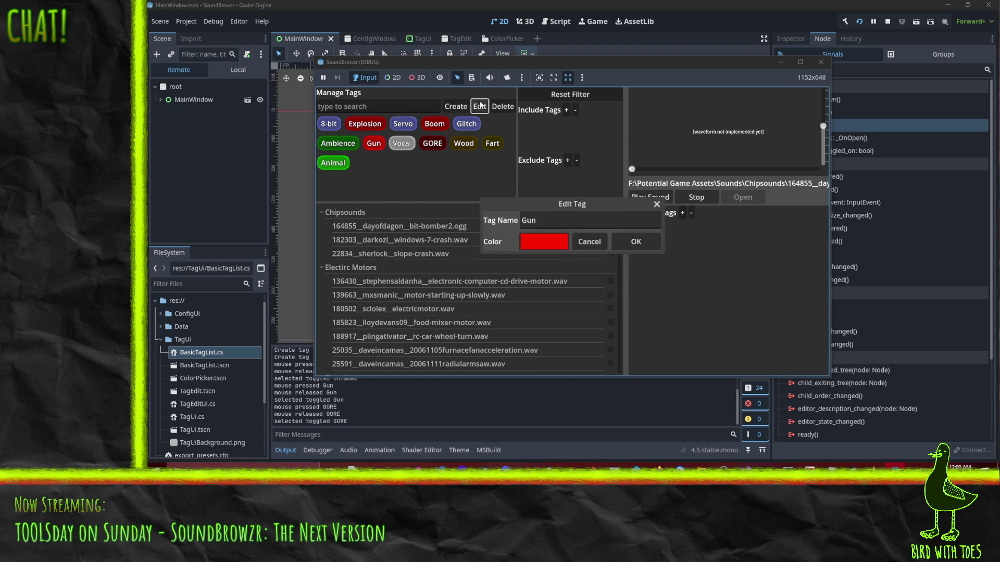
click(543, 242)
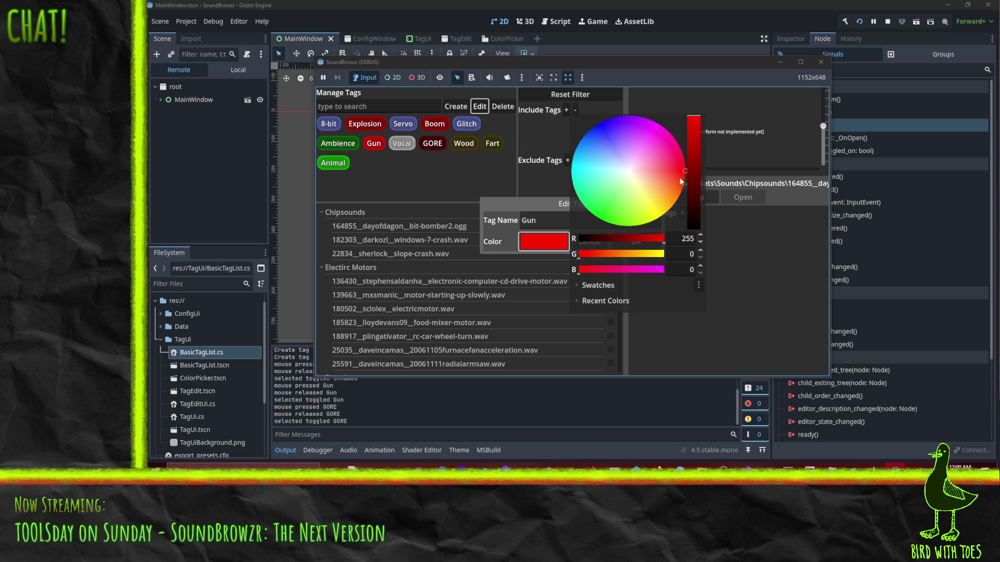
drag(681, 181, 690, 198)
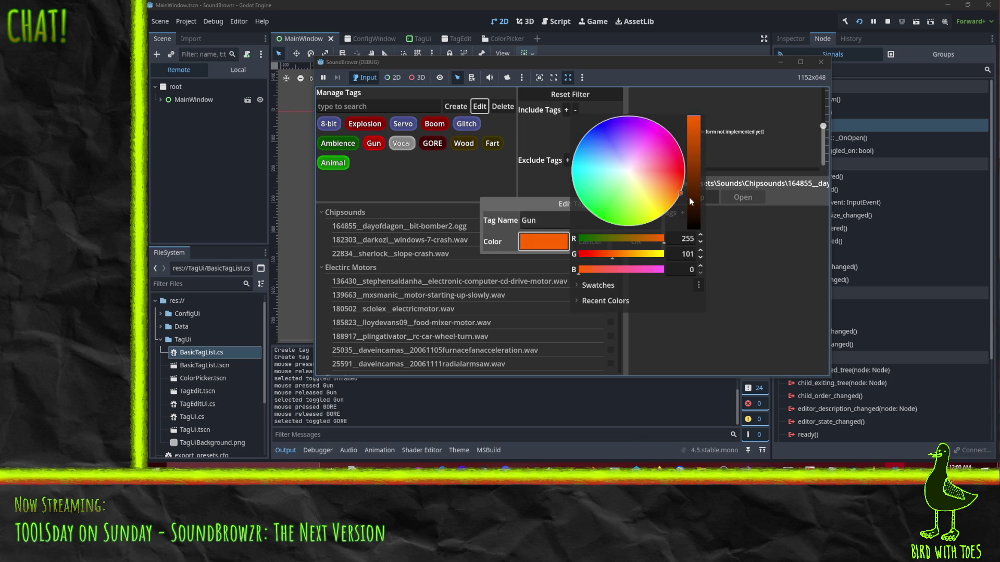
key(Escape)
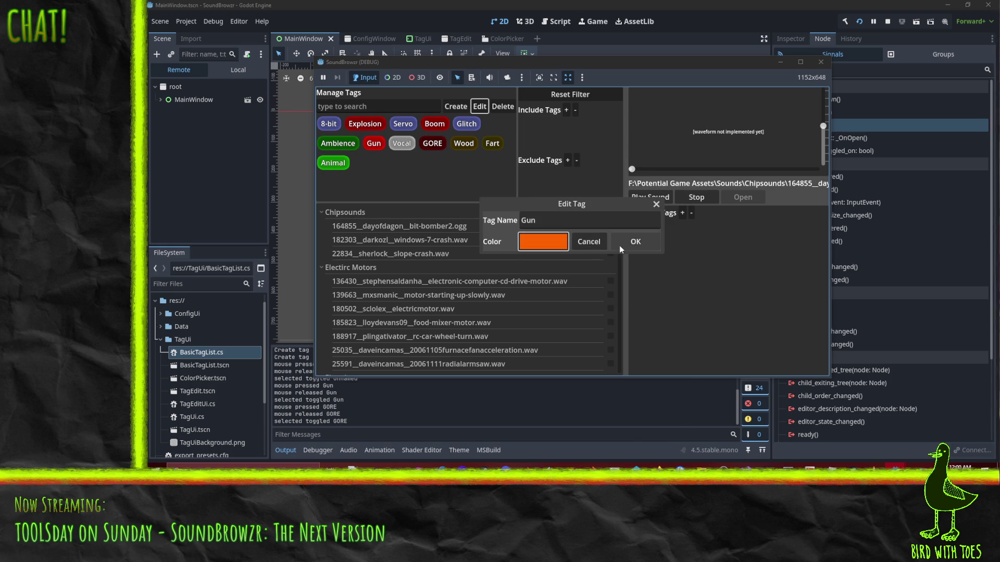
click(630, 241)
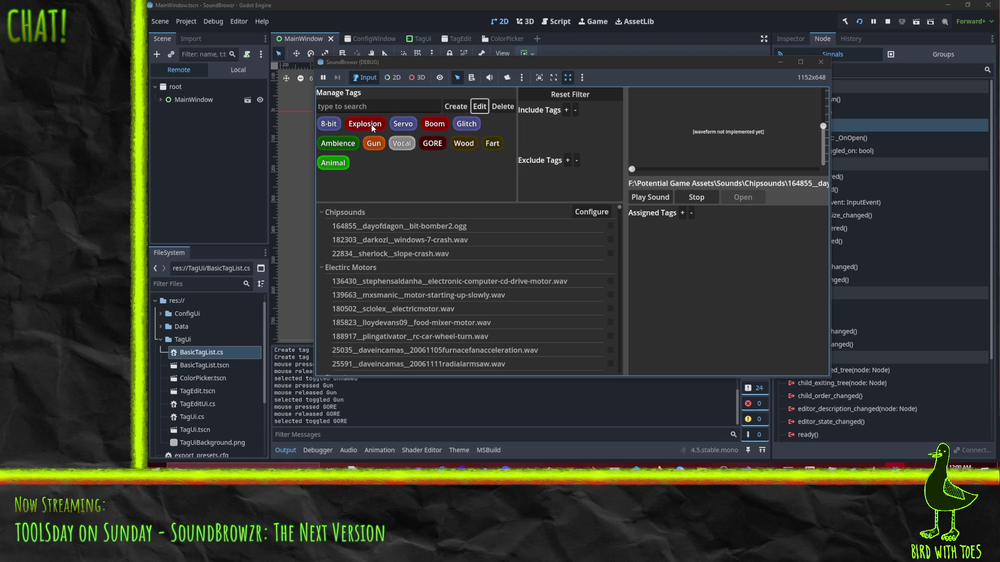
click(376, 144)
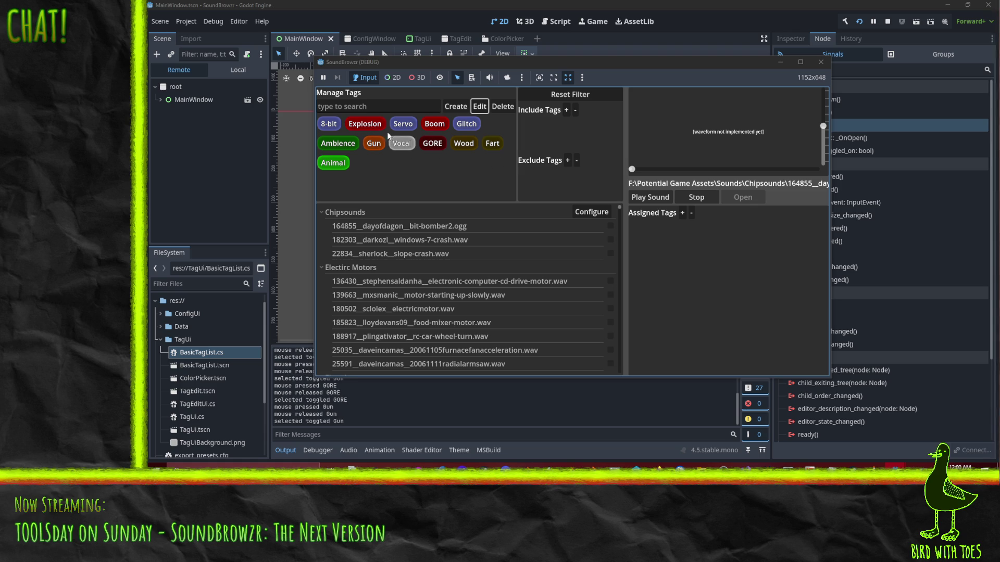
Recolour the Explosion tag yellow.
click(371, 124)
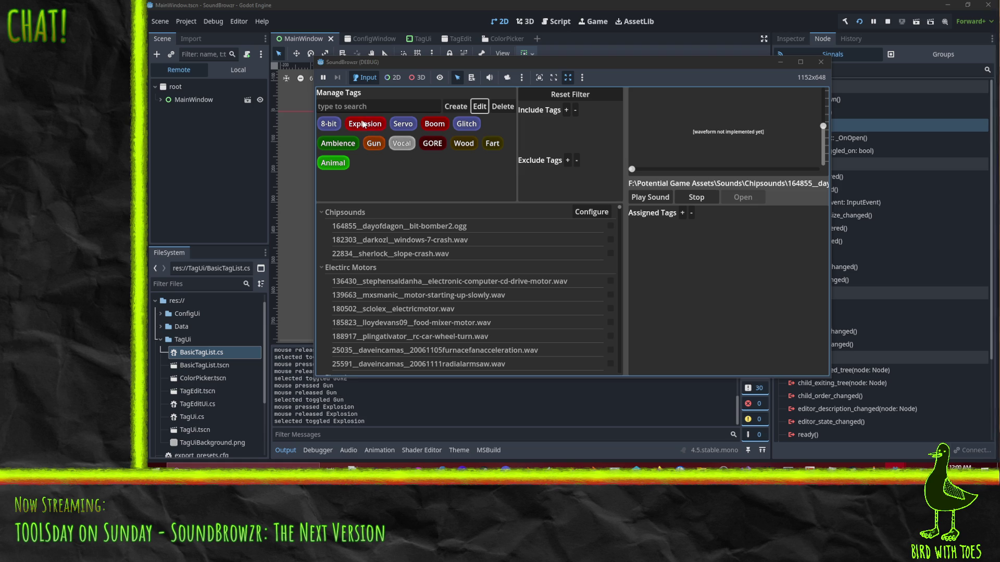
click(479, 106)
click(543, 241)
click(660, 212)
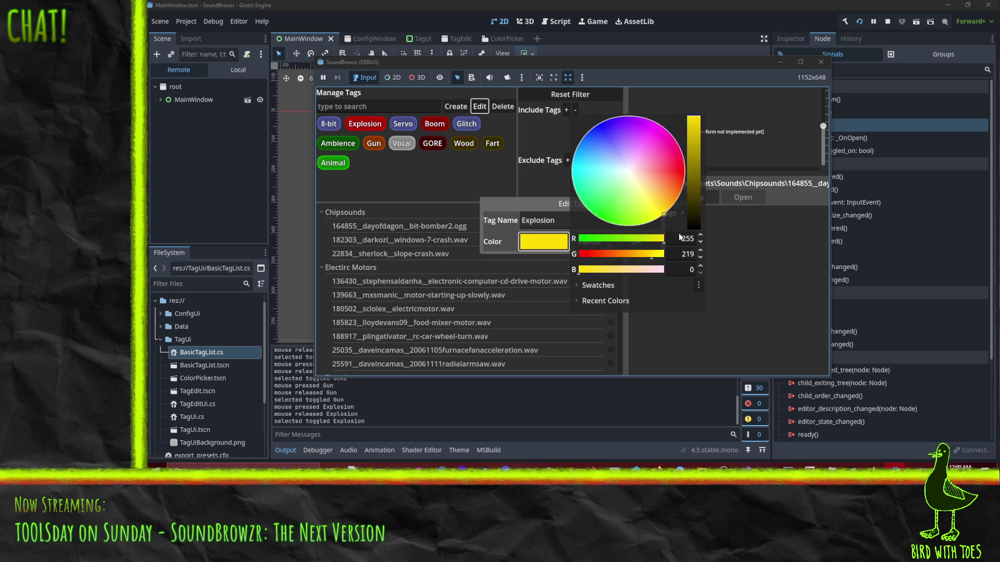
click(498, 227)
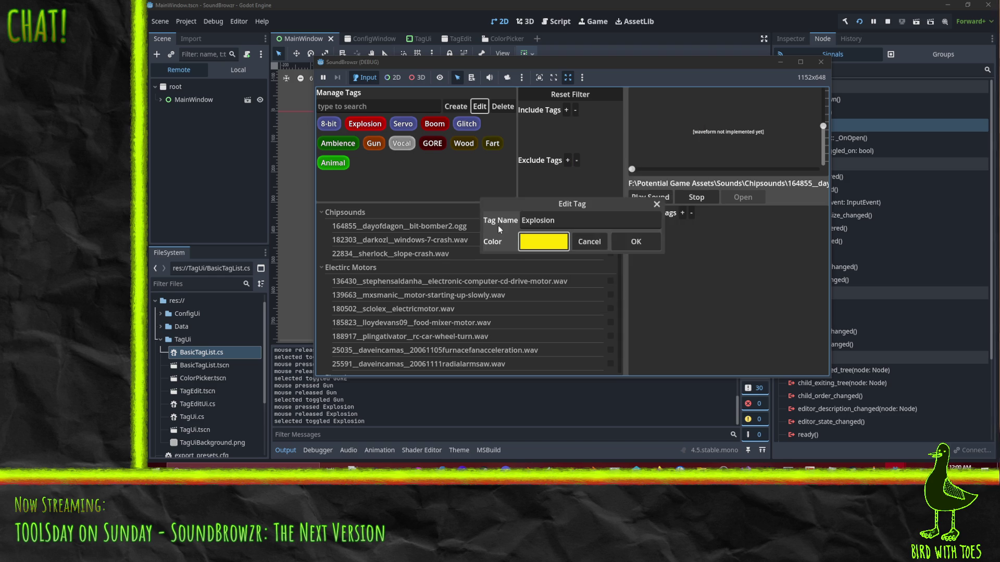
click(632, 242)
Recolour the Boom tag from red to yellow.
click(436, 127)
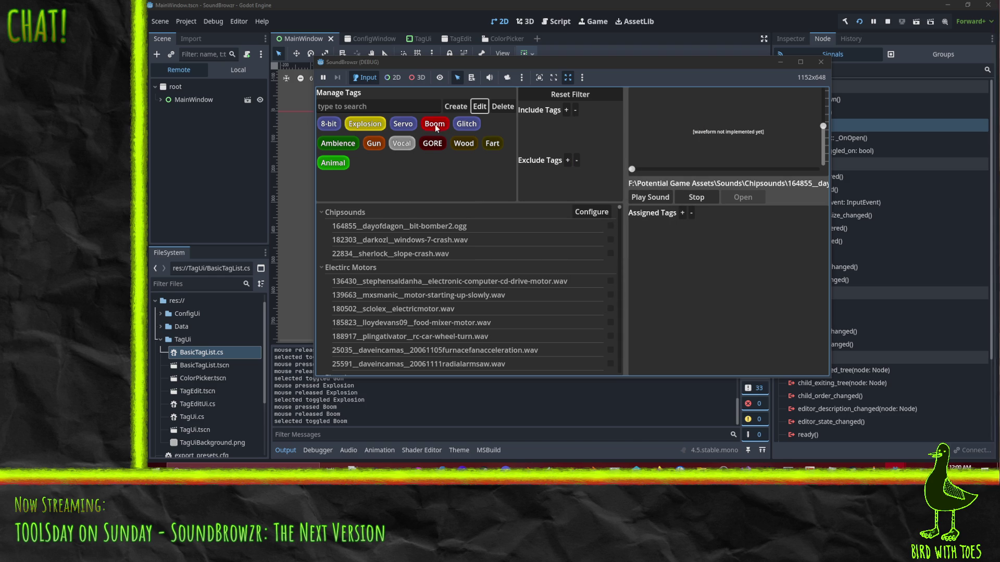
click(478, 108)
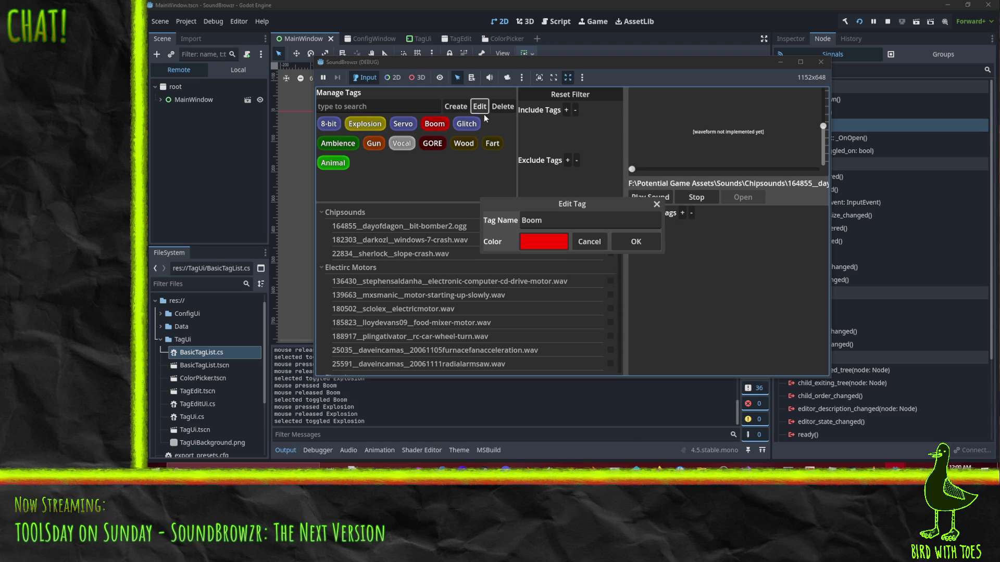
click(541, 241)
drag(644, 212, 672, 229)
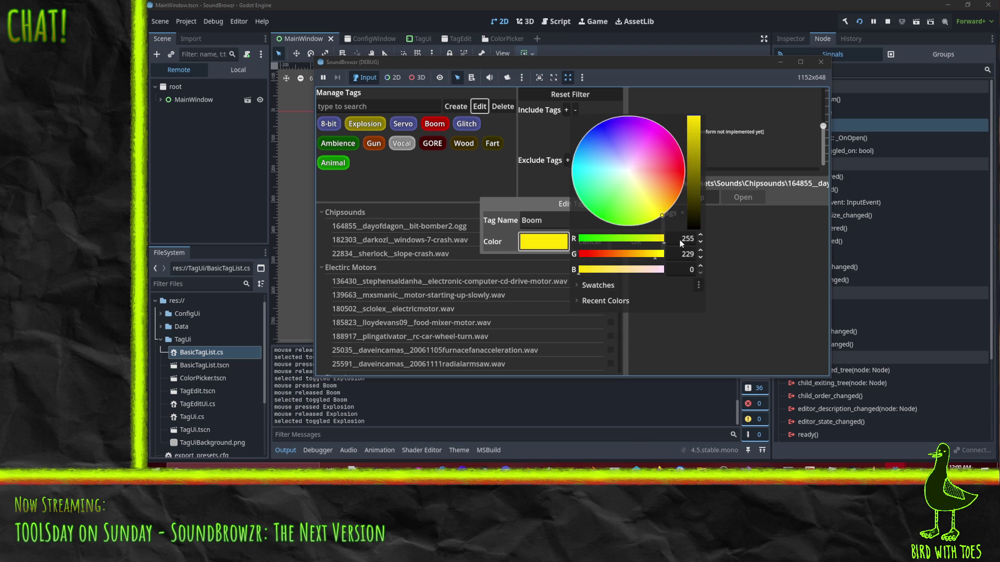
scroll(680, 240, up, 3)
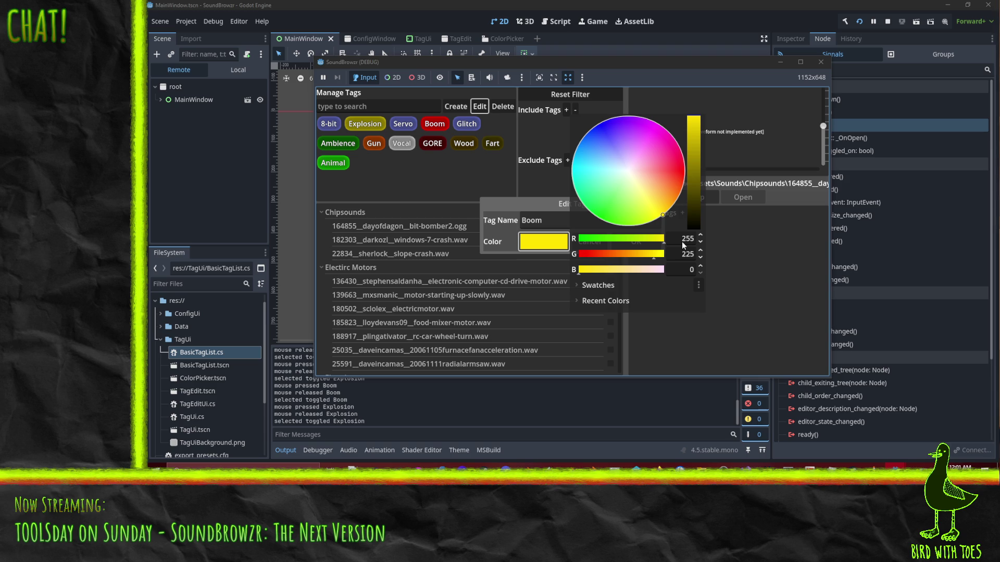
scroll(677, 252, up, 20)
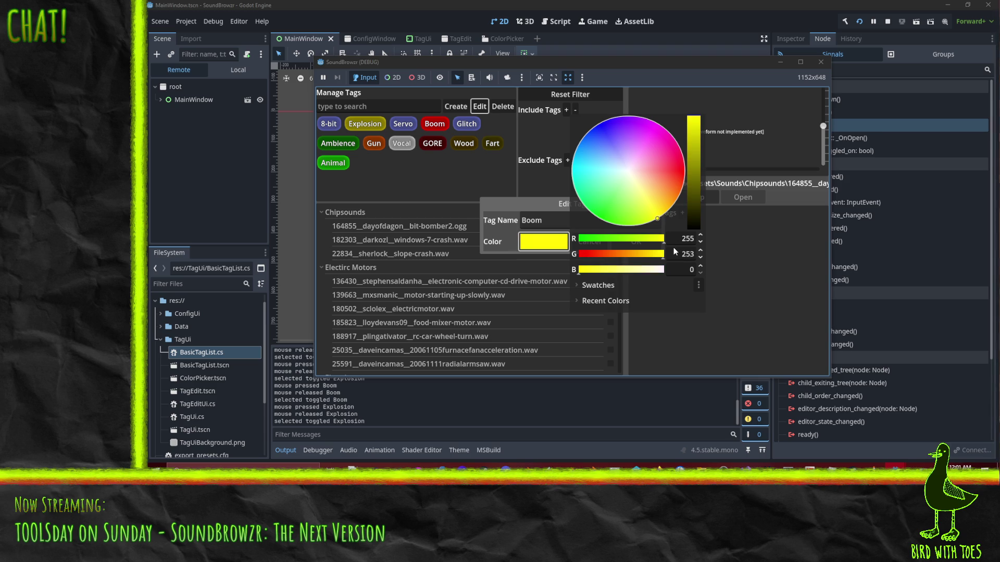
scroll(675, 251, up, 2)
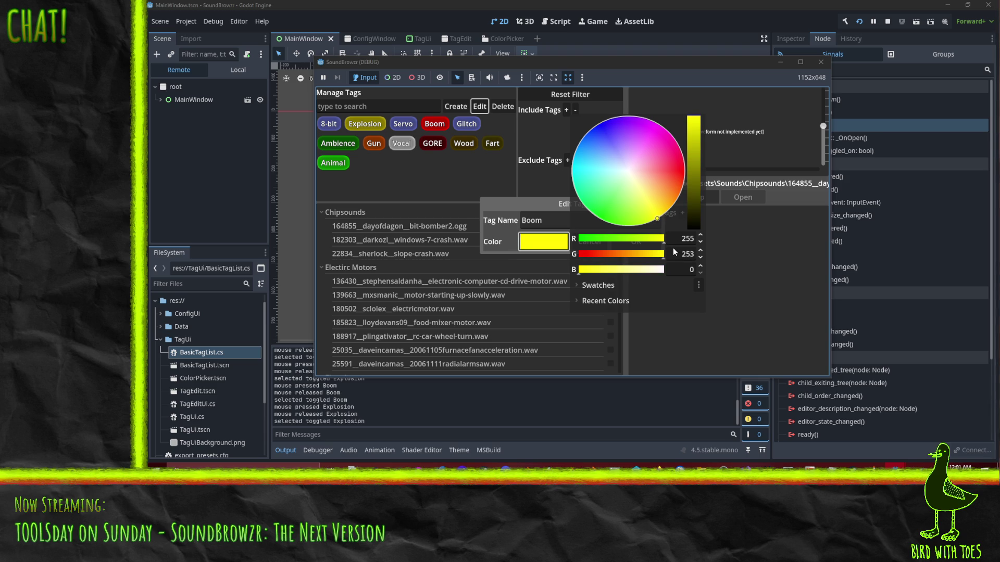
click(546, 274)
click(636, 242)
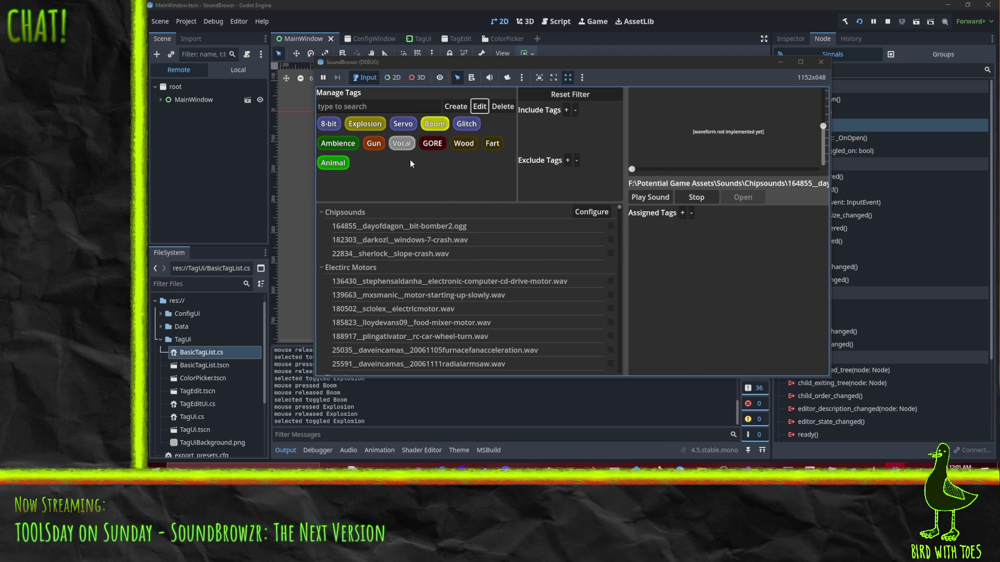
Test toggling the Explosion, Boom, GORE, Gun, Wood and Fart tags on and off.
click(365, 124)
click(435, 123)
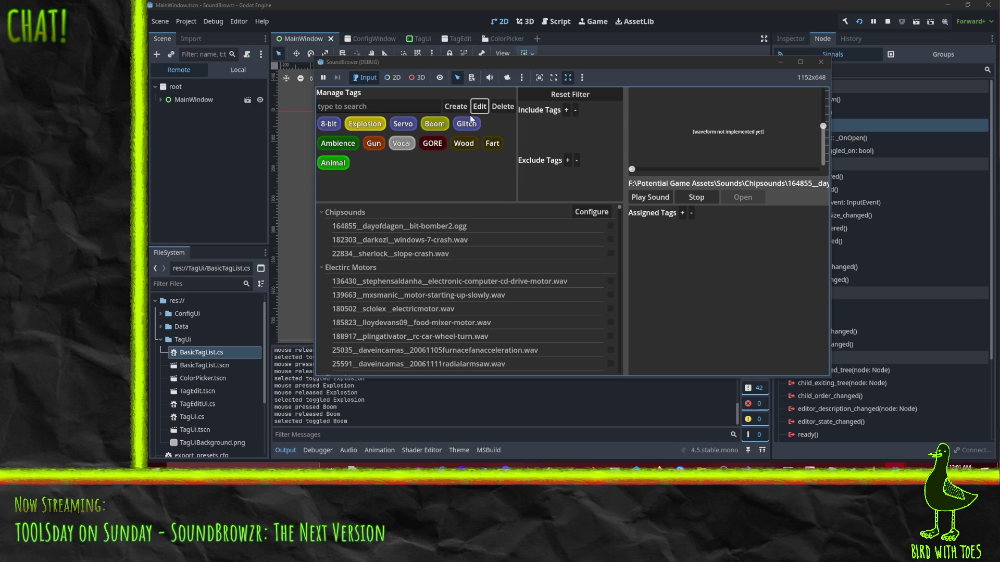
click(363, 121)
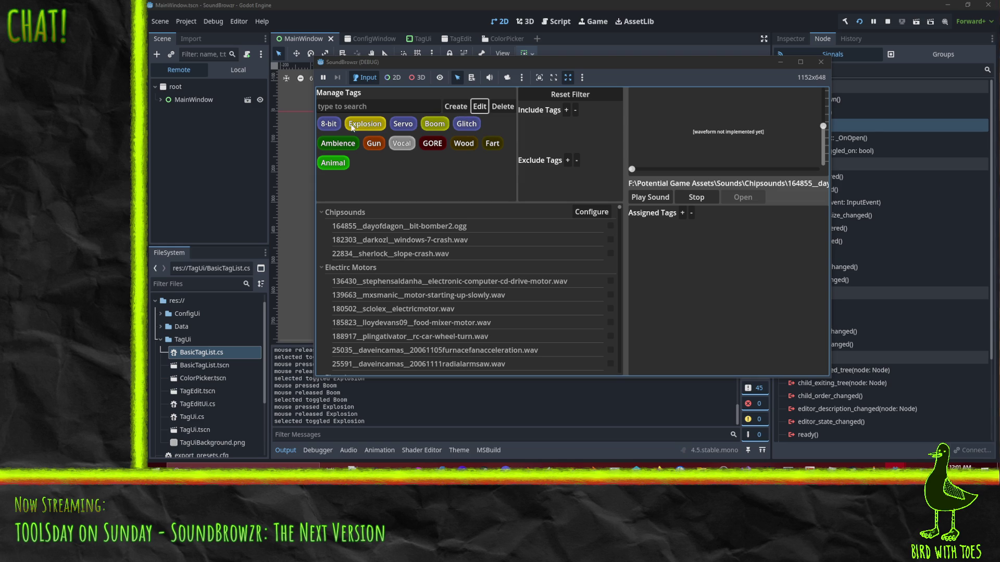
click(434, 127)
click(433, 128)
click(364, 123)
click(363, 124)
click(427, 145)
click(427, 145)
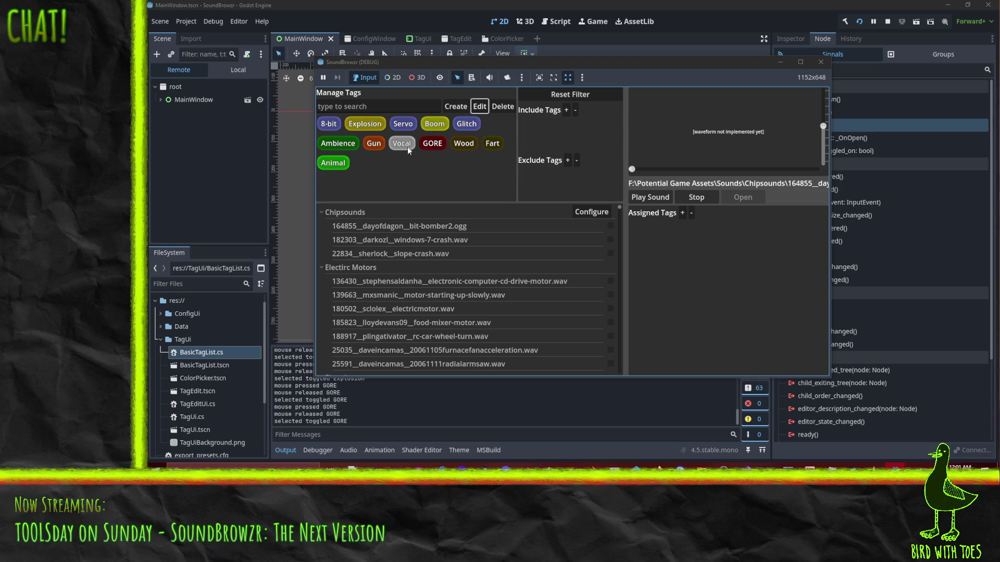
click(376, 143)
click(377, 144)
click(461, 145)
click(497, 146)
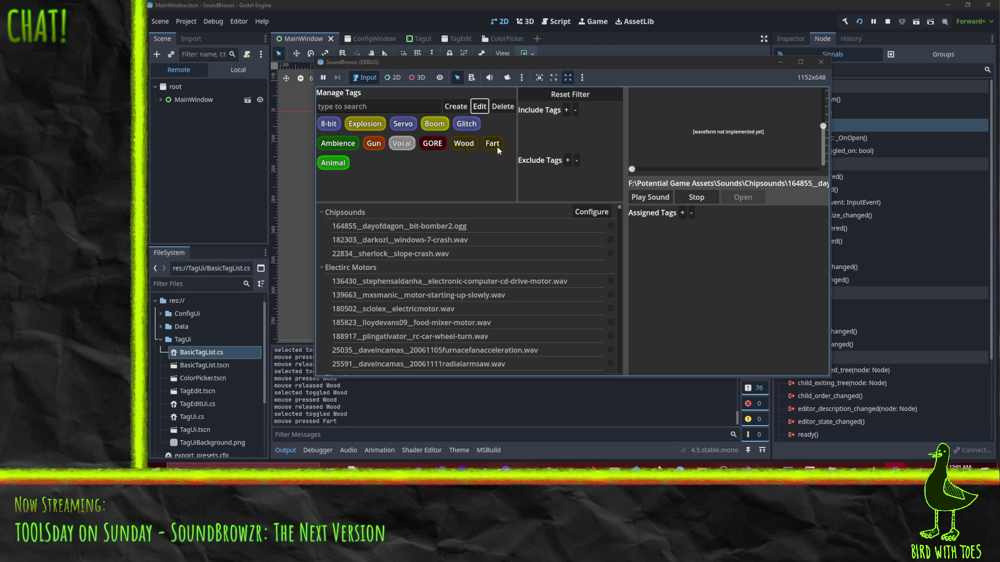
click(496, 145)
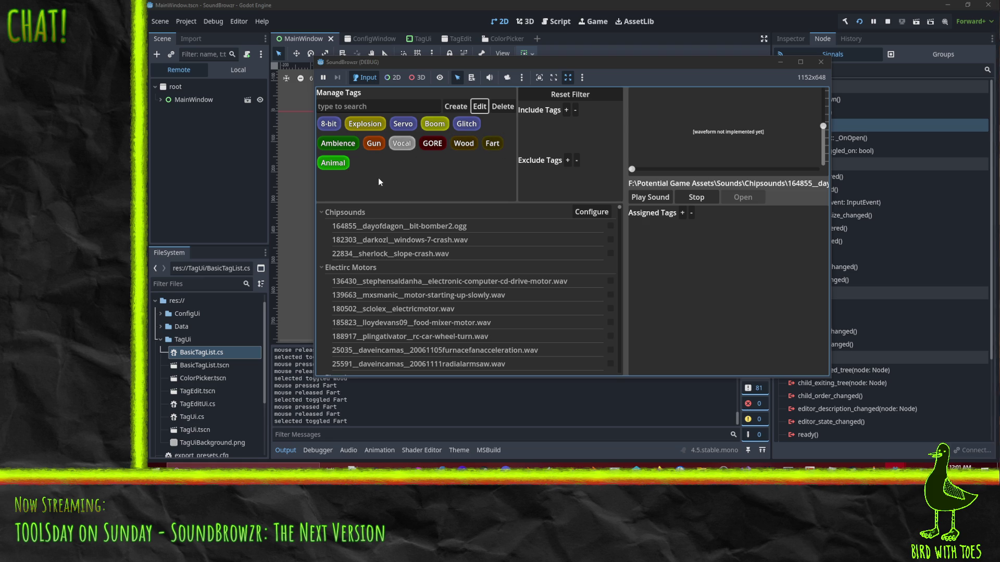
Change the Animal tag from bright green to a darker green.
click(336, 165)
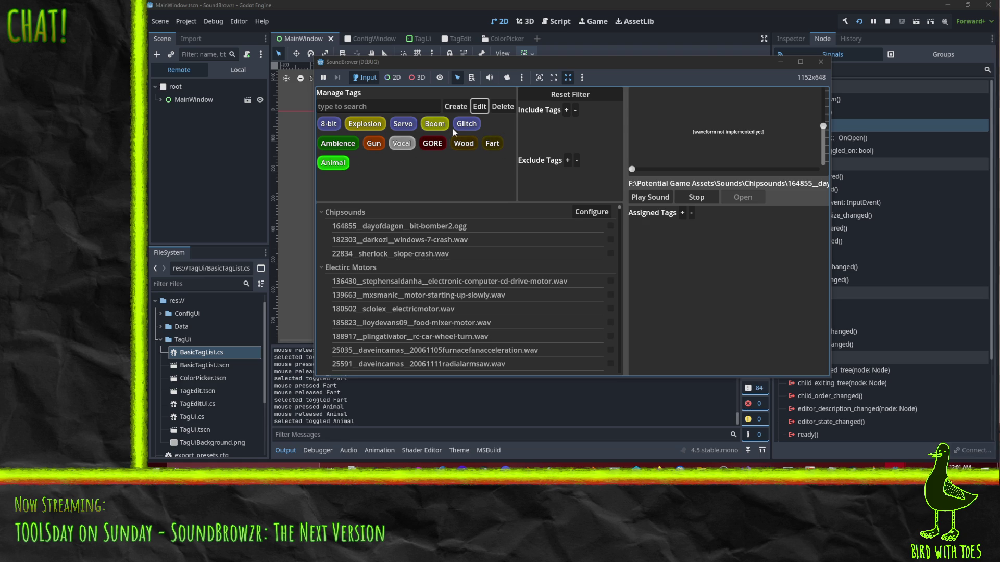
click(478, 108)
click(560, 249)
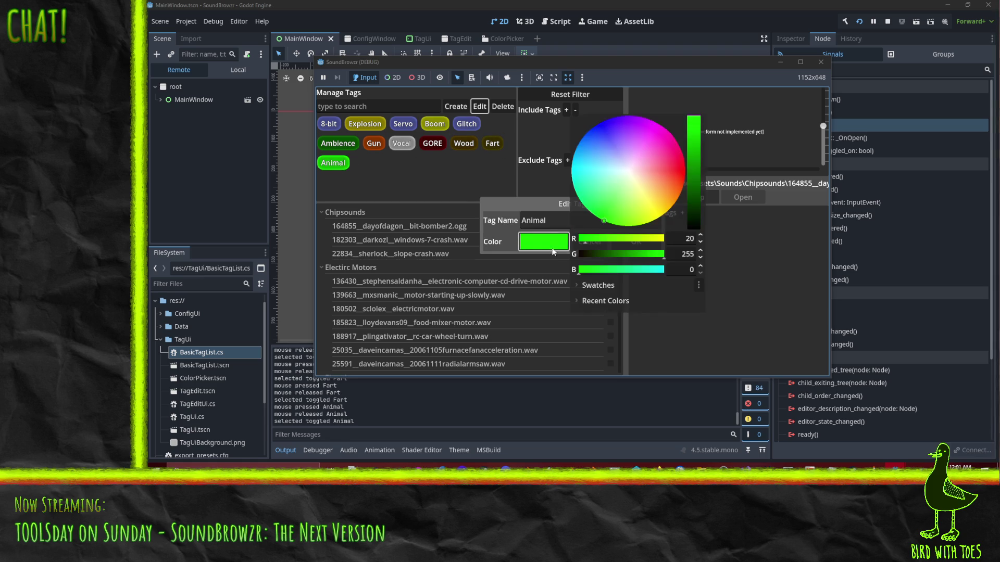
drag(693, 212, 707, 171)
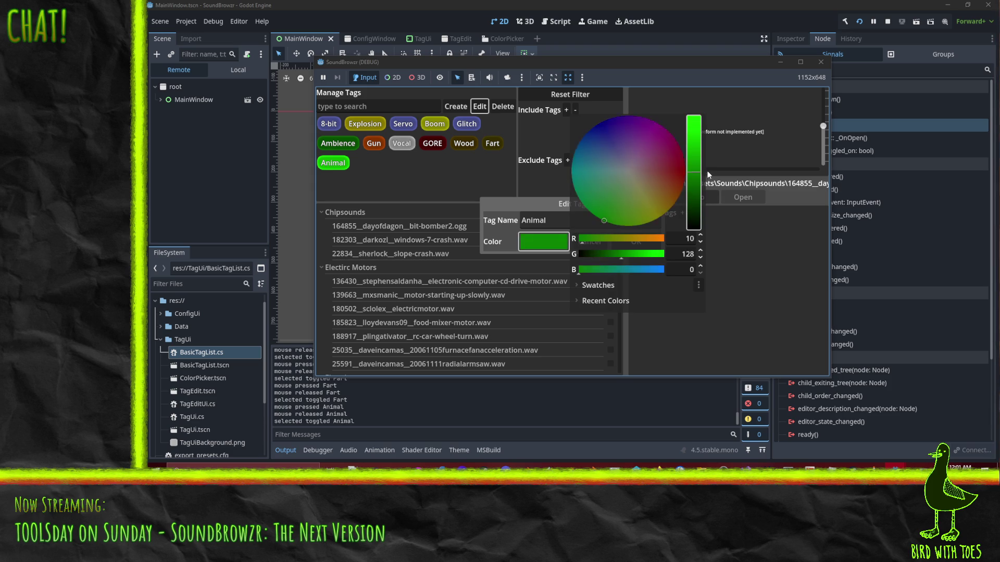
click(501, 223)
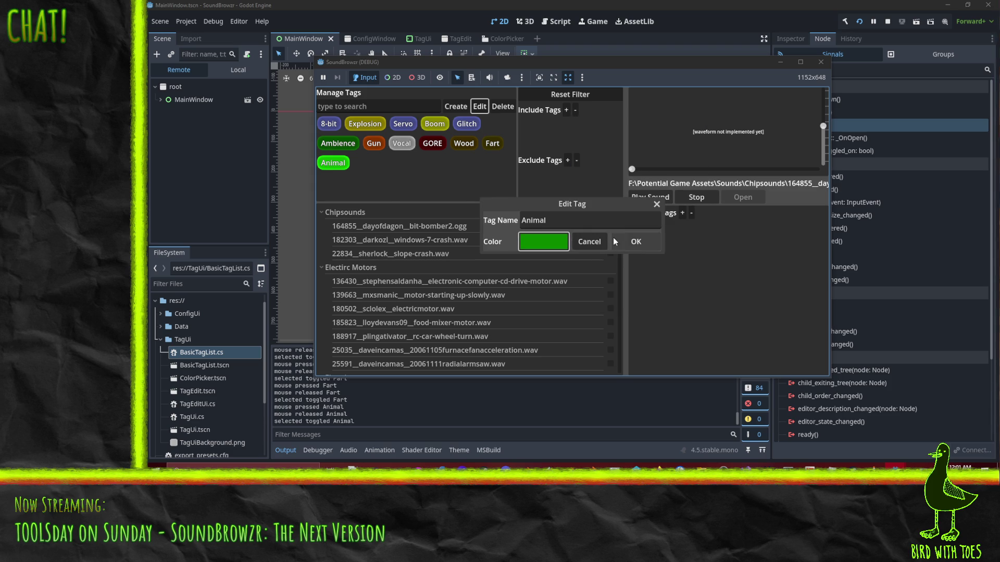
click(649, 241)
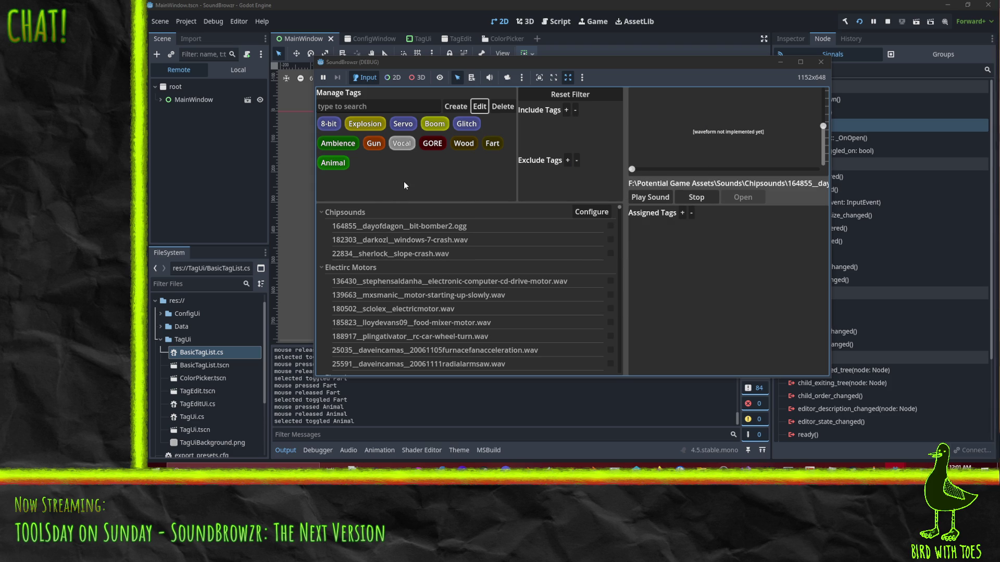
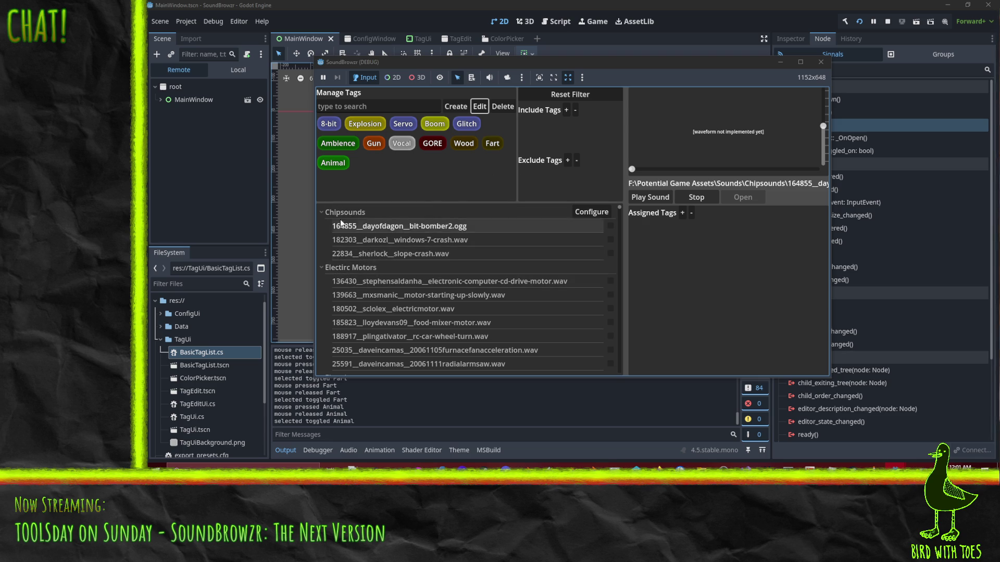
Collapse the Chipsounds, Electirc Motors, Electric, Guns n Splsions, Kitchen Ideas, Lazors and Metallic groups.
click(323, 210)
click(323, 226)
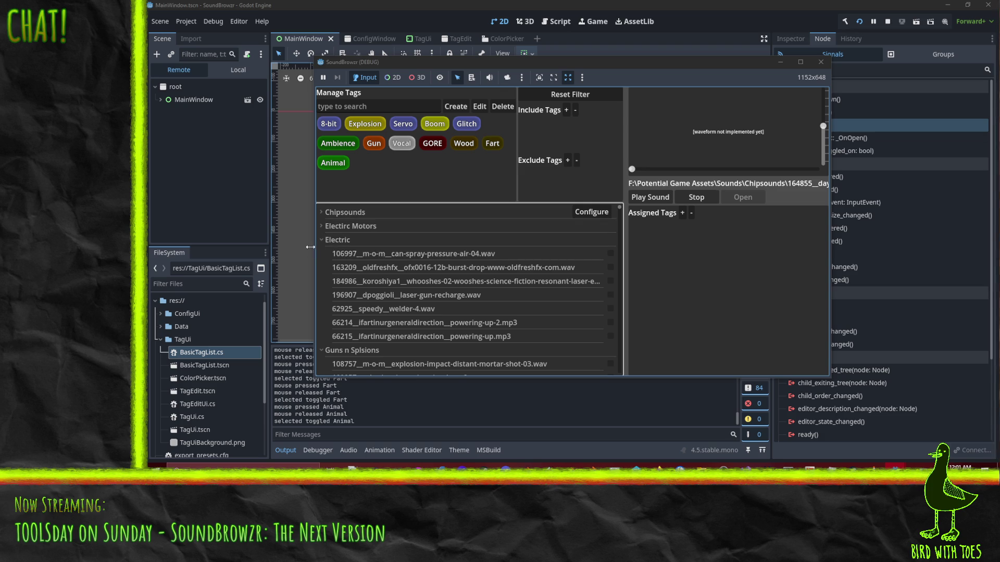
click(323, 242)
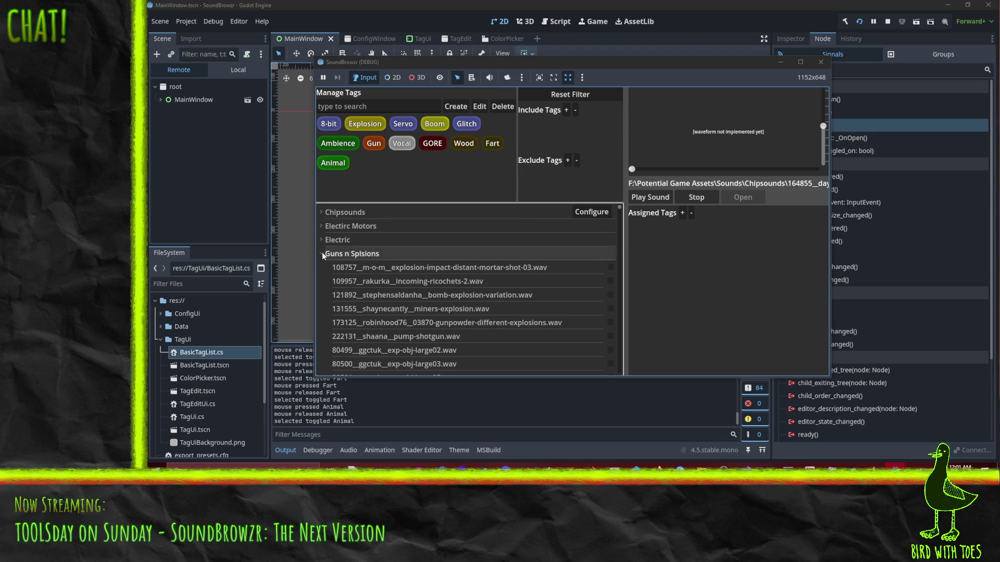
click(320, 253)
click(319, 268)
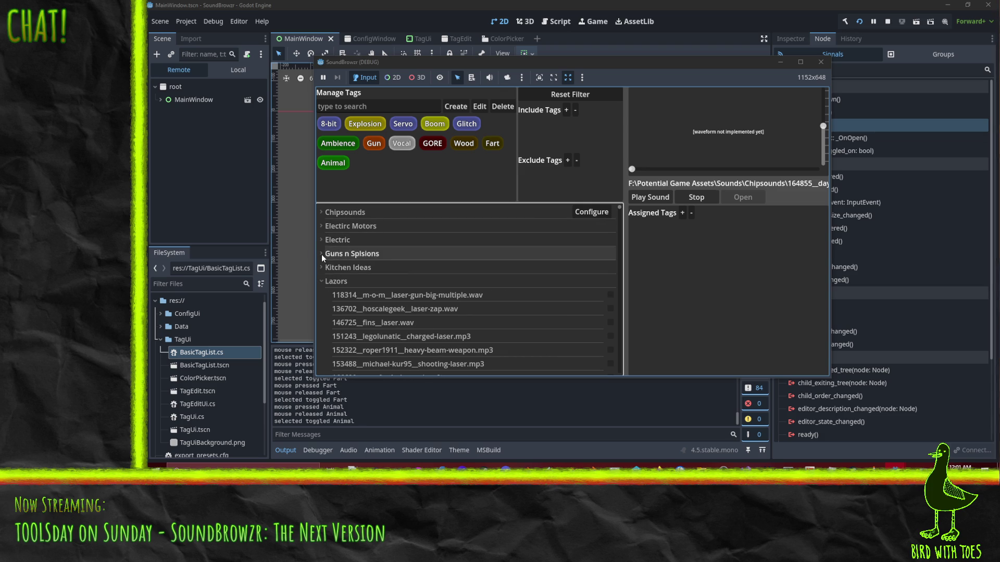
click(322, 280)
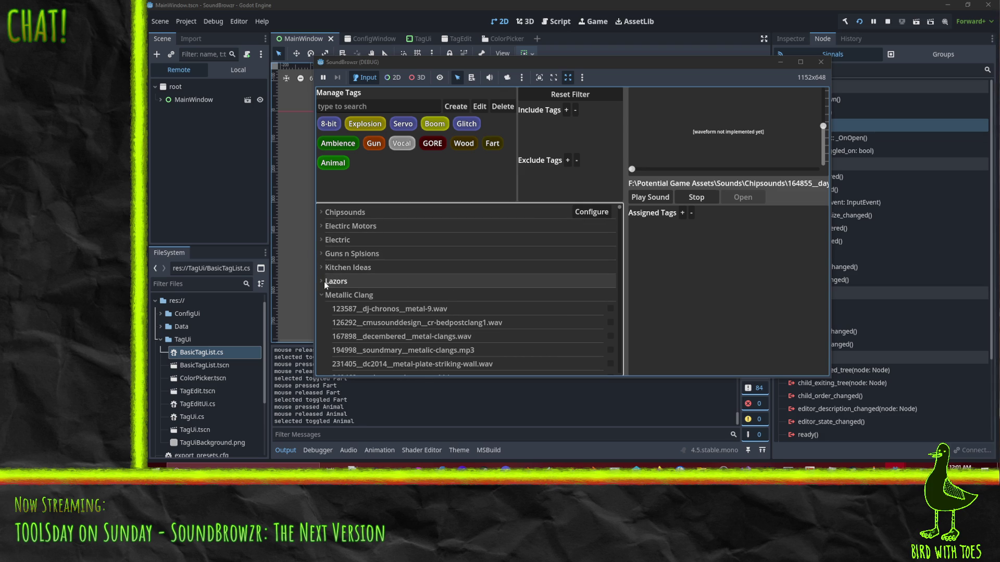
click(322, 294)
click(321, 310)
Collapse the Movement, Misc, Nature, Rubber, Moscow Ambience and Transitions HD groups.
scroll(326, 311, down, 3)
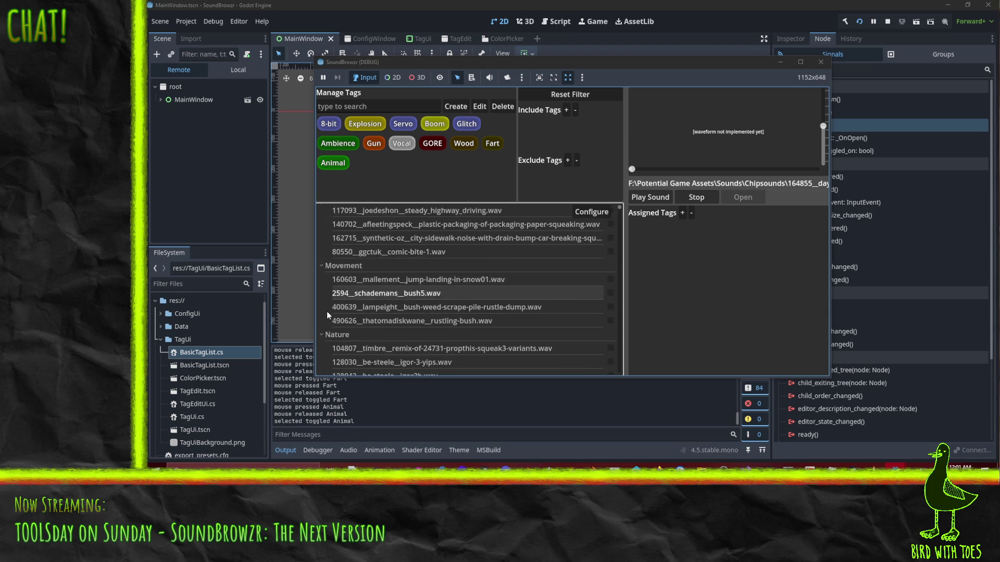
click(320, 286)
click(322, 219)
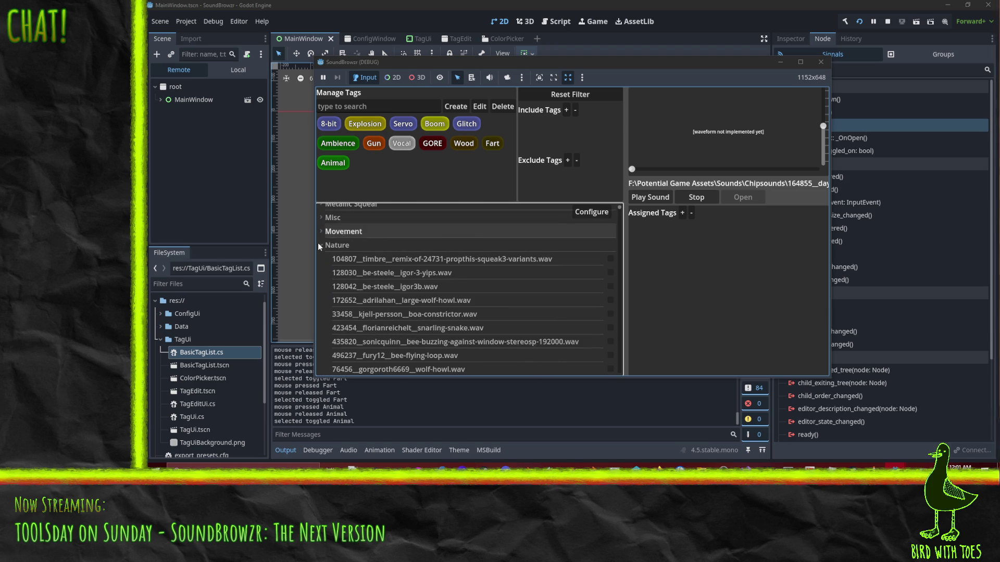
click(318, 244)
click(318, 258)
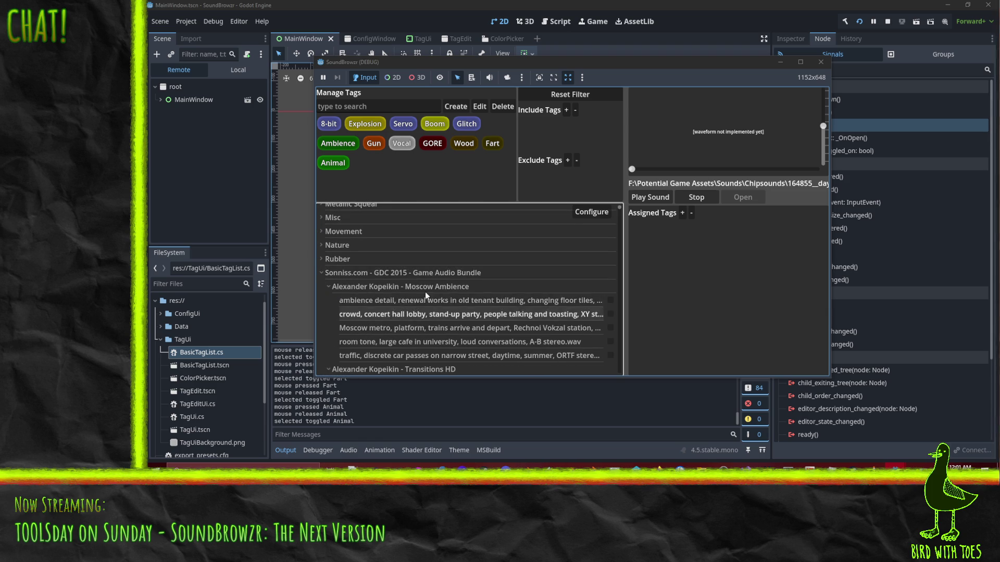
click(329, 286)
click(329, 299)
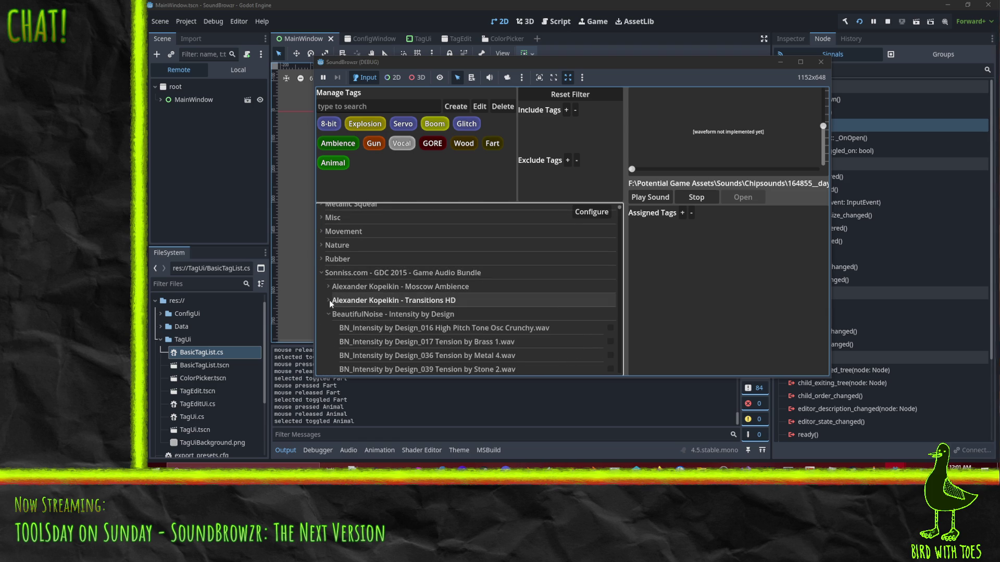
Collapse BeautifulNoise through Car Destruction, keep Coll Anderson - Deer open, and play Blood spurt on carcass 01 B.wav.
scroll(328, 302, down, 2)
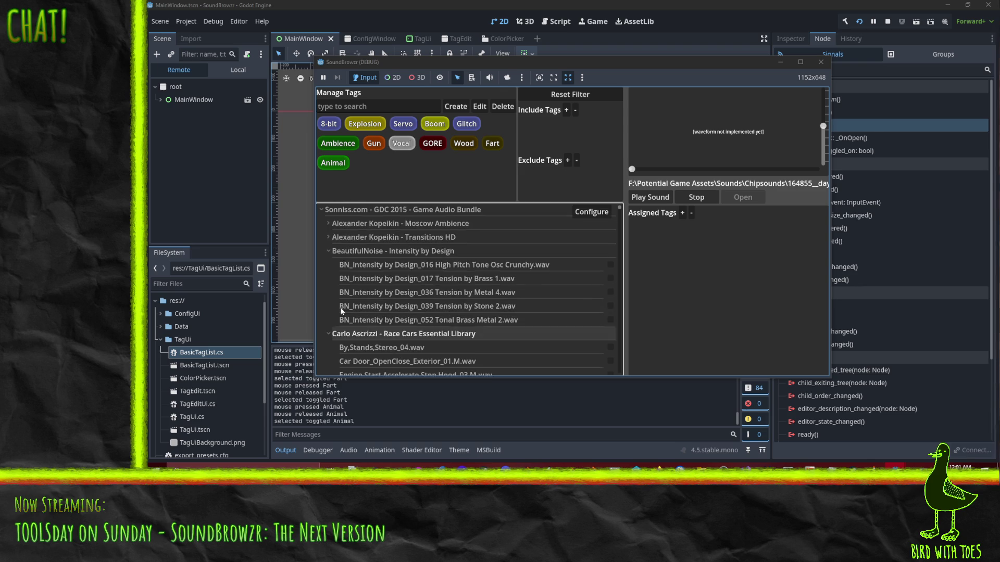
click(328, 251)
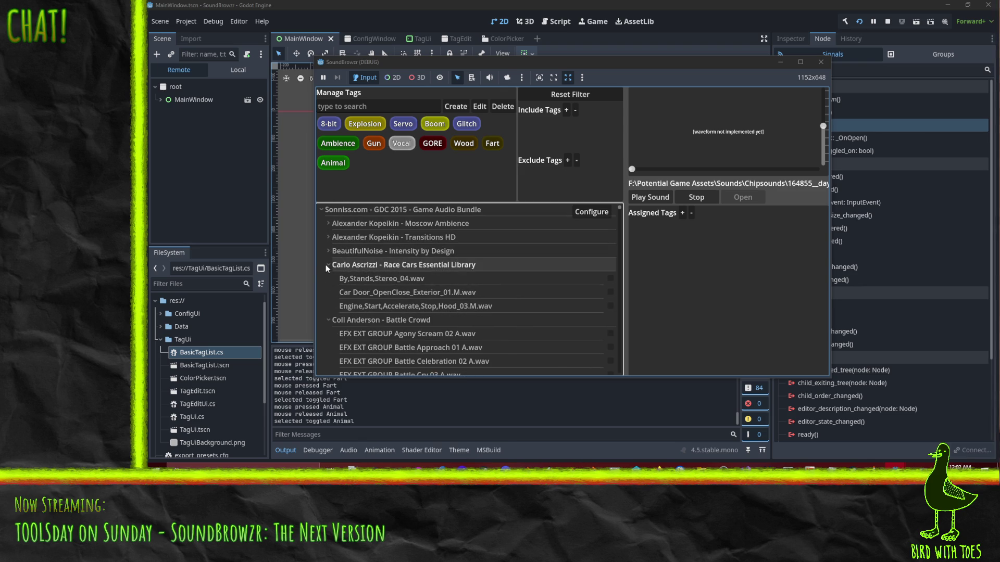
click(328, 264)
click(329, 278)
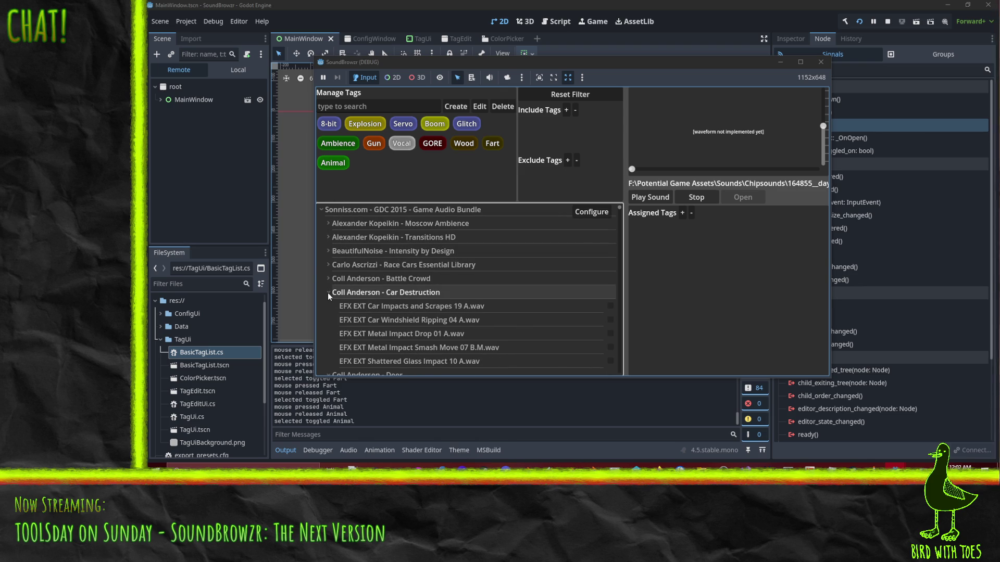
click(327, 293)
click(327, 302)
click(327, 306)
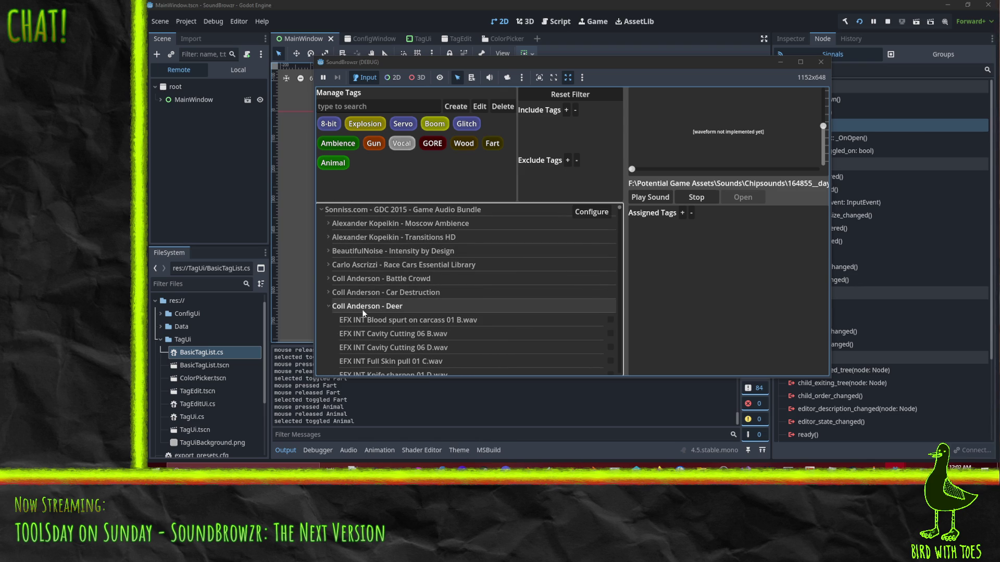
scroll(473, 286, down, 1)
click(431, 278)
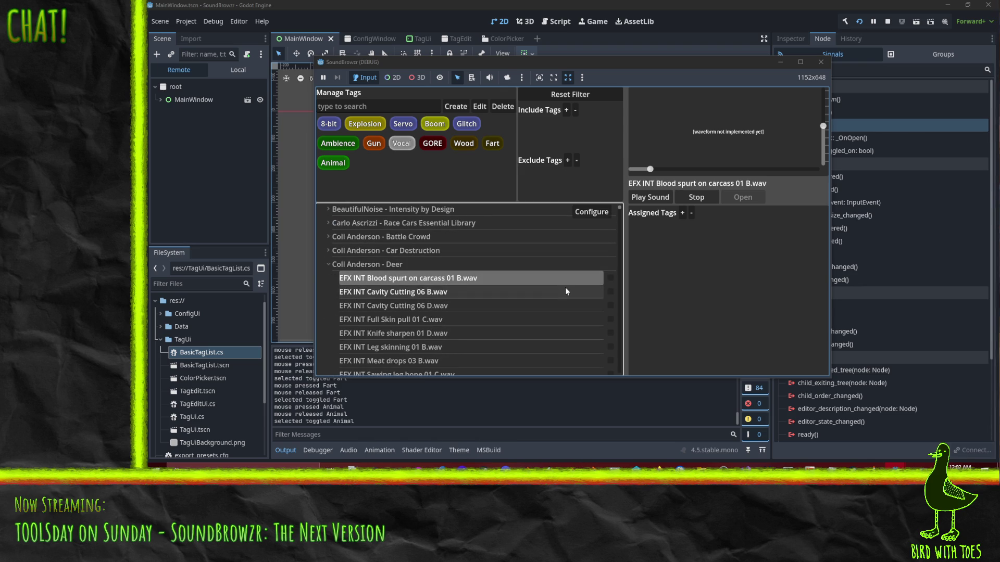
Preview Cavity Cutting 06 B.wav, Cavity Cutting 06 D.wav and Full Skin pull 01 C.wav.
click(468, 292)
scroll(527, 296, down, 2)
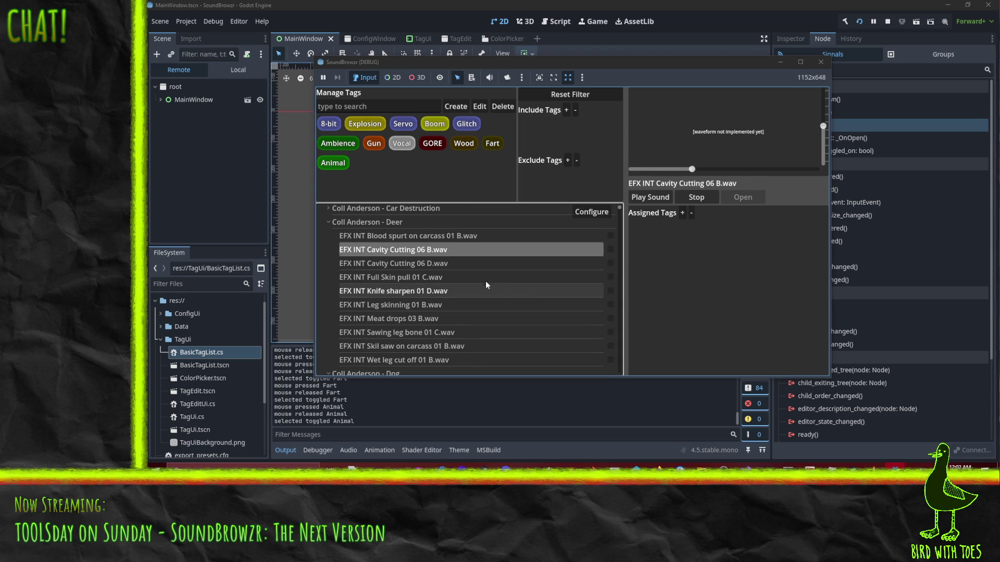
click(456, 261)
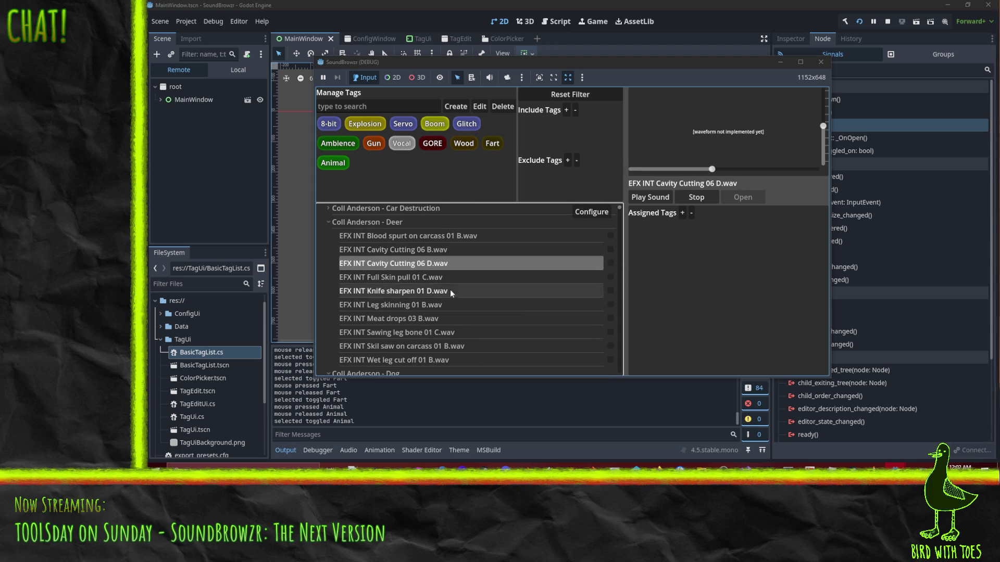
click(445, 276)
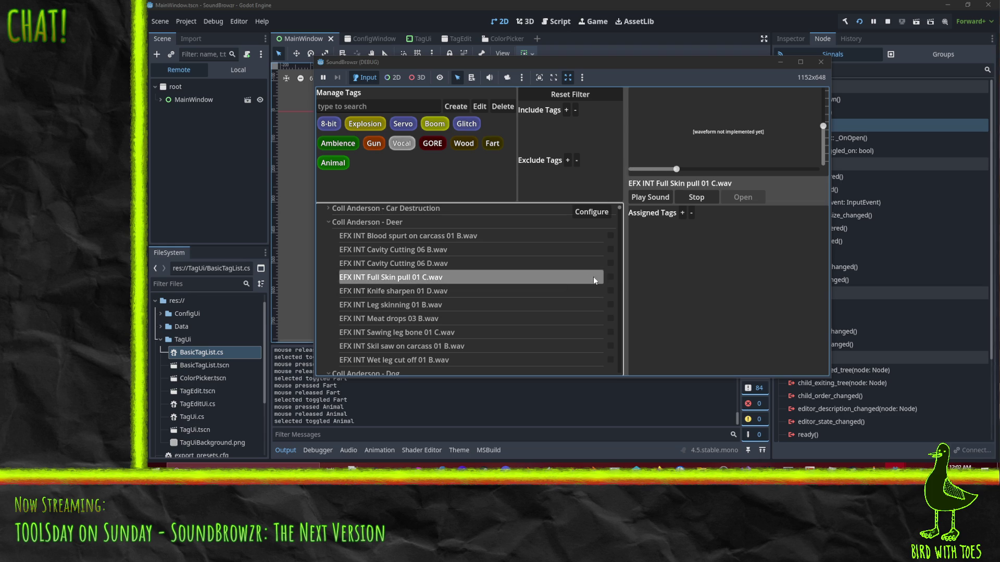
Tick the four Deer sounds and Tag All with GORE.
click(610, 276)
click(610, 263)
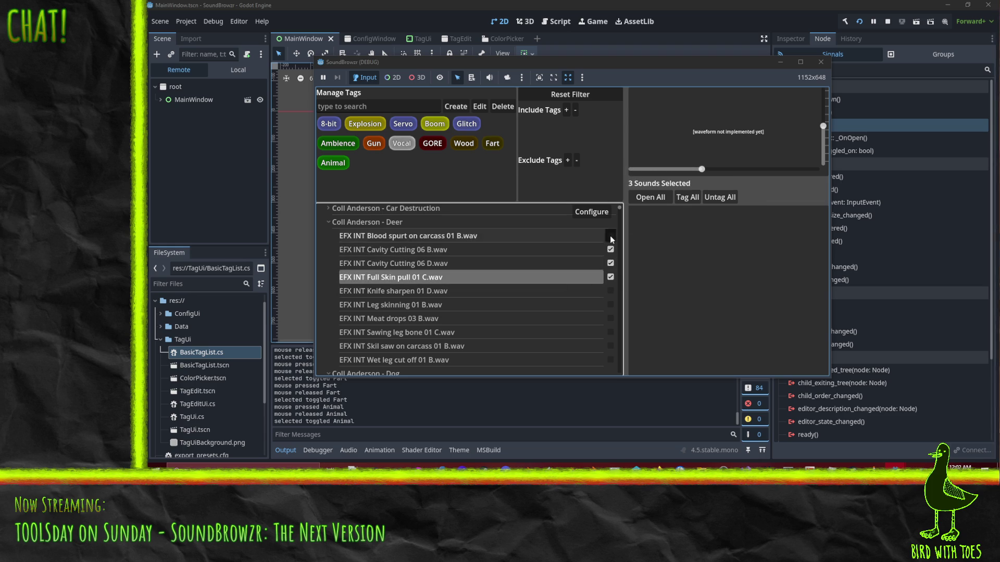
shift+click(610, 236)
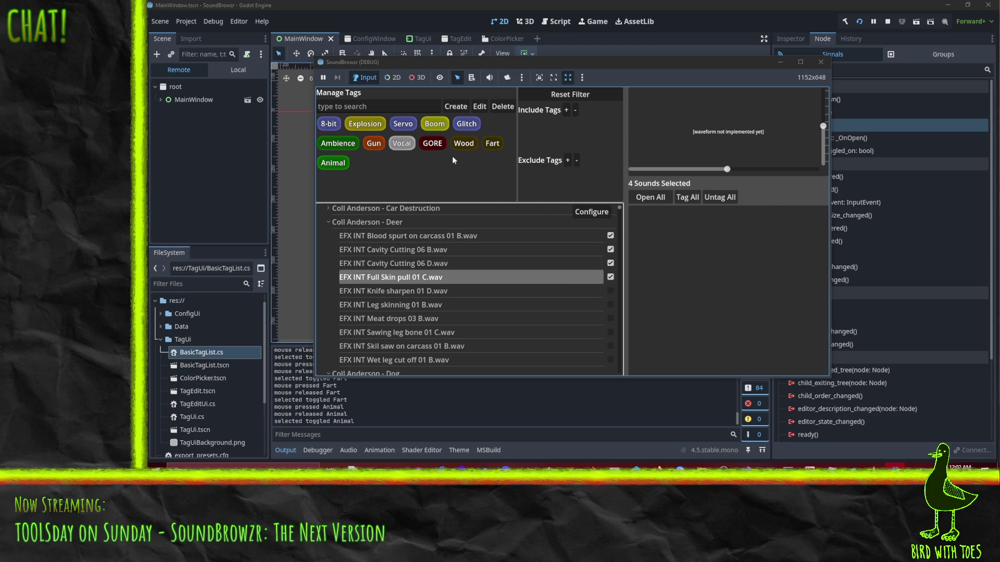
click(437, 144)
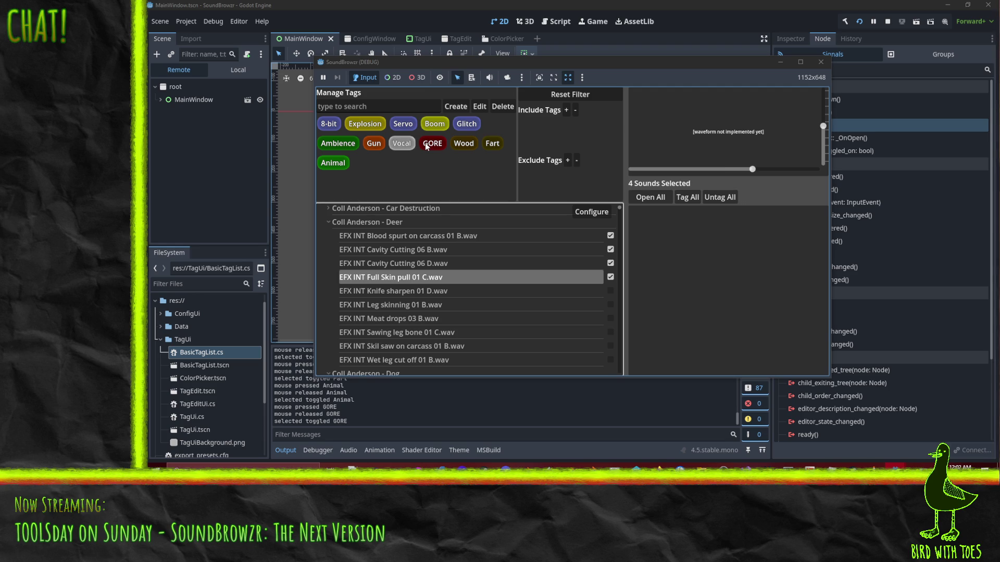
double_click(430, 144)
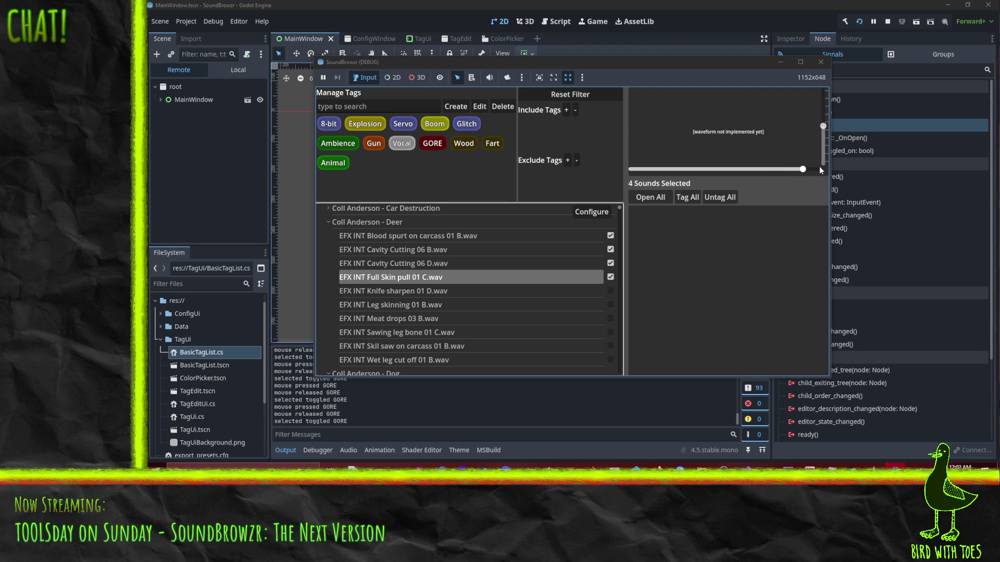
click(686, 198)
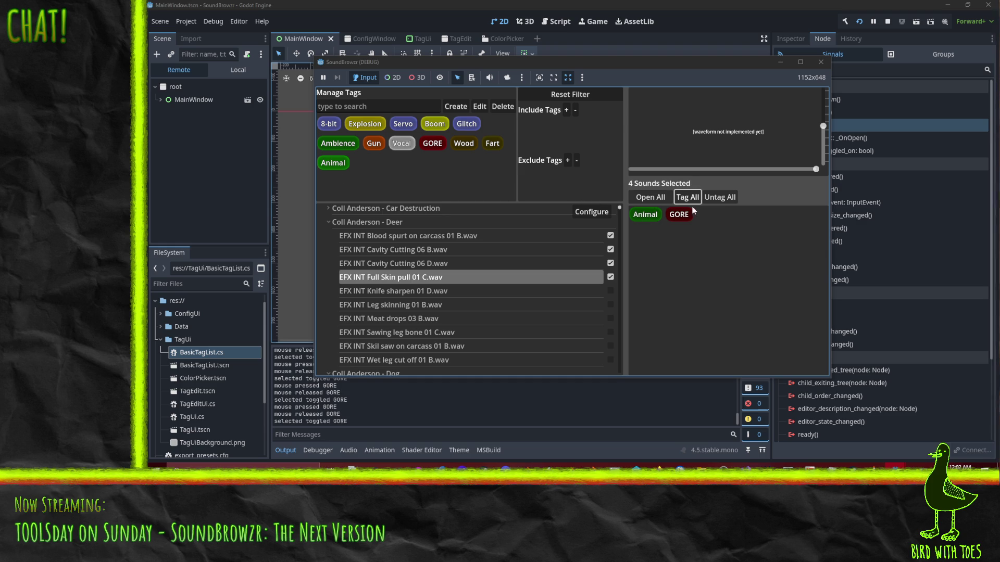
Untag Animal from the four ticked sounds, then untick all four.
click(647, 218)
click(708, 196)
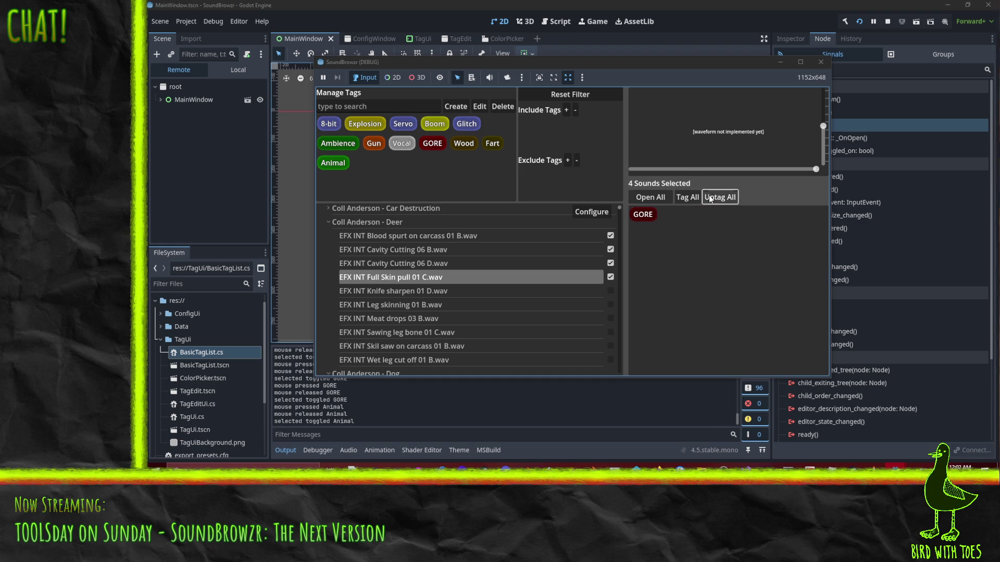
click(324, 168)
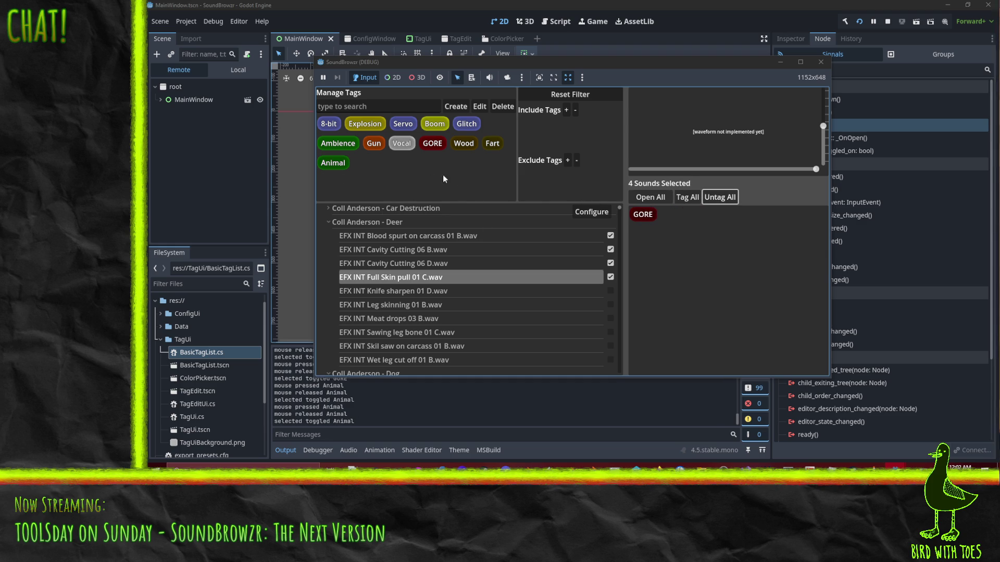
click(610, 277)
click(611, 263)
click(611, 249)
click(611, 237)
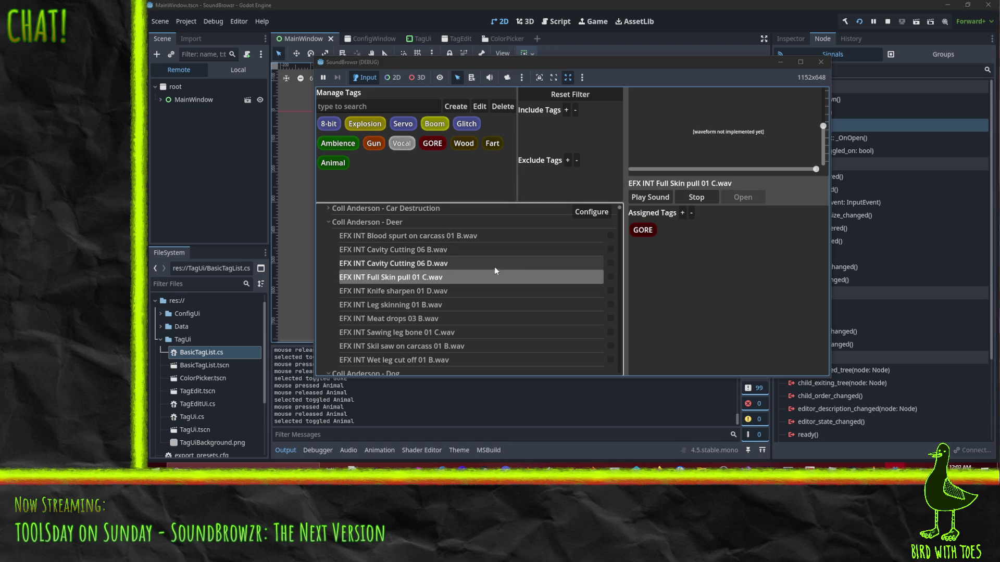
Preview Sawing leg bone 01 C, Meat drops 03 B and Leg skinning 01 B.
scroll(524, 267, down, 2)
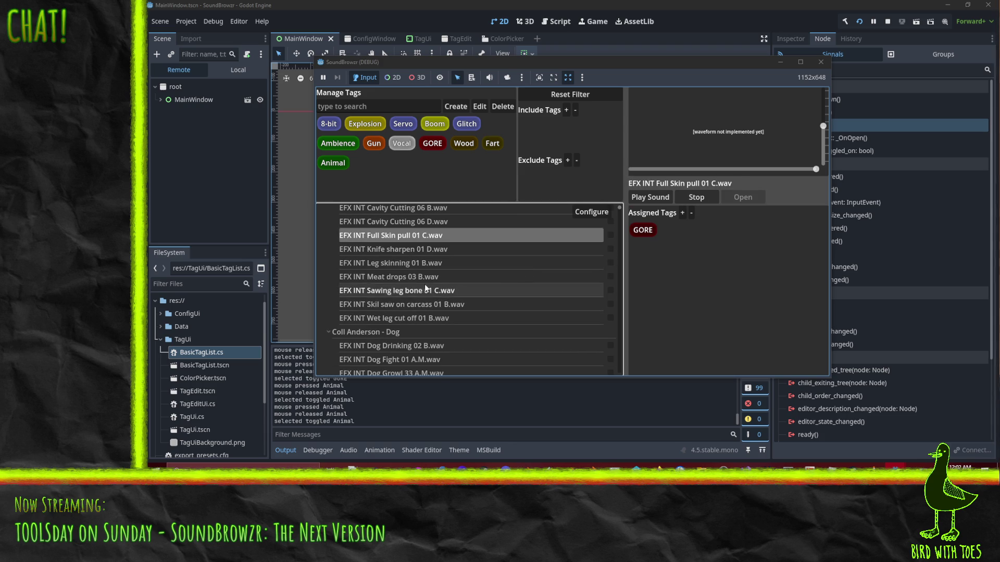
click(425, 286)
click(434, 275)
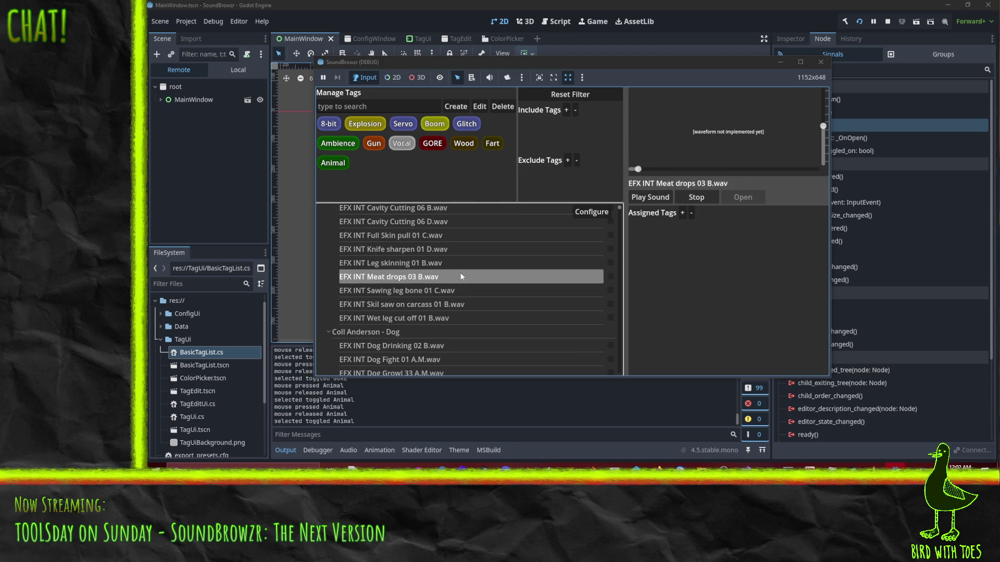
click(682, 201)
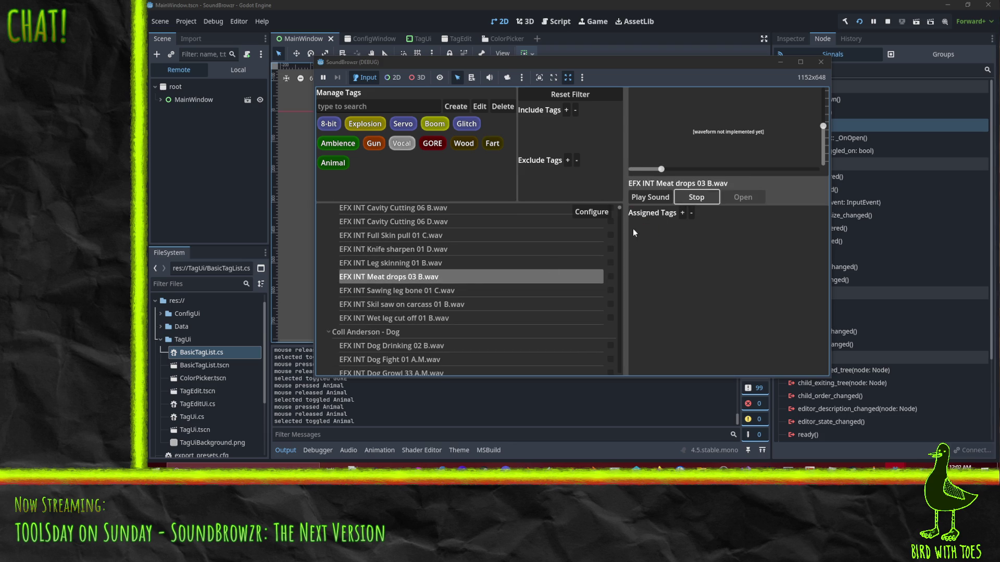
click(459, 262)
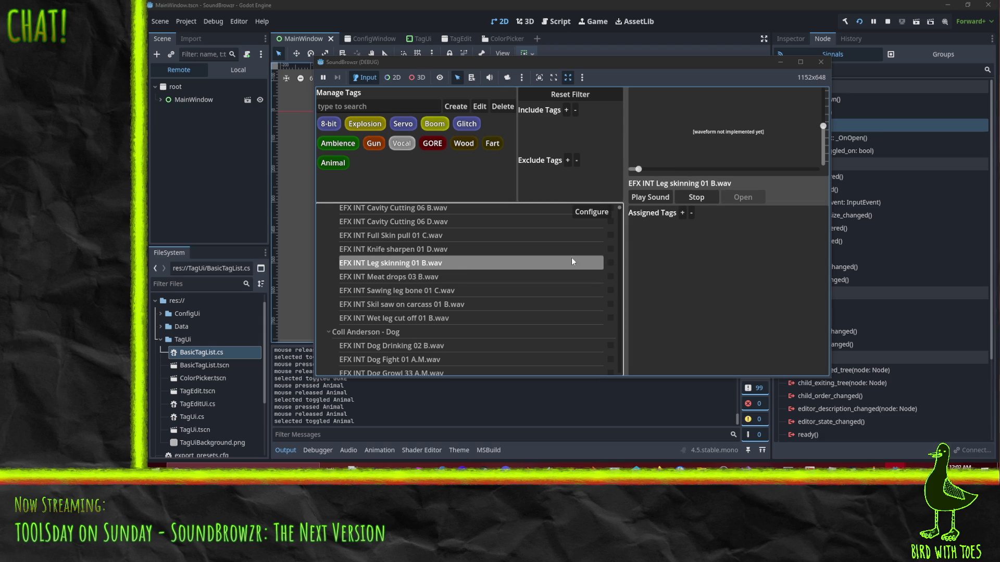
Tag Leg skinning, Meat drops, Sawing leg bone and Wet leg cut off with GORE, then untick them.
click(610, 262)
click(611, 276)
click(610, 289)
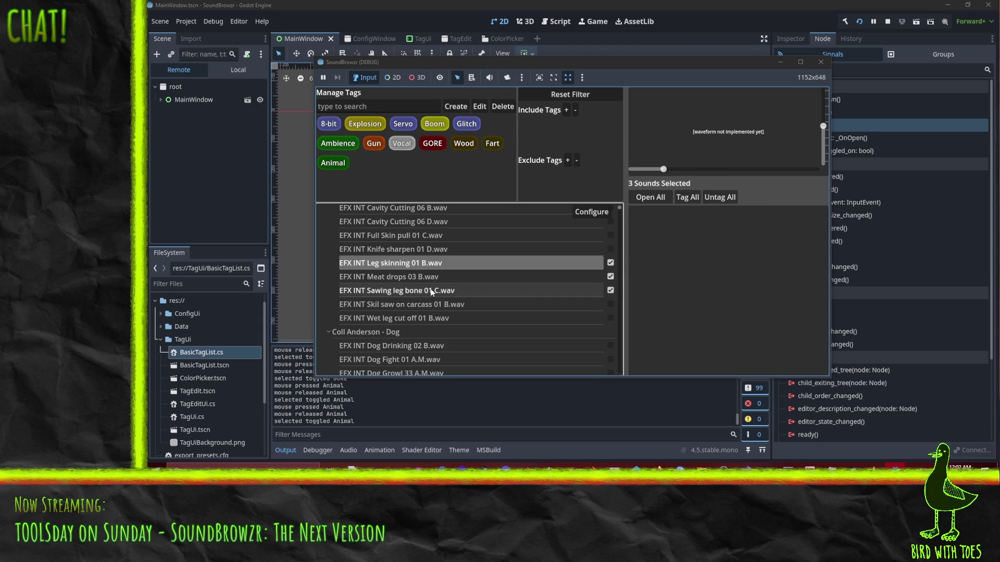
click(610, 318)
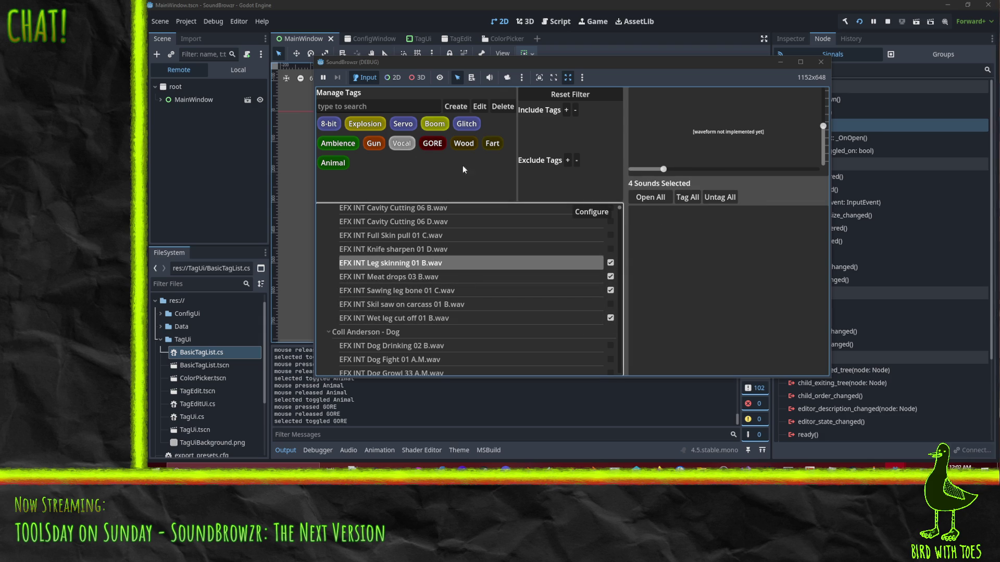
click(677, 200)
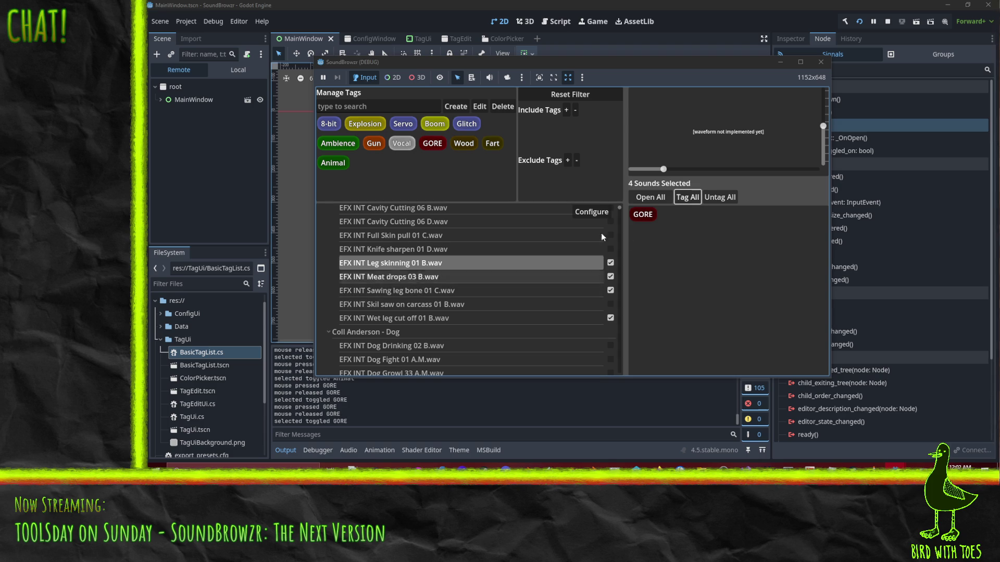
click(610, 318)
click(610, 290)
click(610, 277)
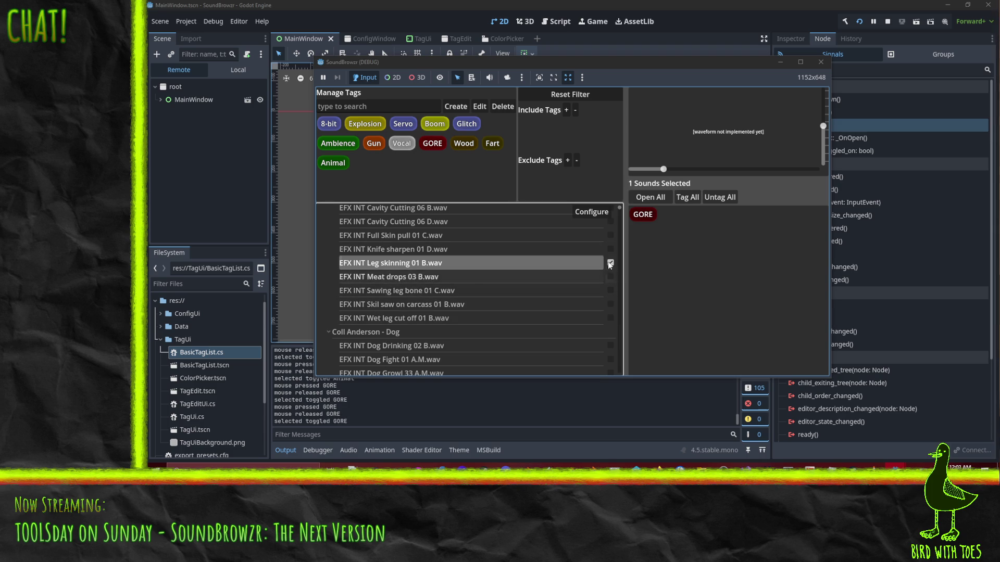
click(611, 265)
Verify GORE on Cavity Cutting 06 B, Full Skin pull 01 C and Blood spurt on carcass.
scroll(450, 274, up, 5)
click(414, 292)
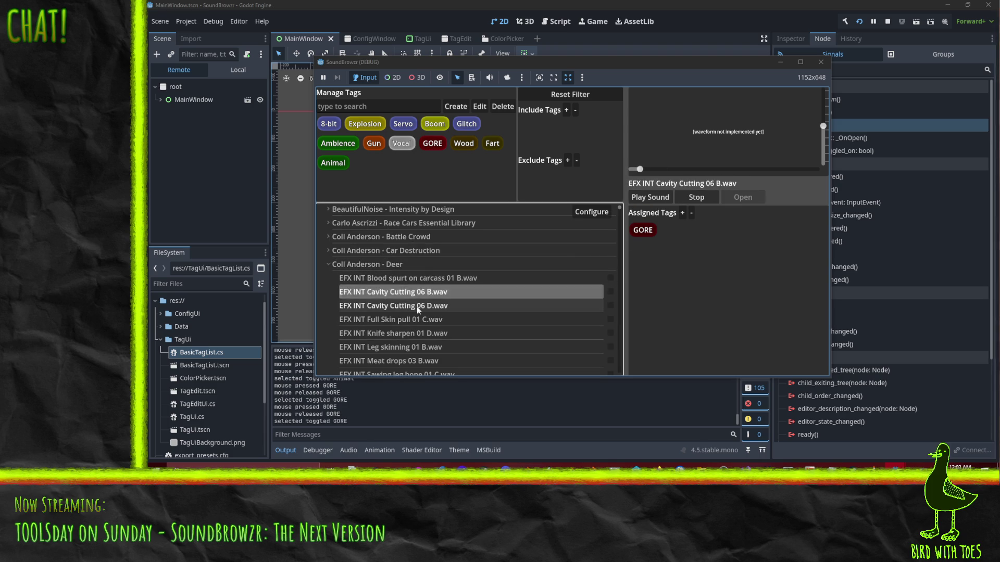
scroll(417, 336, down, 2)
click(426, 275)
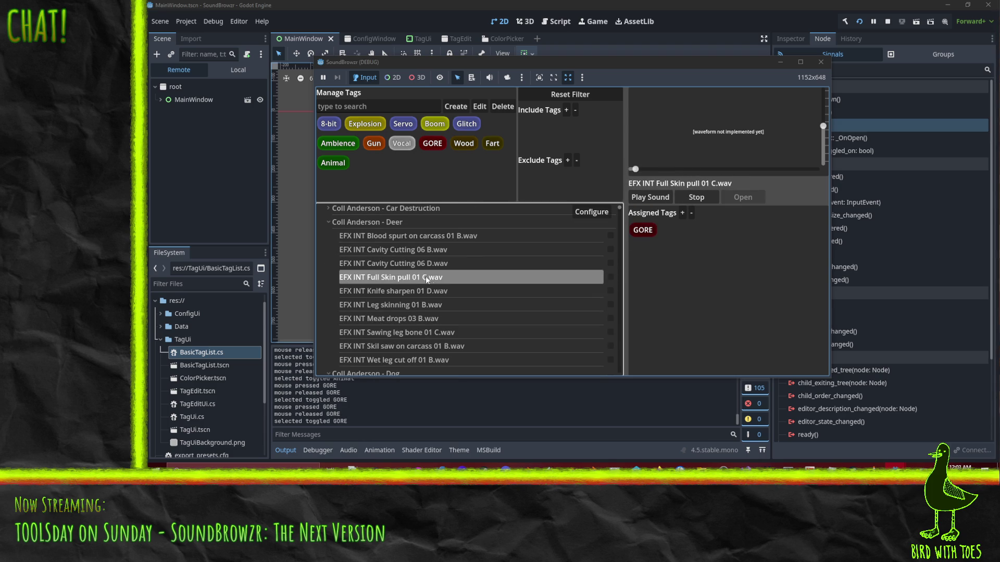
click(469, 236)
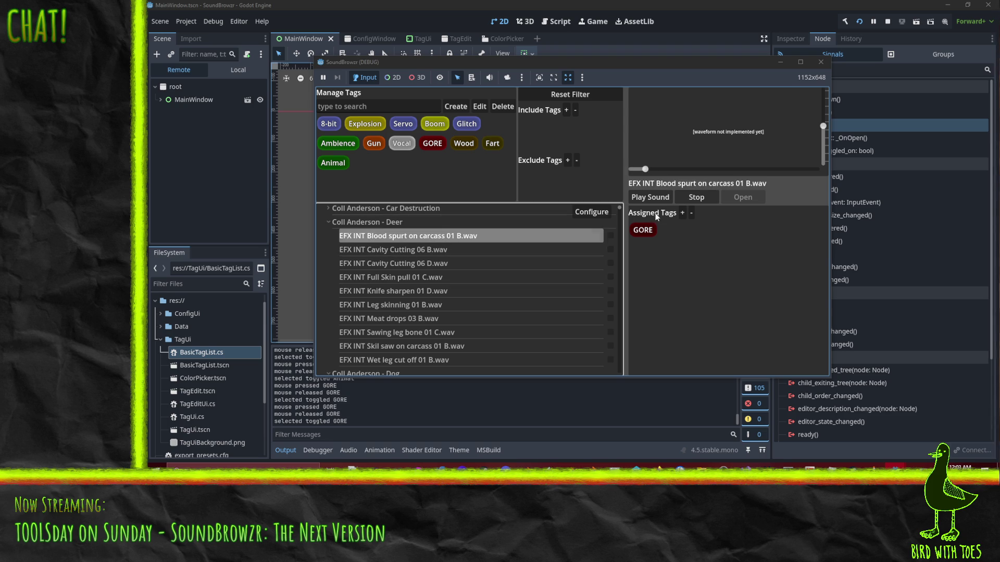
Collapse the Coll Anderson - Deer group and preview Flesh Pry Gristle 05.wav.
click(328, 227)
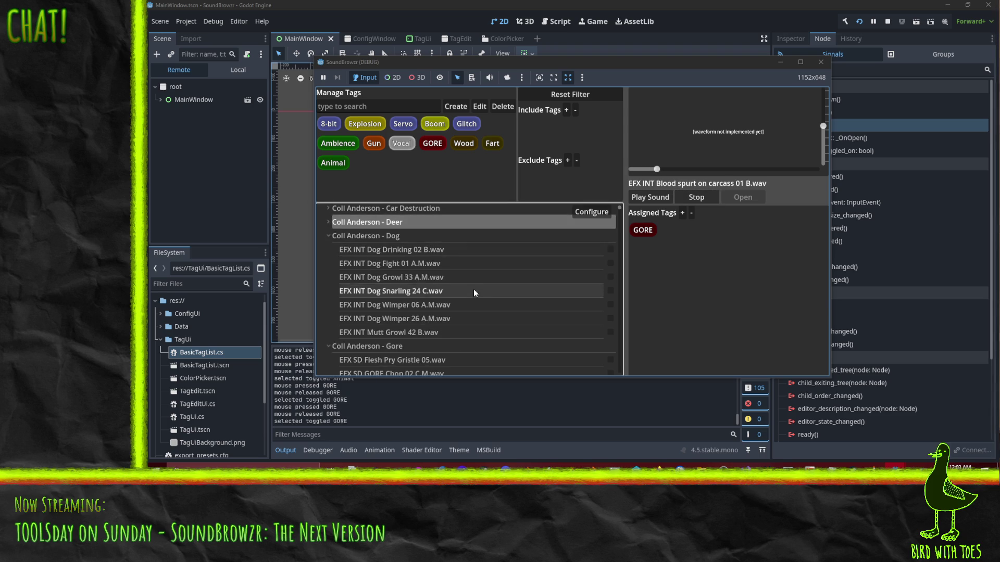
scroll(476, 291, down, 5)
click(390, 260)
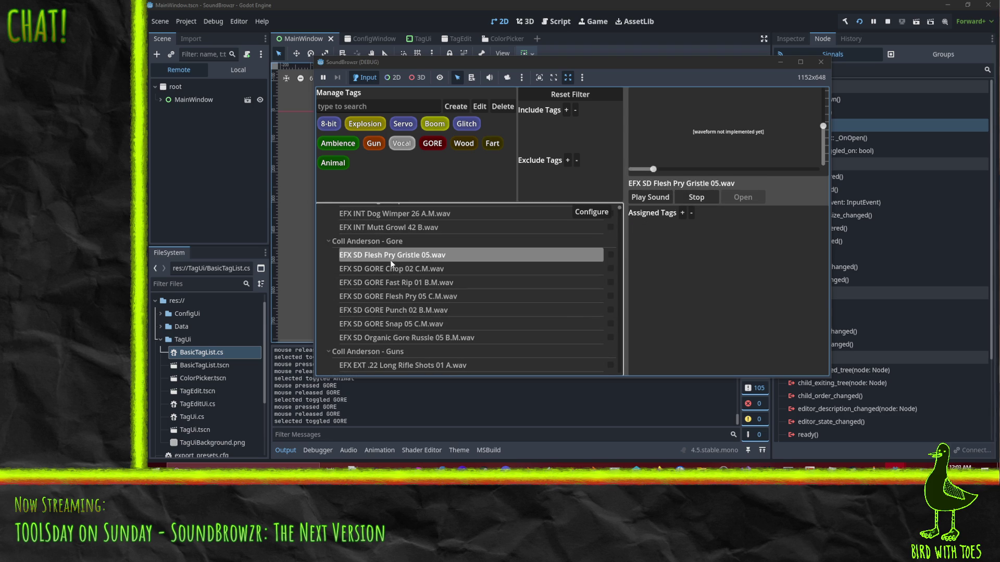
Tick all seven Gore-group sounds and Tag All with GORE.
click(611, 336)
click(610, 324)
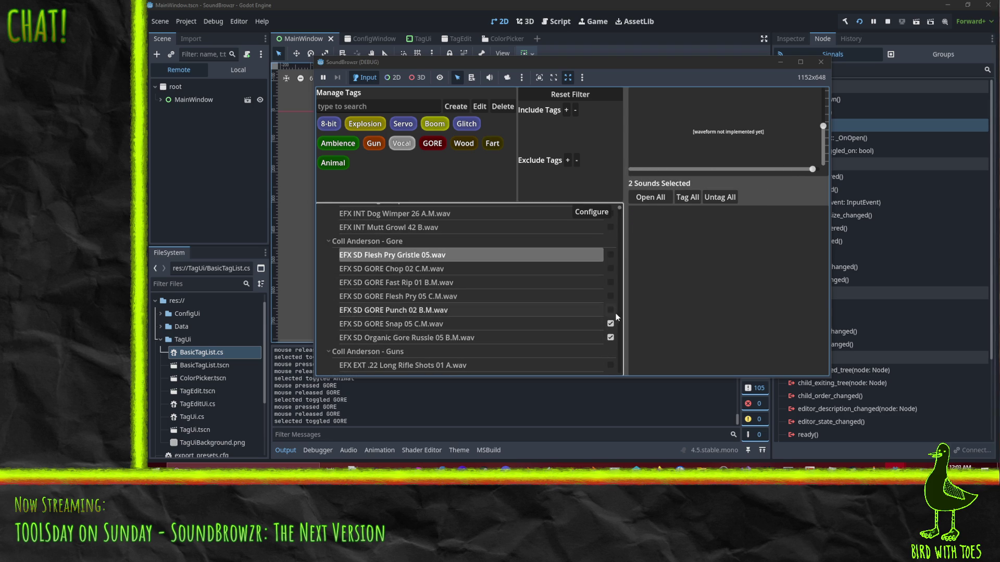
click(610, 296)
click(610, 282)
click(610, 268)
click(611, 254)
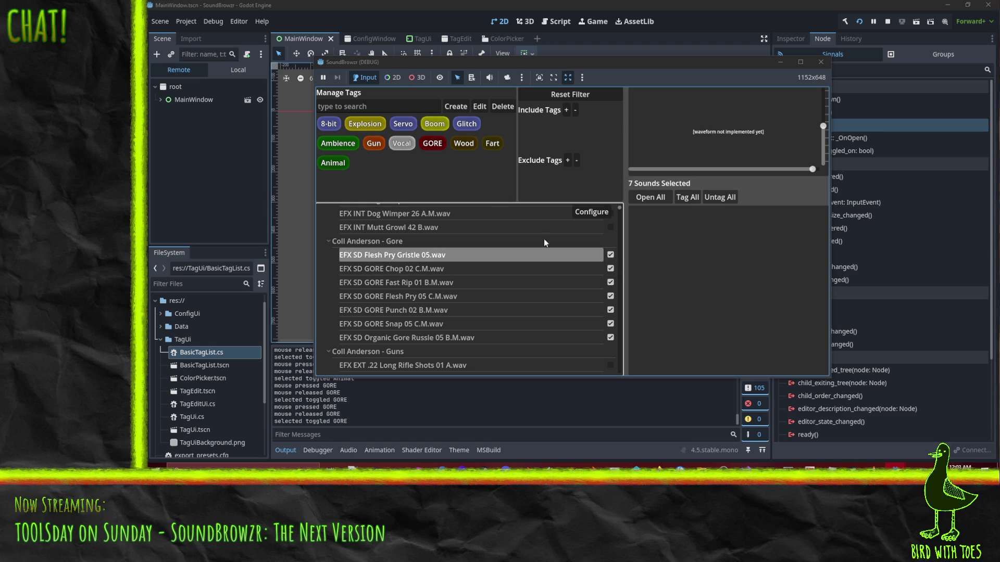
click(687, 197)
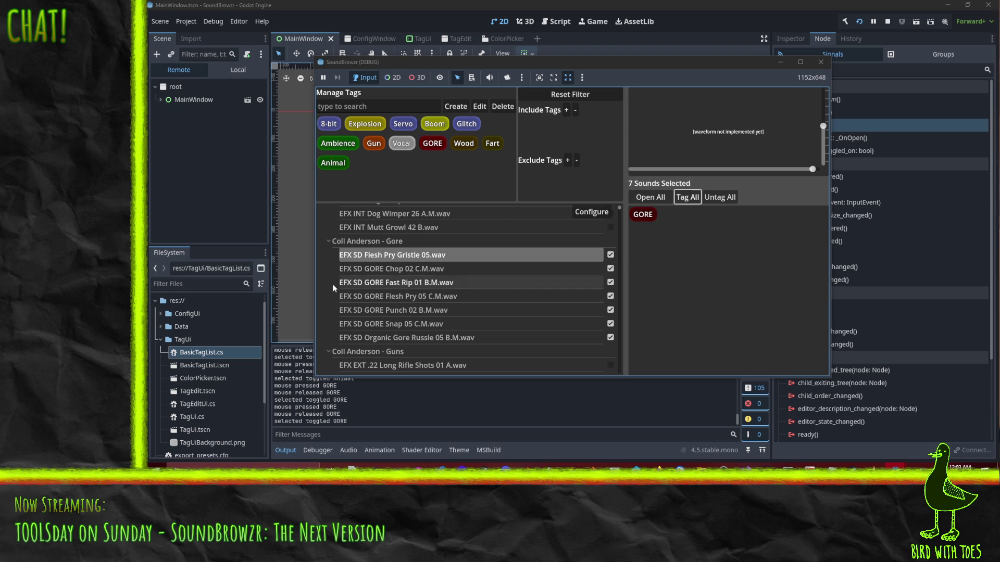
Untick the seven tagged Gore sounds.
click(610, 254)
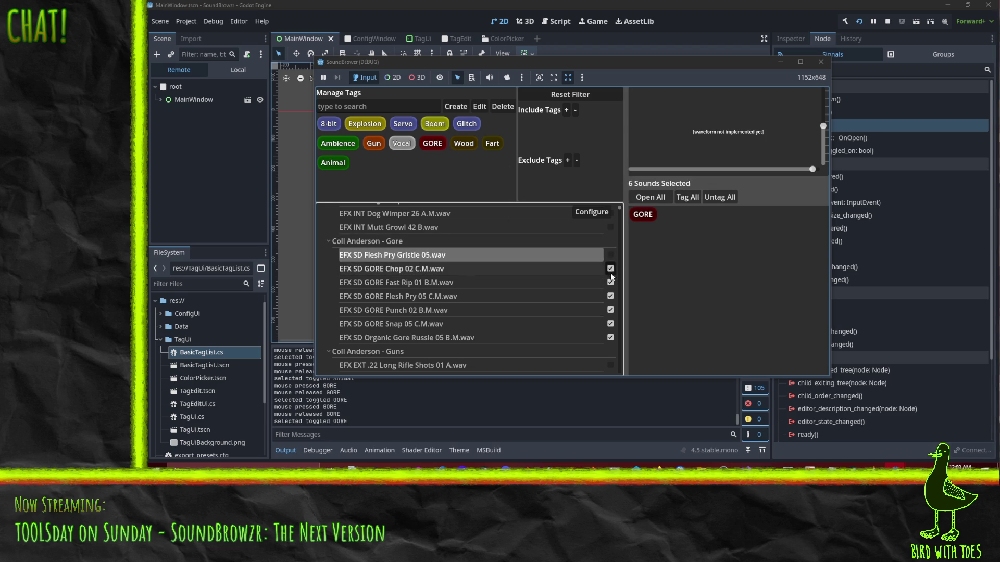
click(610, 269)
click(610, 282)
click(610, 296)
click(611, 310)
click(610, 323)
click(611, 338)
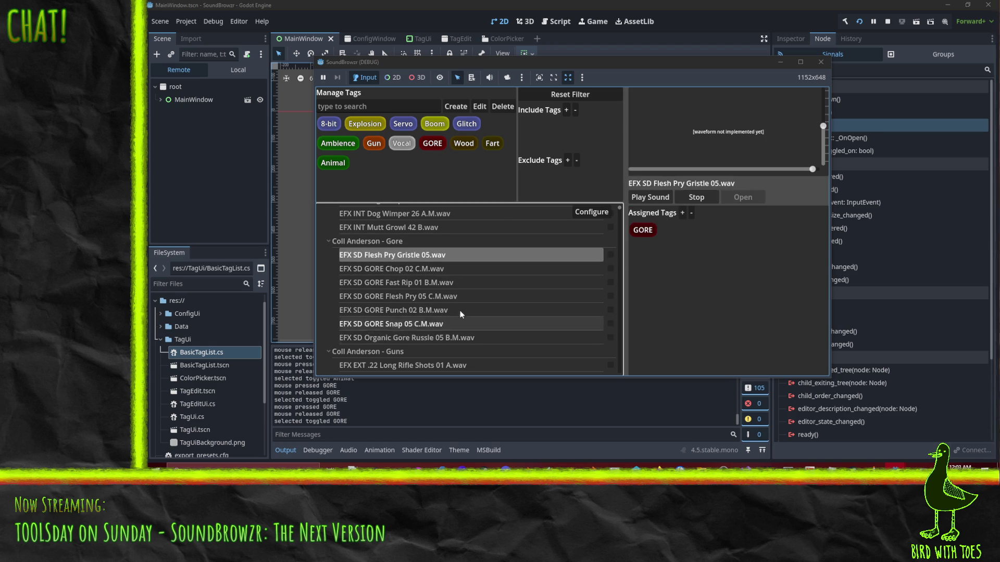
Check that .22 Long Rifle Shots 01 A.wav carries the Gun tag.
scroll(490, 293, down, 3)
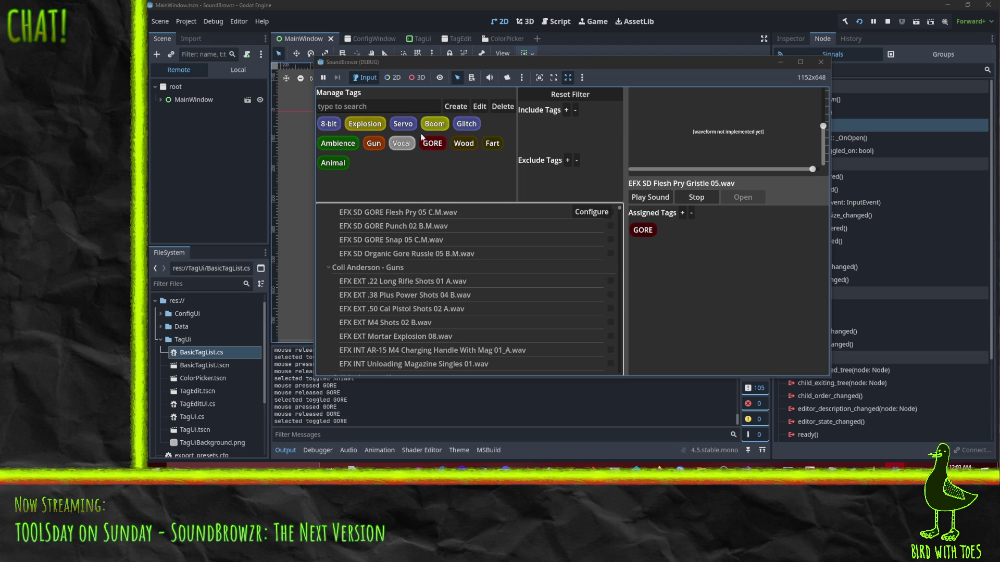
scroll(491, 284, up, 2)
scroll(492, 284, down, 1)
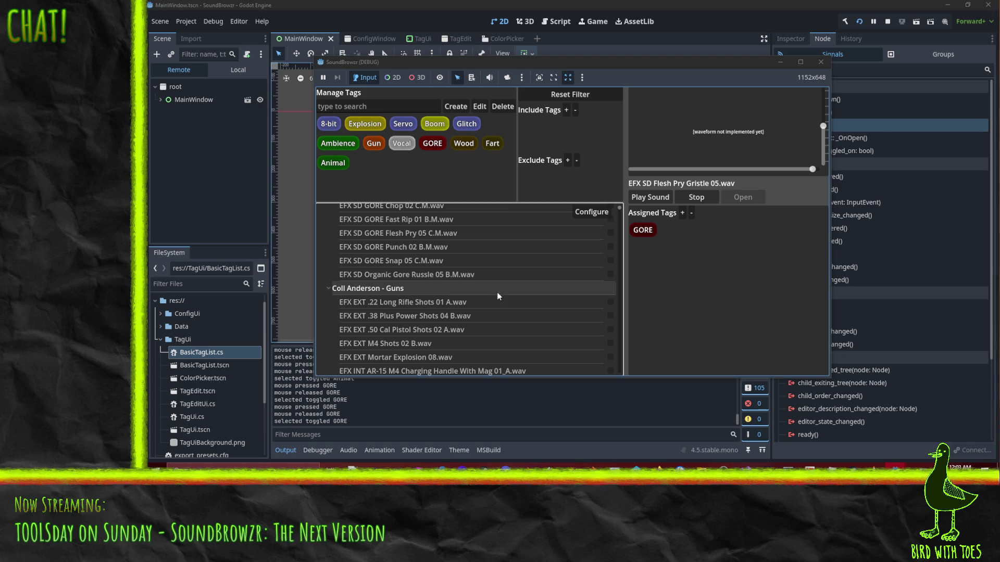
scroll(527, 252, up, 2)
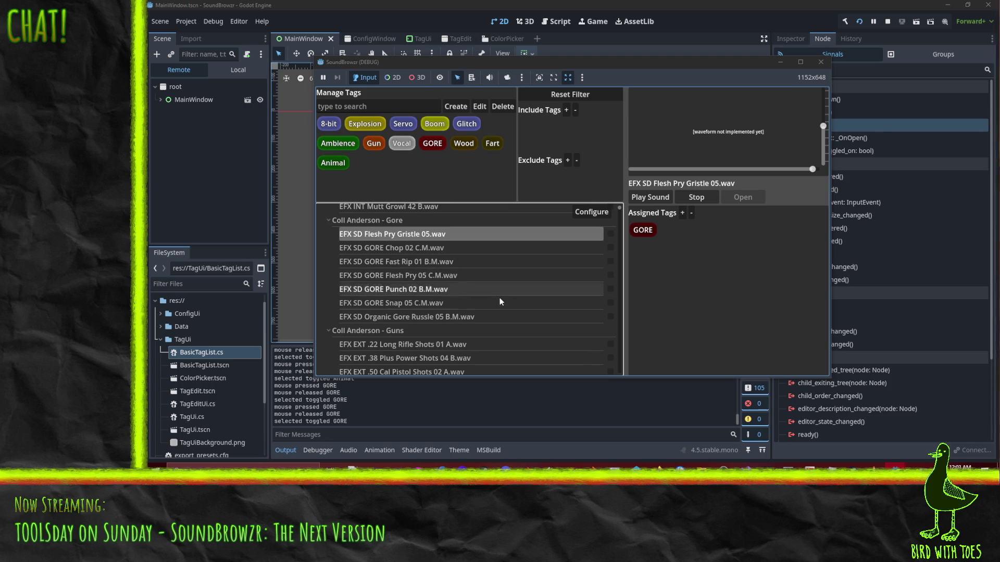
scroll(498, 301, down, 7)
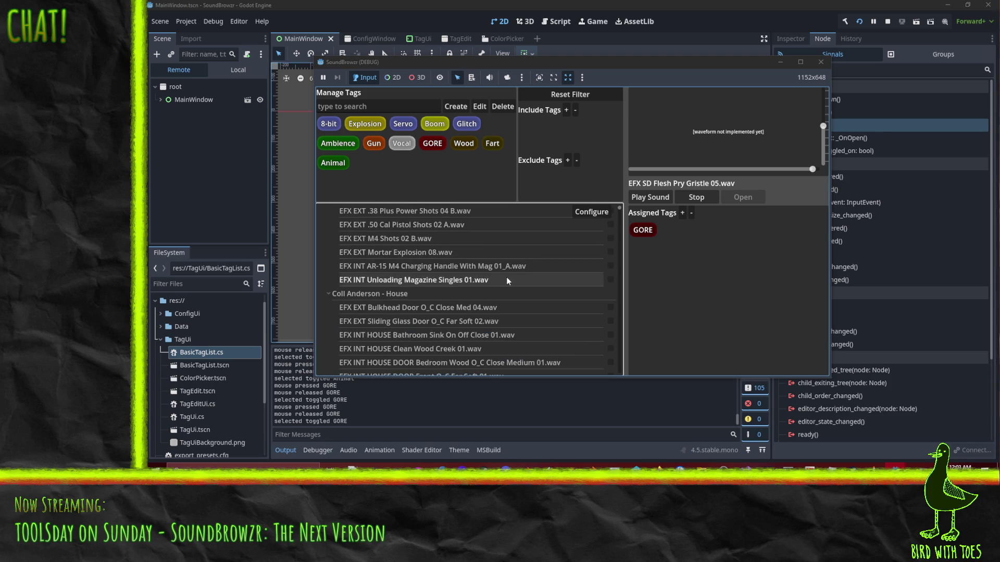
scroll(489, 260, up, 2)
click(446, 240)
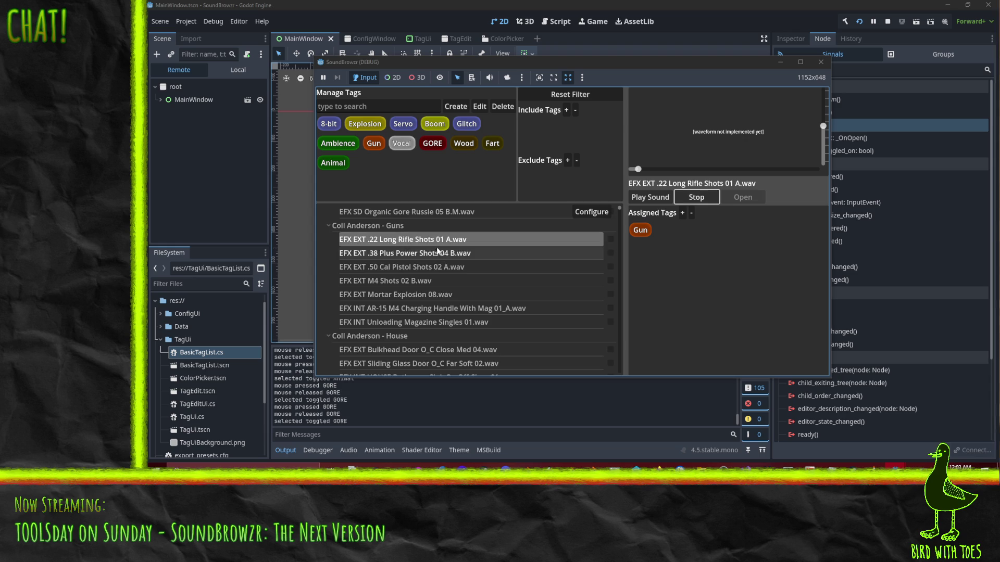
scroll(437, 255, up, 6)
Collapse the Coll Anderson Gore, Guns, House, Dog and Metal Plate groups.
click(327, 284)
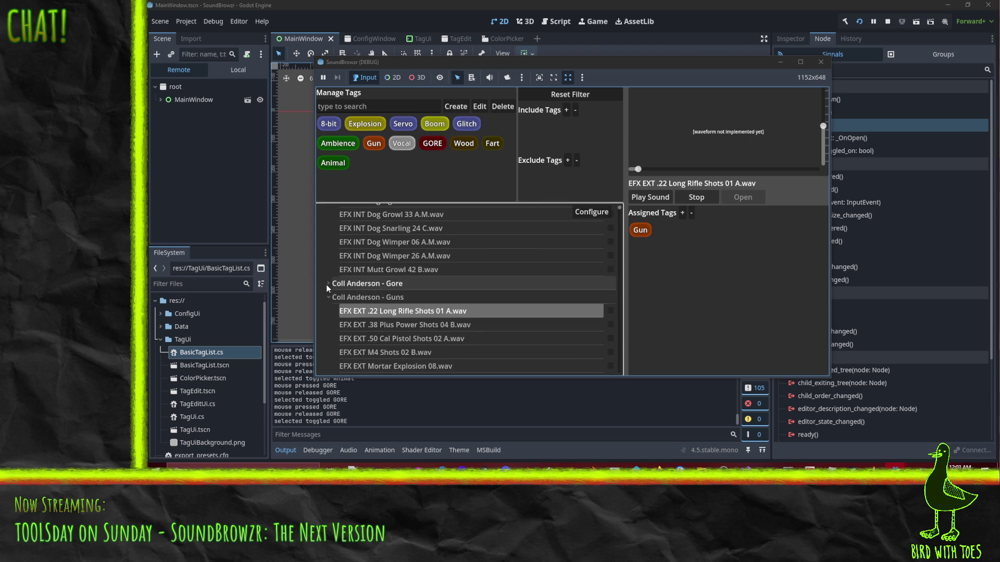
scroll(326, 284, down, 2)
click(330, 256)
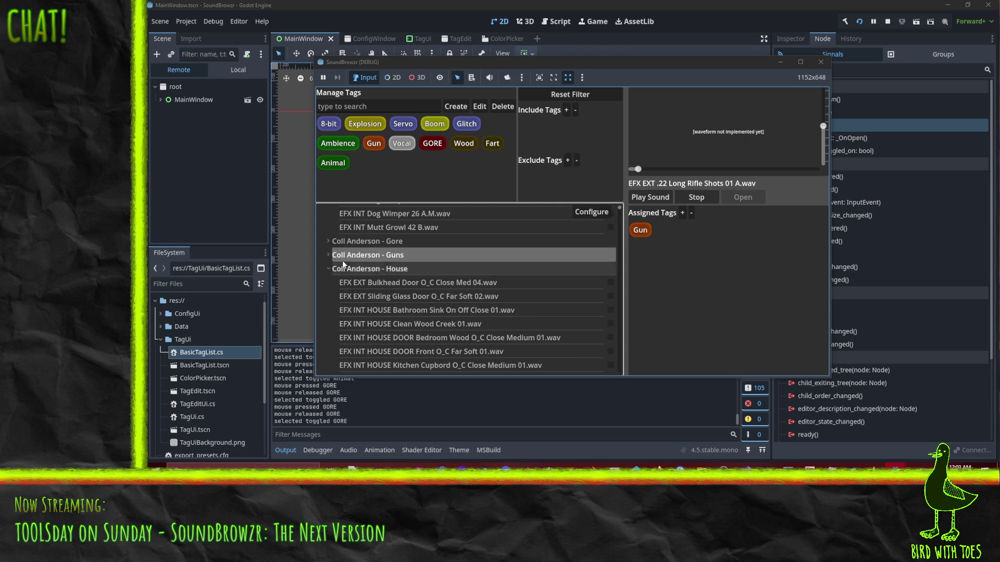
click(327, 269)
scroll(327, 269, up, 5)
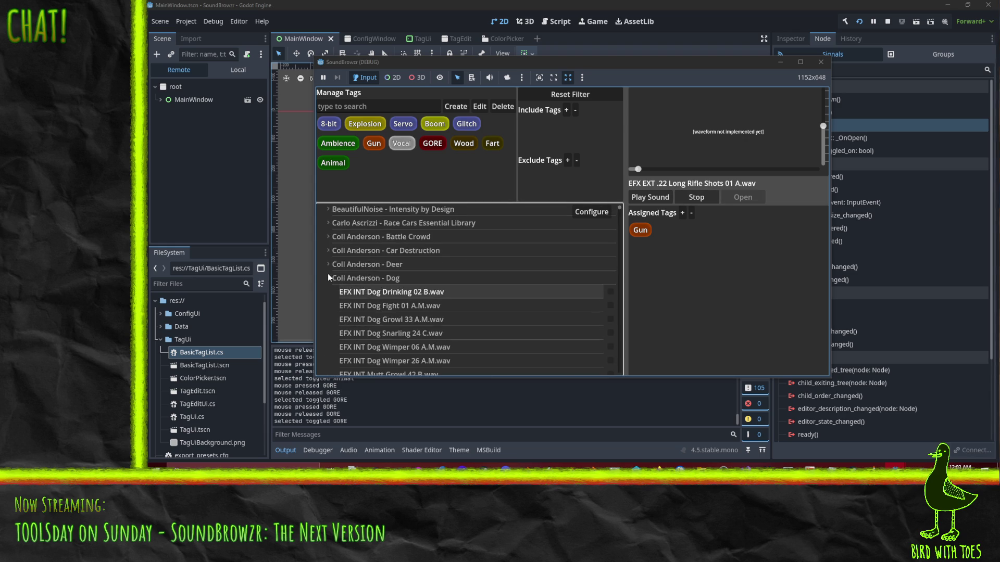
click(328, 277)
scroll(380, 286, down, 4)
scroll(448, 298, up, 2)
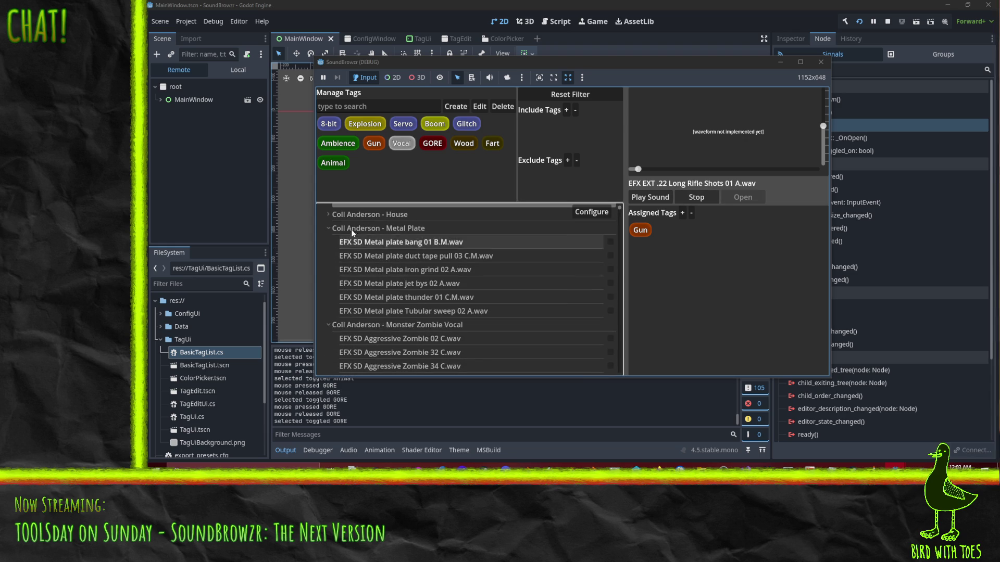
click(328, 228)
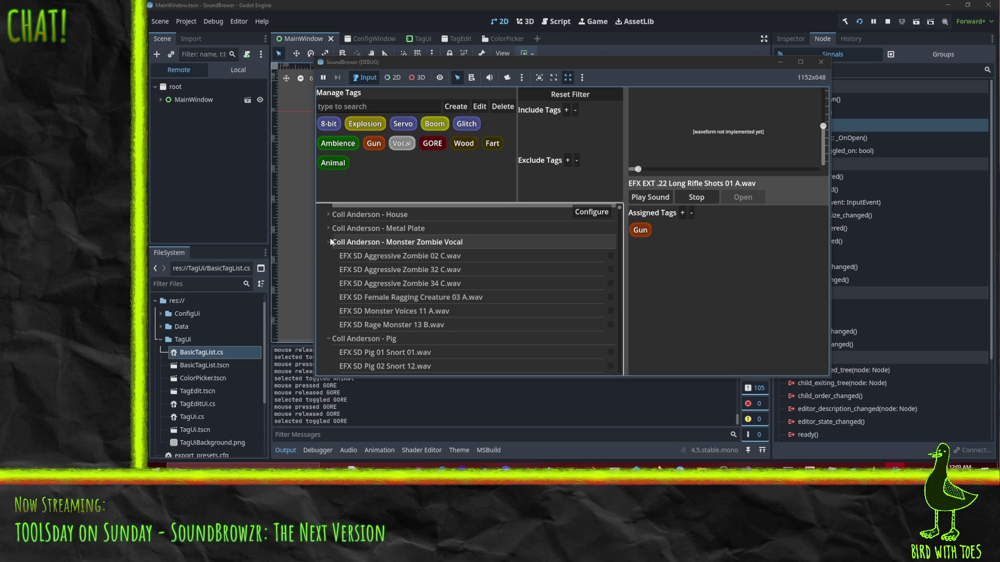
Preview Female Ragging Creature and Aggressive Zombie sounds, collapse Monster Zombie Vocal, and play Pig 01 Snort 01.wav.
click(424, 298)
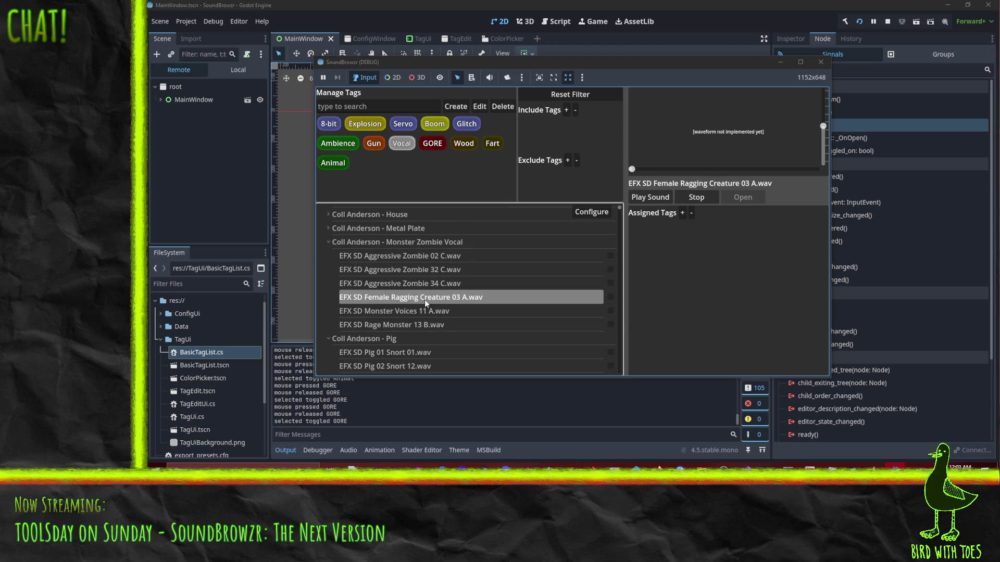
click(467, 283)
click(484, 270)
click(484, 255)
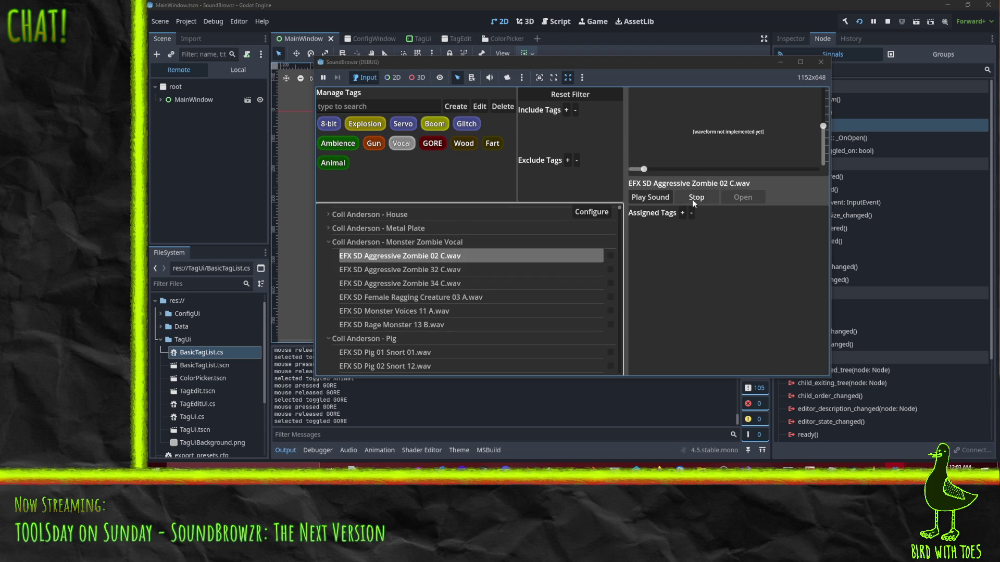
click(332, 242)
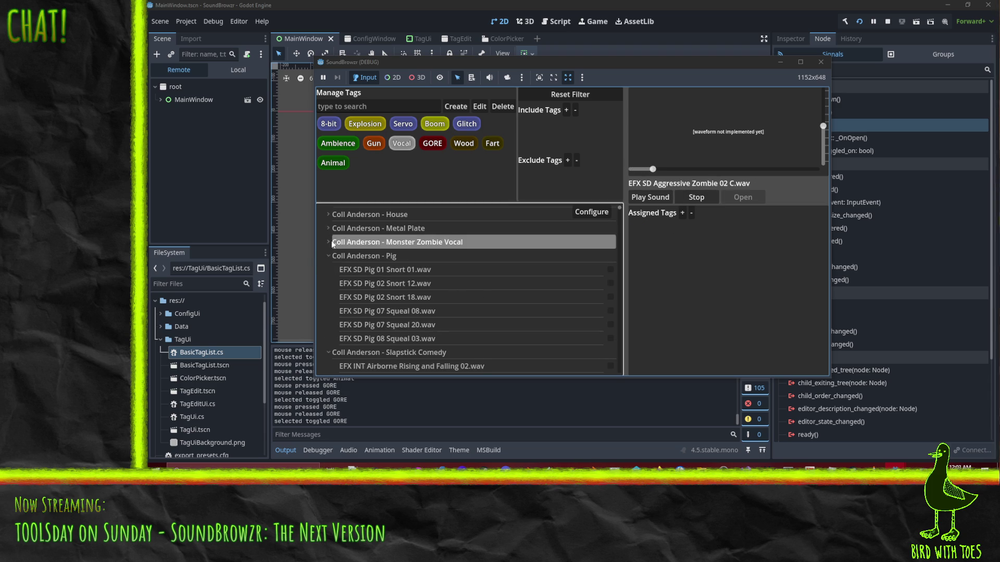
click(374, 269)
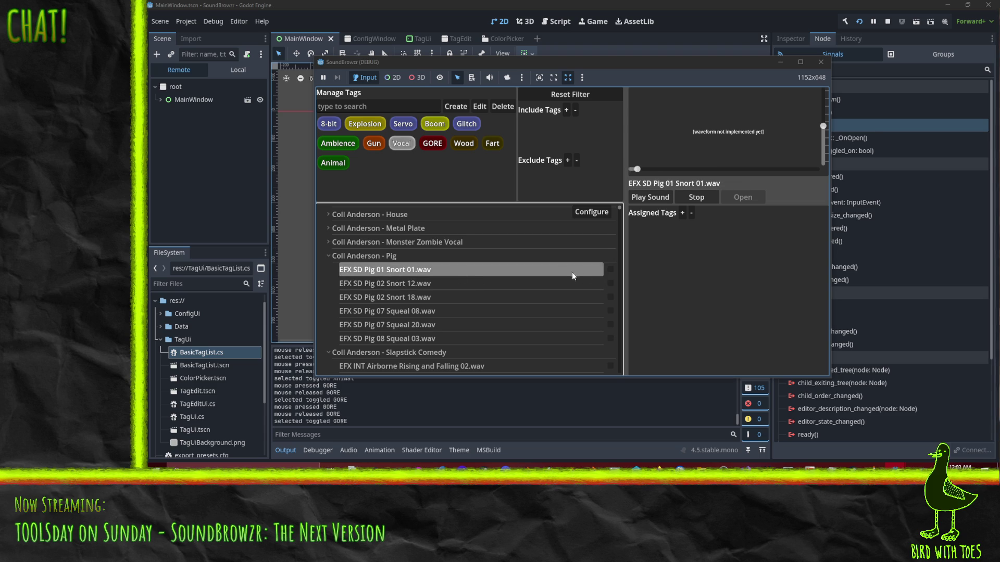
Tick the six Pig sounds and Tag All with Animal, with GORE turned off.
click(610, 338)
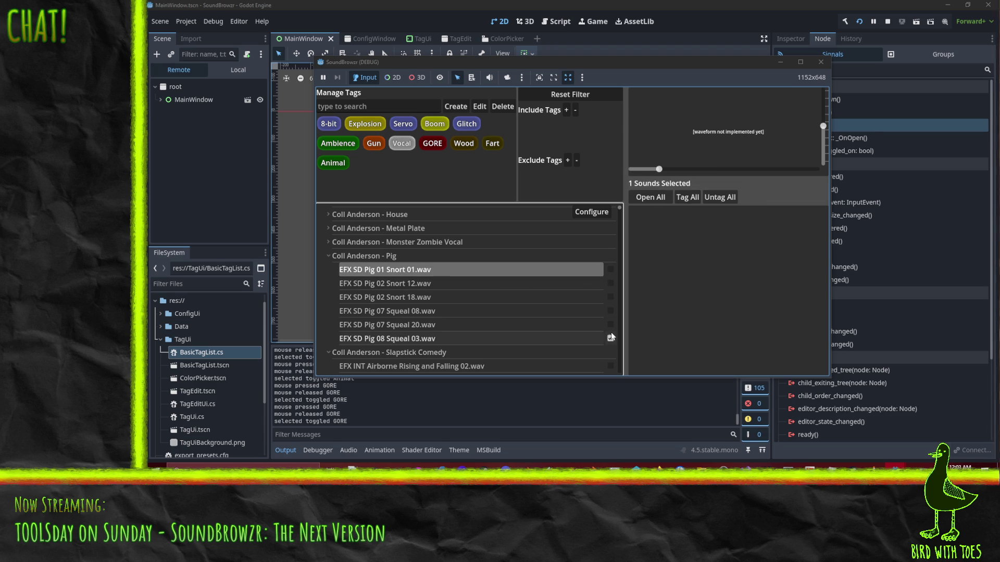
click(610, 325)
click(610, 311)
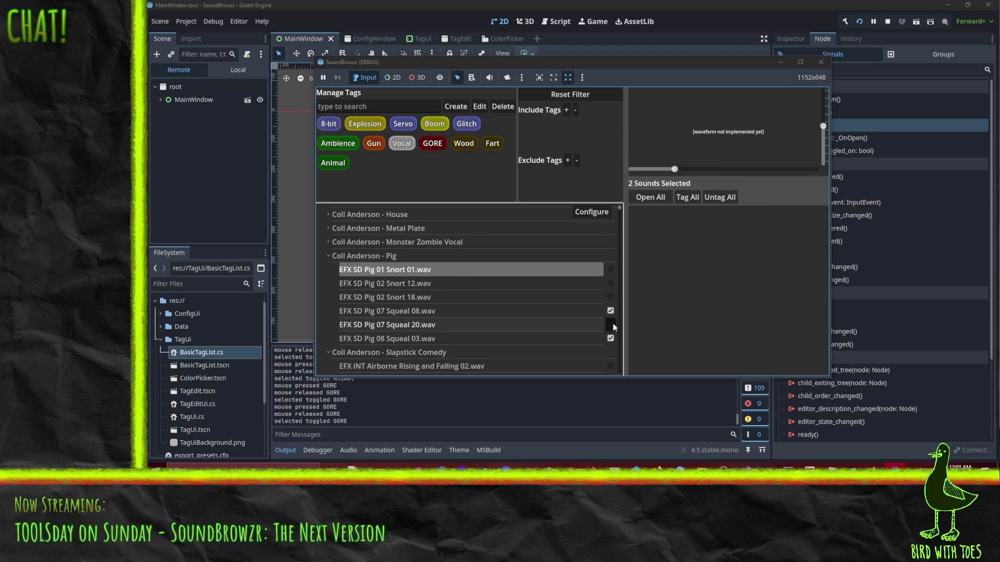
click(610, 296)
click(610, 283)
click(610, 269)
click(339, 162)
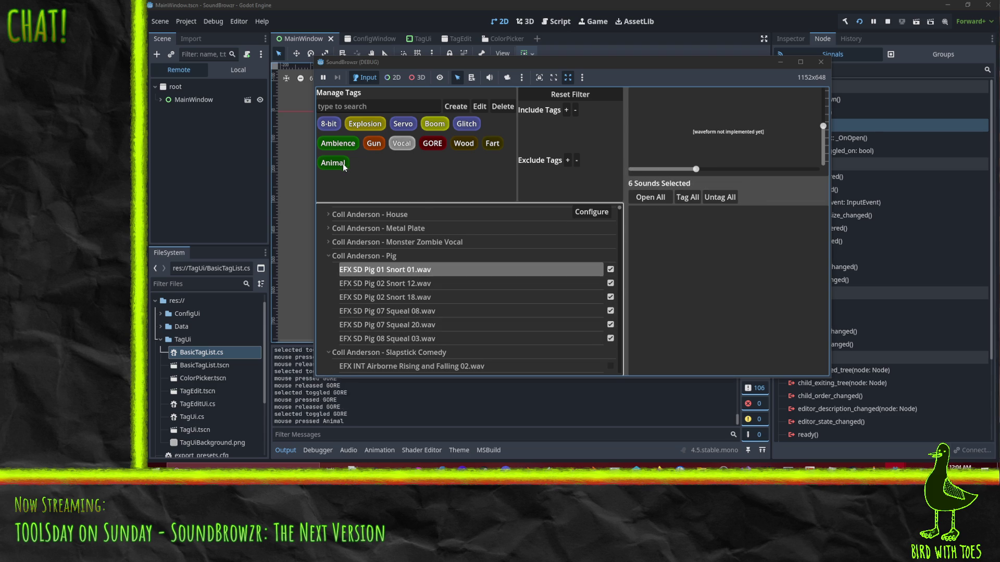
click(424, 147)
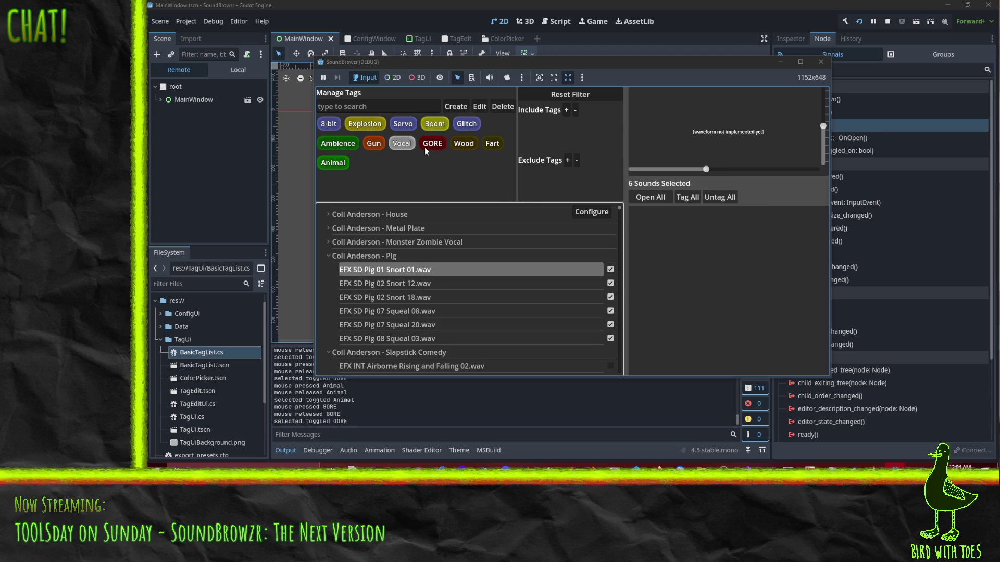
click(695, 201)
Untick the six Pig sounds, stop playback and close the SoundBrowzr debug window.
click(610, 338)
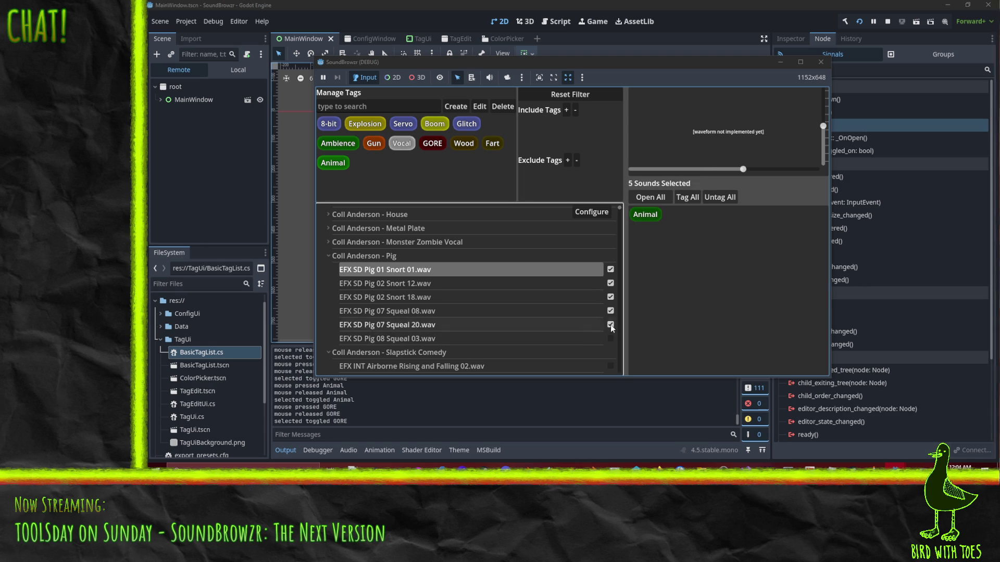
click(610, 324)
click(610, 311)
click(610, 296)
click(610, 283)
click(610, 269)
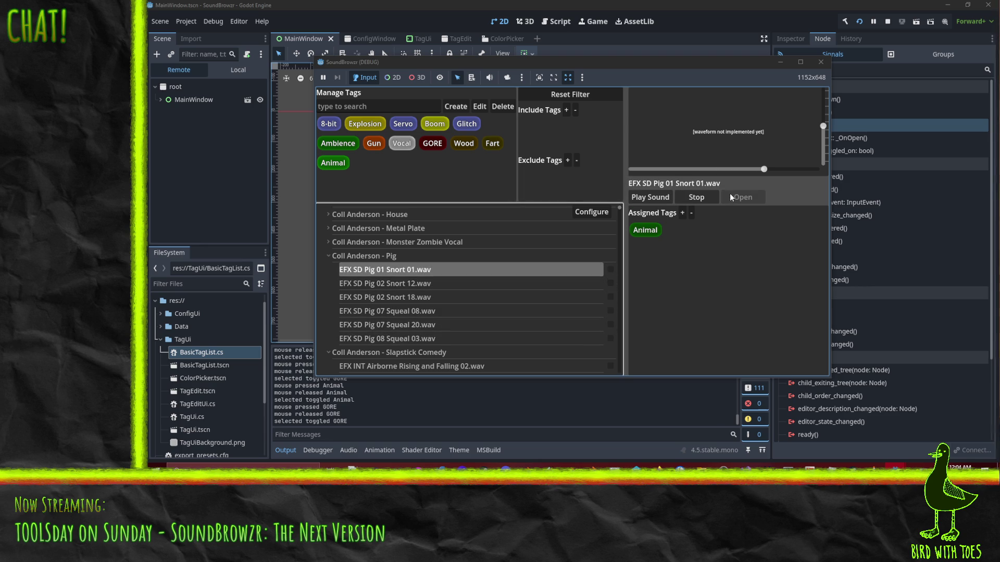
click(696, 197)
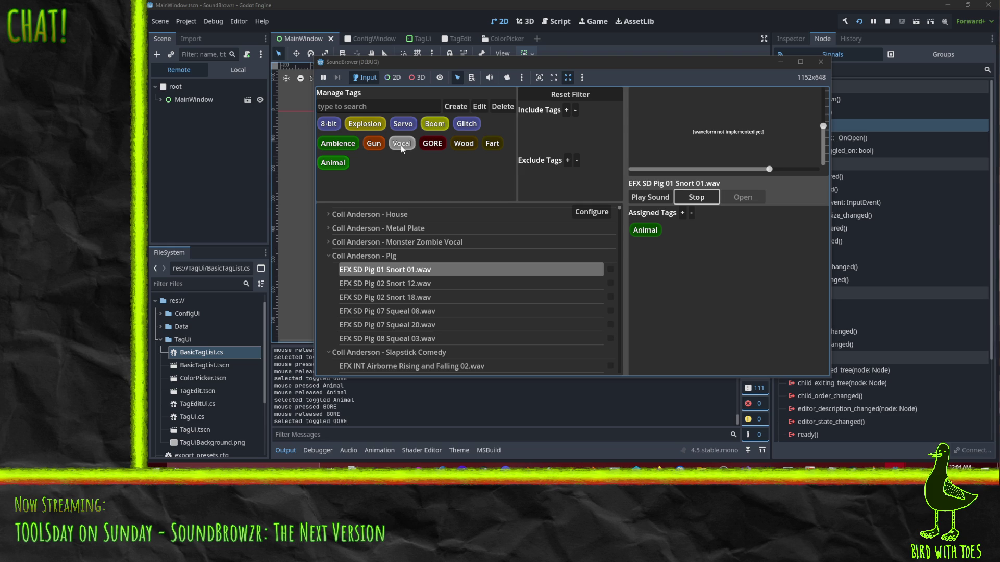
click(825, 63)
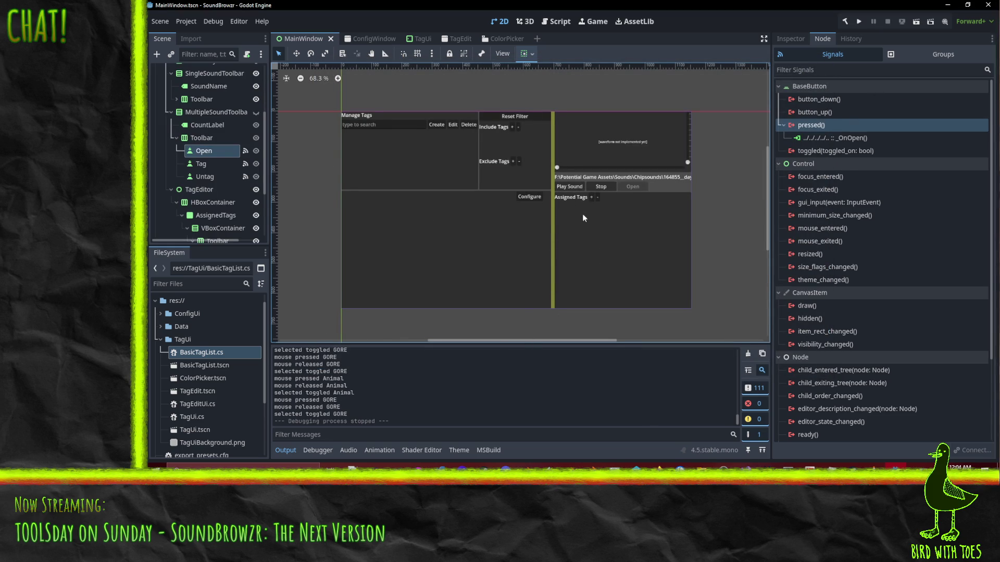
Run the SoundBrowzr project from the Godot editor toolbar.
mouse_move(597, 216)
mouse_down()
mouse_move(568, 218)
mouse_move(601, 221)
mouse_up()
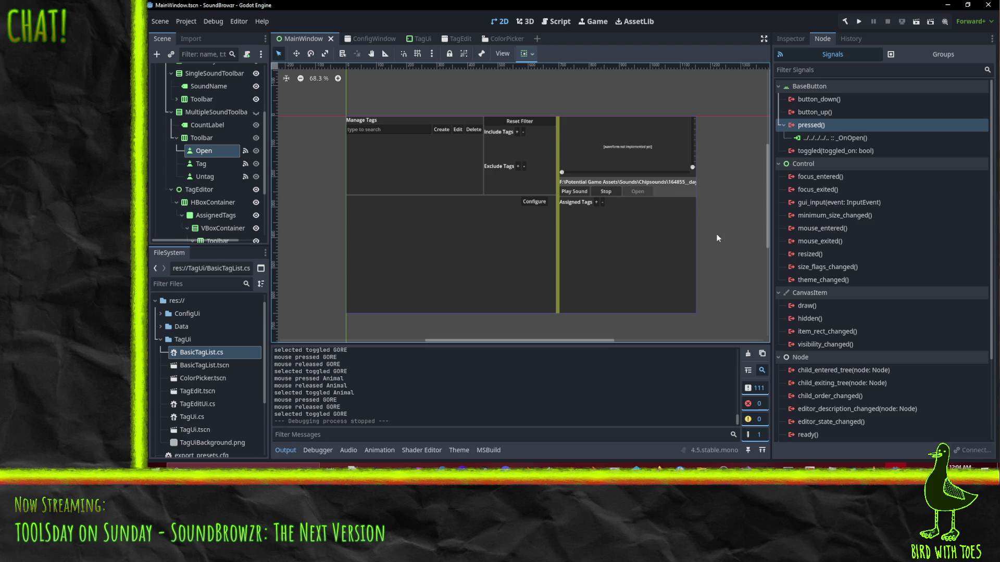
scroll(439, 398, up, 3)
scroll(432, 392, down, 3)
click(859, 22)
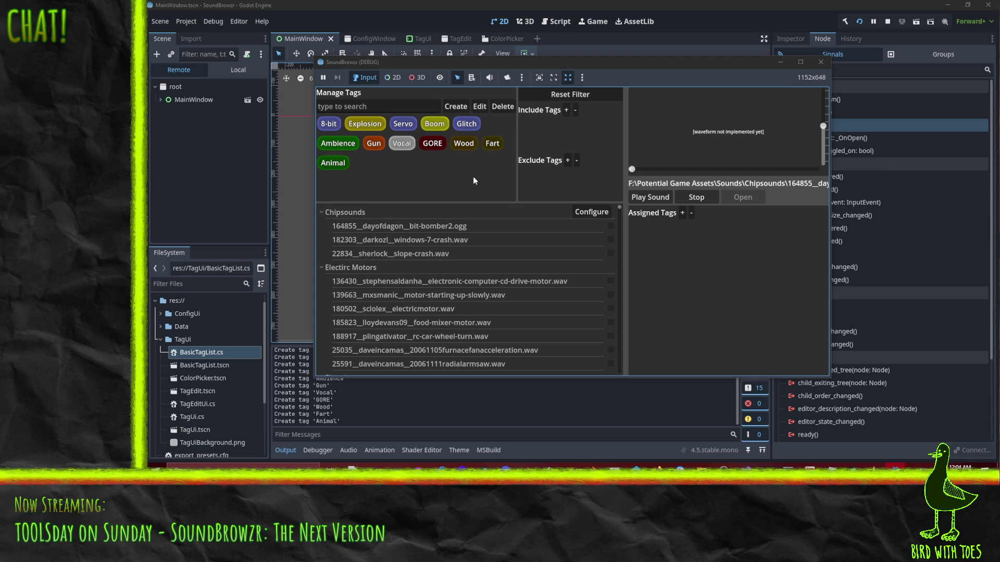
click(389, 106)
text(gu)
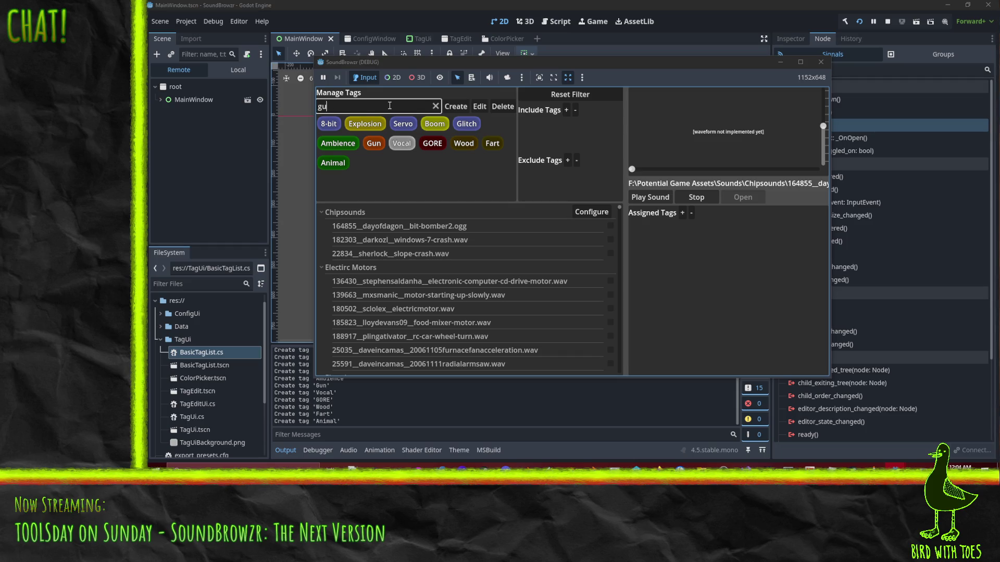
key(BackSpace)
key(BackSpace)
Play UBL_Lo-Tech_110_one_shot_pad_Dmin.wav, then stop it.
drag(617, 208, 625, 395)
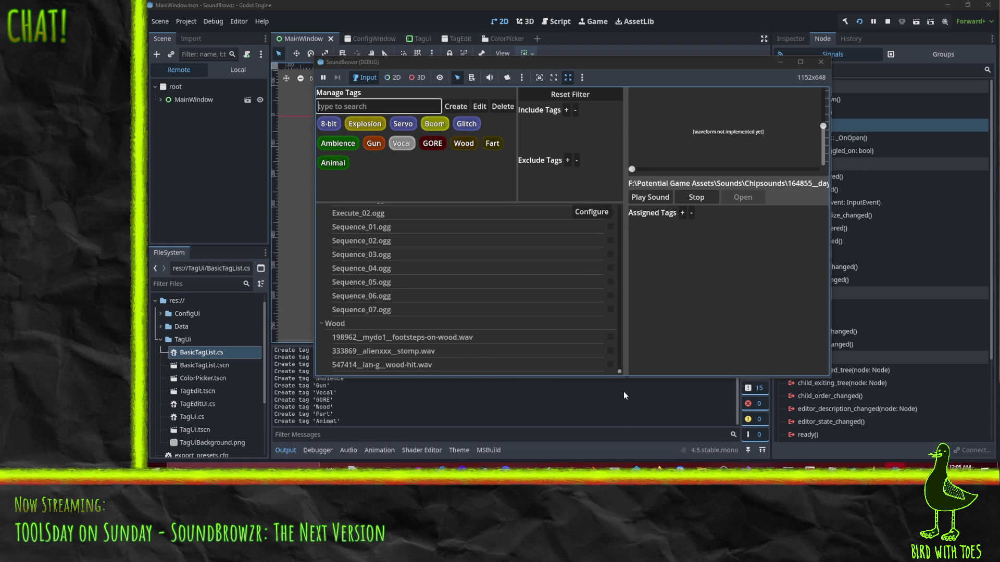
scroll(466, 355, up, 15)
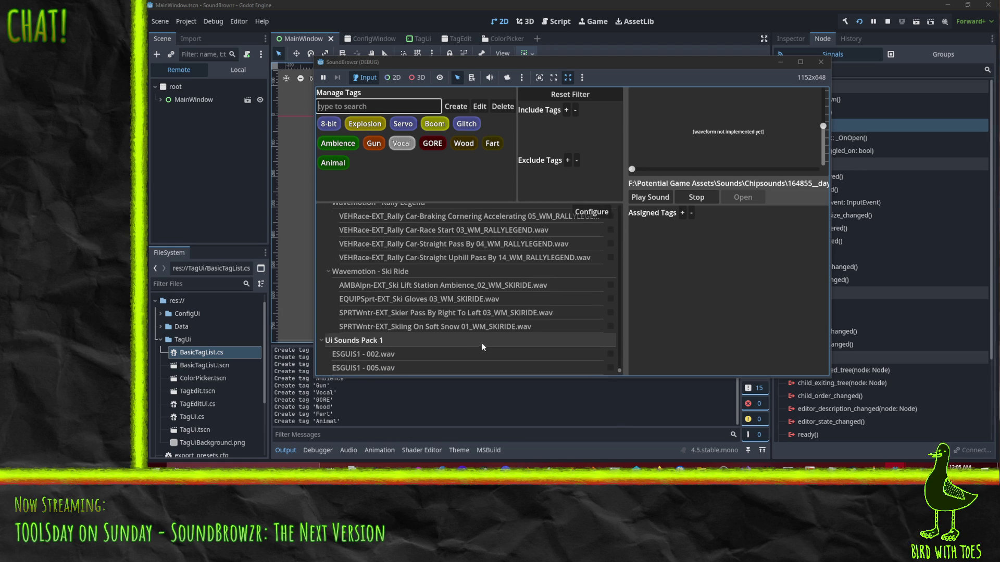
scroll(463, 333, up, 5)
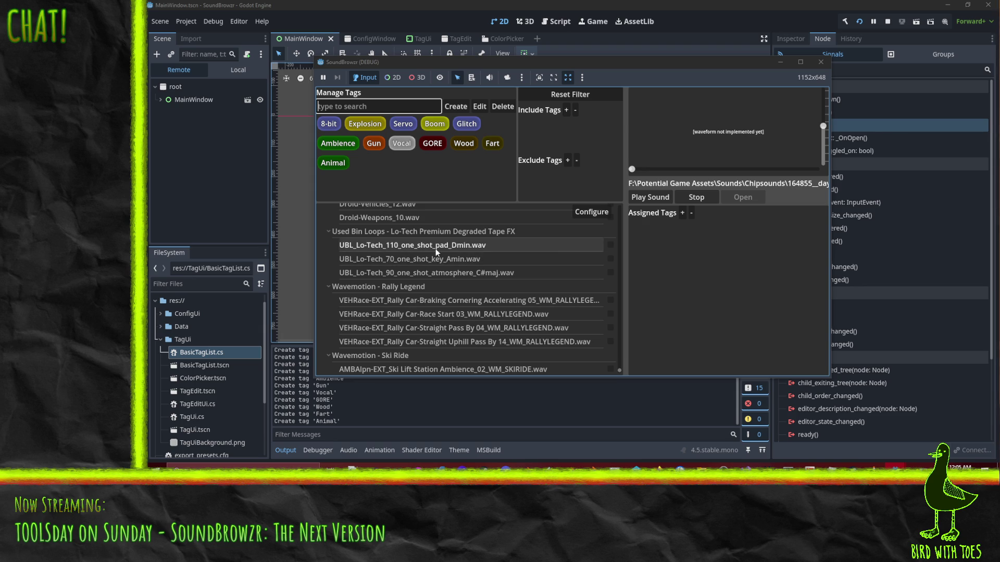
scroll(483, 277, up, 1)
click(442, 266)
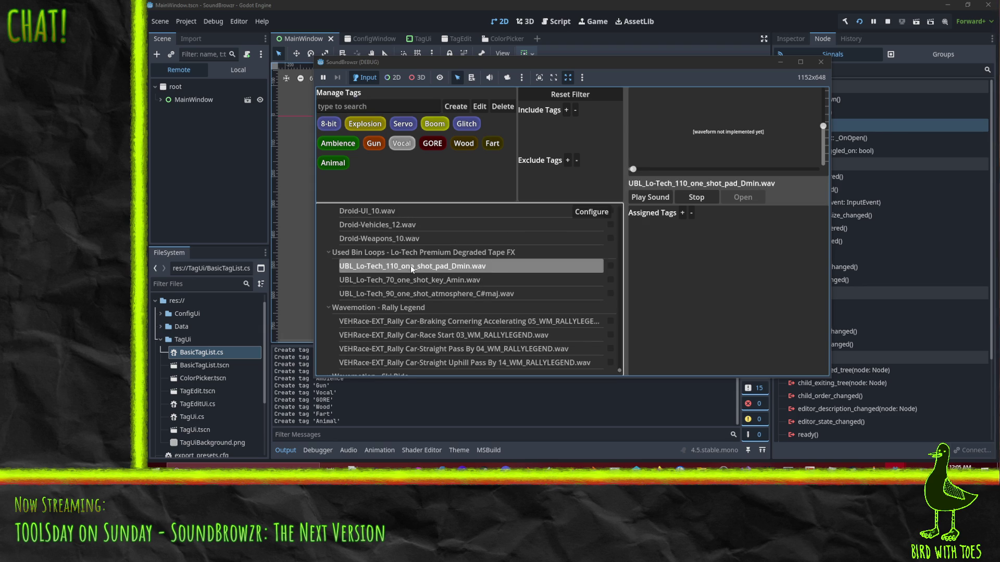
click(695, 199)
Scroll up through the sound list to the Sonic Bat groups.
scroll(507, 263, up, 4)
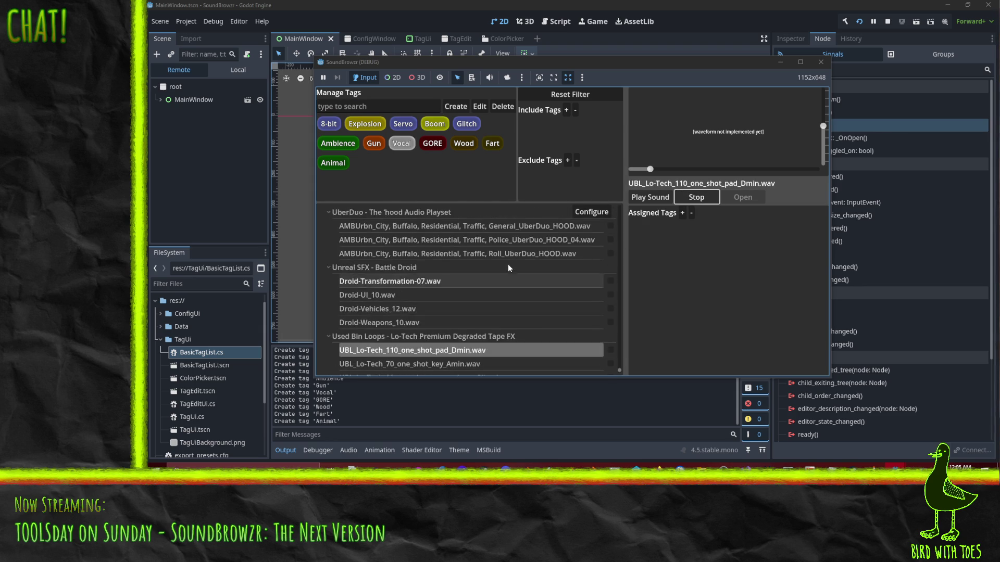
scroll(456, 297, up, 6)
scroll(451, 295, up, 1)
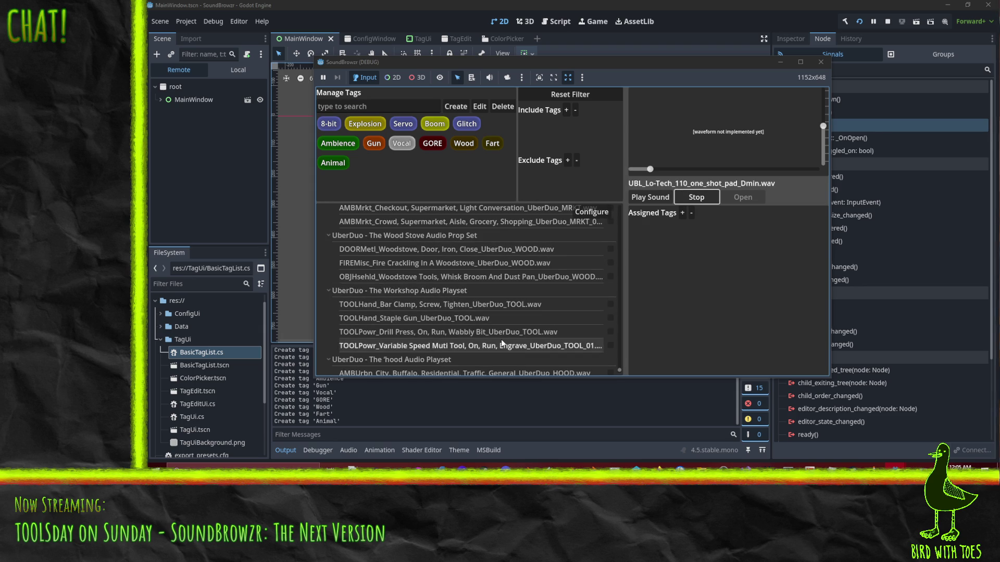
scroll(501, 338, up, 5)
scroll(501, 338, up, 1)
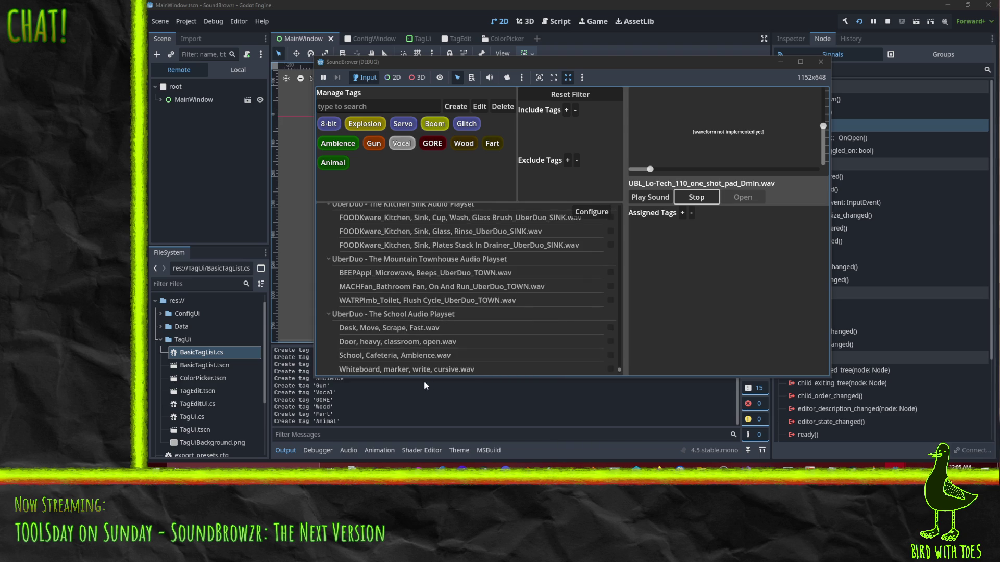
scroll(433, 338, up, 1)
scroll(440, 338, up, 10)
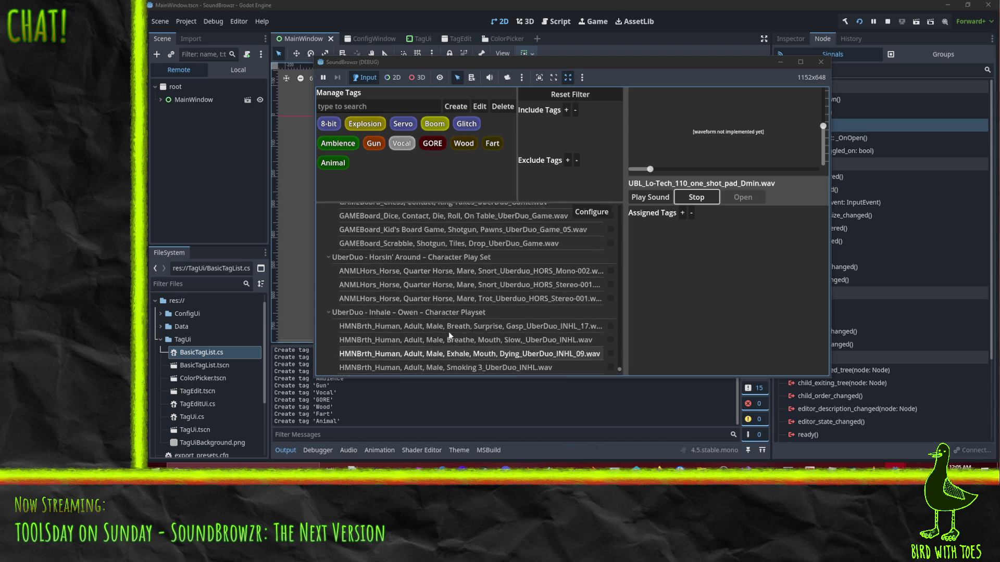
scroll(447, 336, up, 3)
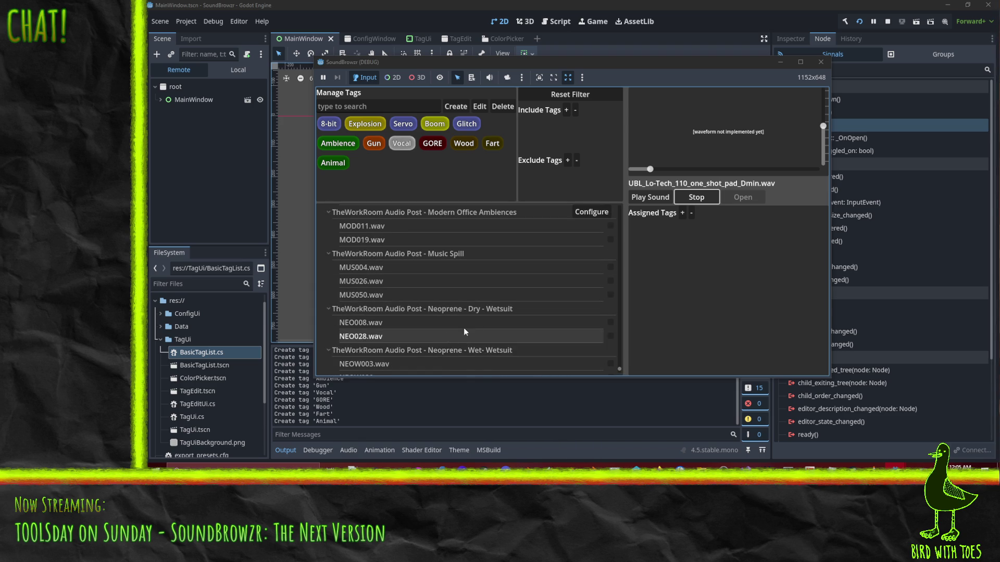
scroll(464, 327, up, 1)
scroll(475, 310, up, 10)
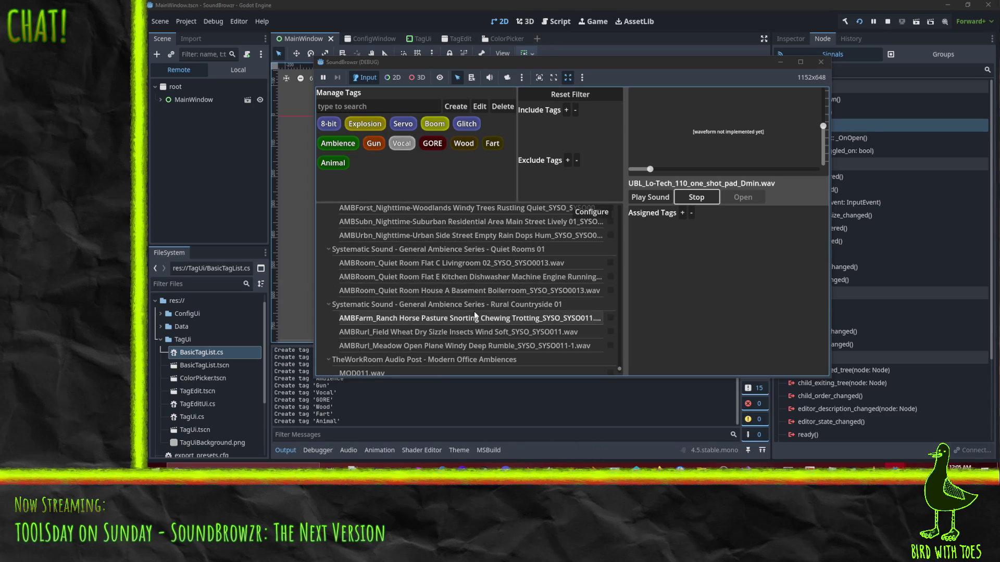
scroll(474, 315, up, 4)
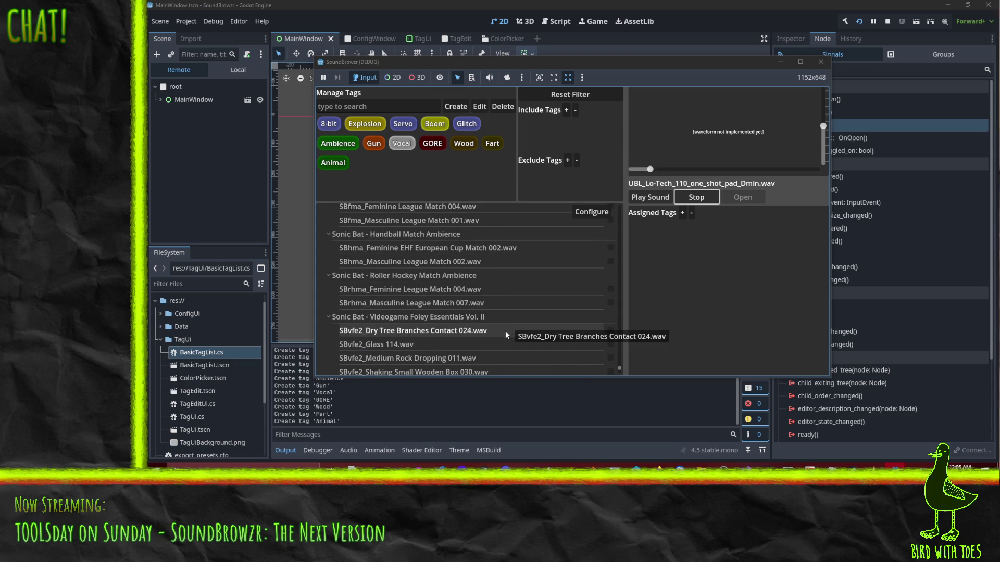
scroll(505, 330, down, 1)
Play the Dry Tree Branches Contact 024 sound and assign it the Wood and GORE tags.
click(444, 291)
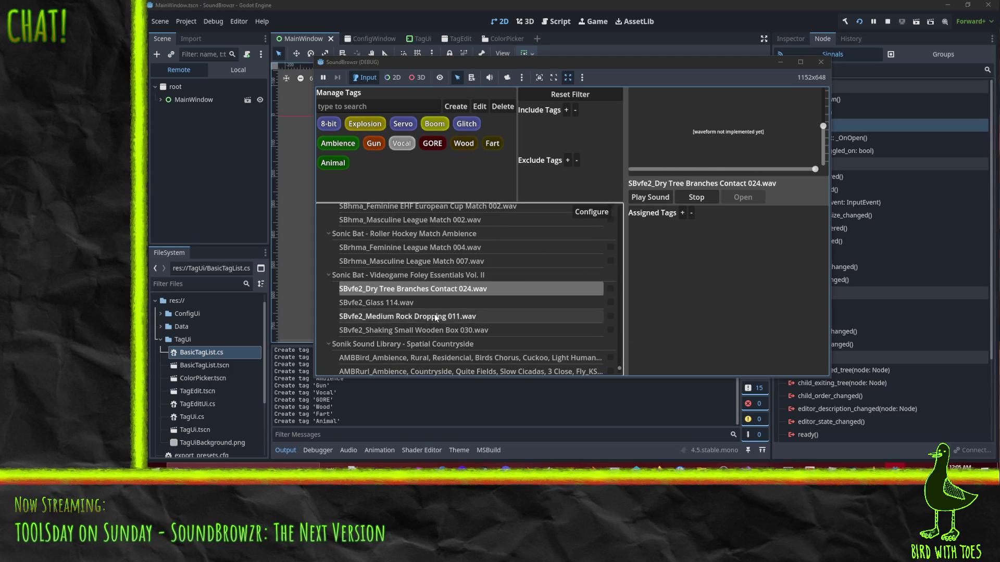
key(Down)
key(Down)
key(Down)
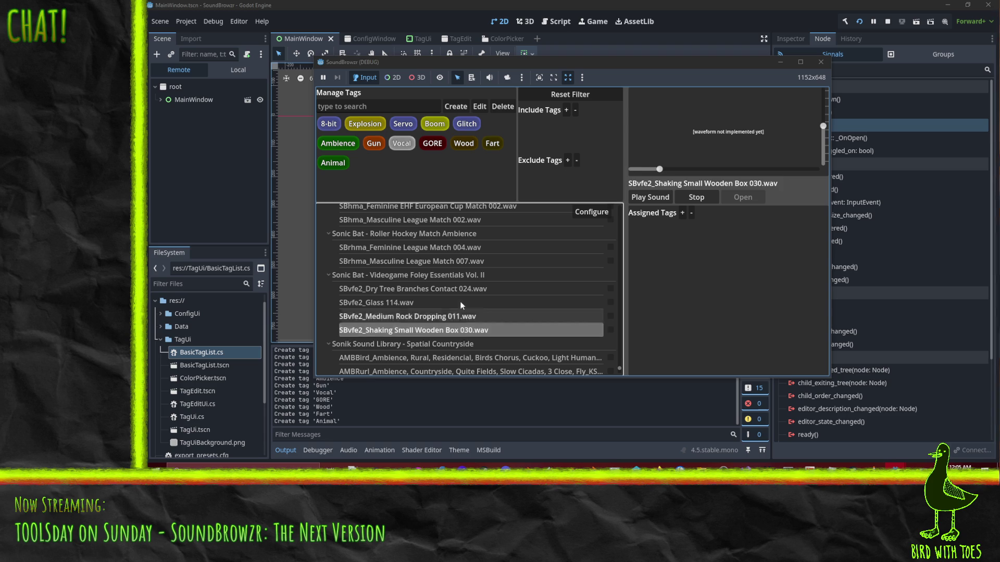
key(Up)
key(Up)
key(Up)
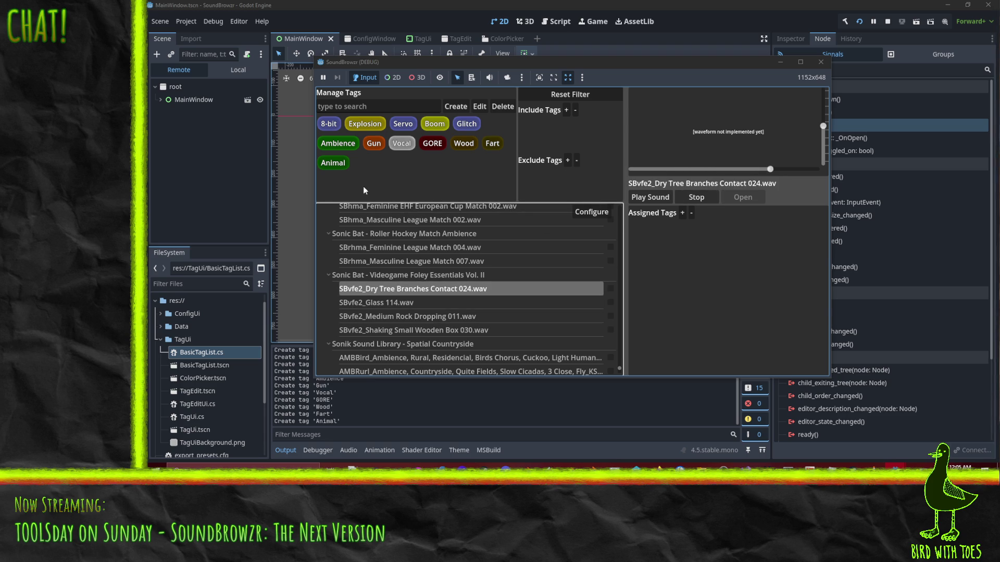
click(465, 146)
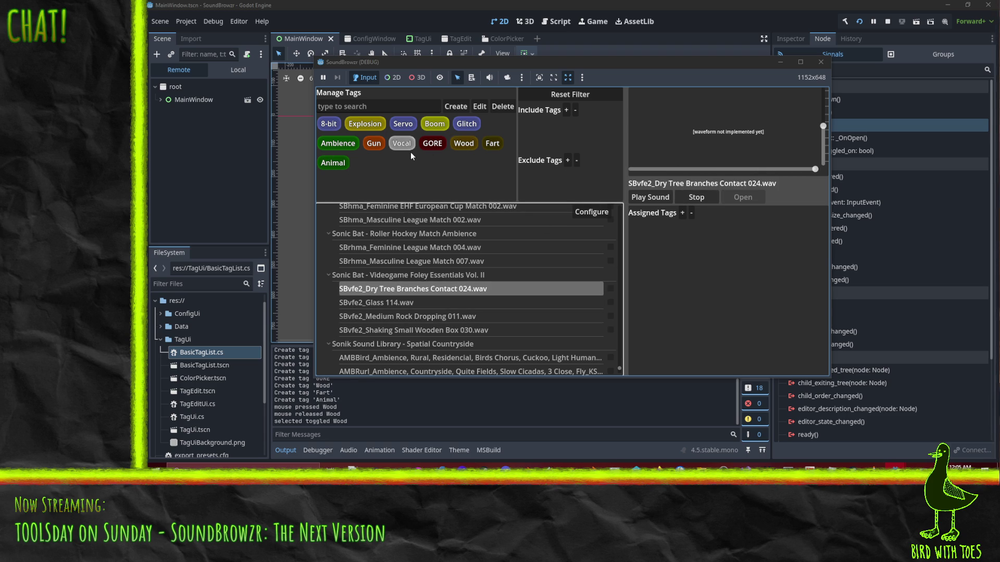
click(432, 143)
click(682, 212)
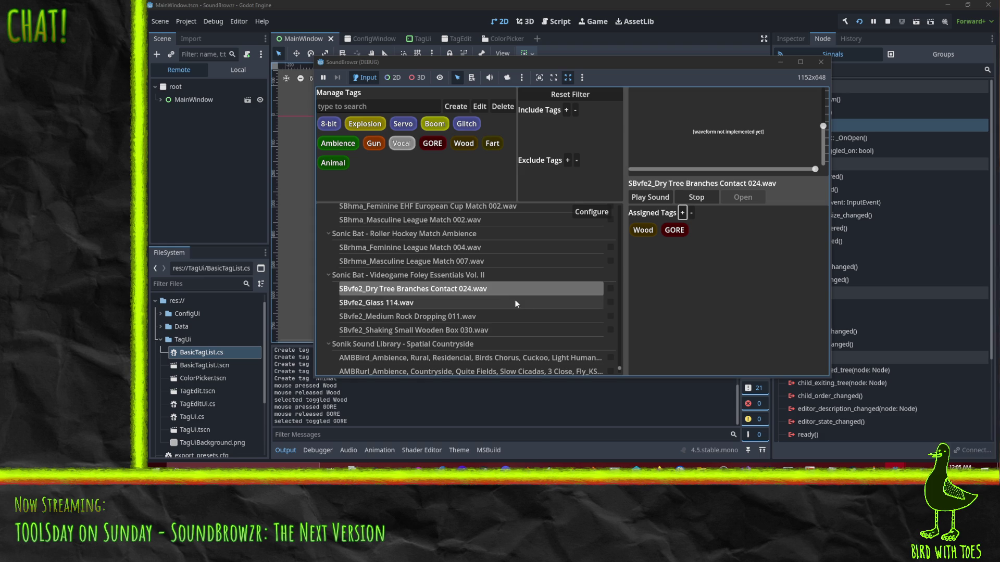
Deselect the Wood and GORE chips, stop playback and load SBbma_Masculine U-18 Match 004.wav.
click(433, 144)
click(464, 145)
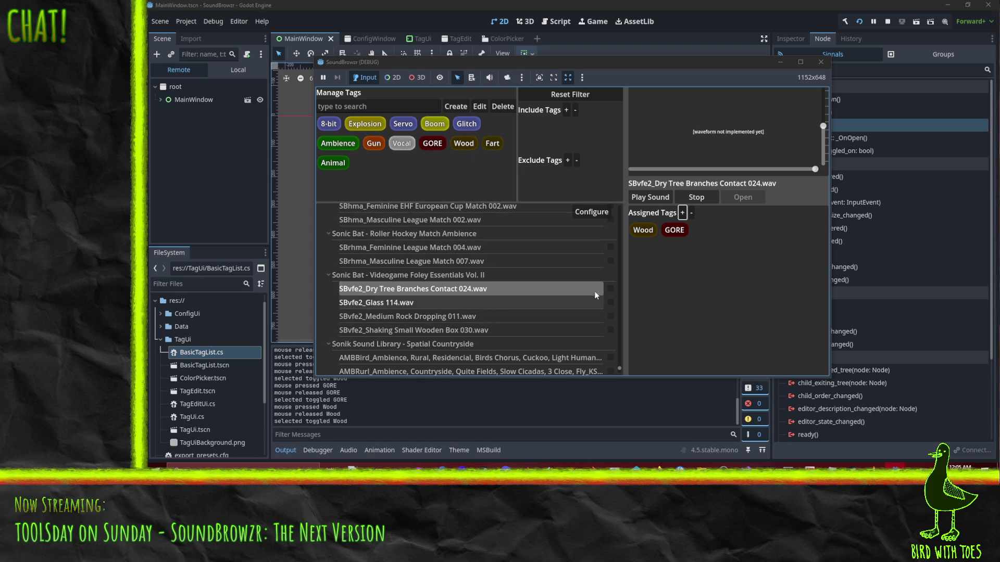
scroll(477, 276, up, 6)
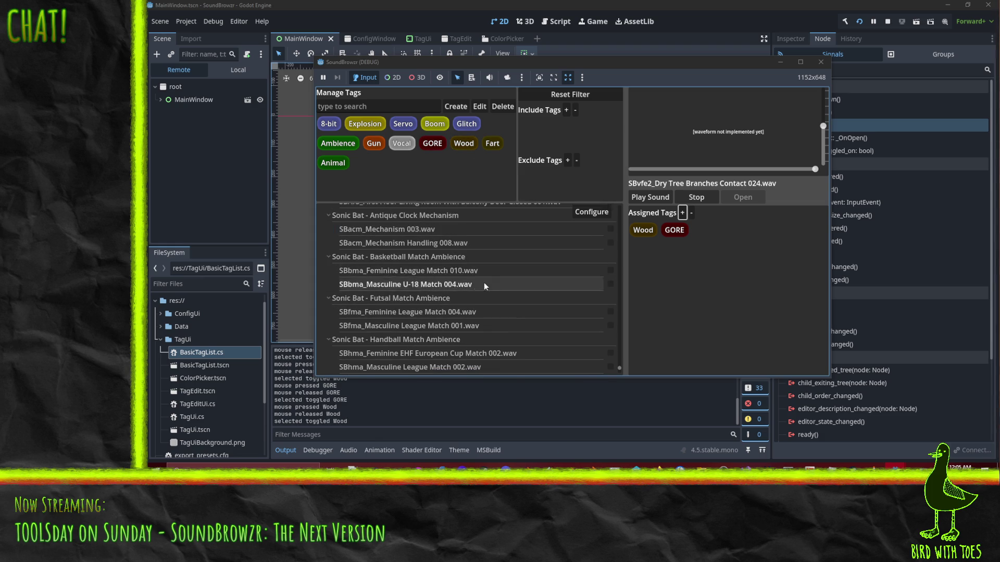
scroll(483, 285, up, 1)
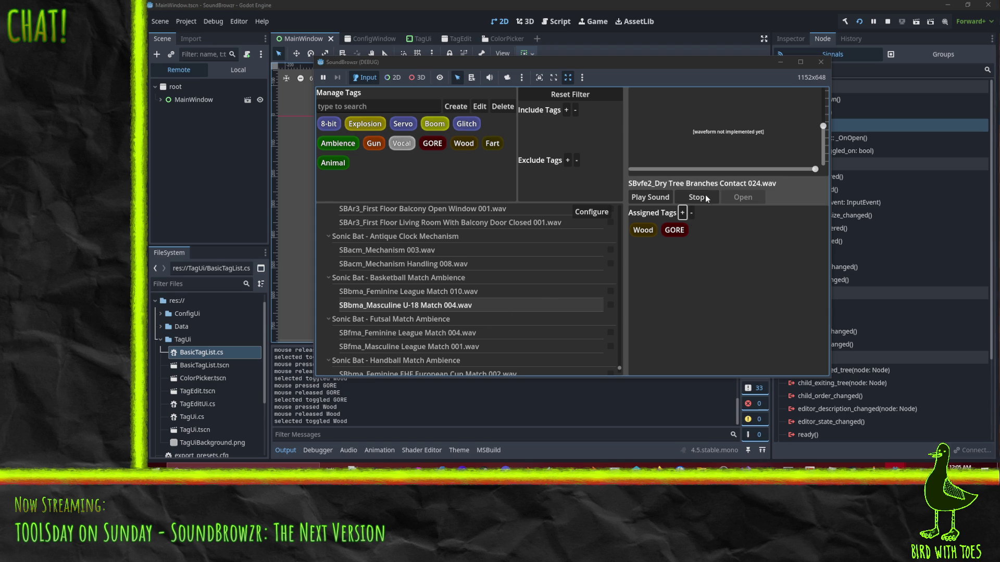
click(533, 306)
click(696, 197)
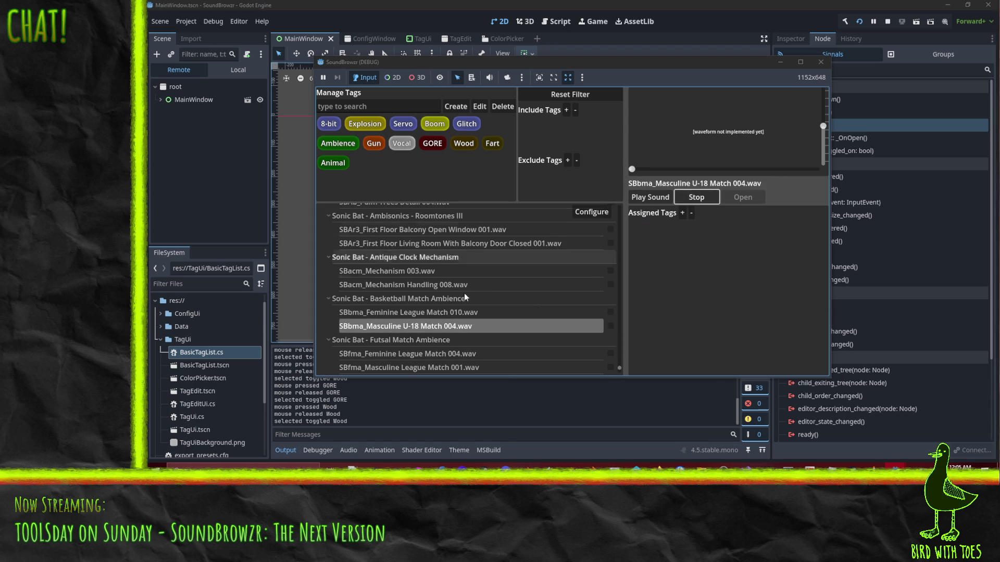
scroll(490, 310, up, 2)
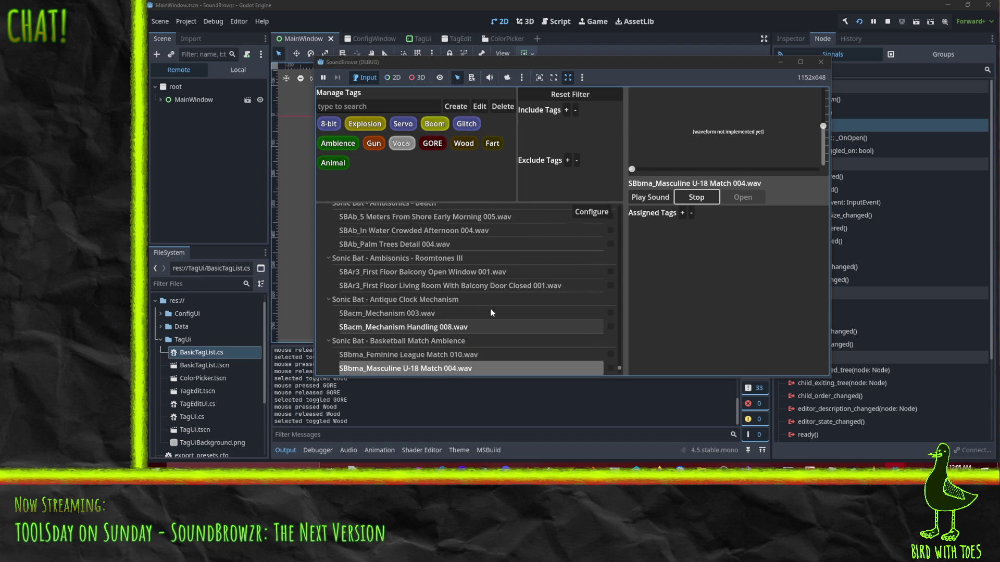
scroll(491, 313, up, 5)
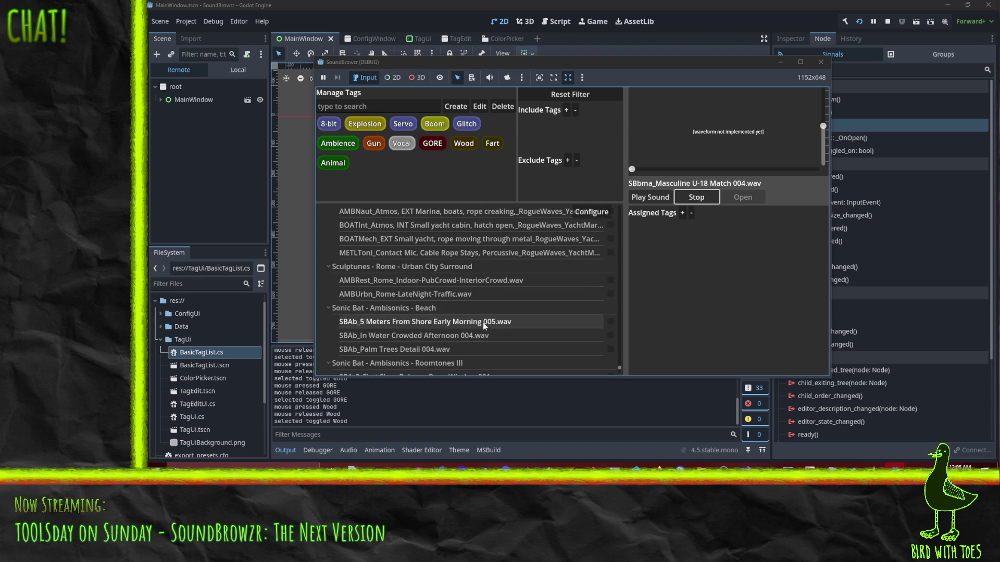
scroll(513, 326, up, 5)
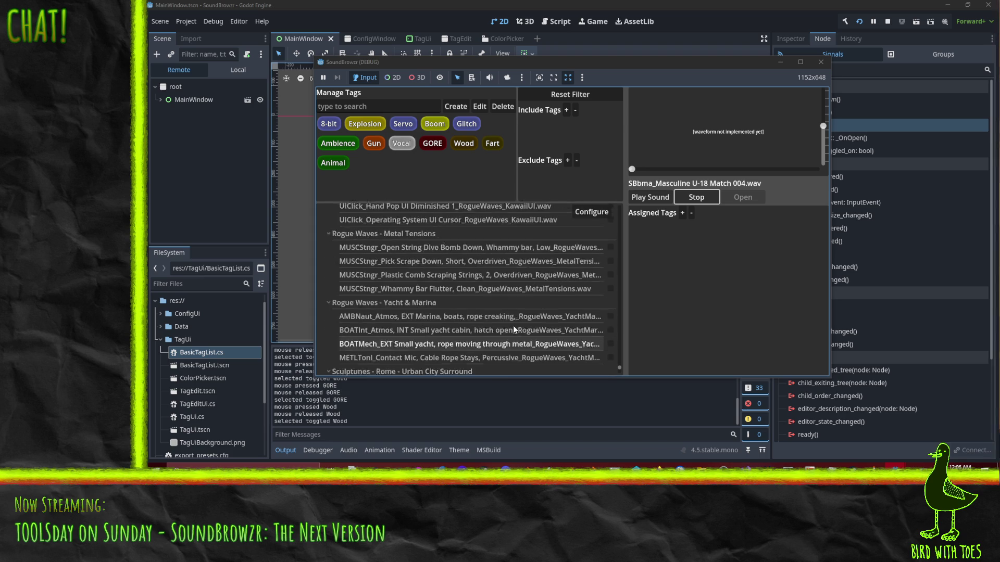
scroll(514, 327, up, 8)
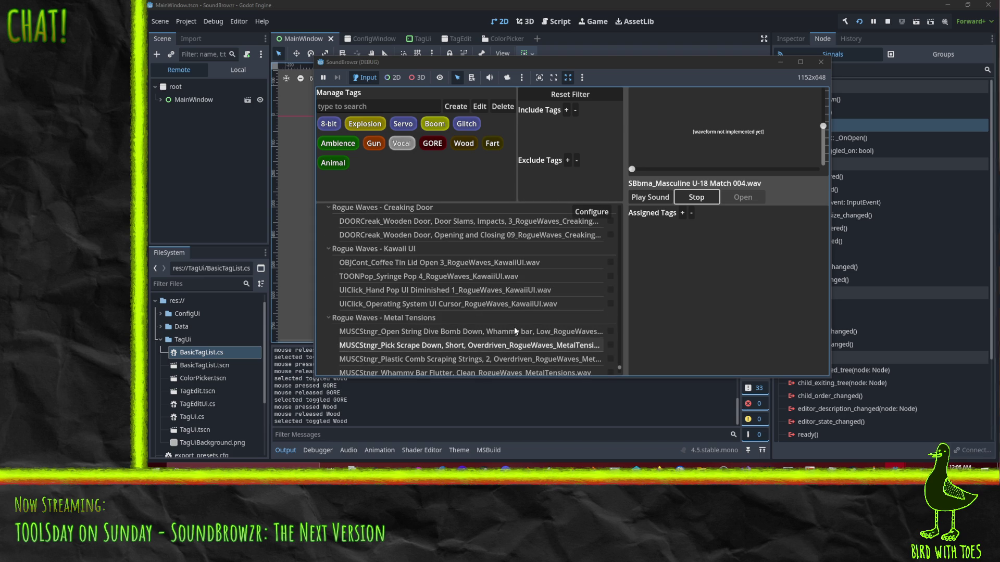
scroll(514, 326, up, 6)
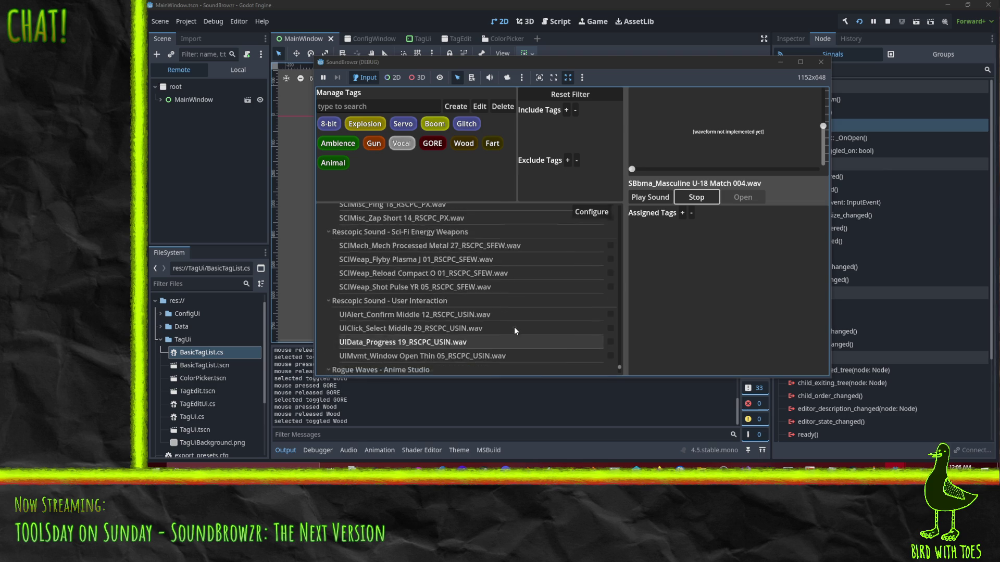
scroll(515, 331, up, 10)
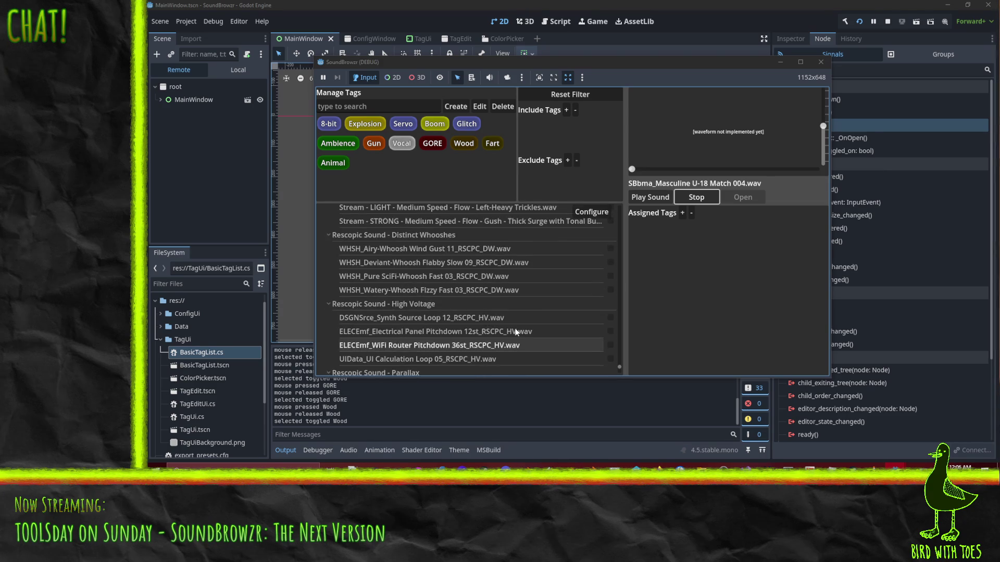
scroll(513, 329, up, 8)
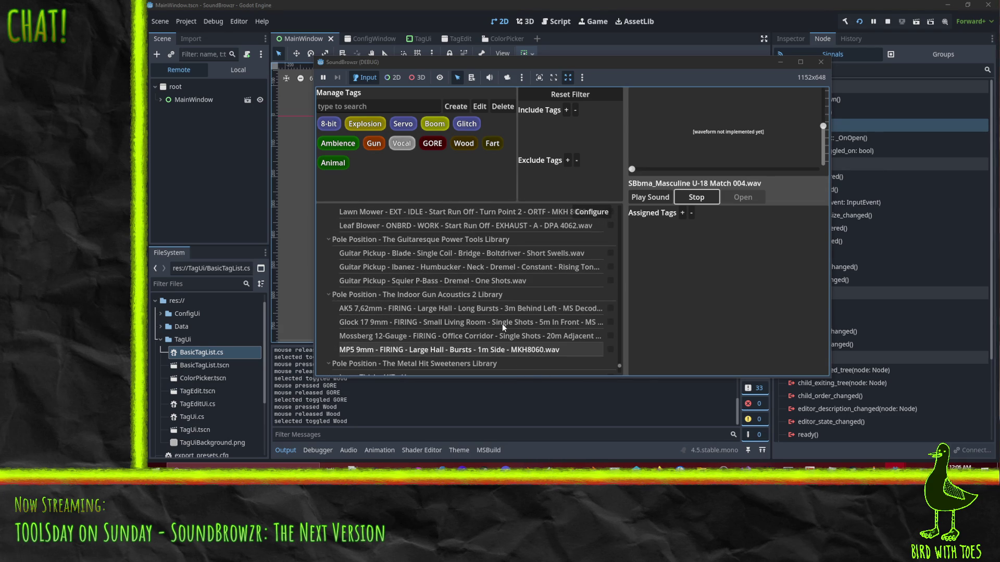
Audition the AK5, Glock 17, Mossberg and MP5 gun recordings, then stop playback.
double_click(468, 308)
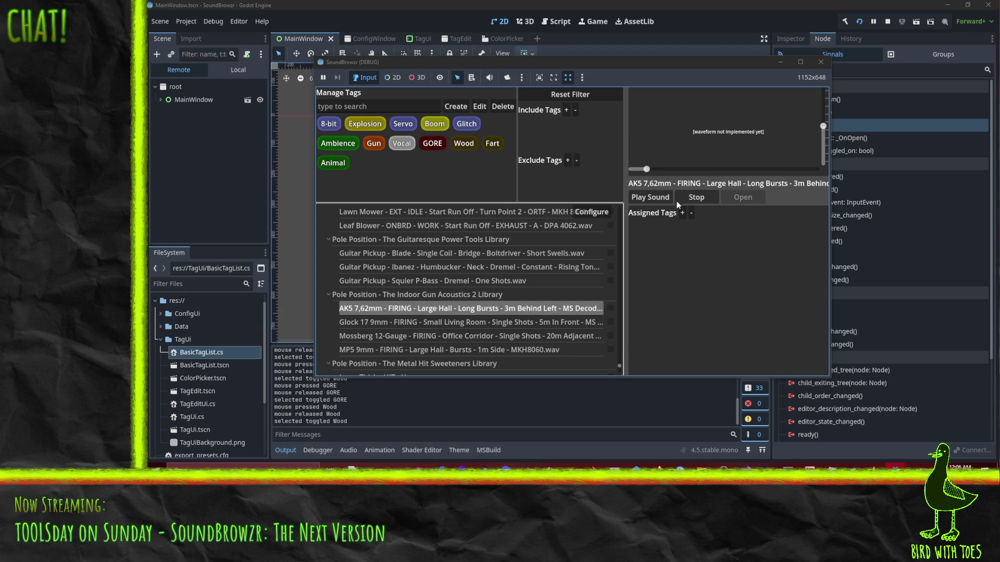
double_click(490, 323)
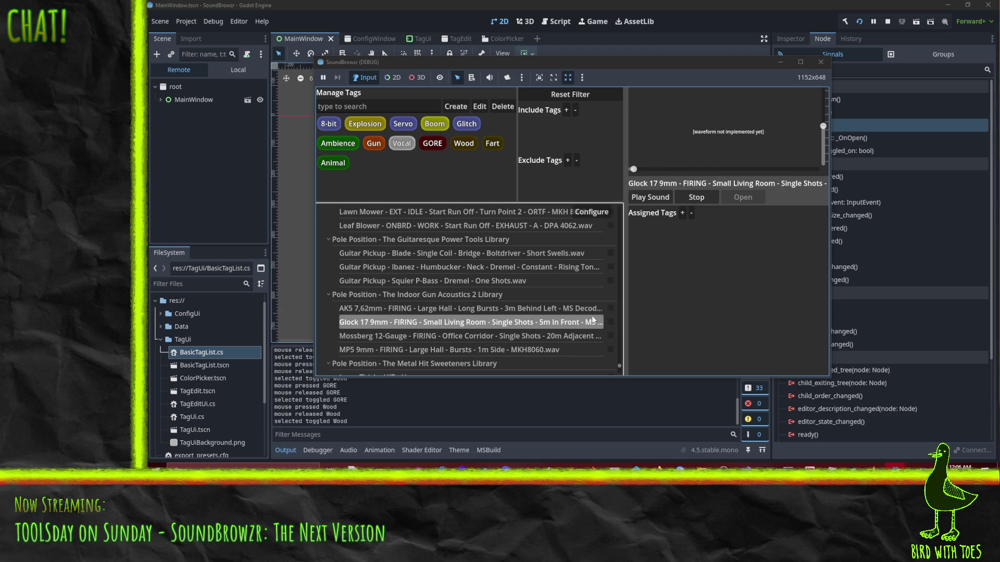
double_click(521, 335)
double_click(518, 349)
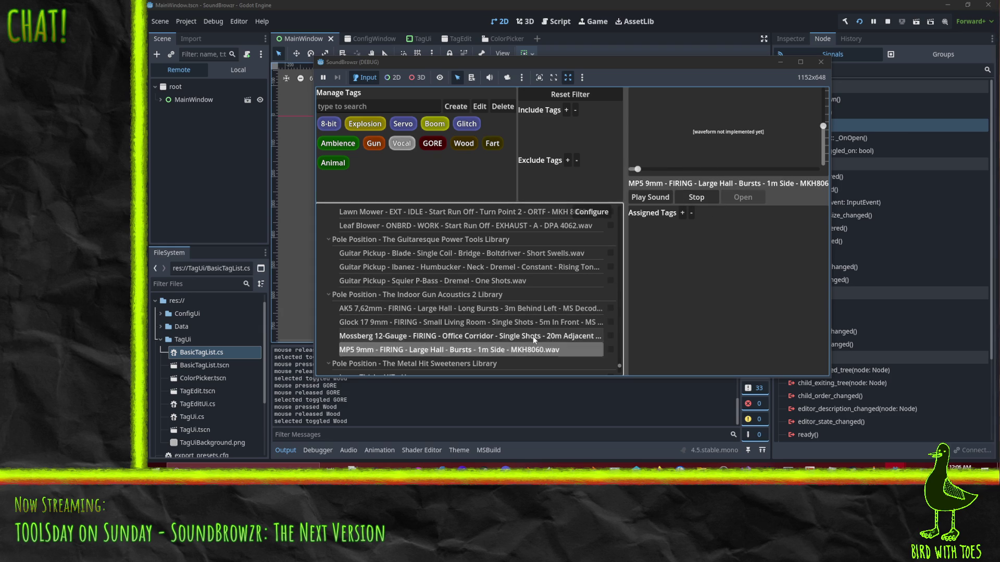
double_click(532, 337)
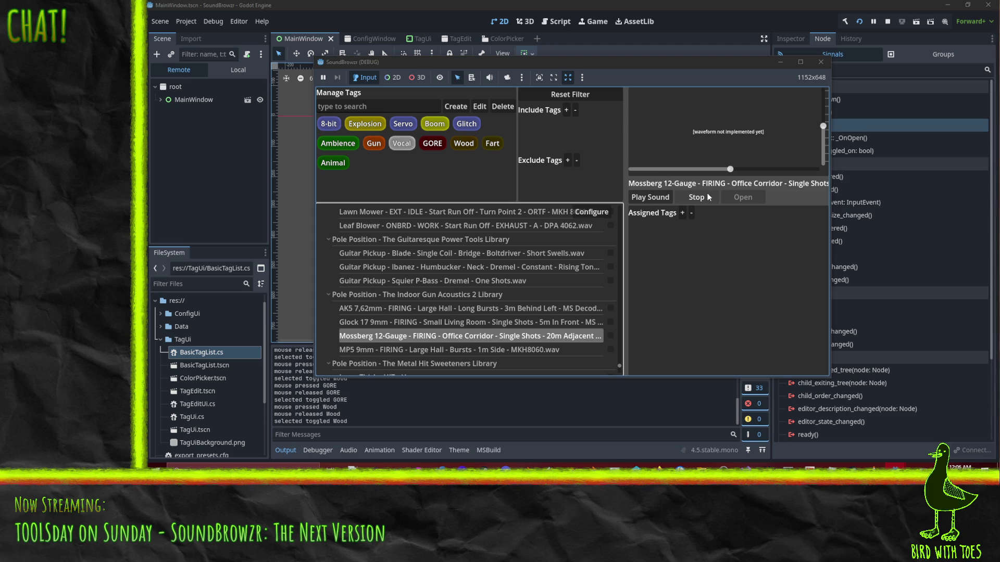
click(708, 197)
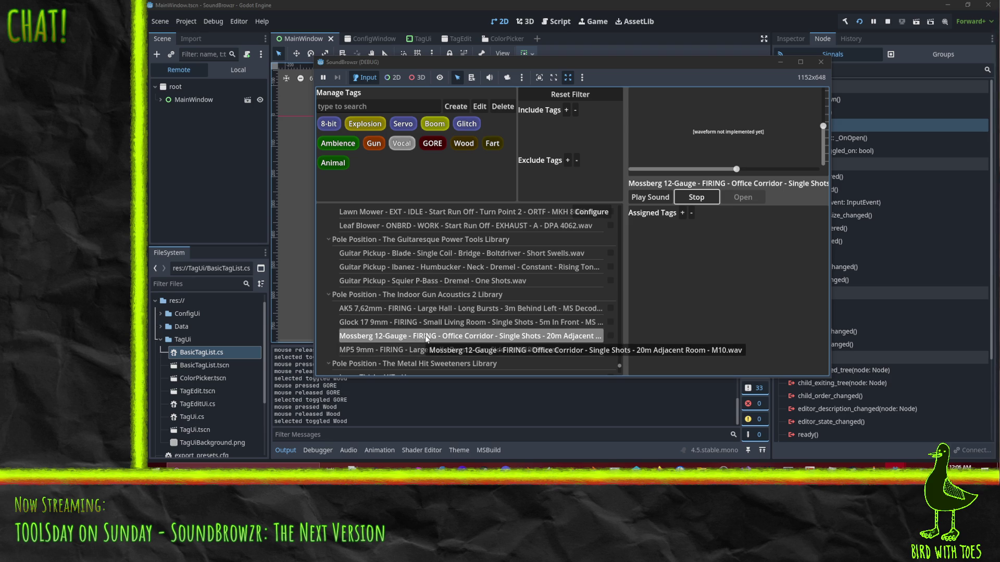
Revisit the MP5 and Mossberg sounds and tick both for batch tagging.
click(585, 350)
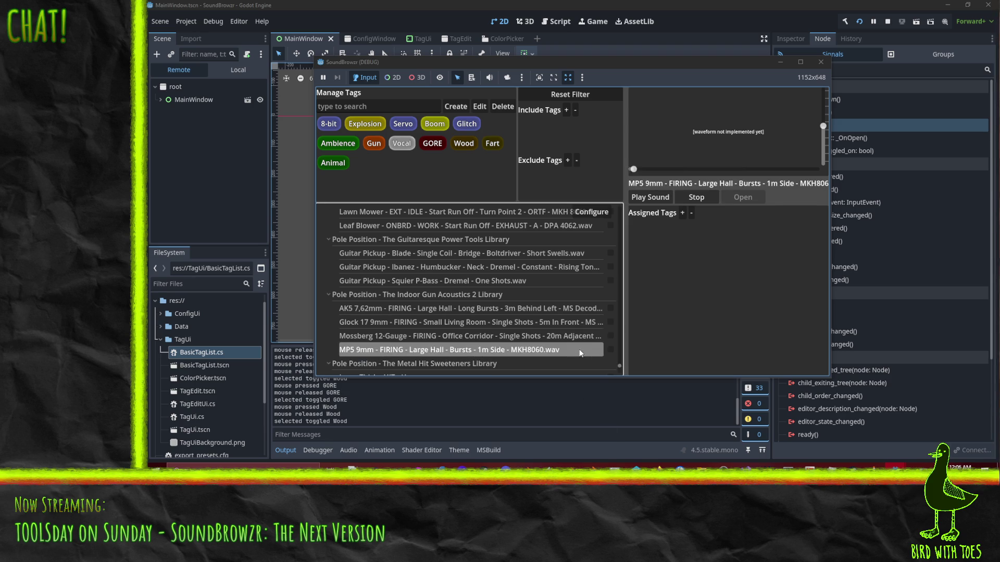
click(592, 341)
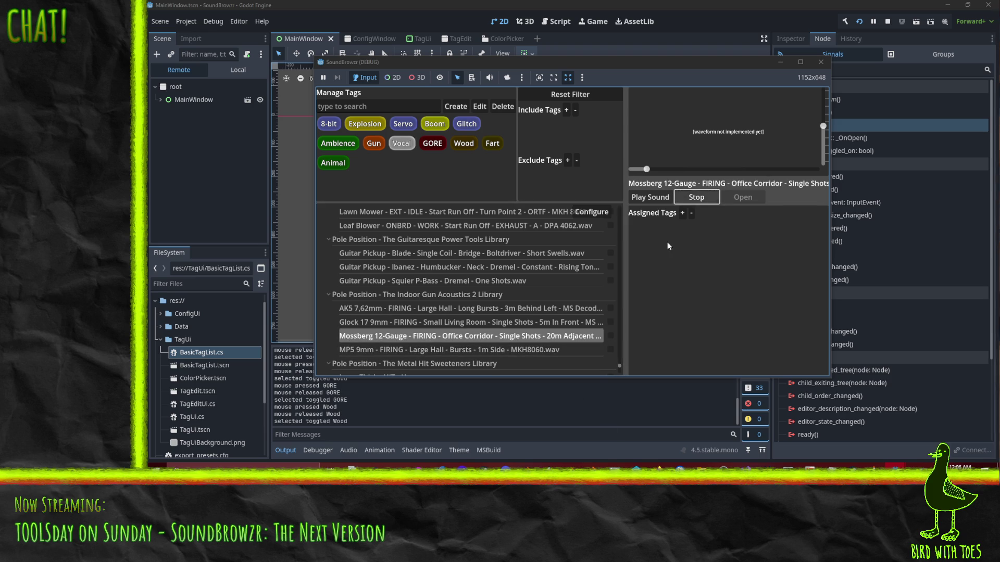
click(610, 336)
click(610, 350)
Also tick Glock 17 and AK5, Tag All with Gun, then untick MP5 and Mossberg.
click(609, 322)
click(609, 308)
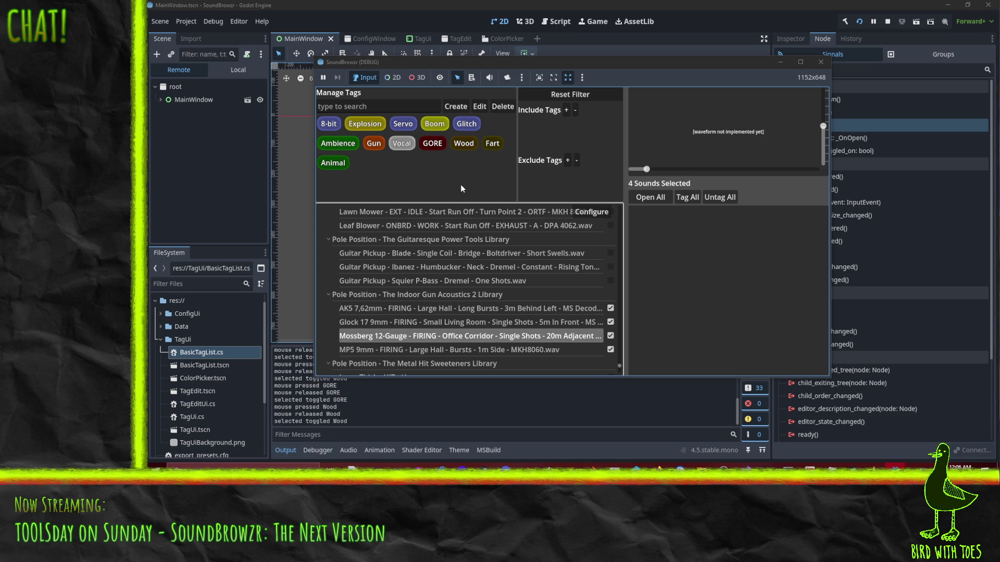
click(380, 145)
click(687, 197)
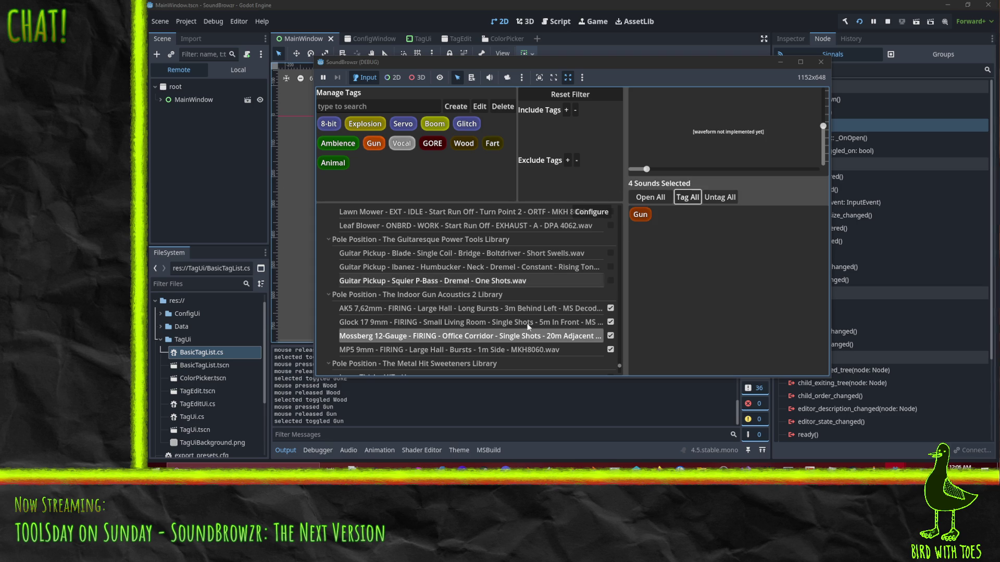
click(610, 349)
click(610, 336)
Confirm Mossberg carries Gun, then preview the Smith & Wesson 60 Take 1, Take 3 and revolver sounds.
click(474, 335)
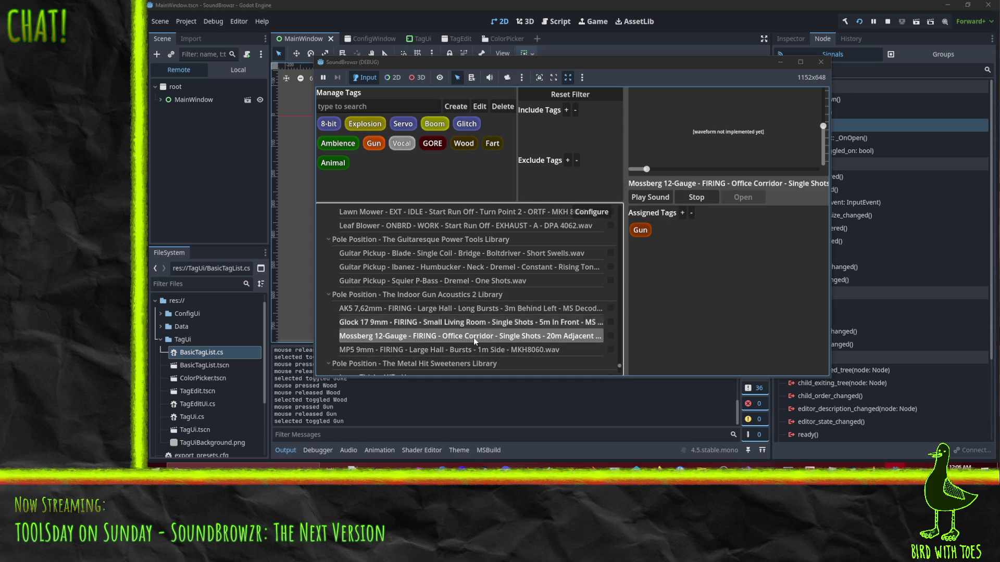
scroll(502, 327, up, 3)
scroll(503, 326, up, 10)
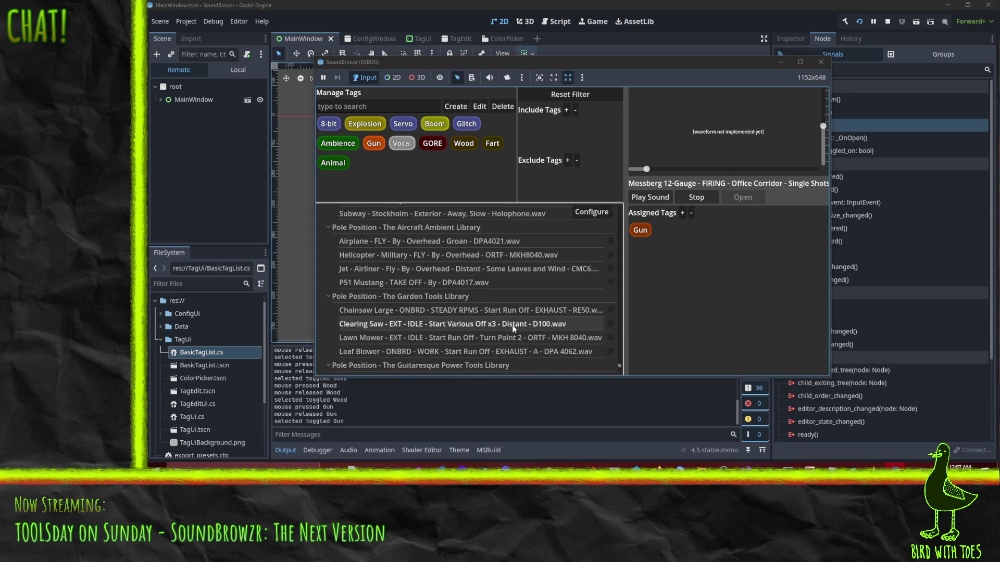
scroll(504, 329, up, 3)
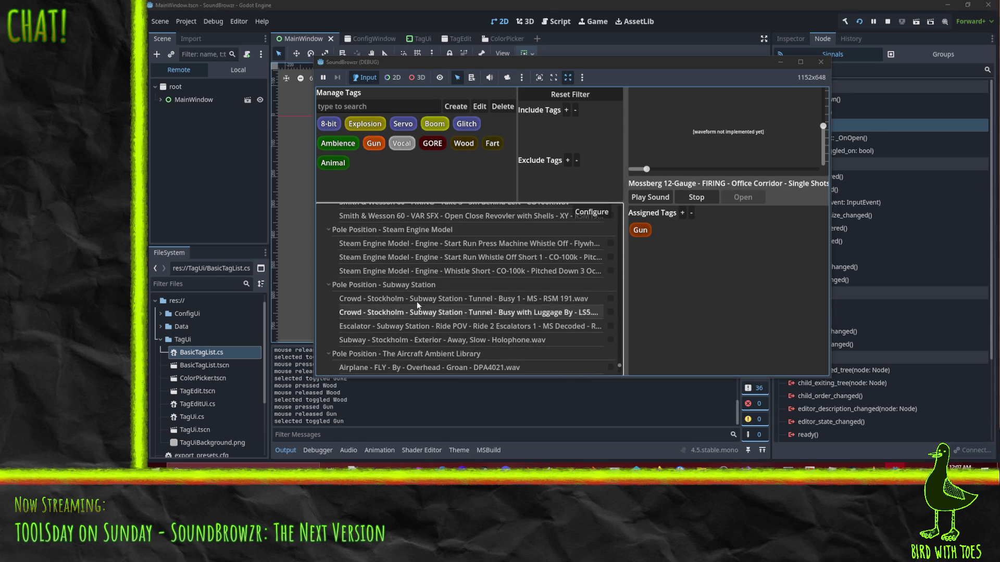
scroll(442, 306, up, 6)
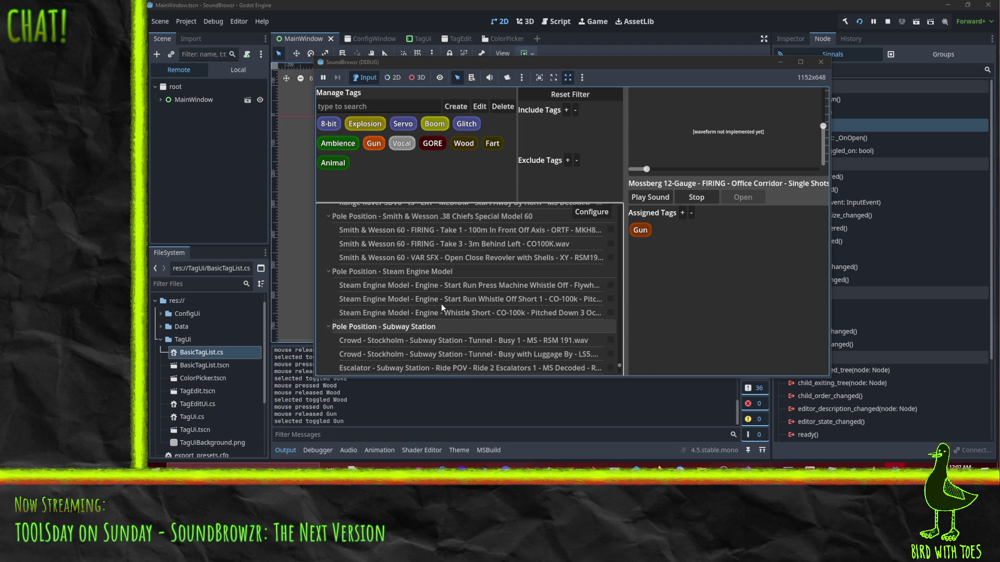
click(511, 286)
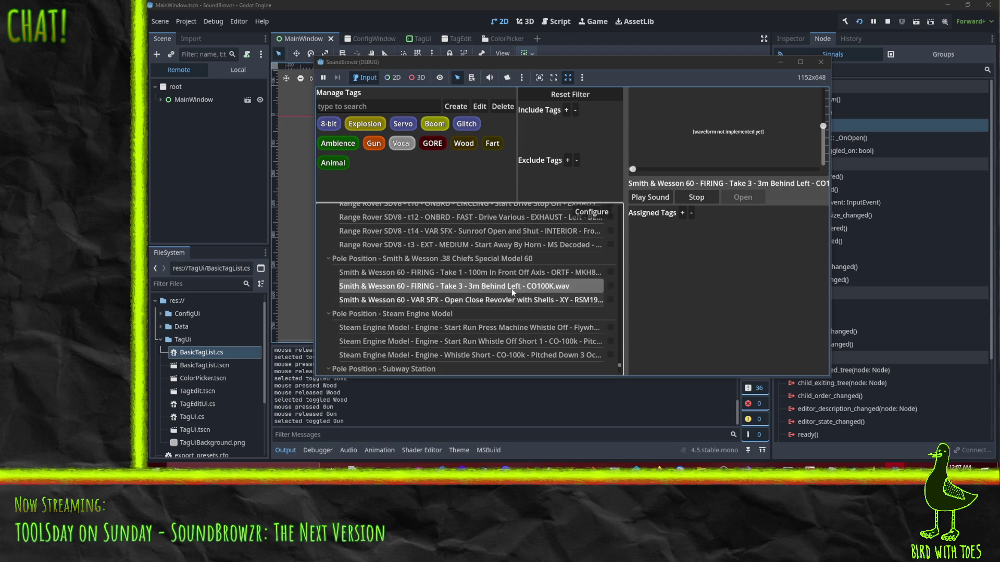
click(514, 272)
click(529, 304)
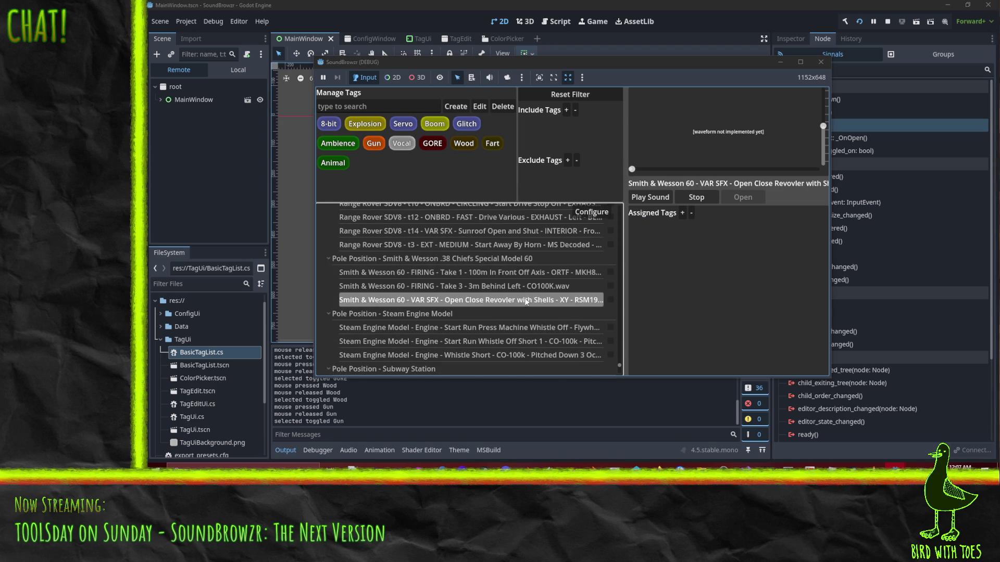
scroll(548, 295, up, 2)
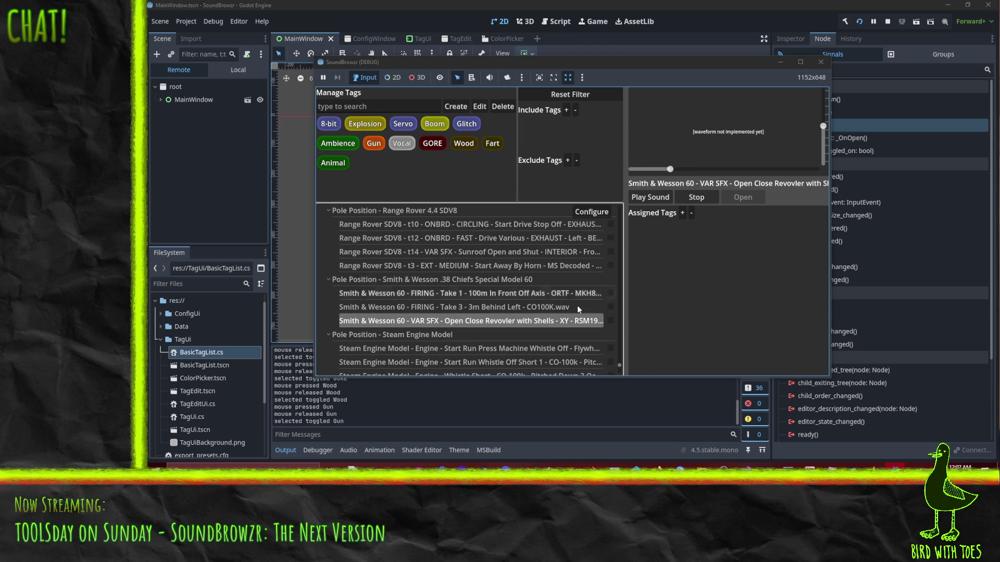
Tick the three Smith & Wesson 60 sounds, Tag All with Gun, then verify the revolver sound.
click(611, 321)
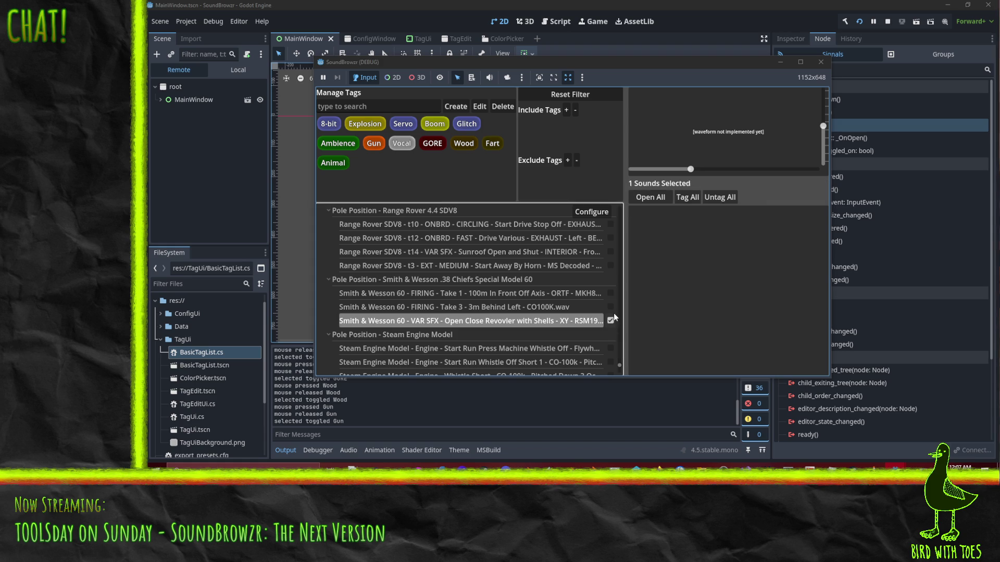
click(610, 306)
click(610, 293)
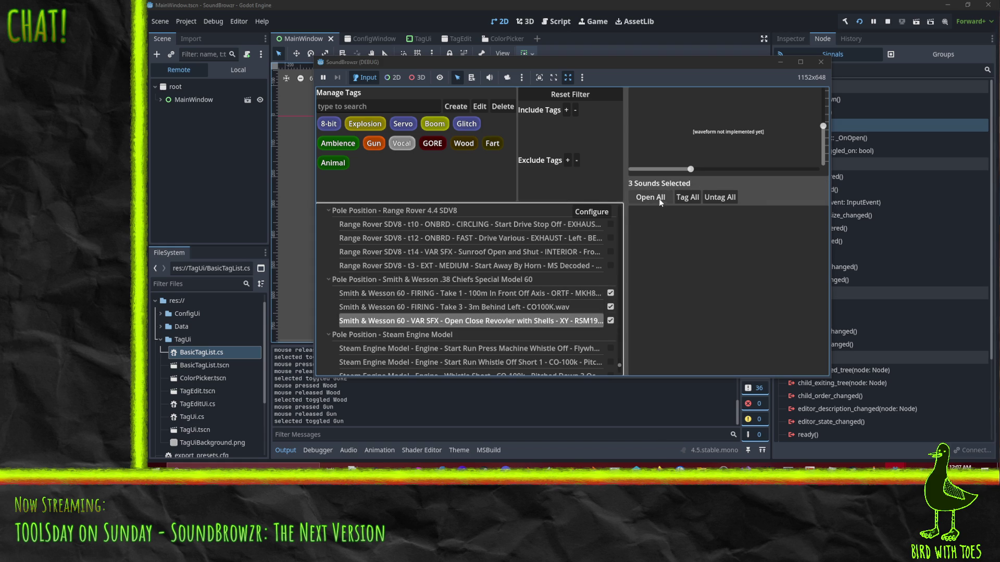
click(687, 197)
click(611, 321)
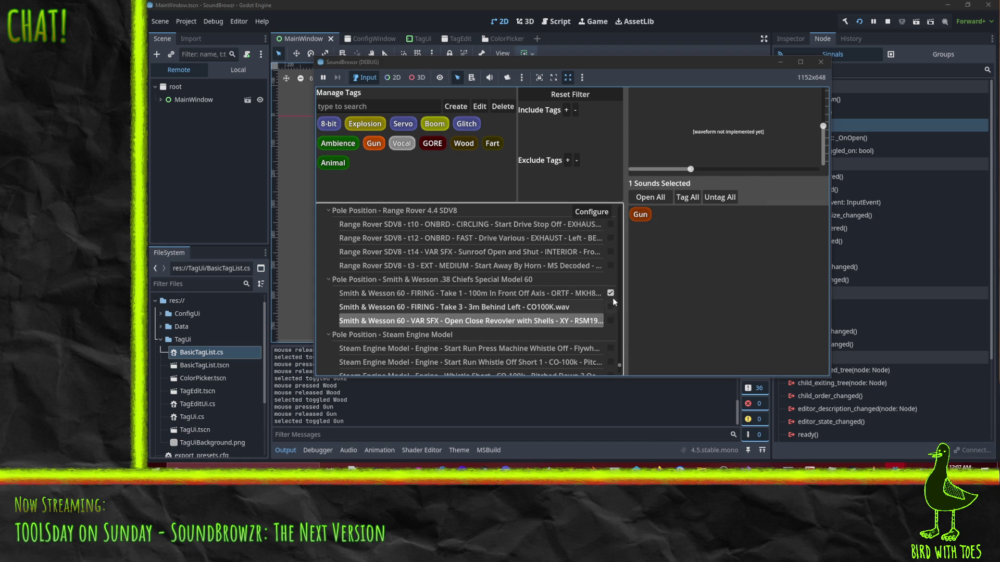
click(520, 320)
Preview the Lynx 50 Take 1, Take 2 and shell ejections sounds, then stop playback.
scroll(479, 312, up, 3)
scroll(492, 314, up, 10)
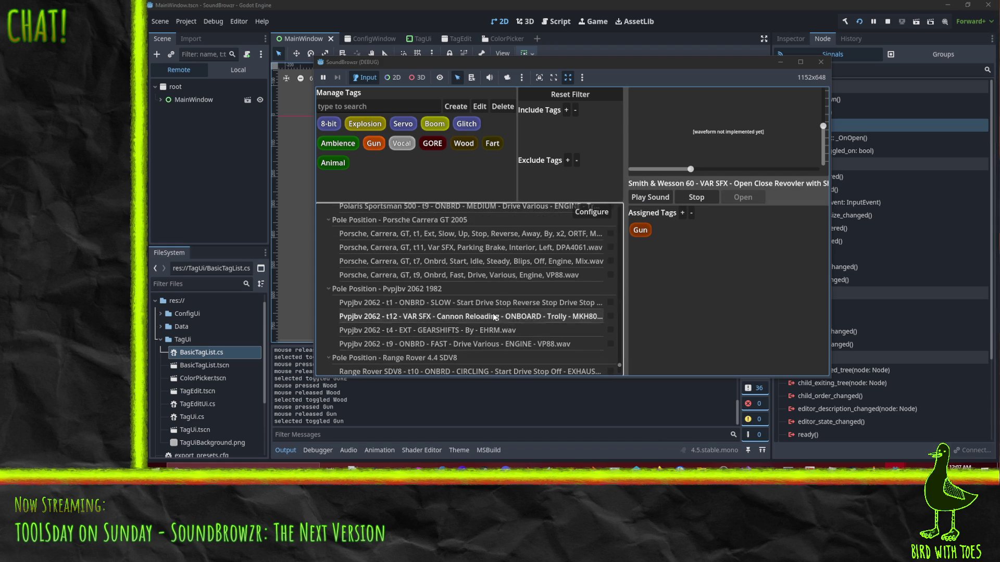
scroll(502, 322, up, 8)
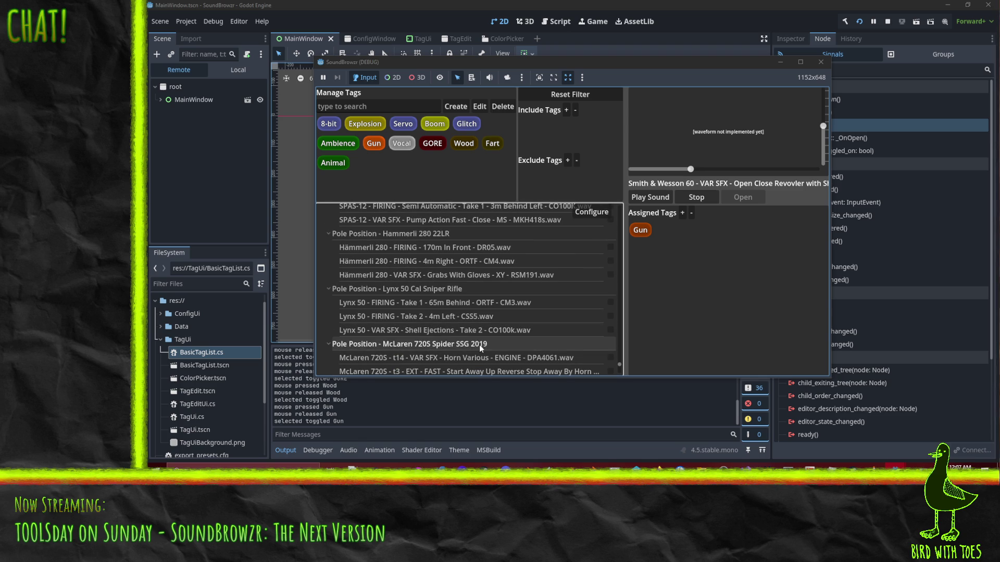
click(474, 302)
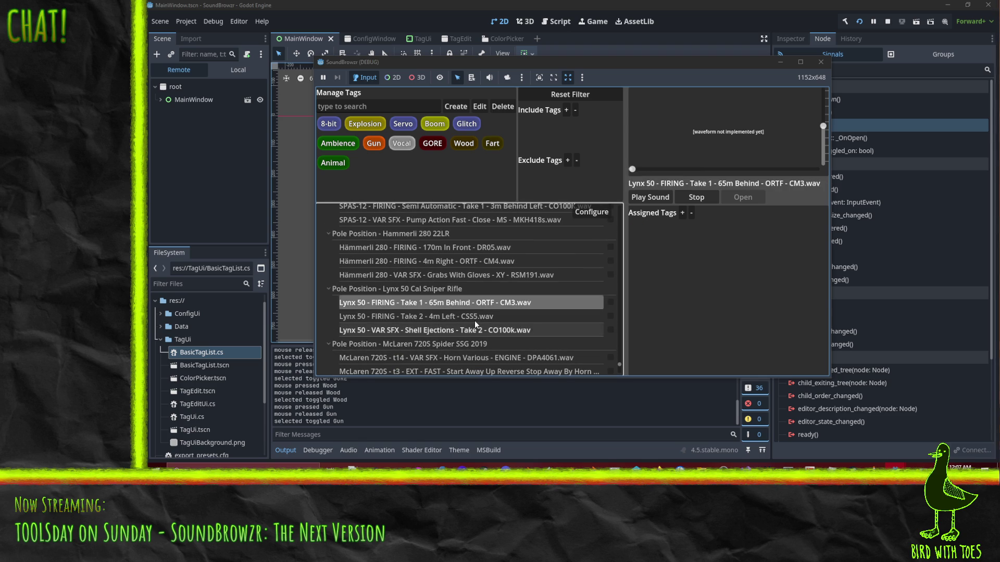
click(458, 317)
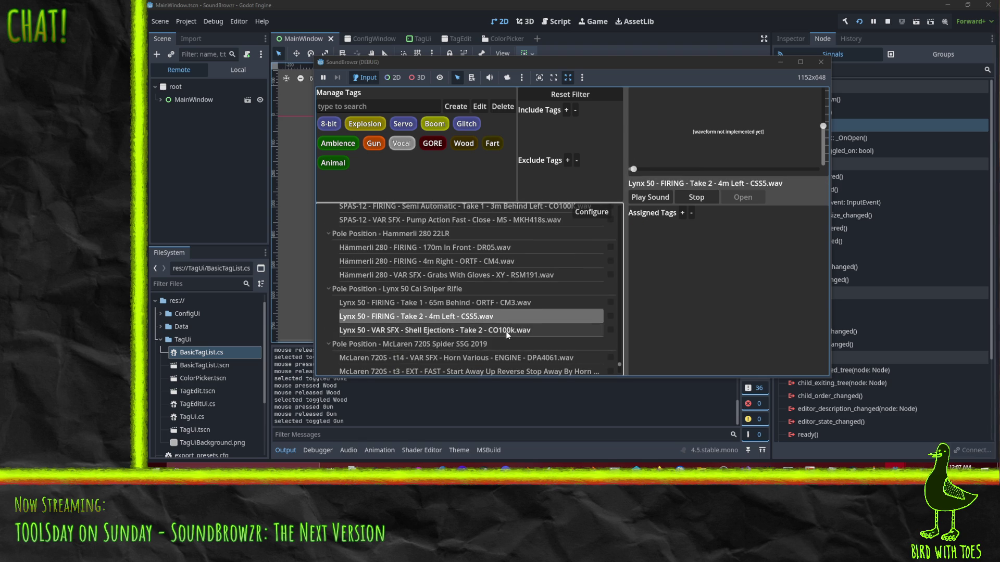
click(510, 332)
click(698, 198)
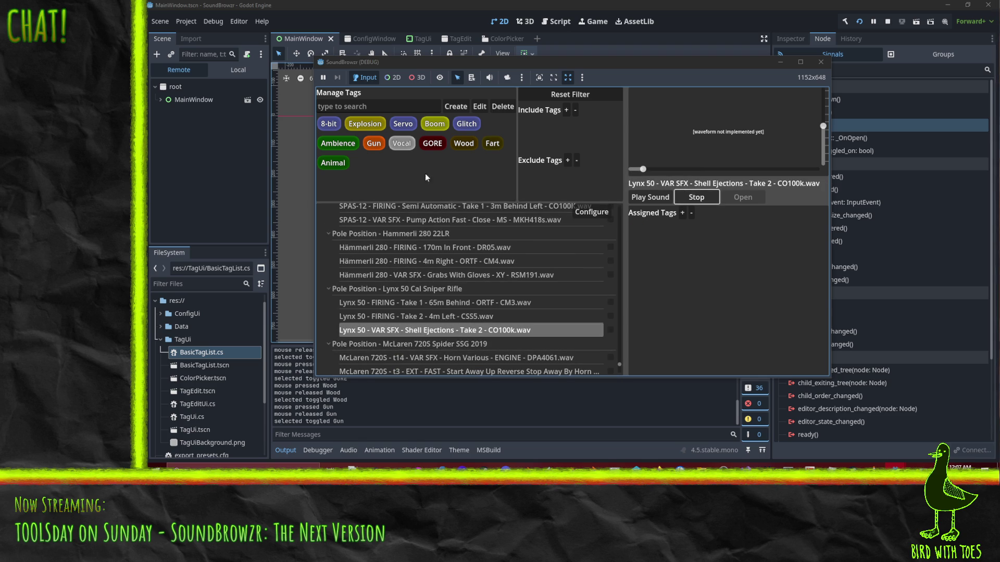
Tick the three Lynx 50 sounds, audition the Hämmerli 280 sounds and tick them too.
click(610, 330)
click(610, 316)
click(610, 303)
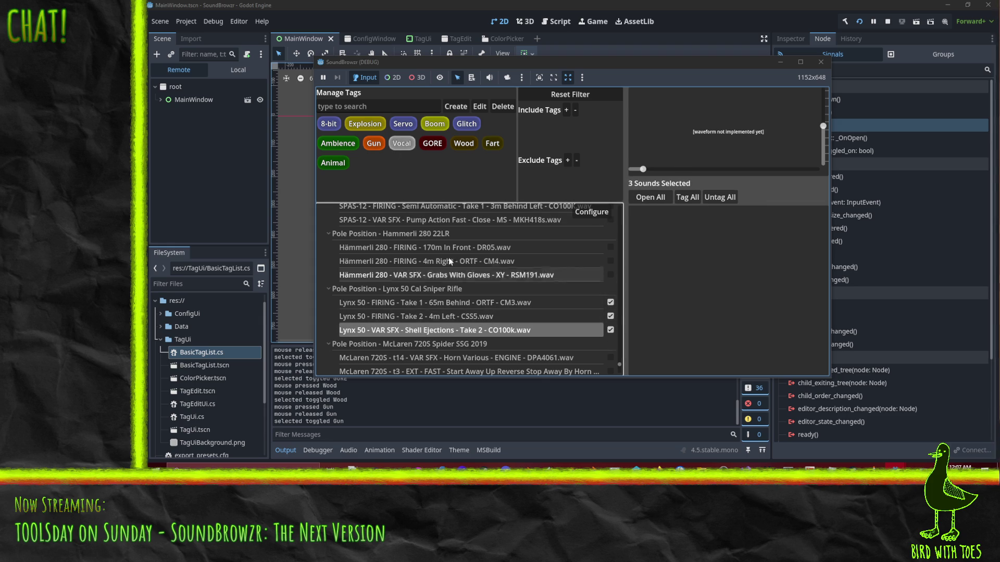
click(464, 277)
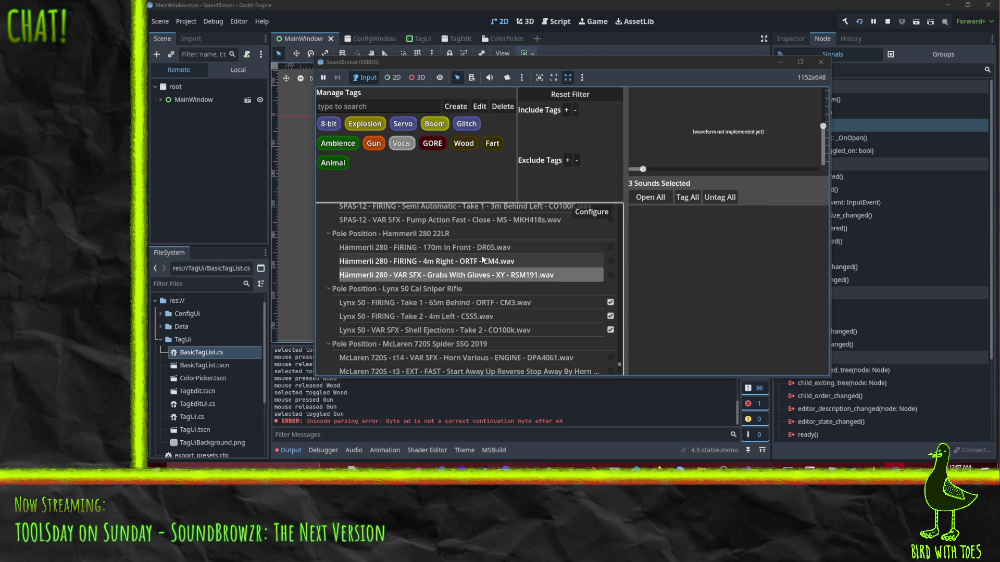
click(534, 260)
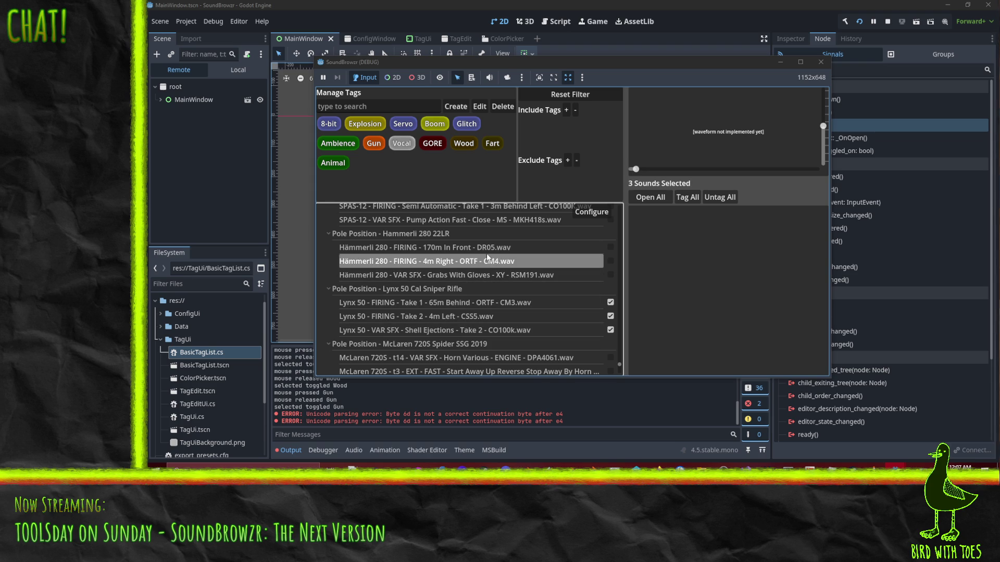
click(567, 248)
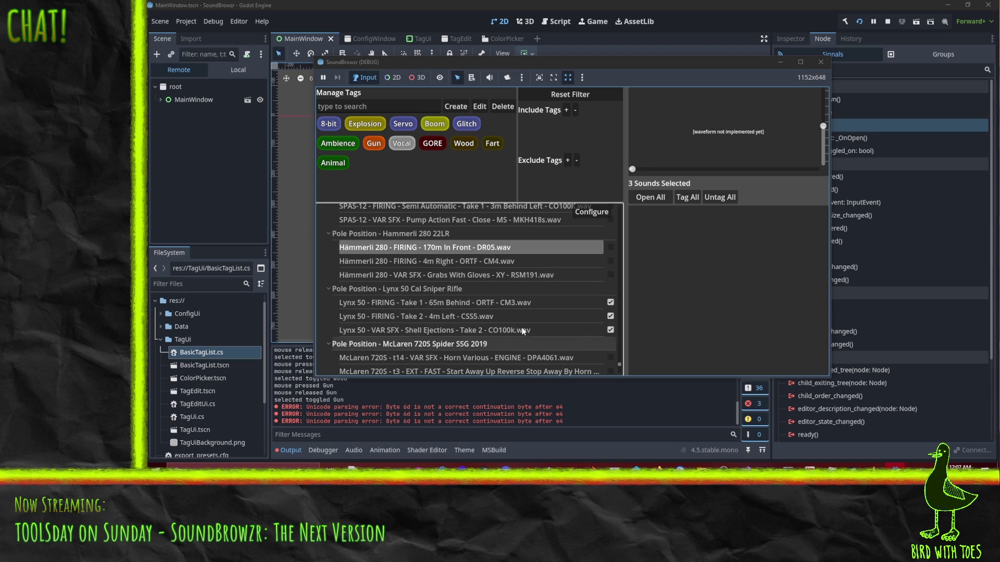
click(610, 275)
Tick the three SPAS-12 sounds and apply the Gun tag to all nine checked sounds.
scroll(582, 284, up, 2)
scroll(582, 285, up, 1)
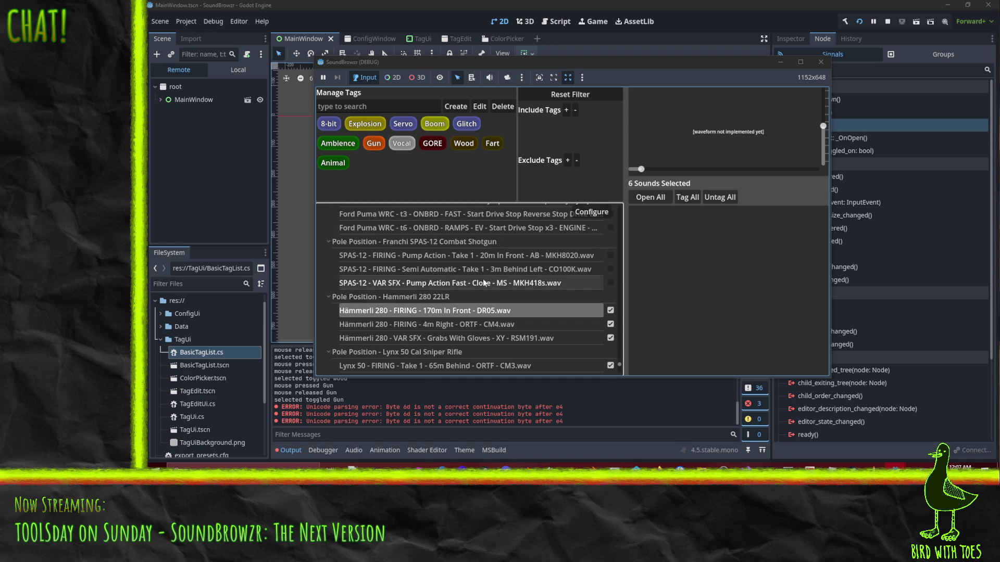
click(611, 283)
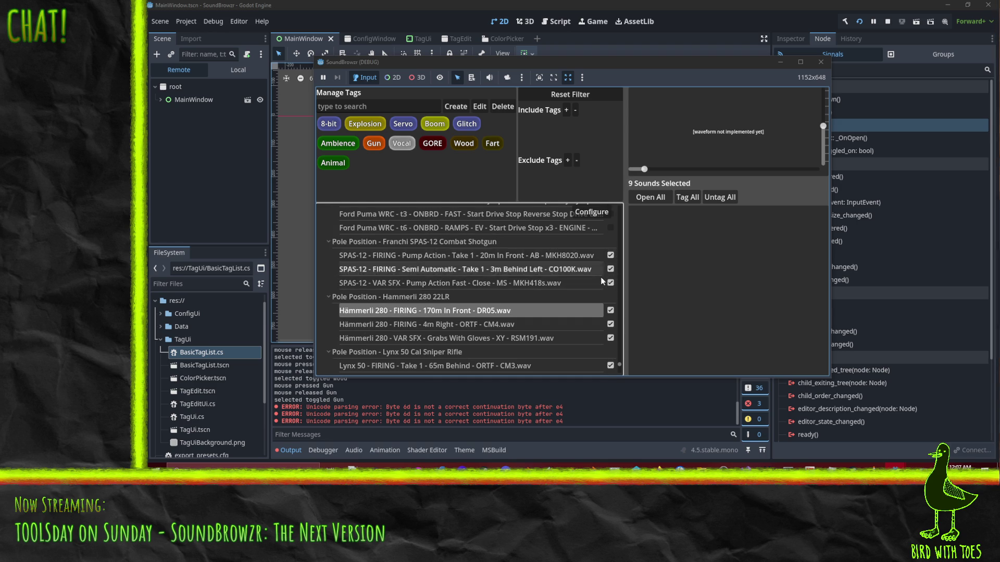
scroll(597, 289, up, 4)
scroll(586, 291, up, 1)
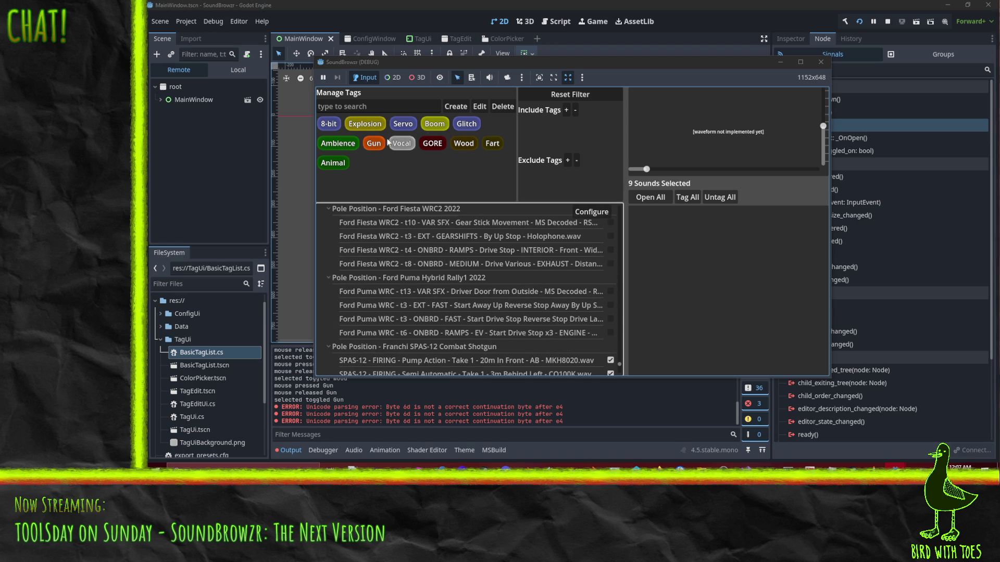
click(682, 199)
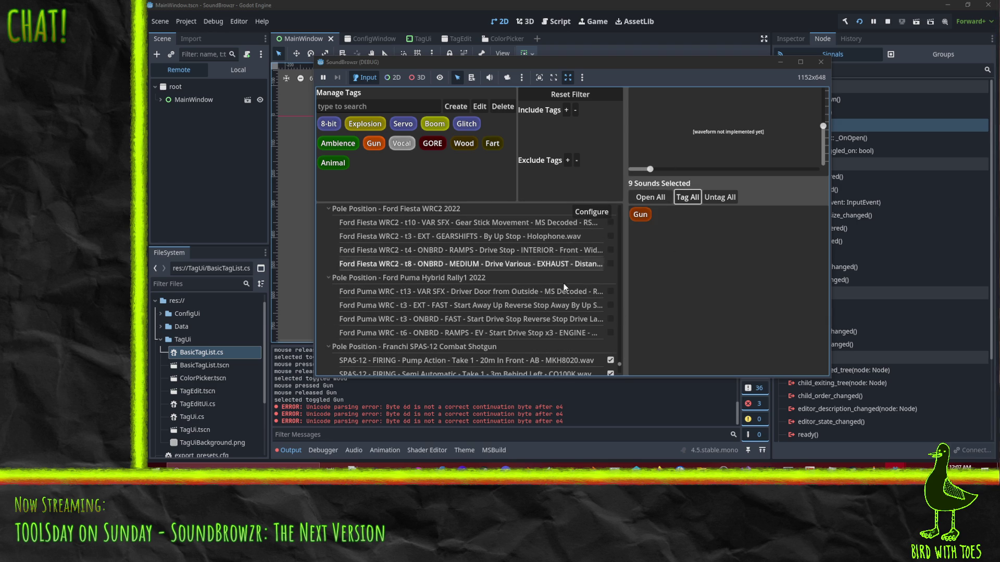
Uncheck the SPAS-12, Hämmerli 280 and Lynx 50 sounds.
scroll(563, 284, down, 1)
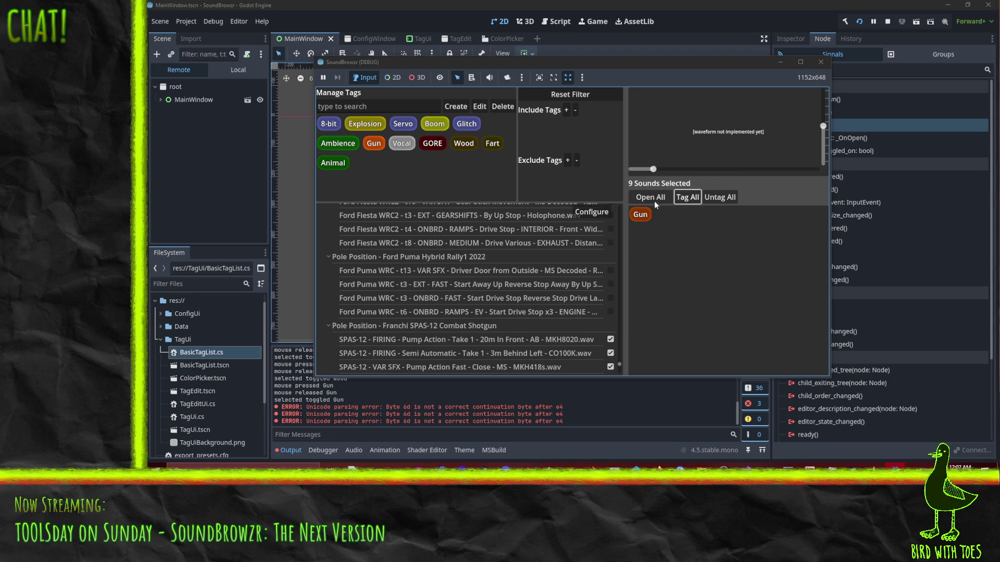
click(653, 170)
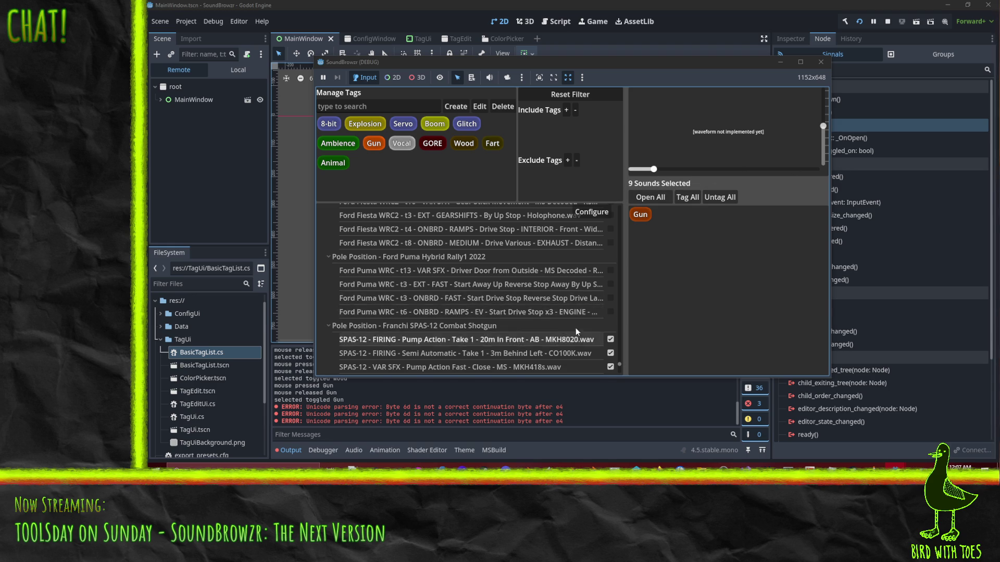
scroll(576, 331, down, 1)
click(610, 325)
click(610, 311)
click(610, 297)
scroll(613, 338, down, 1)
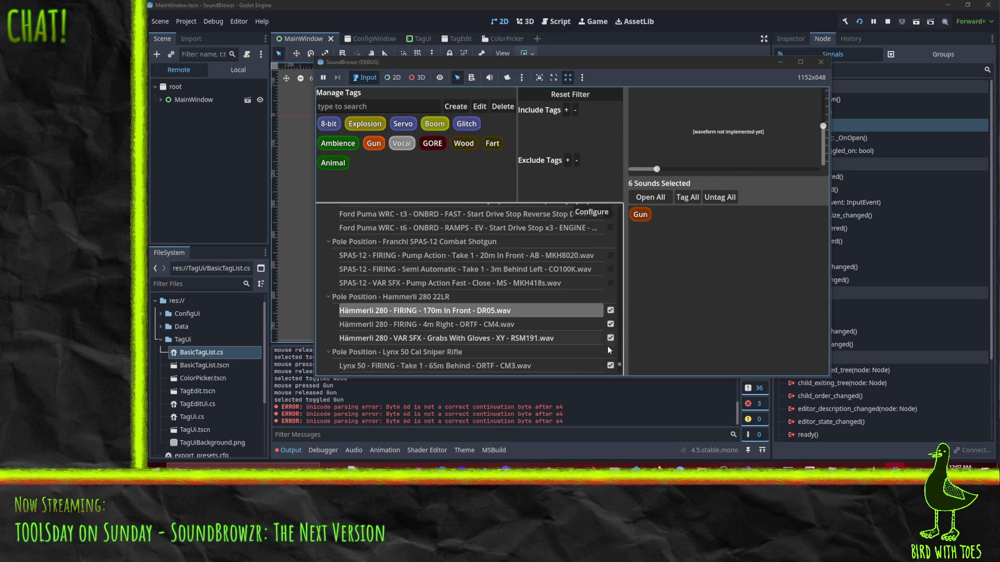
click(610, 337)
click(610, 324)
click(610, 311)
scroll(608, 320, down, 2)
click(611, 330)
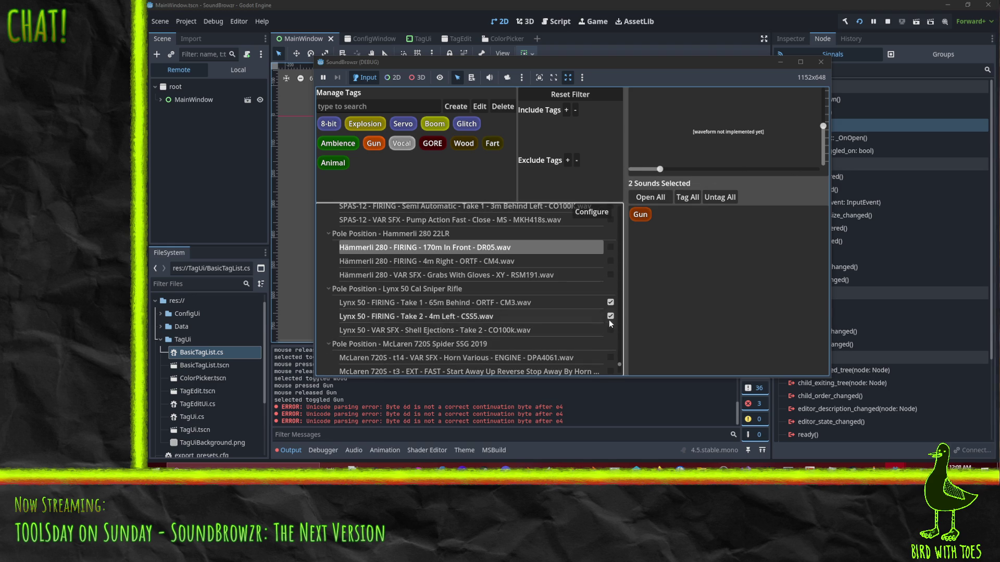
click(610, 316)
click(610, 302)
scroll(583, 292, up, 2)
Select the SPAS-12 pump action and semi-automatic sounds to confirm the Gun tag, then stop playback.
click(556, 256)
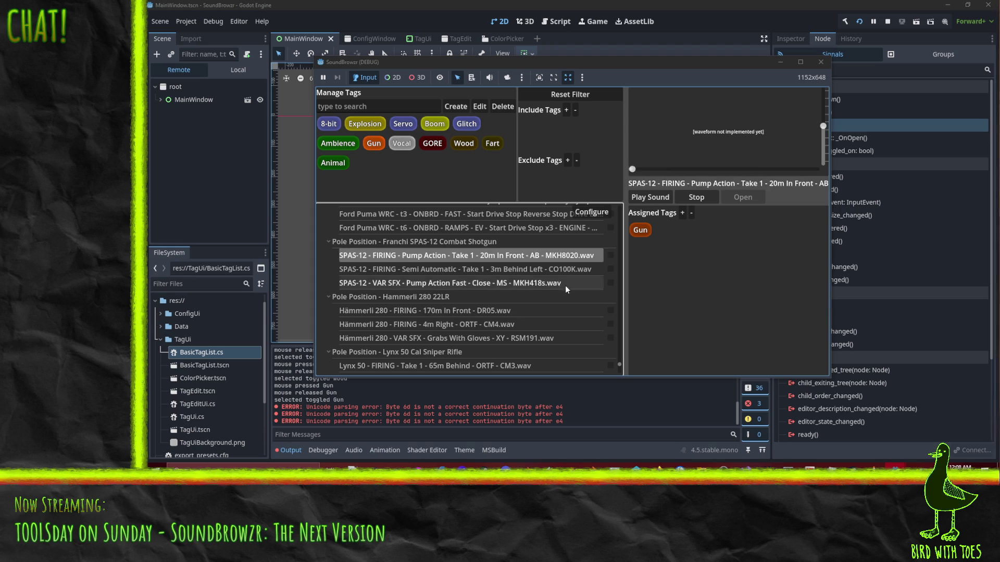
click(507, 270)
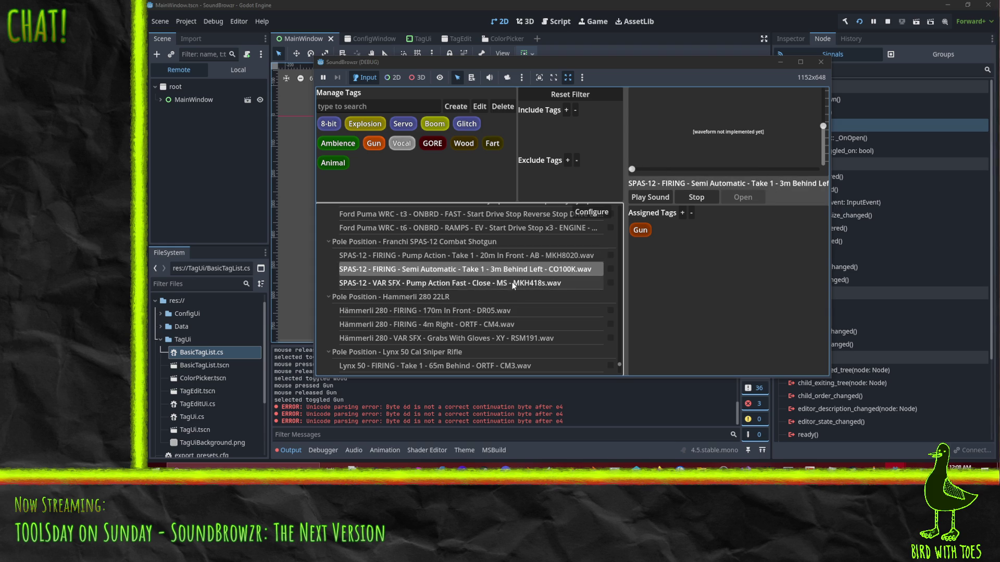
click(514, 284)
click(696, 197)
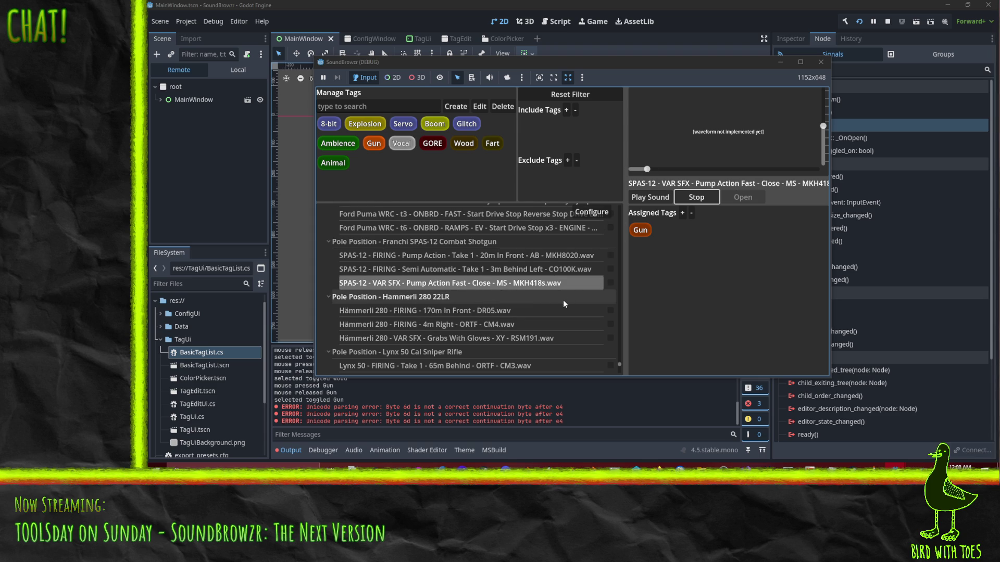
Inspect the Desert Eagle magazine and firing sounds, then tick the three Desert Eagle sounds.
scroll(561, 302, up, 10)
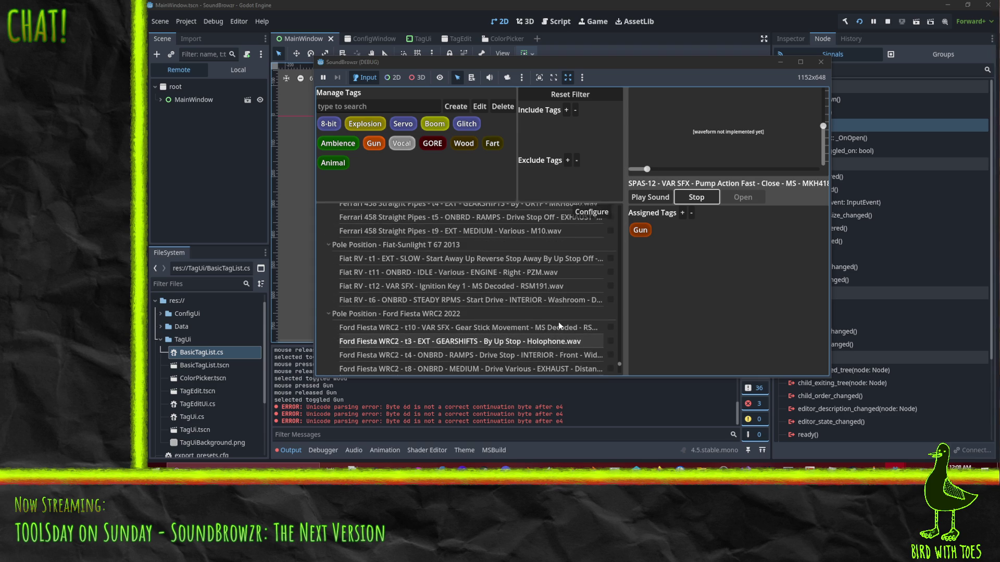
scroll(558, 323, up, 10)
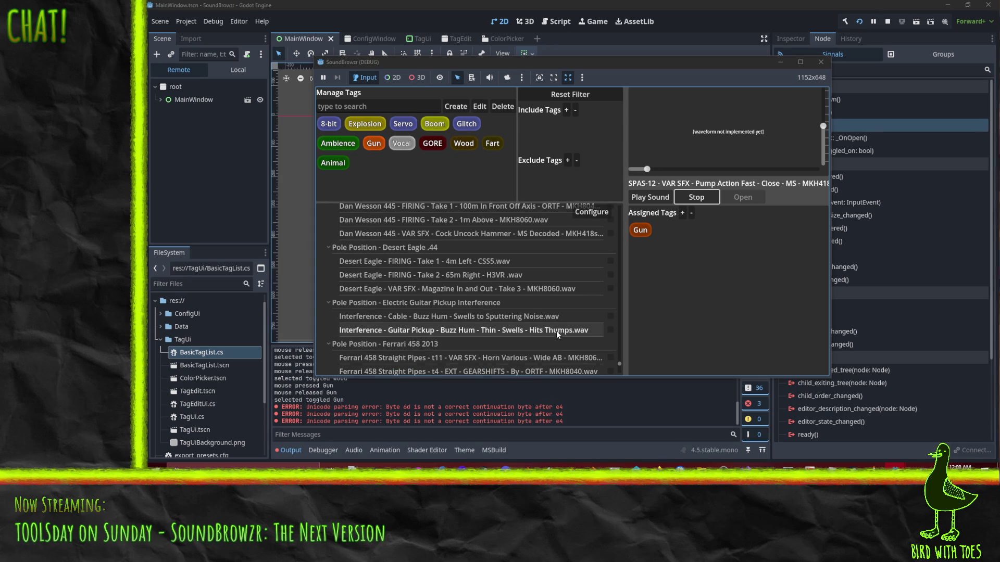
click(541, 289)
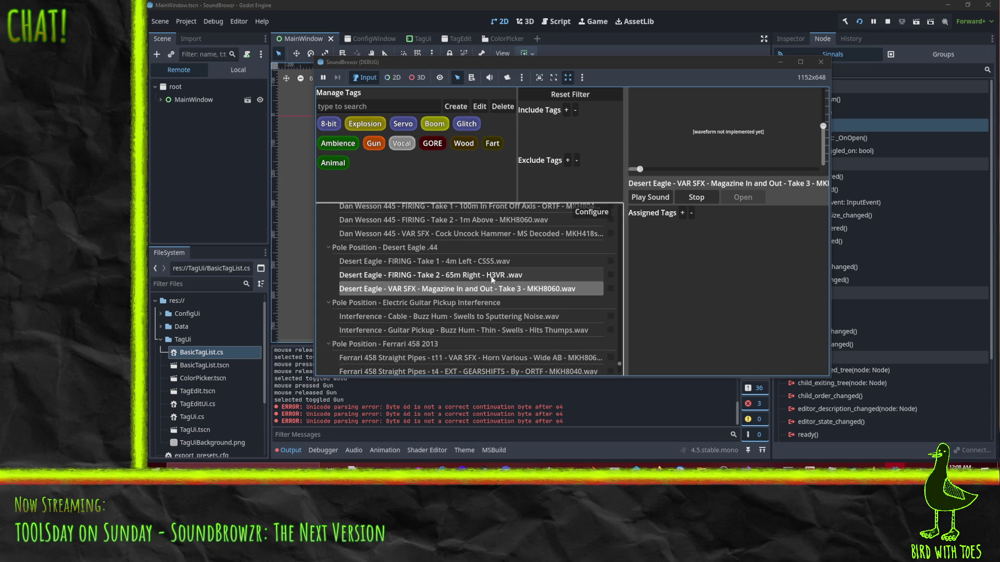
click(486, 272)
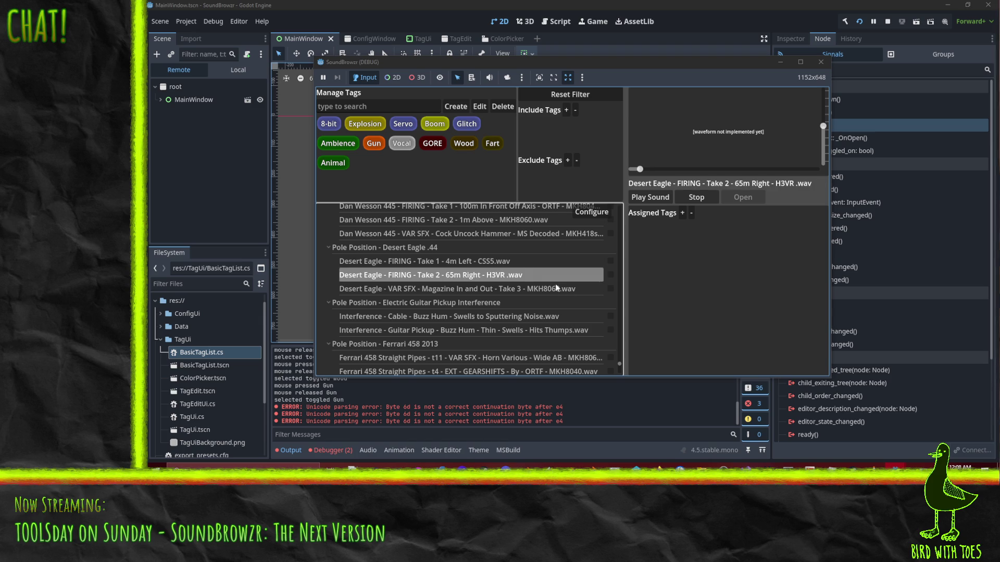
click(510, 263)
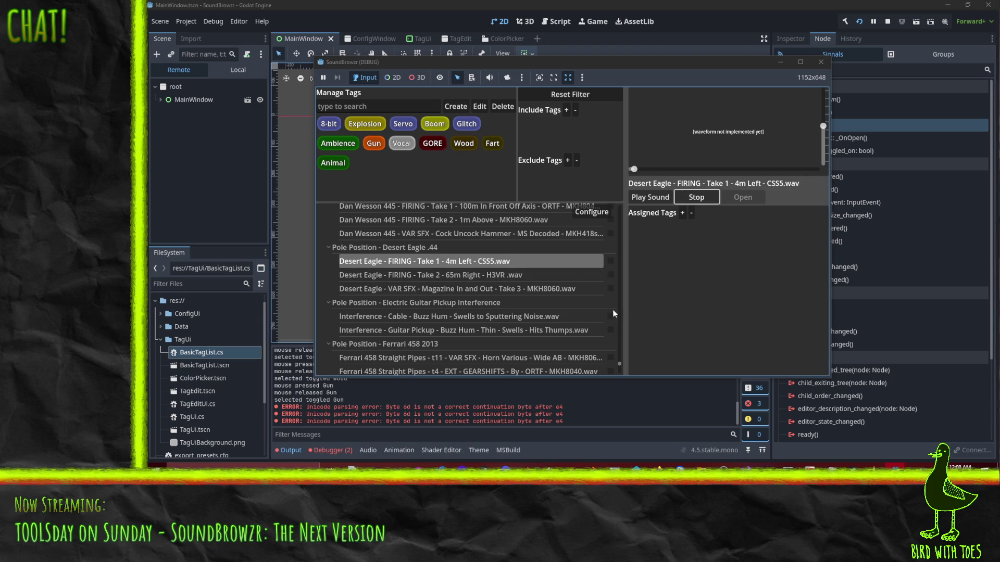
click(610, 288)
click(610, 275)
click(610, 262)
Tick the three Dan Wesson 445 and three Colt Python 357 sounds, then Tag All with Gun.
scroll(599, 281, up, 3)
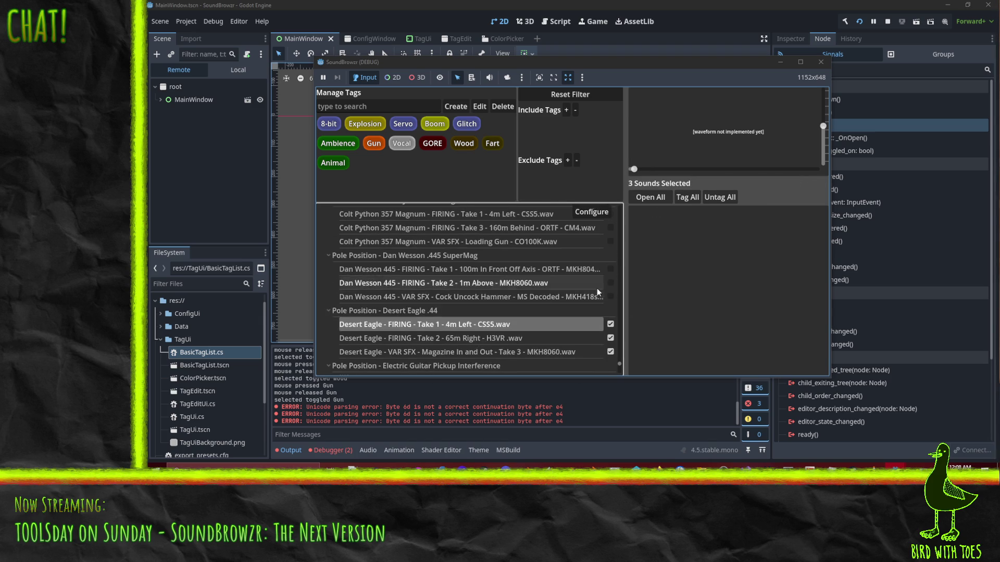
click(610, 297)
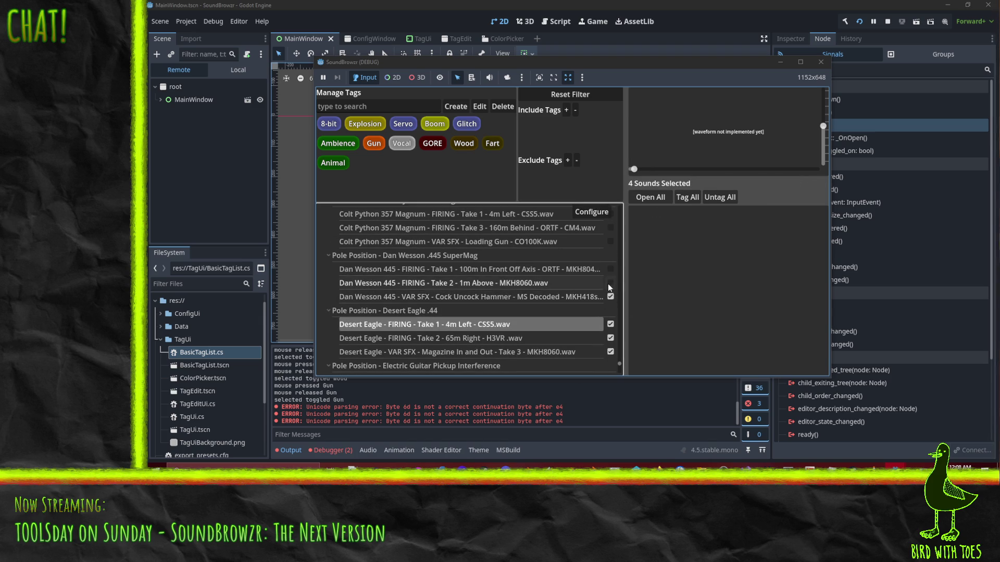
click(610, 283)
click(610, 269)
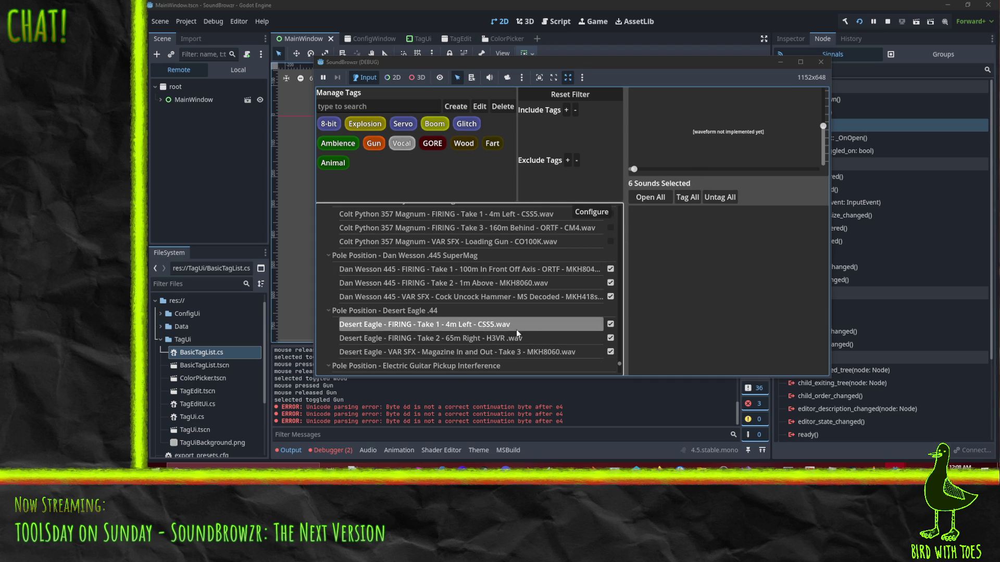
scroll(575, 295, up, 3)
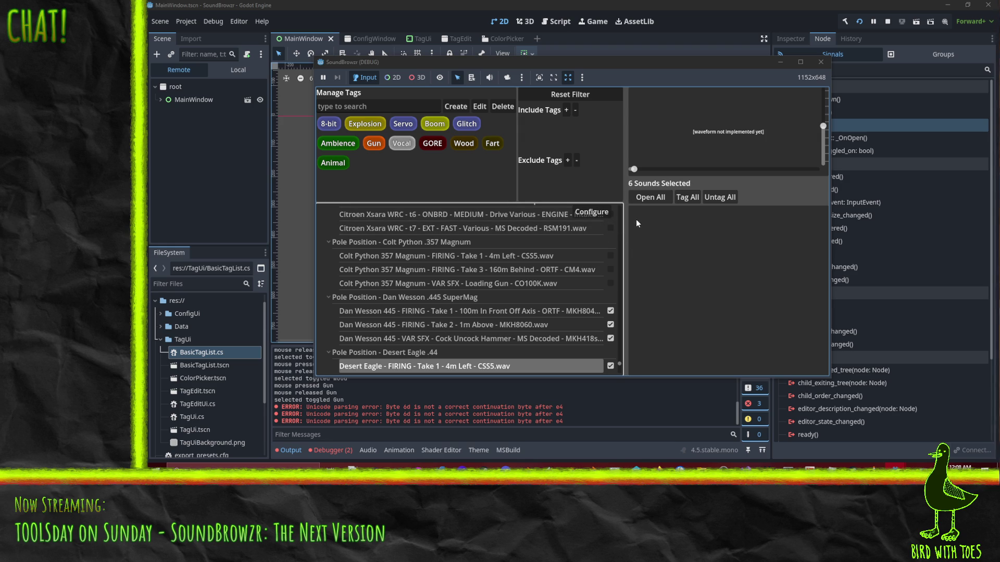
scroll(521, 328, up, 3)
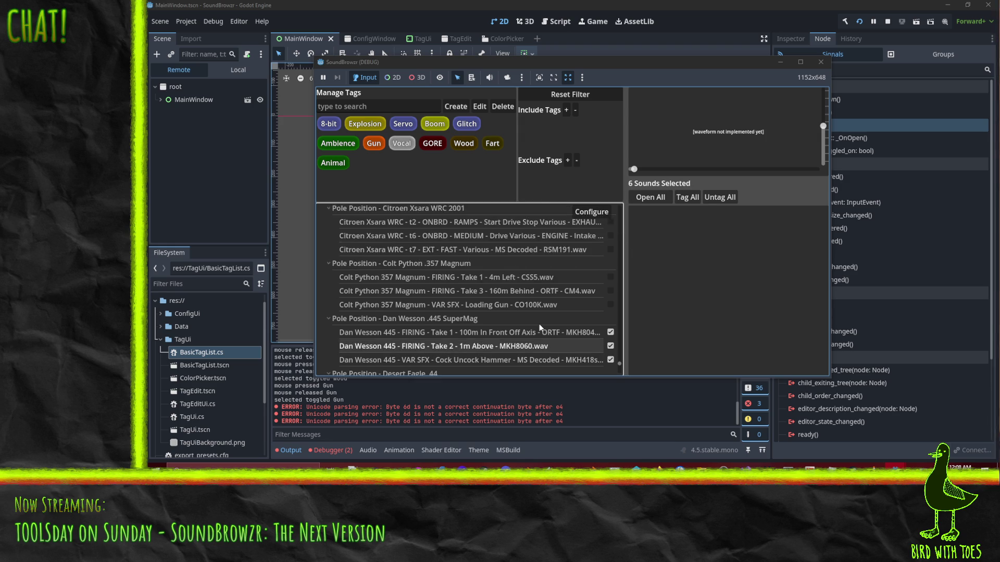
click(610, 325)
click(610, 311)
click(610, 298)
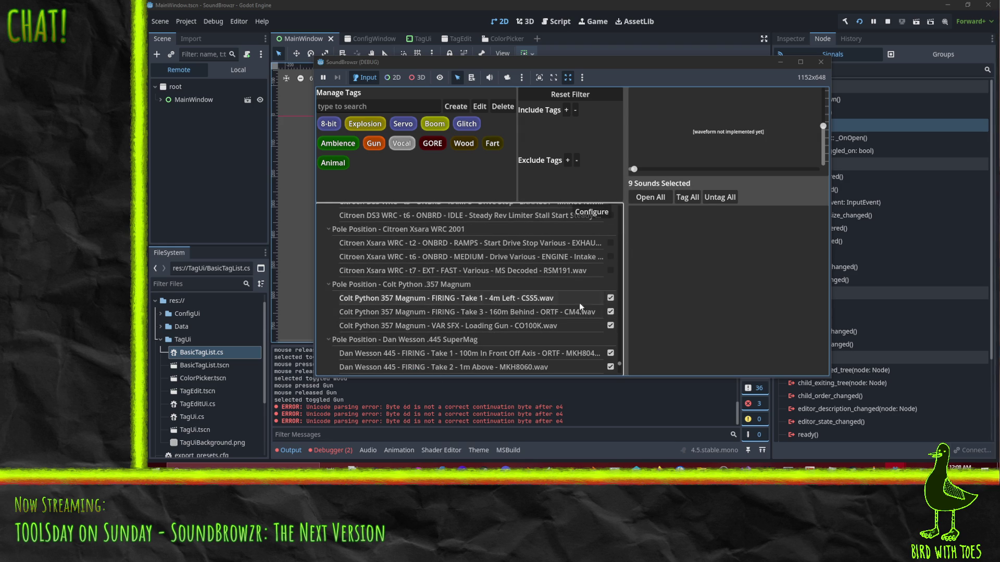
scroll(551, 280, up, 6)
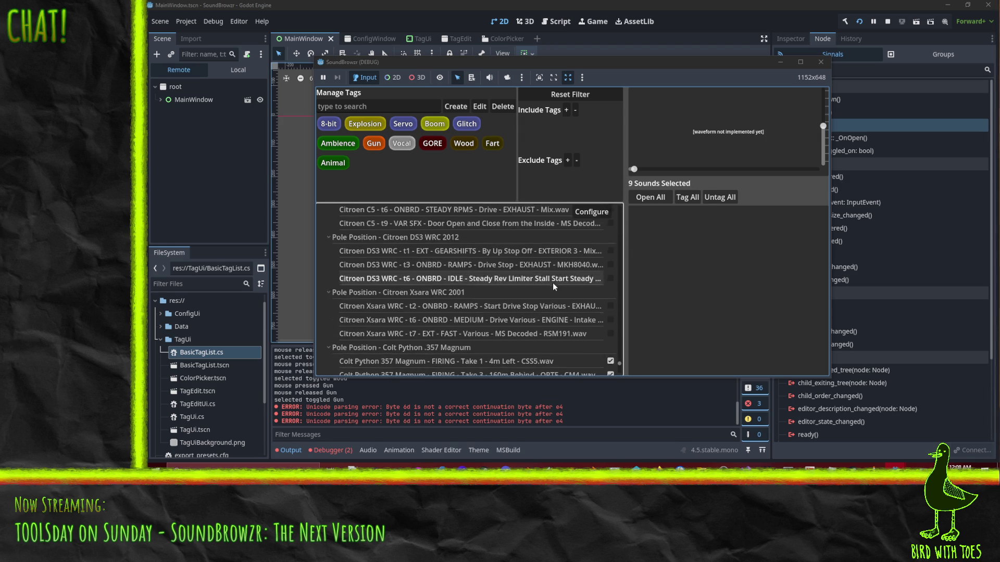
click(692, 197)
Untick the Desert Eagle, Dan Wesson 445 and Colt Python 357 checkboxes.
scroll(520, 316, down, 5)
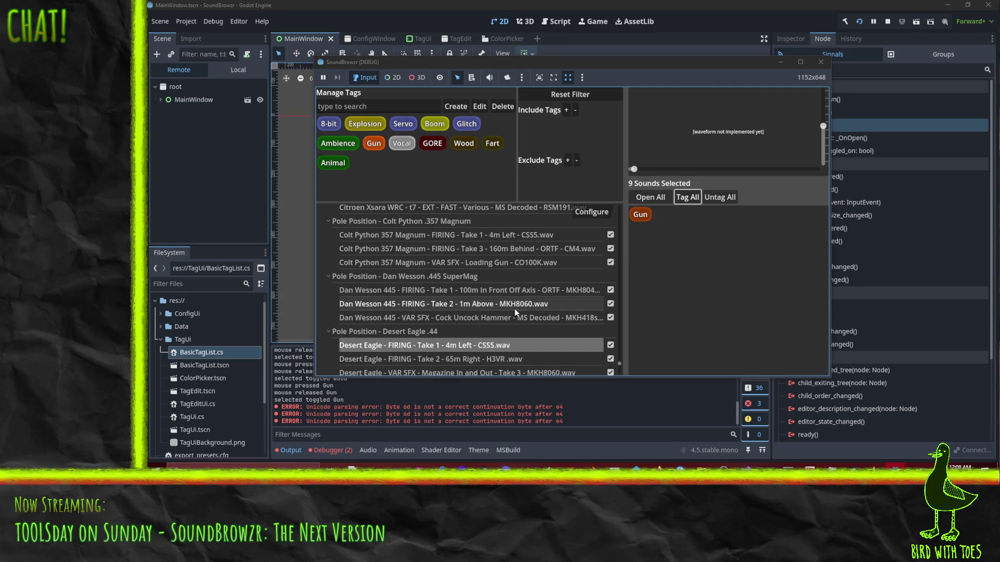
scroll(574, 312, up, 2)
click(610, 331)
click(610, 317)
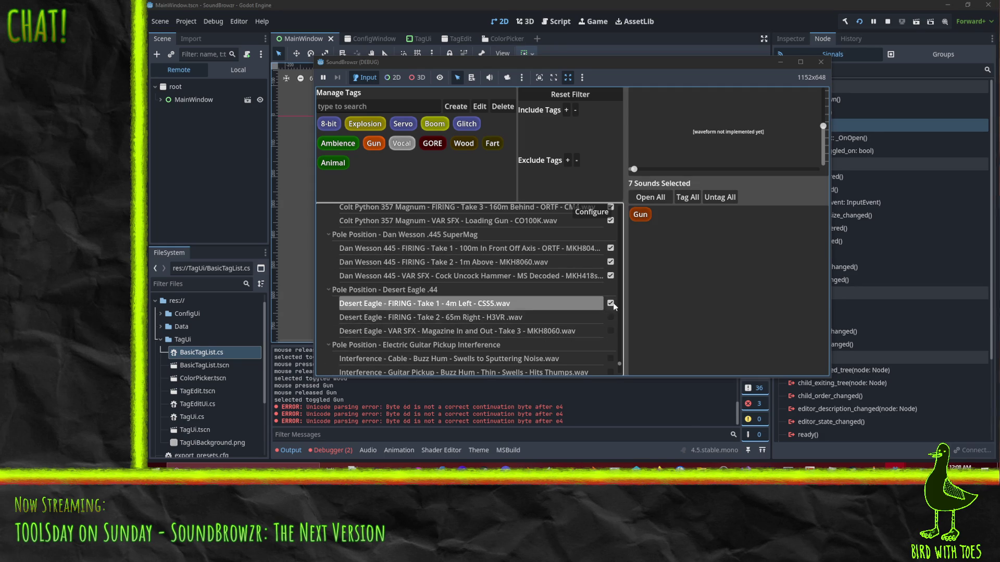
click(610, 303)
click(610, 275)
click(611, 261)
click(610, 248)
scroll(604, 255, up, 5)
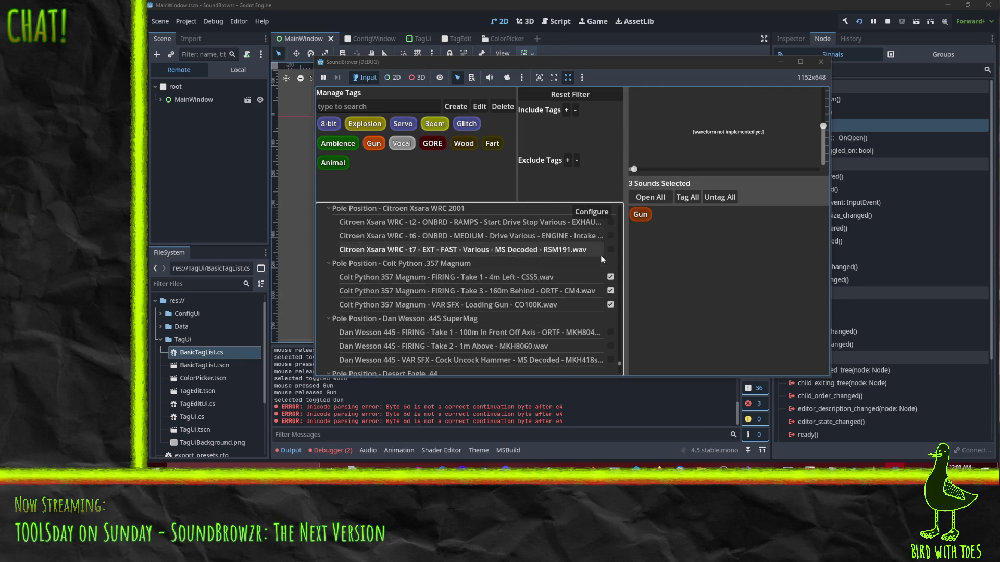
click(610, 305)
click(610, 290)
scroll(580, 299, up, 5)
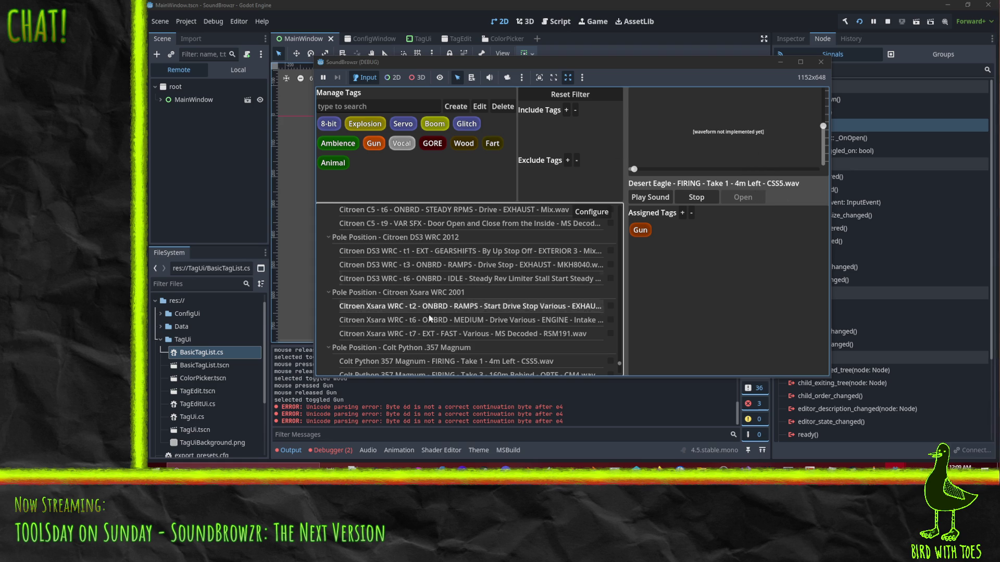
Preview the Beretta 1201F 10m behind sound, then stop playback.
scroll(468, 328, up, 5)
scroll(474, 337, up, 1)
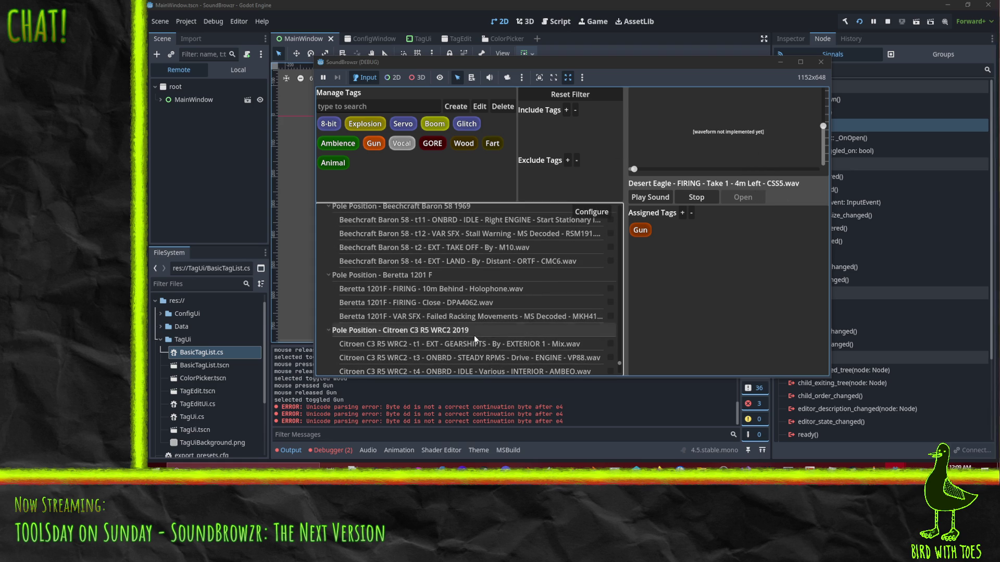
click(581, 320)
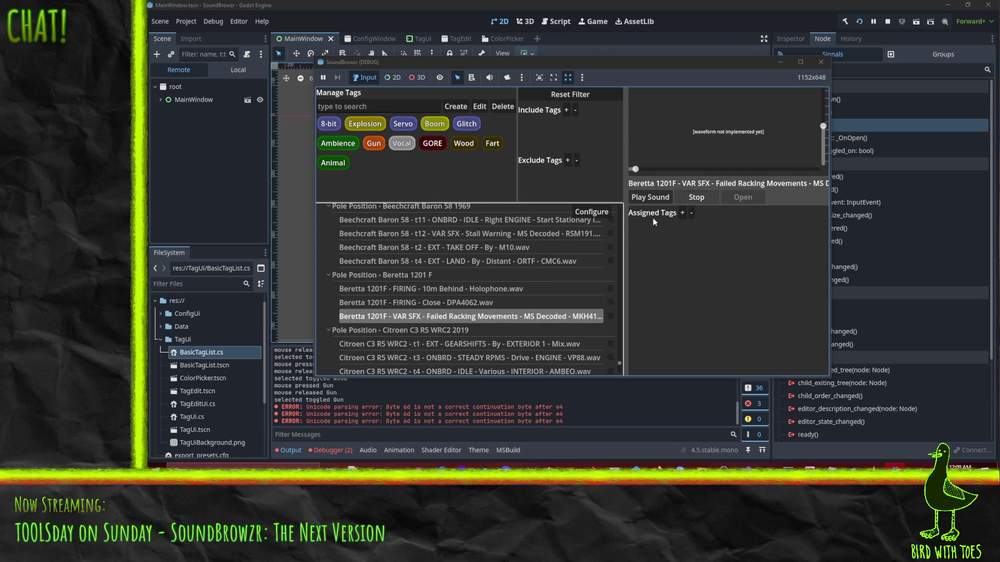
key(Up)
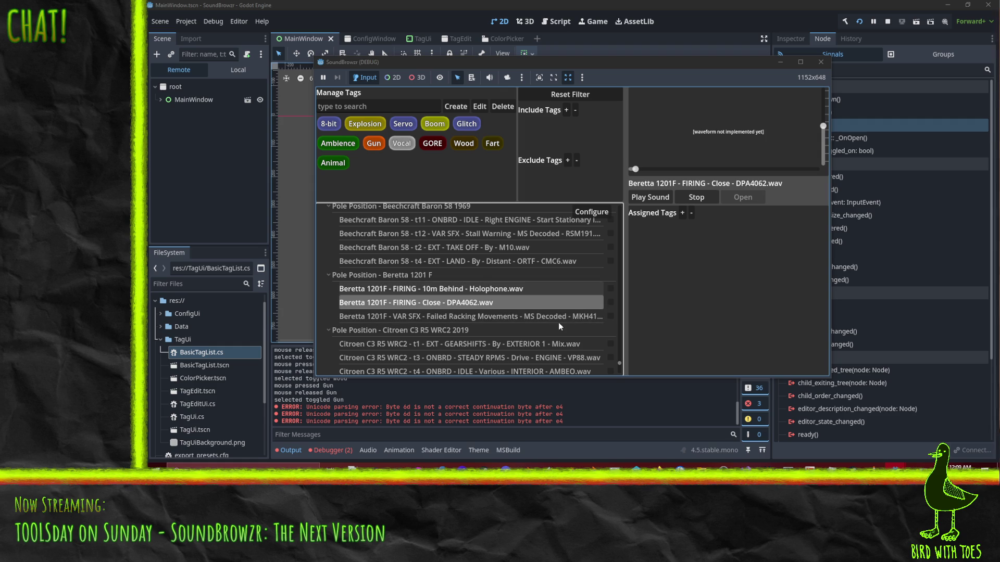
key(Up)
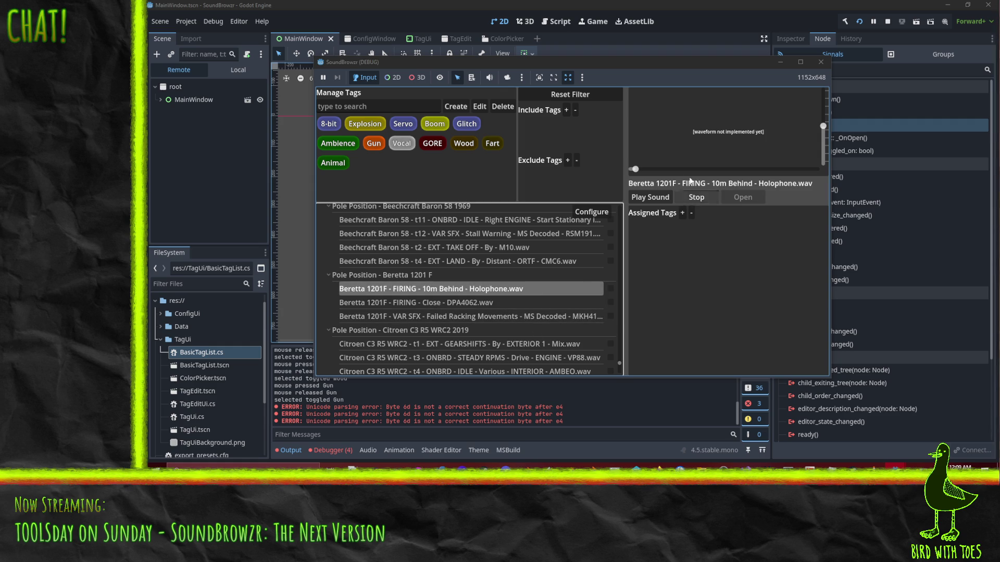
click(650, 197)
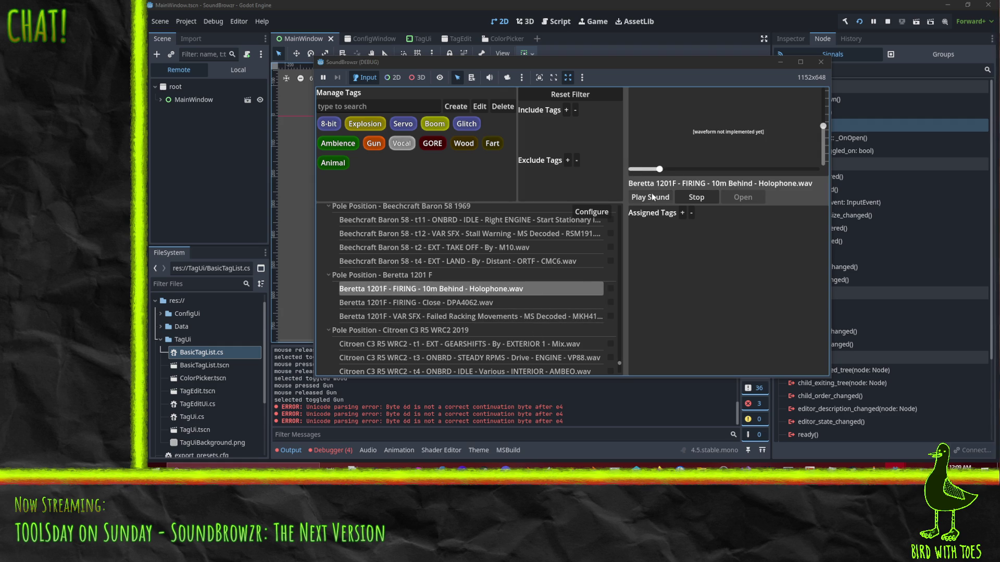
click(505, 304)
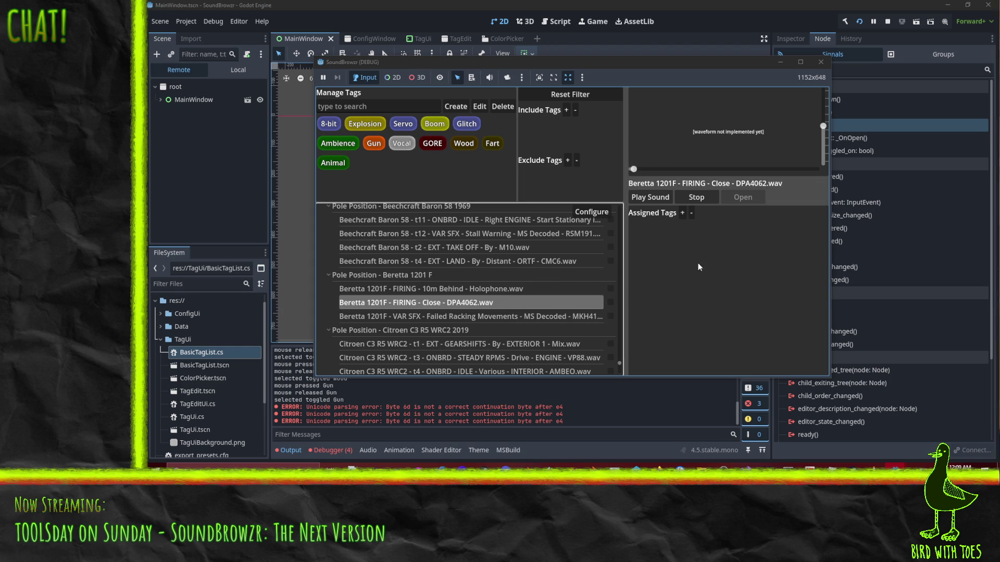
click(507, 290)
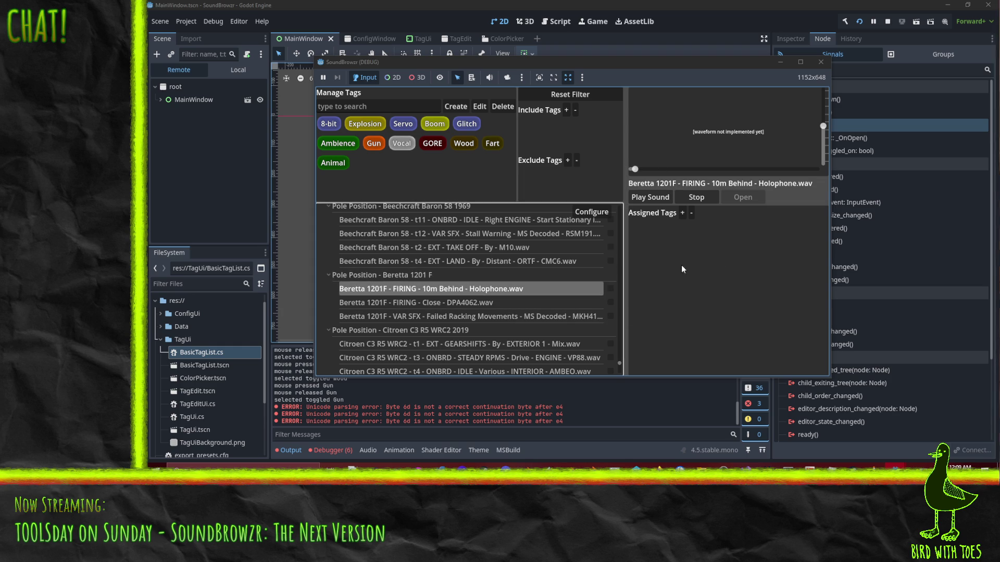
click(698, 201)
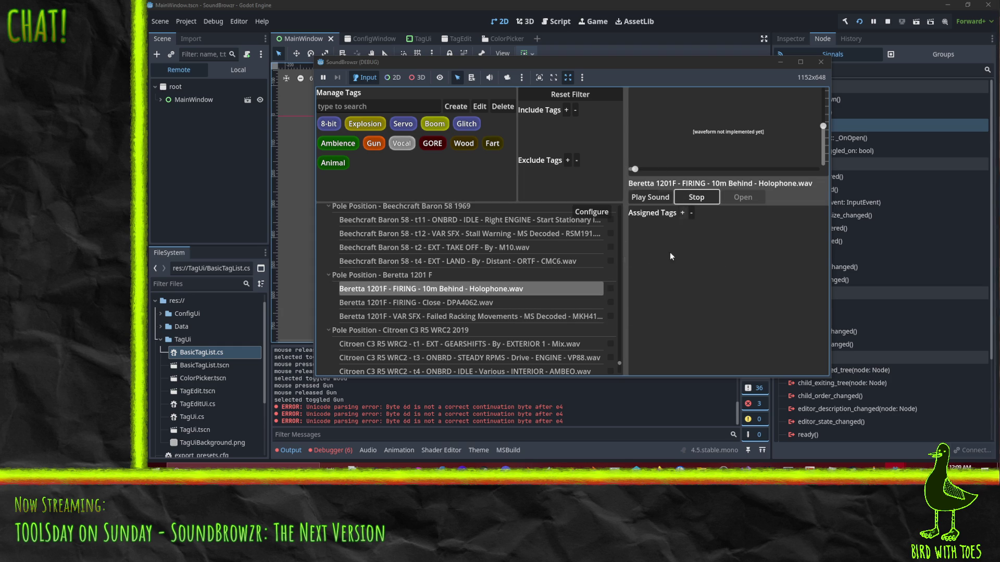
Check the three Beretta 1201F sounds and tag them as Gun.
click(610, 288)
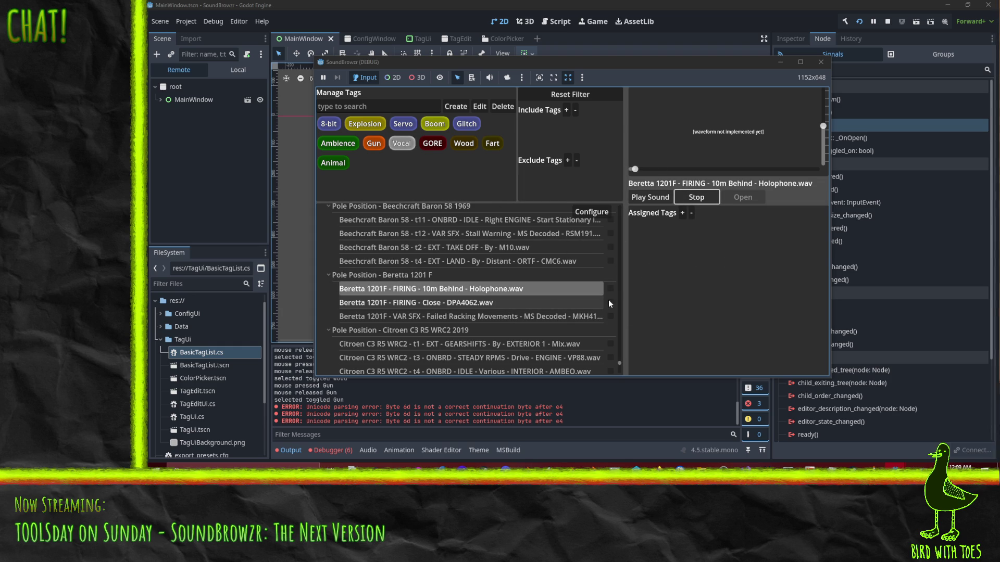
click(610, 302)
click(610, 316)
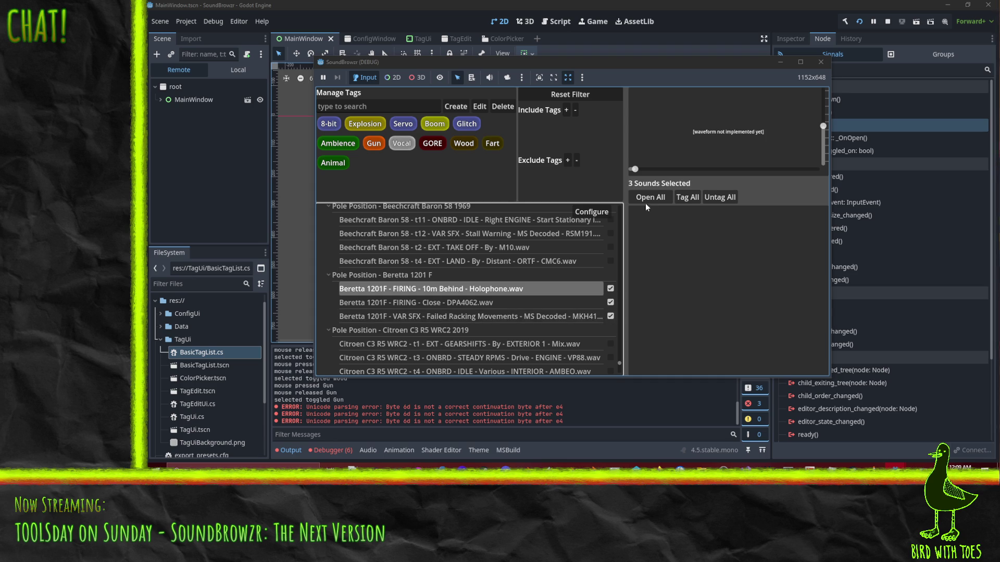
click(685, 201)
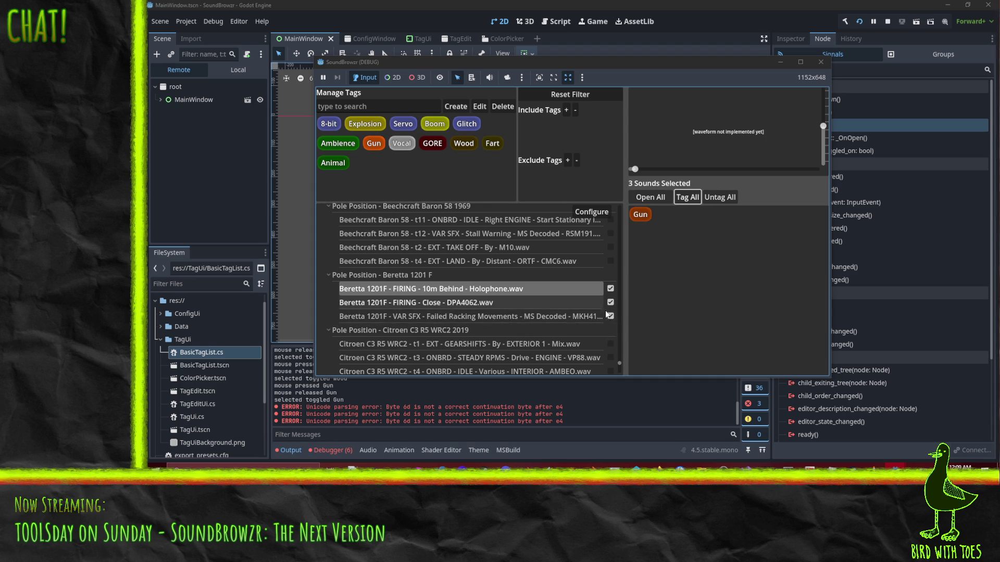
Re-check the three Beretta 1201F sounds and run Open All on them.
click(602, 292)
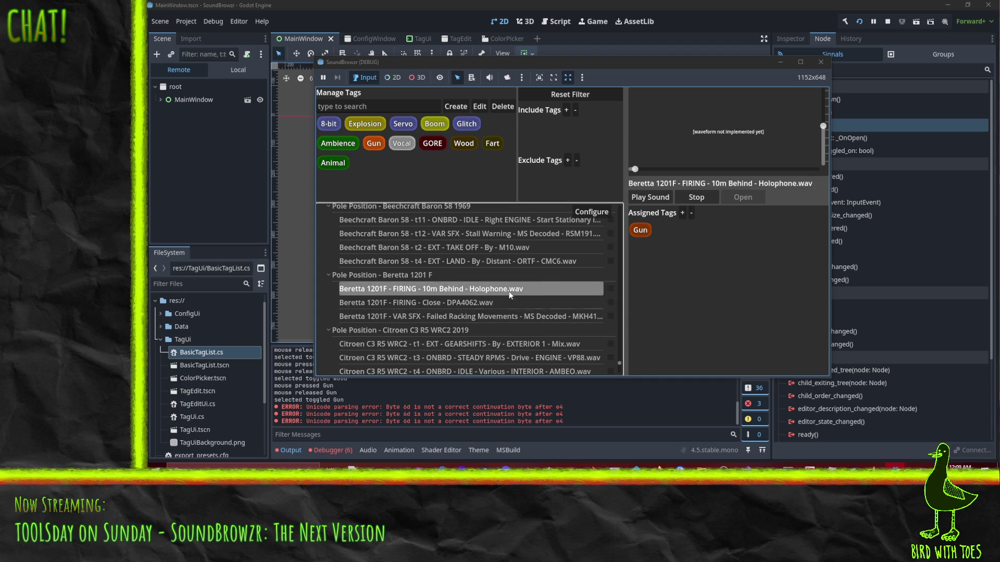
scroll(522, 304, up, 10)
scroll(522, 304, up, 1)
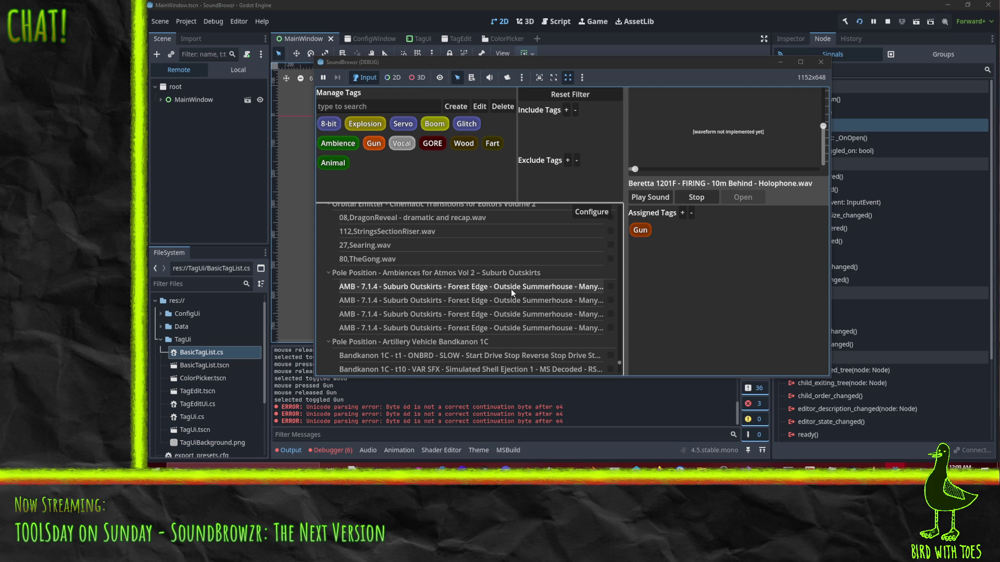
scroll(511, 289, up, 2)
scroll(511, 289, down, 8)
scroll(510, 292, down, 5)
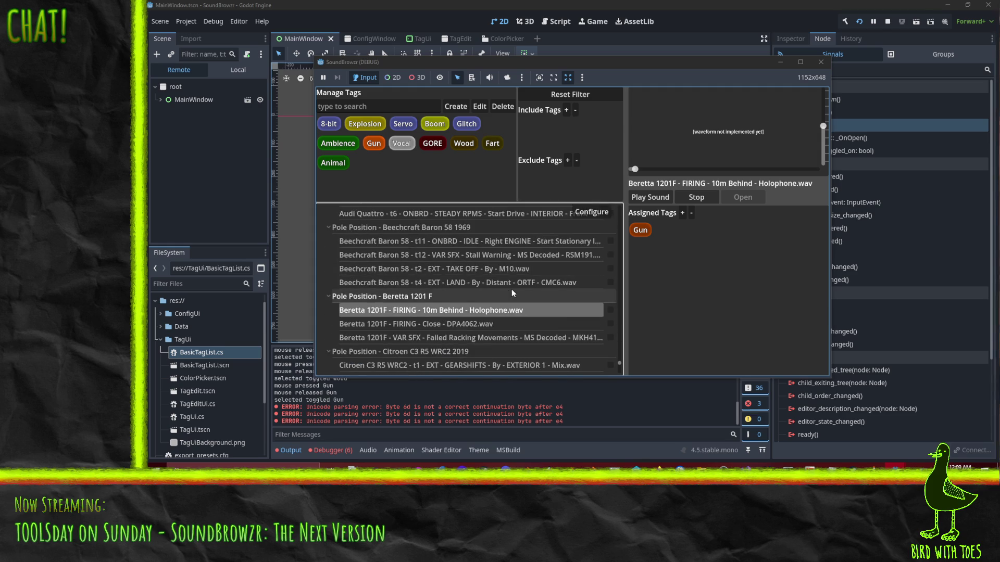
click(610, 309)
click(610, 324)
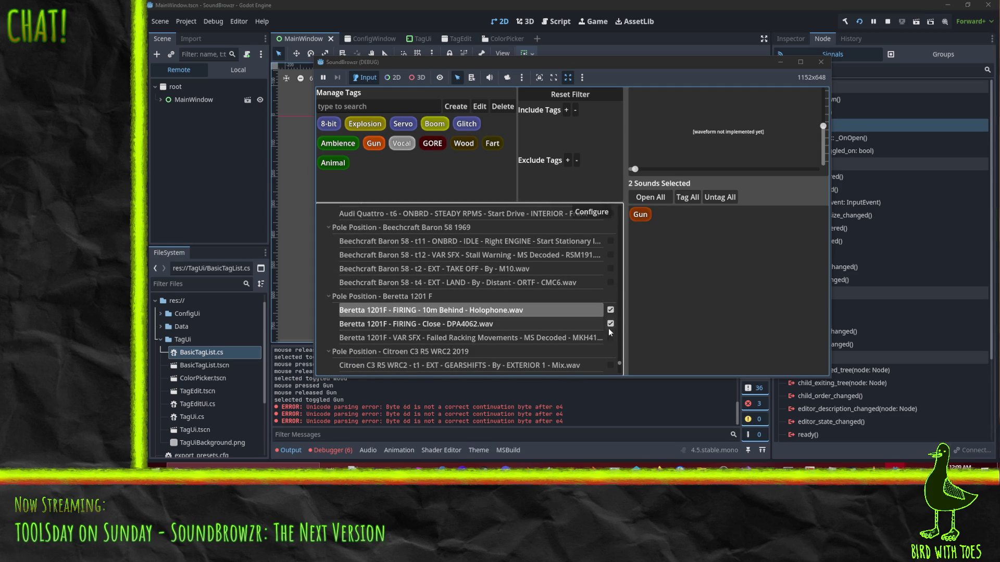
click(610, 337)
click(663, 198)
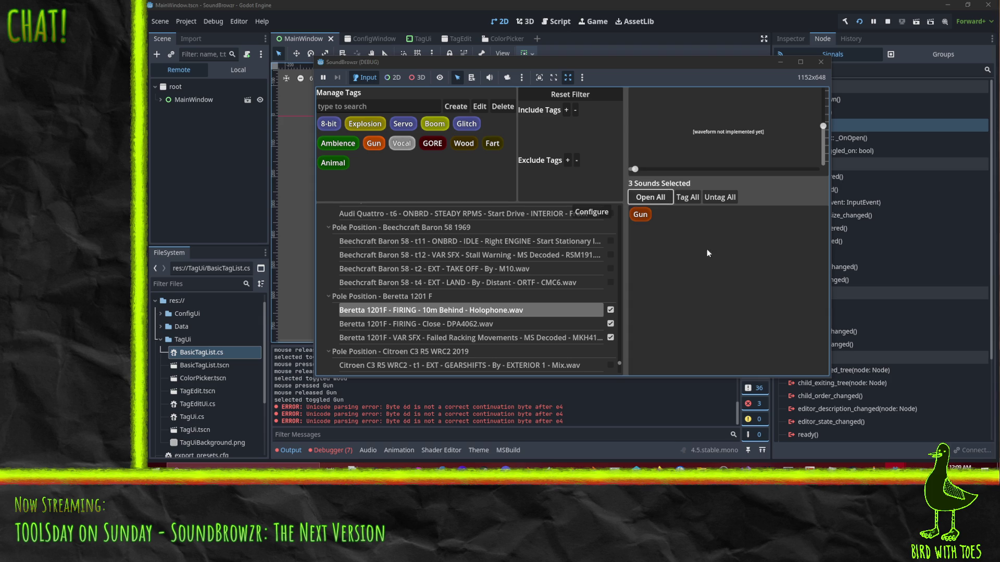
click(662, 200)
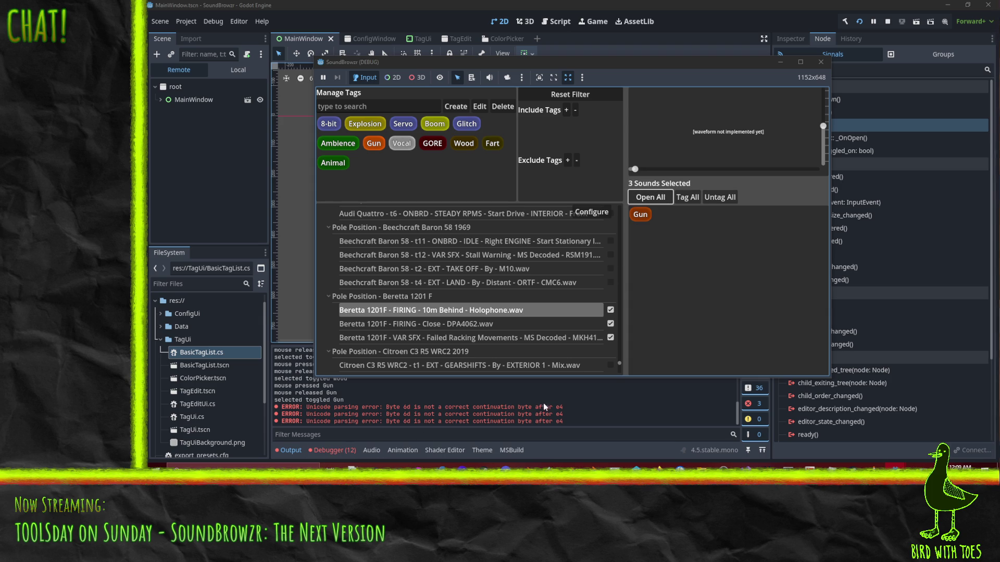
Review the Process.Start missing-file-name errors in Godot's Debugger Errors list.
click(557, 417)
click(333, 450)
scroll(364, 404, down, 4)
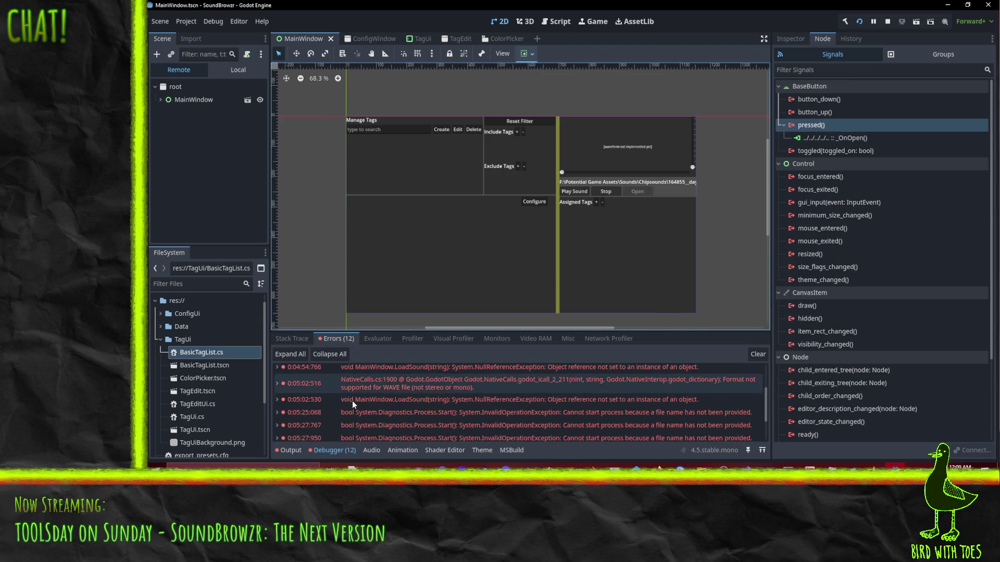
scroll(434, 416, up, 2)
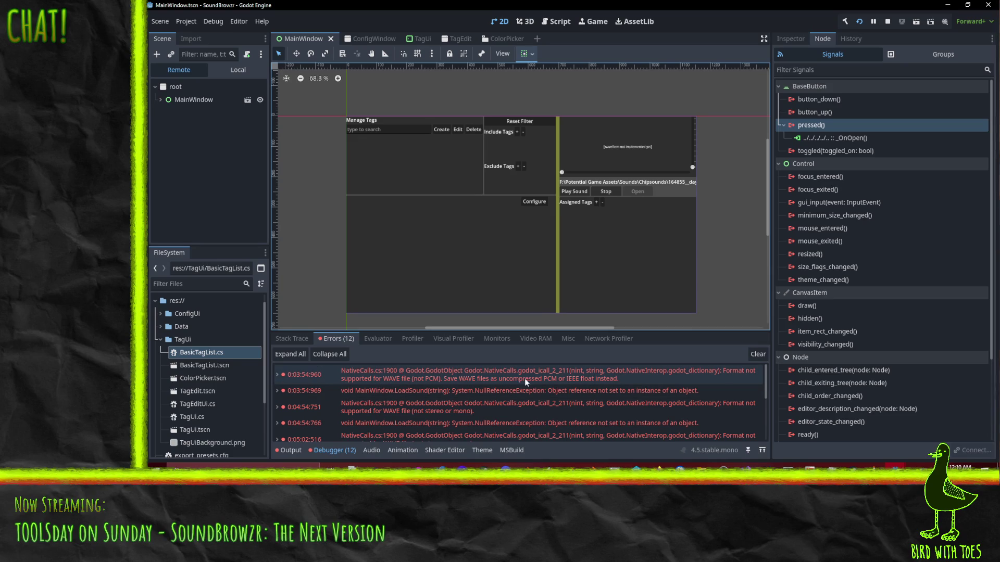
scroll(595, 382, down, 7)
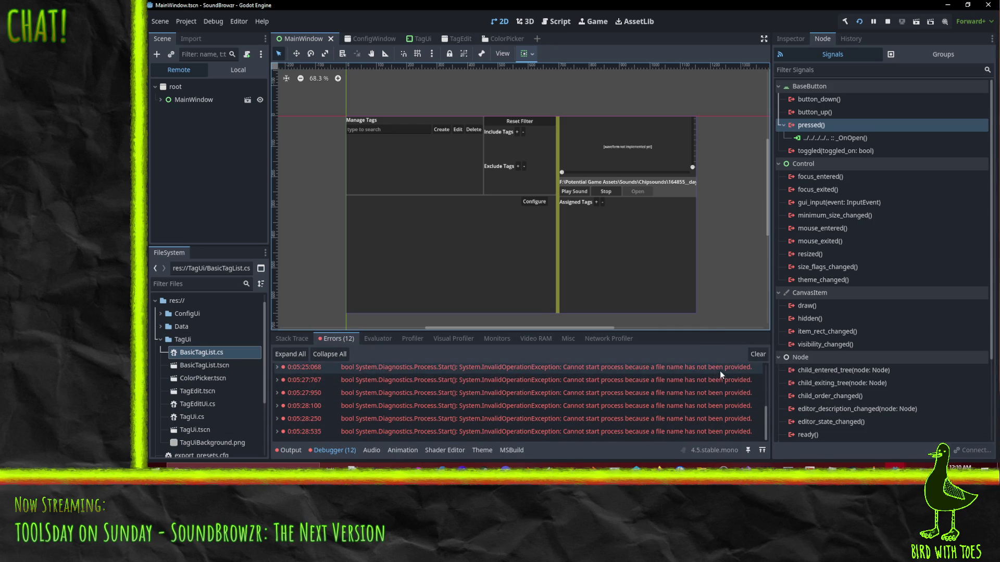
Close the running SoundBrowzr (DEBUG) game window.
mouse_move(875, 466)
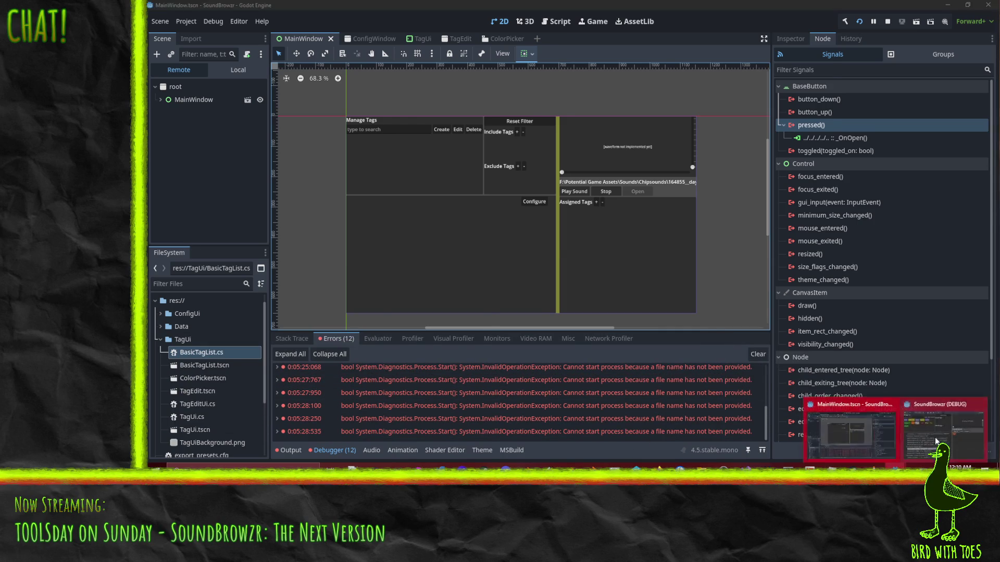
click(912, 427)
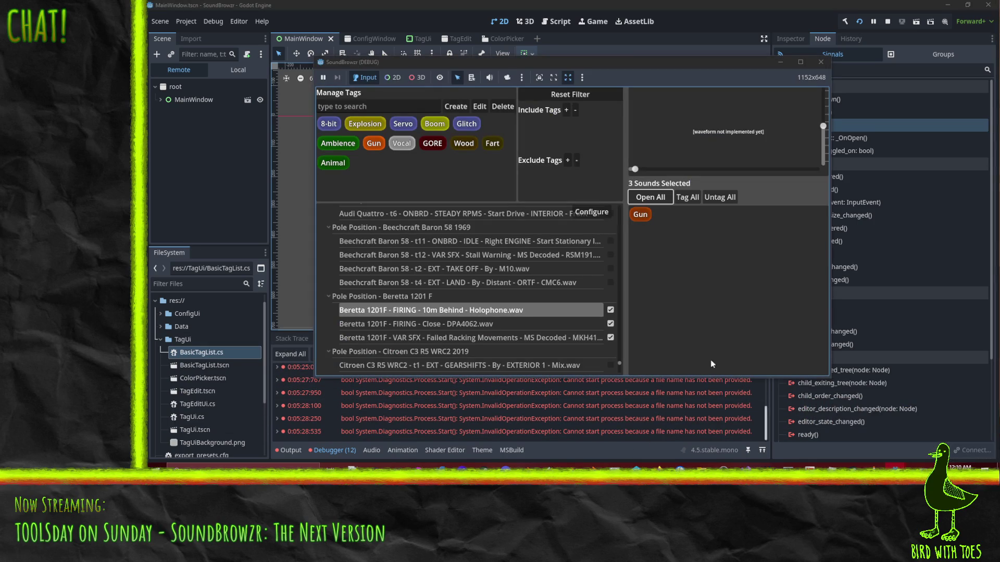
click(819, 65)
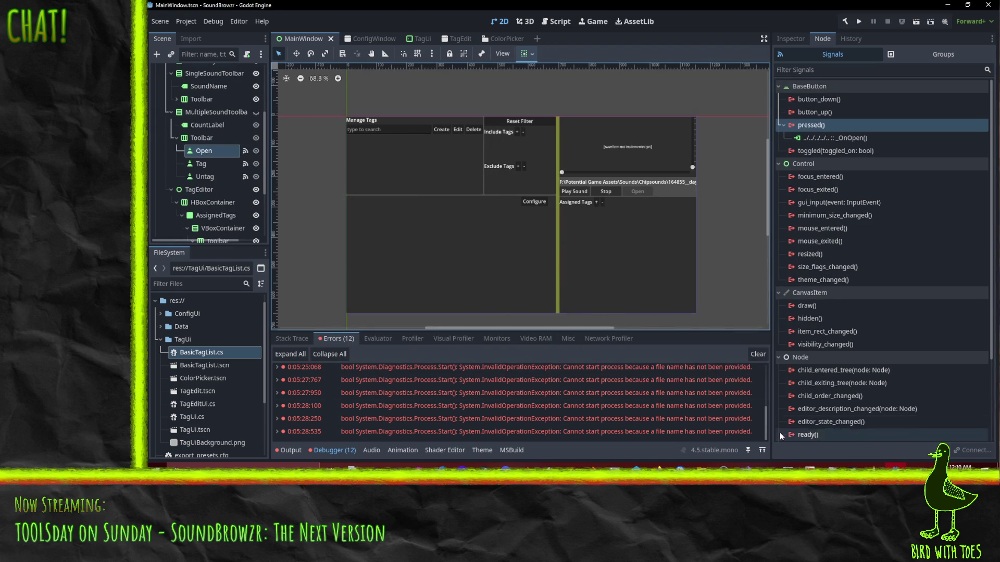
Switch to Visual Studio and bring up the MainWindow.cs file.
key(alt+Tab)
scroll(531, 239, up, 1)
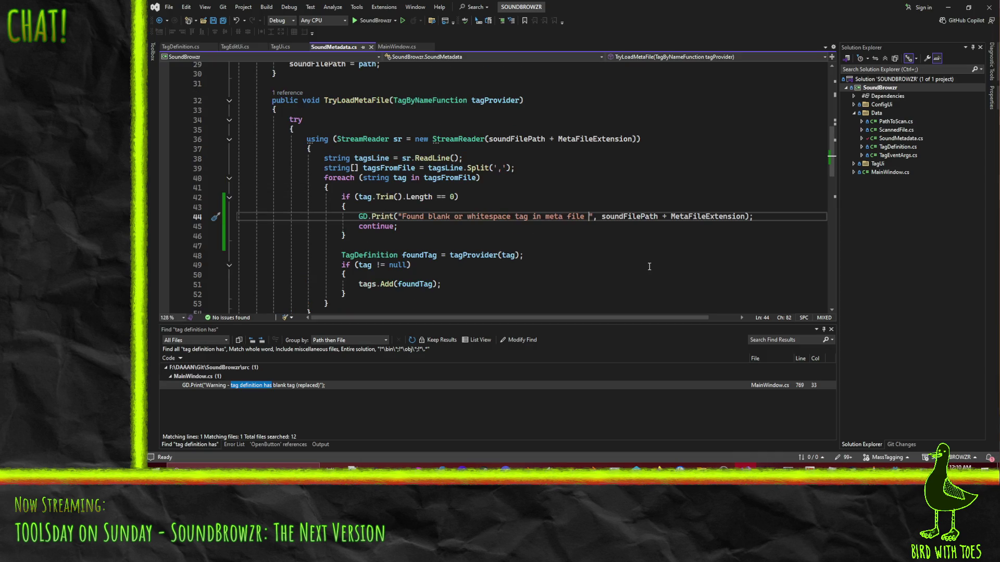
scroll(617, 260, down, 5)
scroll(609, 250, up, 14)
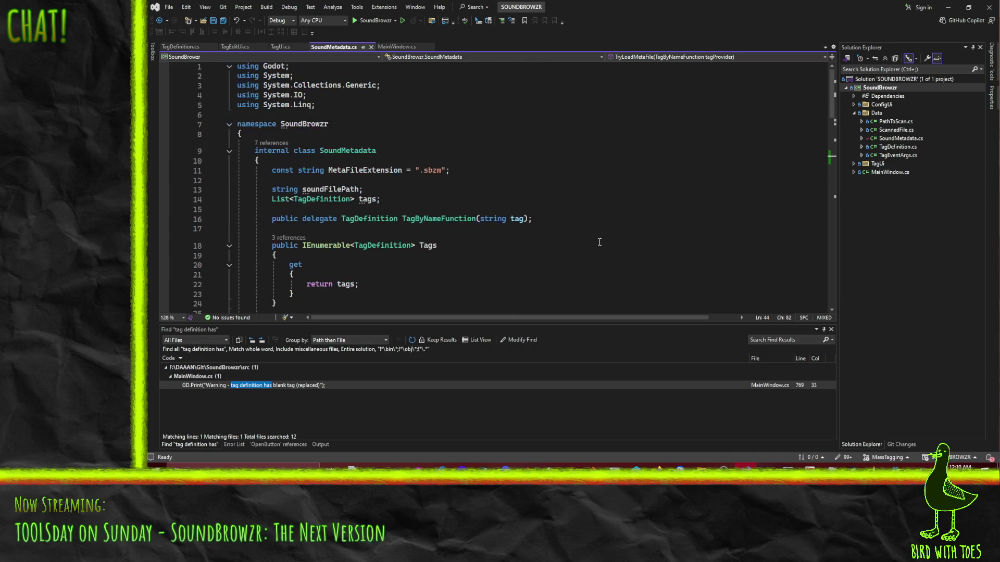
scroll(602, 244, down, 7)
click(383, 47)
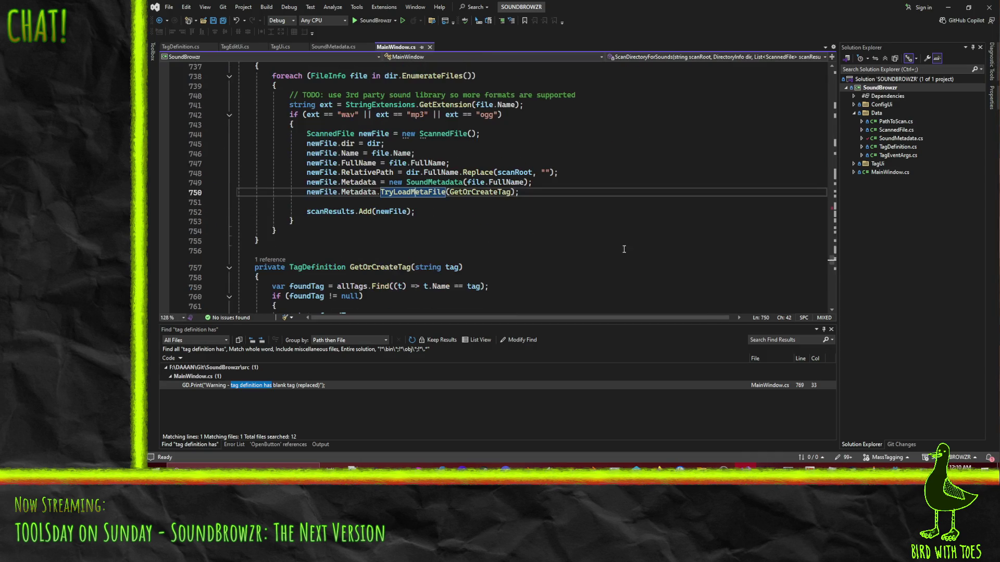
scroll(508, 221, up, 2)
scroll(399, 218, down, 6)
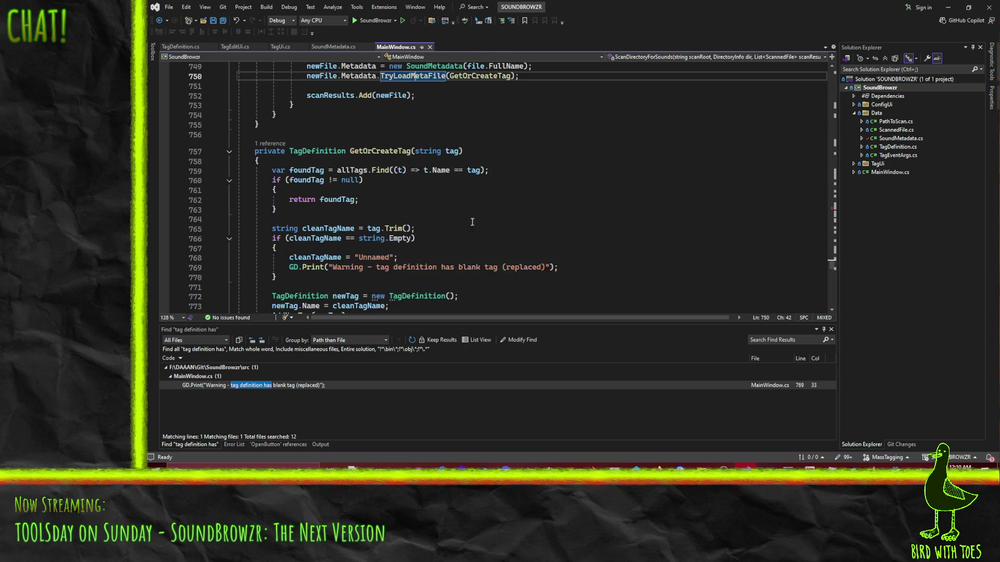
scroll(573, 198, up, 7)
click(671, 163)
Search for _OnOpen and place the caret after its opening brace.
key(ctrl+f)
text(_open)
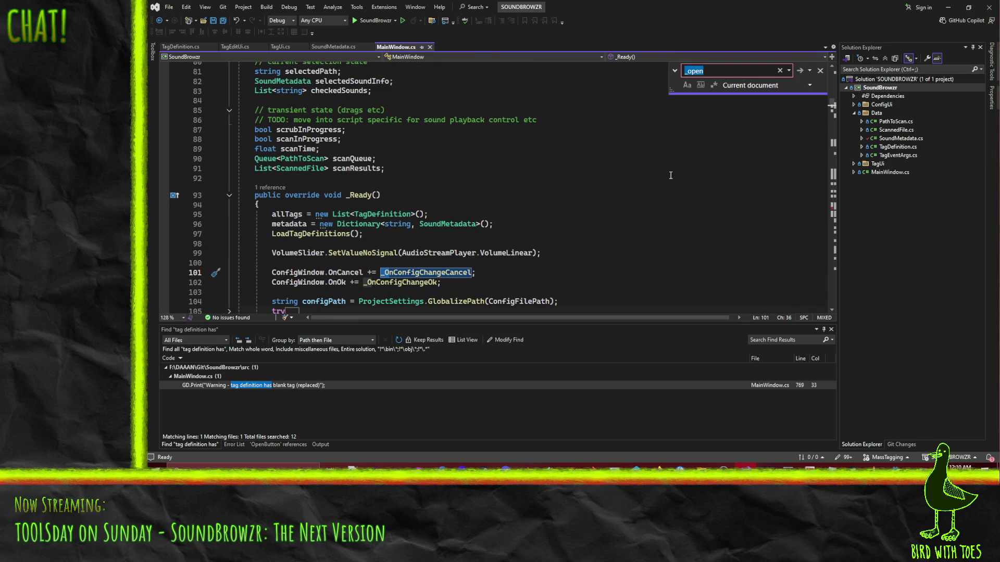
text(_OnOpen)
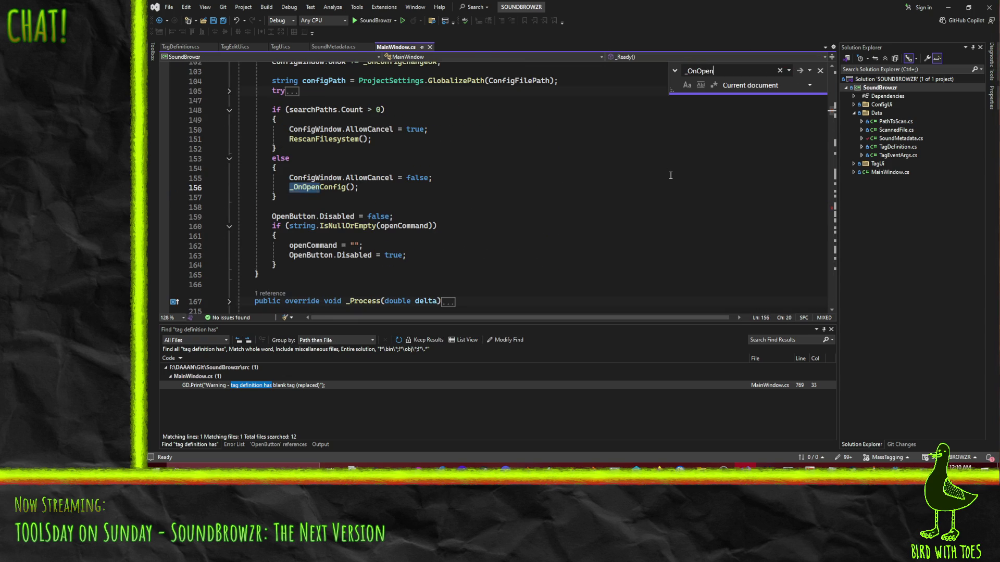
key(Return)
key(Return)
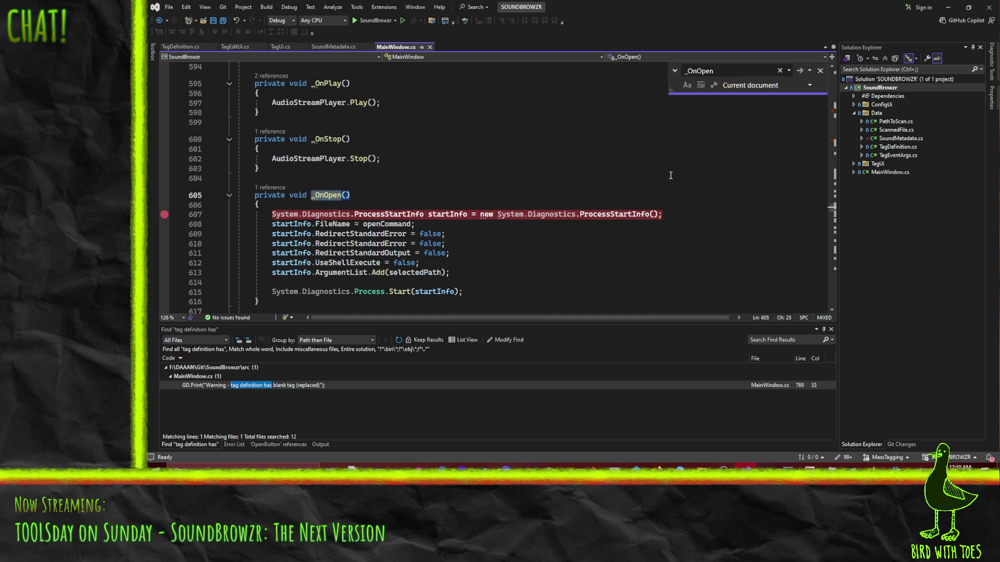
click(580, 223)
scroll(369, 215, down, 4)
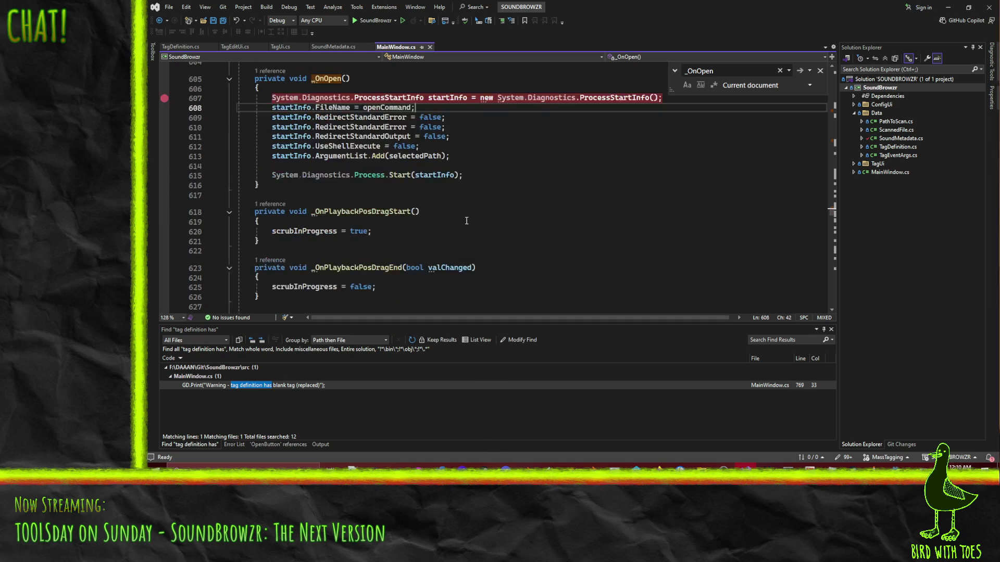
scroll(369, 215, up, 3)
click(472, 252)
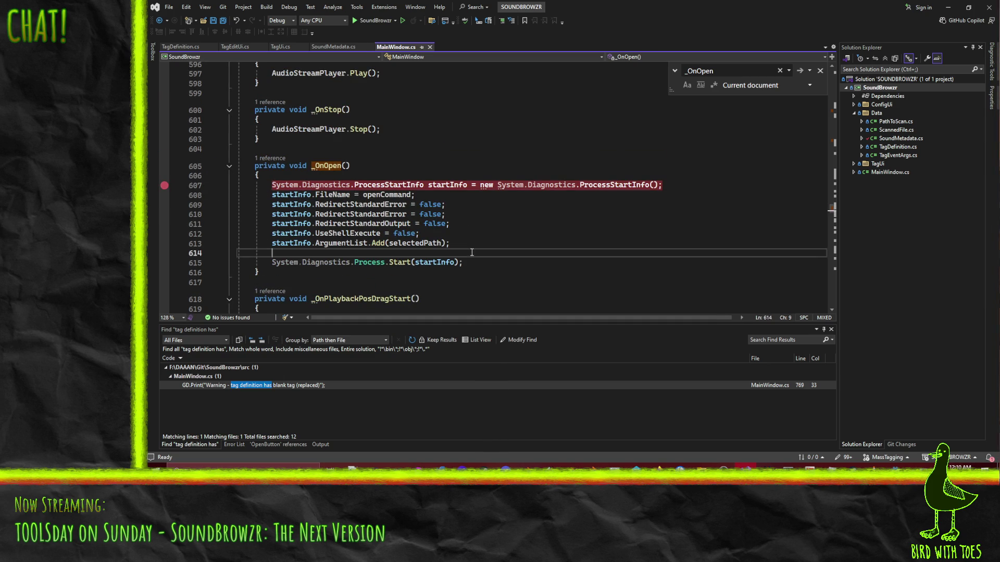
click(294, 176)
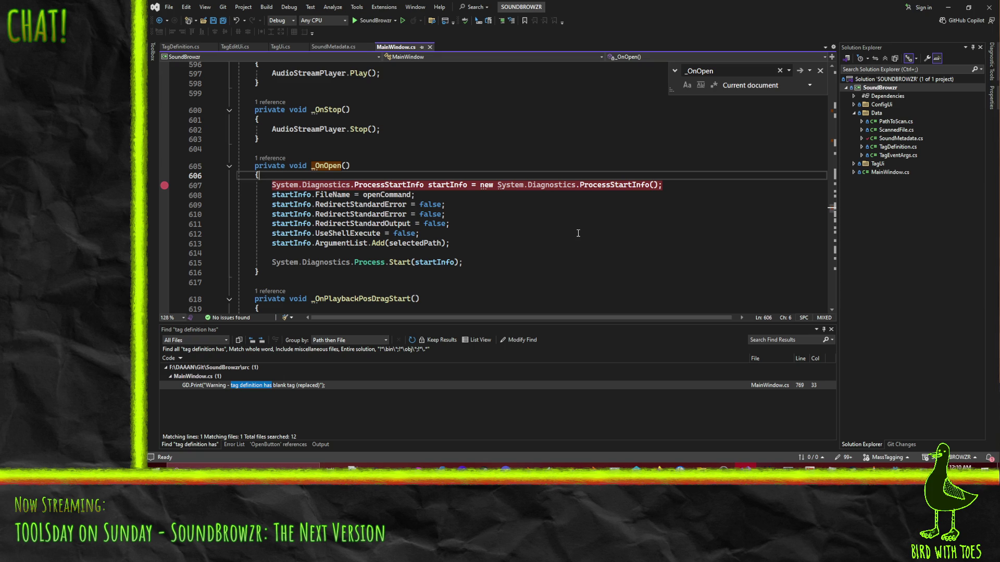
Add an if (checkedSounds.Count == 0) condition around _OnOpen's launch code.
key(Return)
text(if(c)
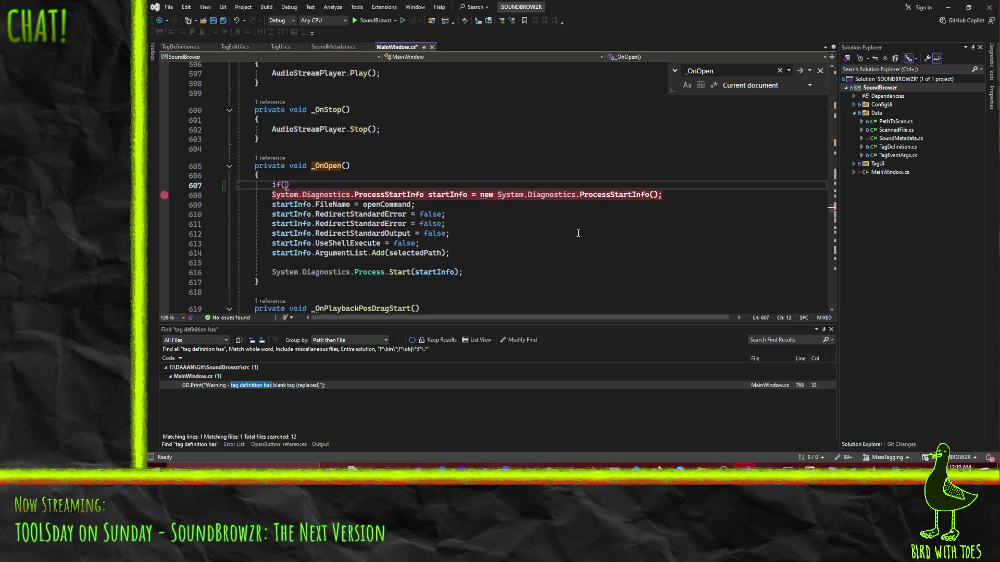
text(heckedSounds)
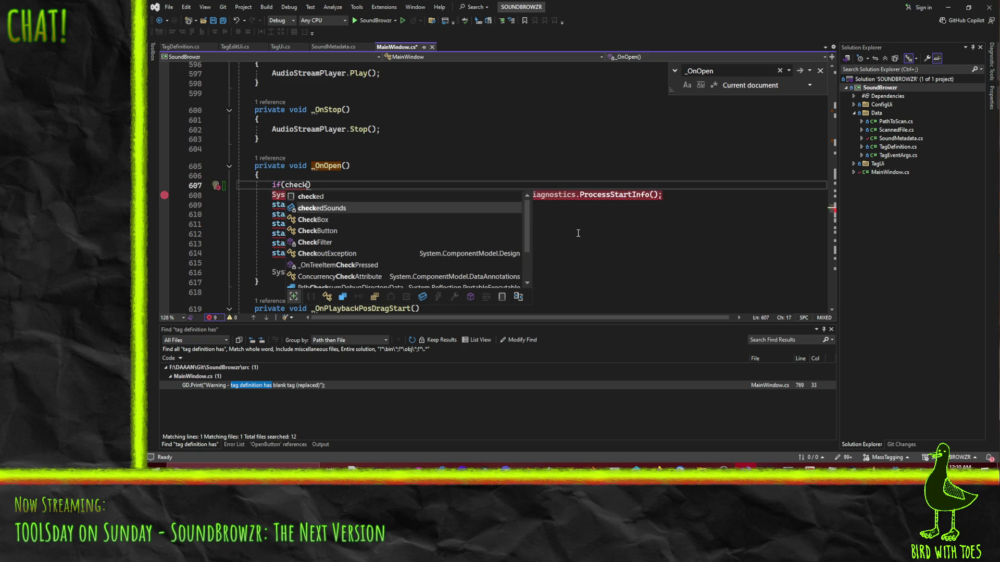
key(Tab)
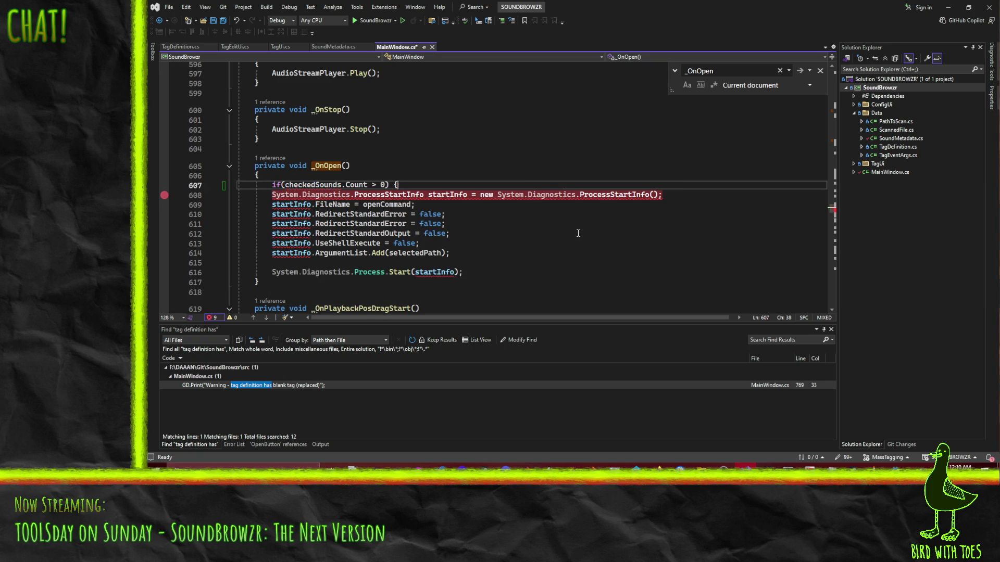
key(Left)
key(Left)
key(Left)
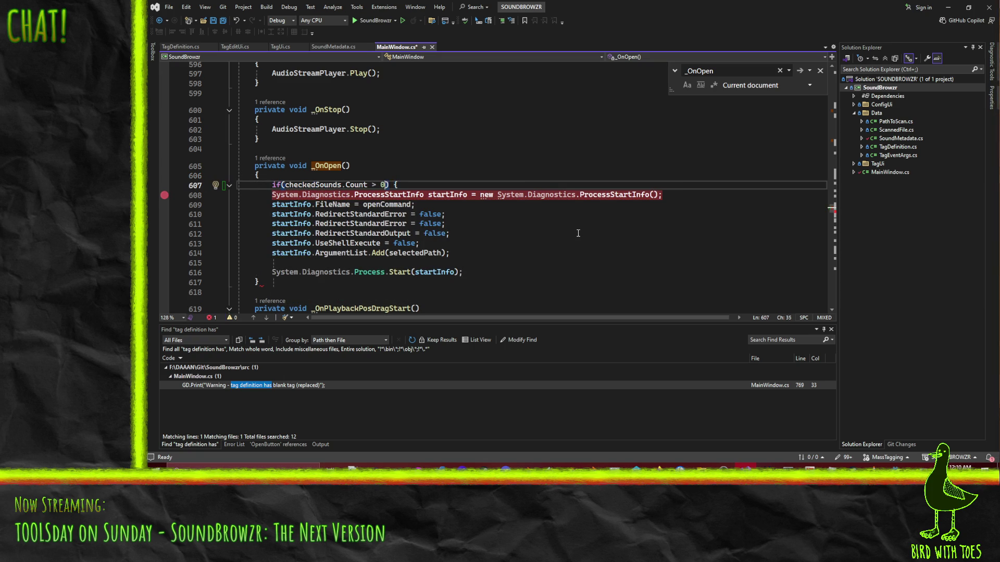
key(BackSpace)
text(==)
key(Down)
key(Down)
key(Down)
key(Up)
key(Up)
key(Up)
key(End)
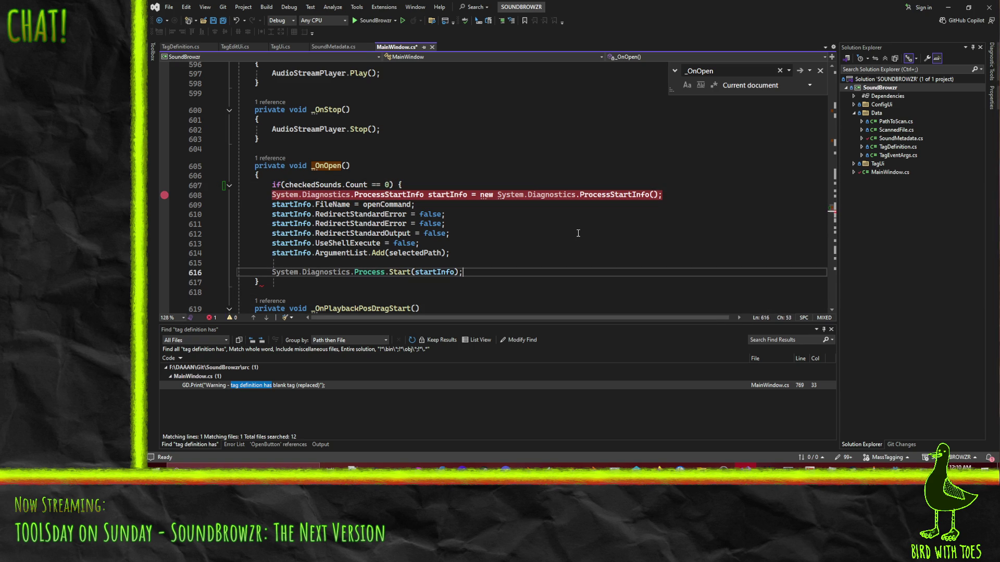
key(Down)
key(Return)
text(e)
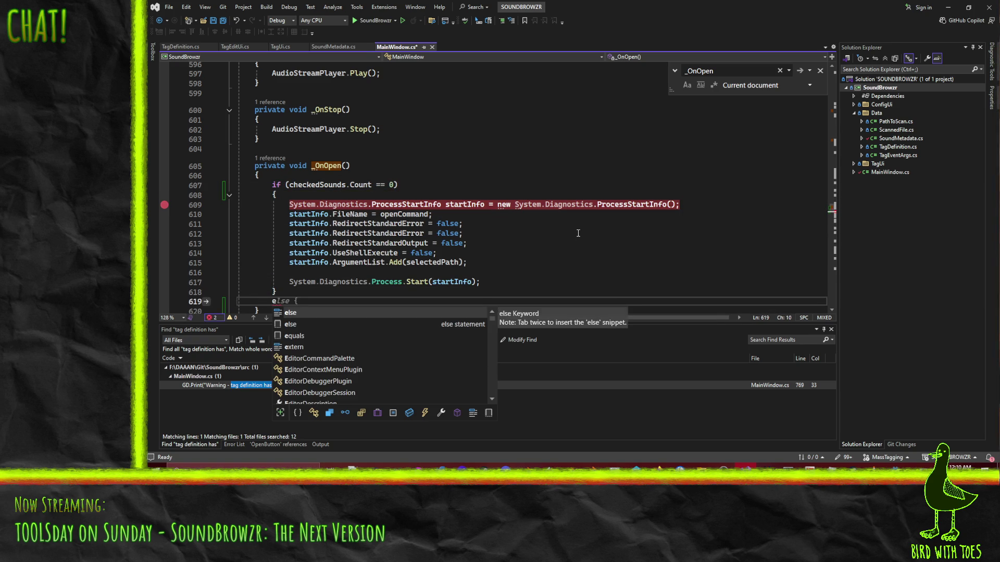
key(BackSpace)
key(BackSpace)
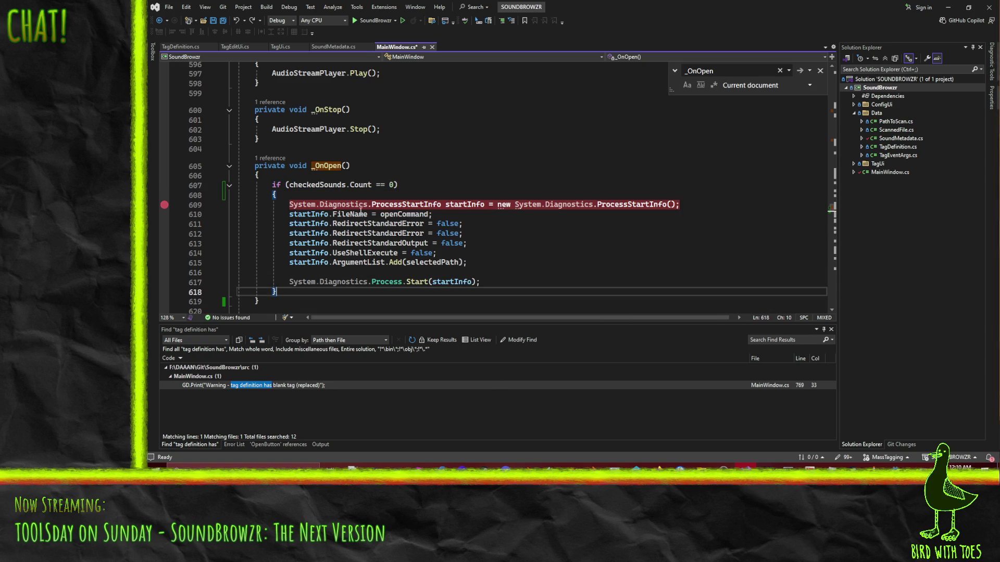
Insert the call OpenSoundEditorFor(selectedPath); at the start of the if block.
click(317, 196)
key(Return)
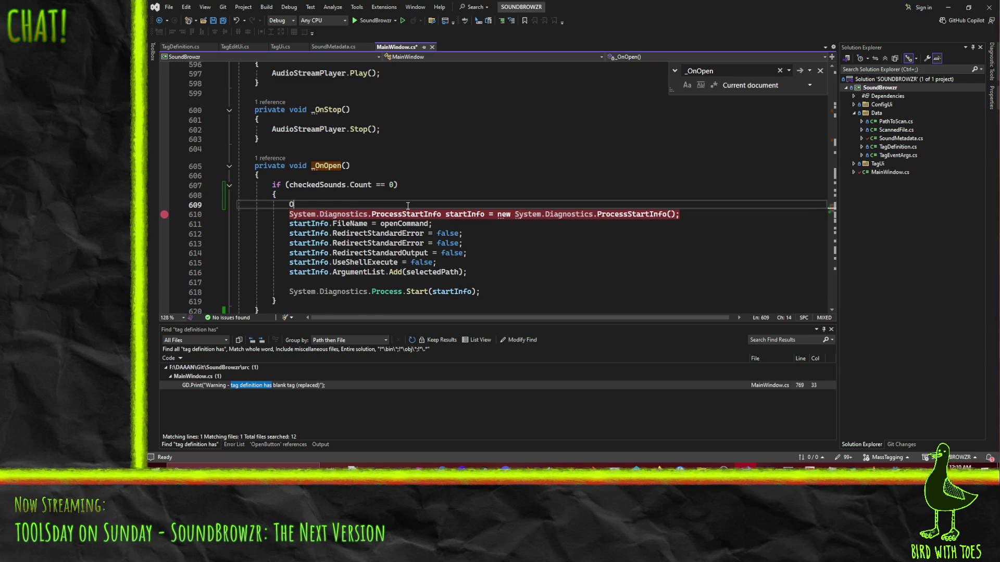
text(pen)
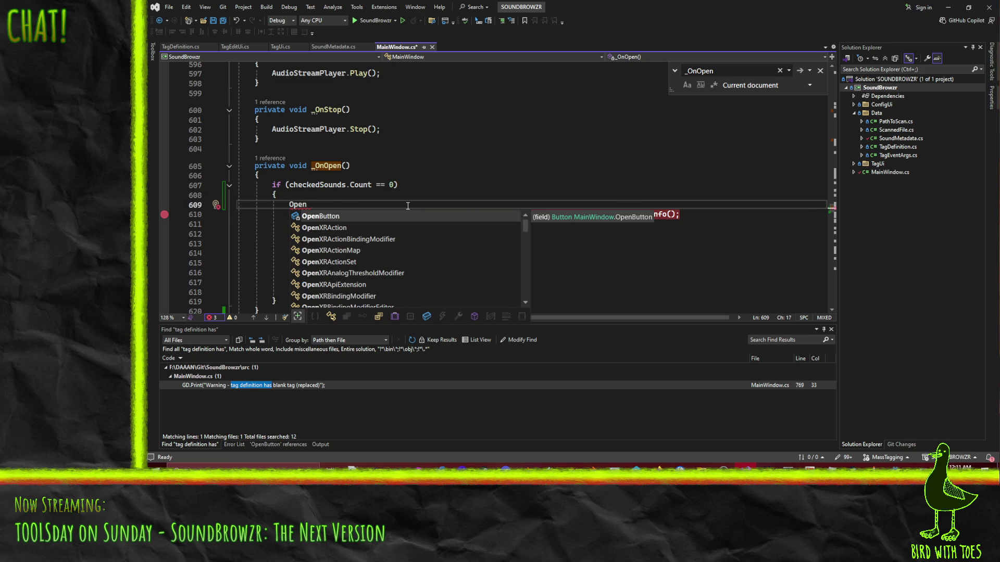
text(SoundEditor)
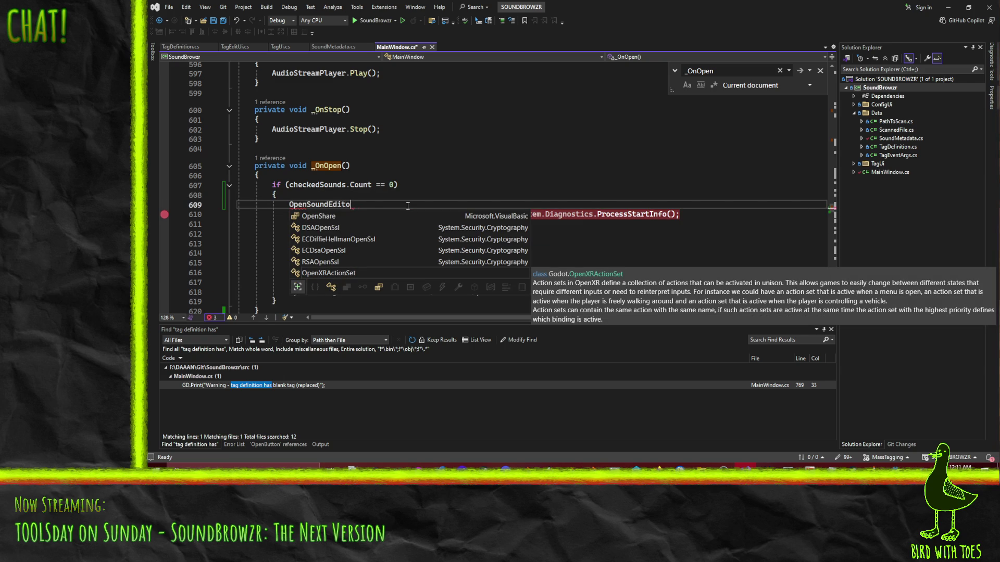
text(For()
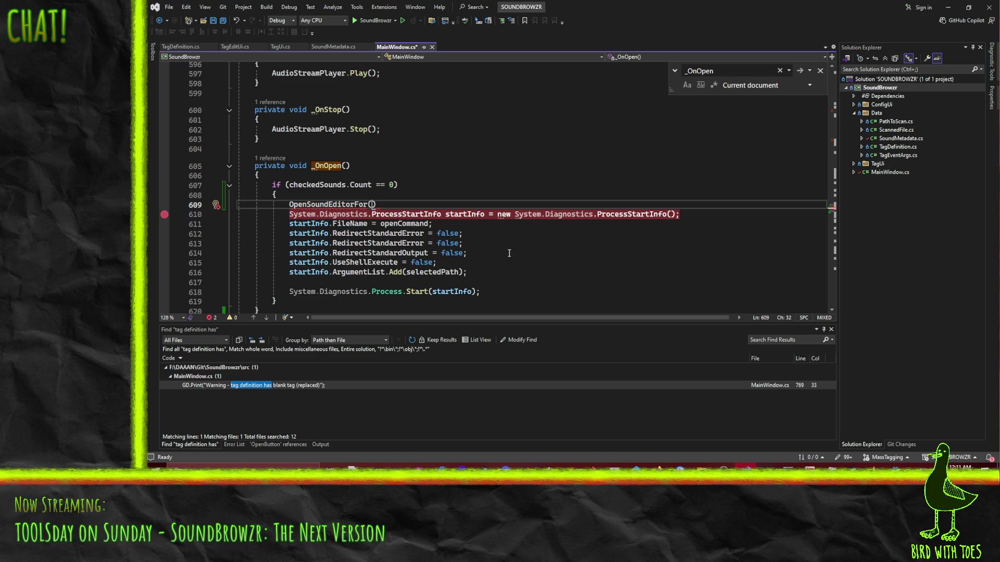
click(430, 273)
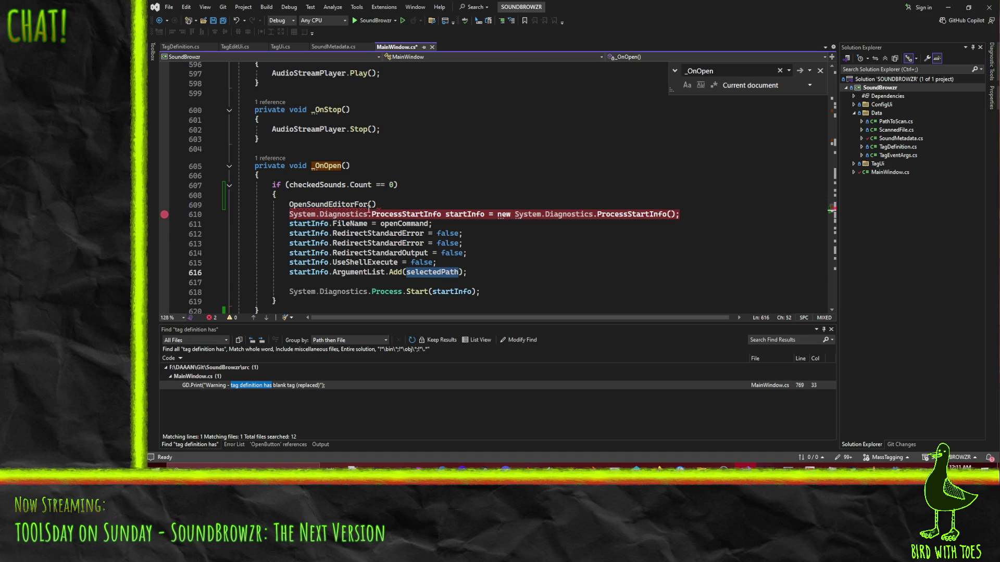
click(370, 204)
text(selectedPath);)
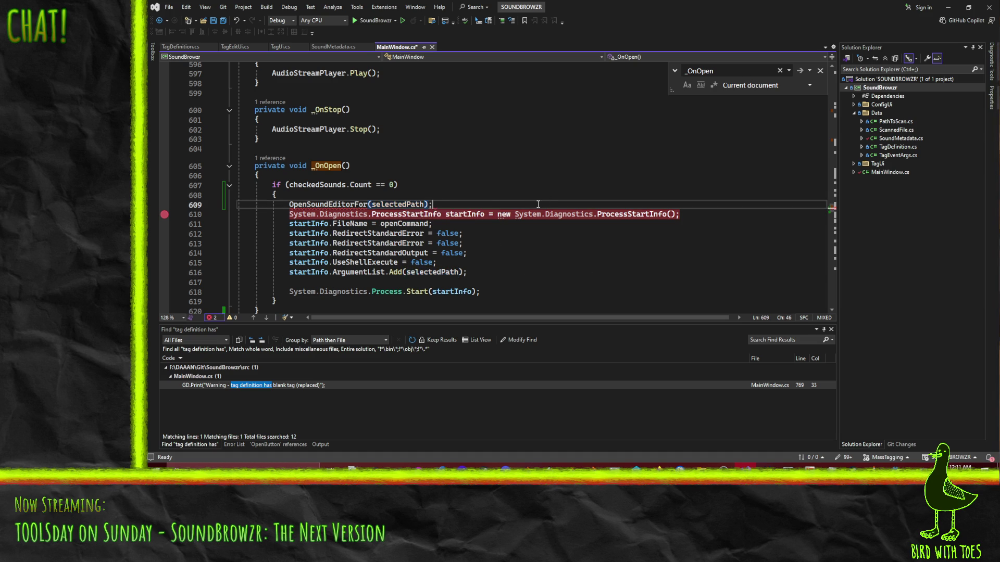
key(Up)
key(Home)
key(Home)
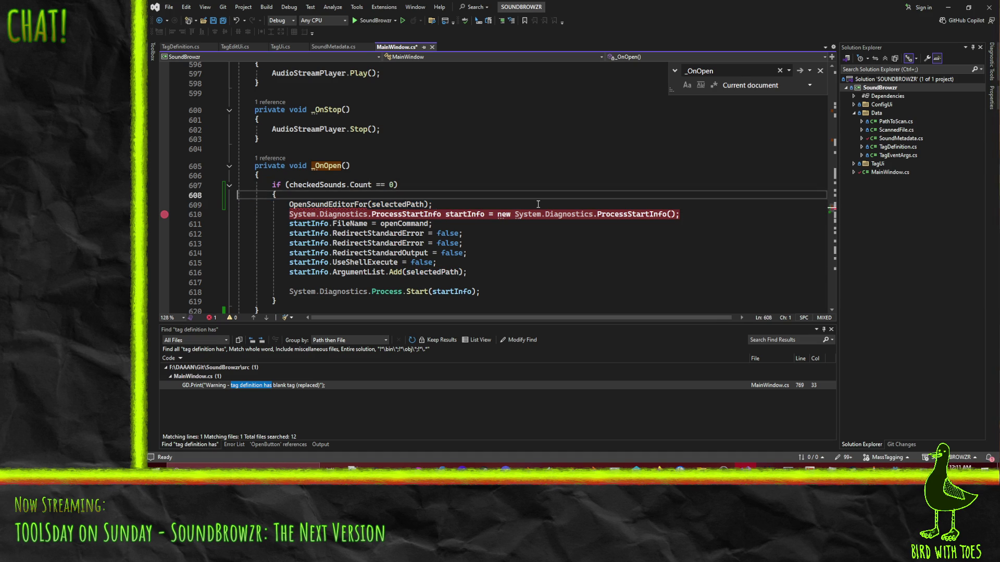
key(Down)
key(Up)
key(Up)
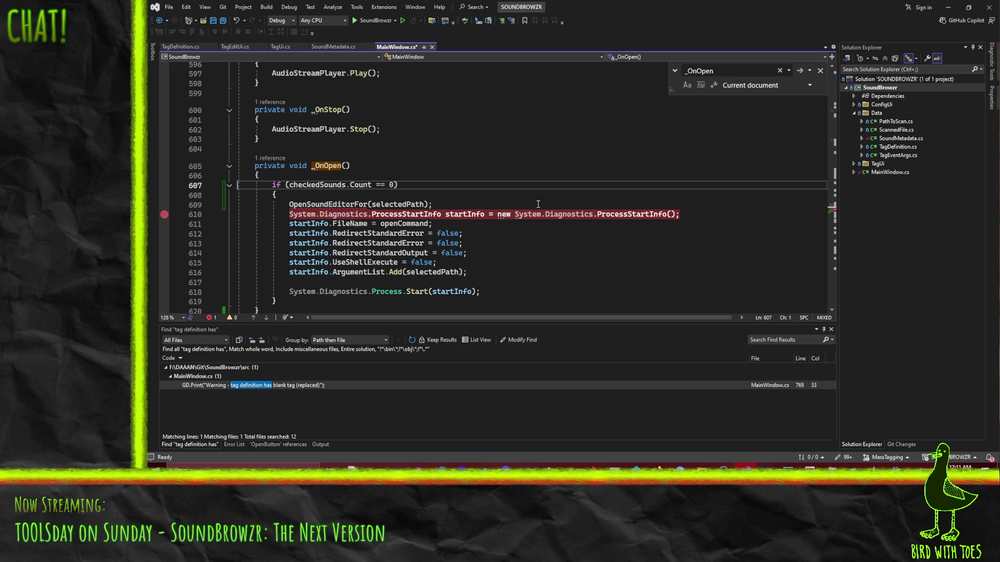
key(Down)
key(Down)
key(Down)
Move the process-launch code into a new private void OpenSoundEditorFor(string path) method.
key(shift+Down)
key(shift+Down)
key(shift+Down)
key(shift+Down)
key(ctrl+c)
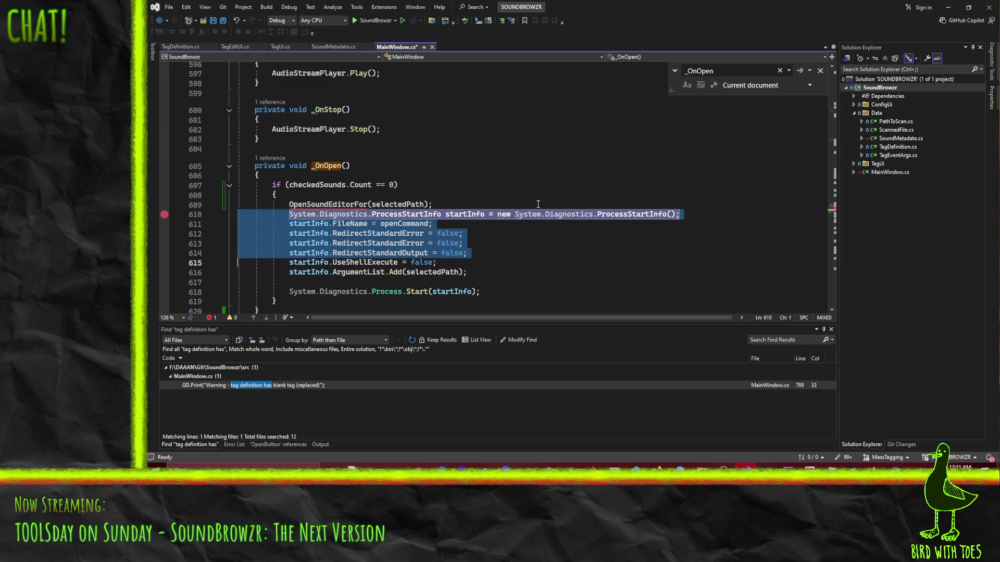
key(Delete)
key(Down)
key(End)
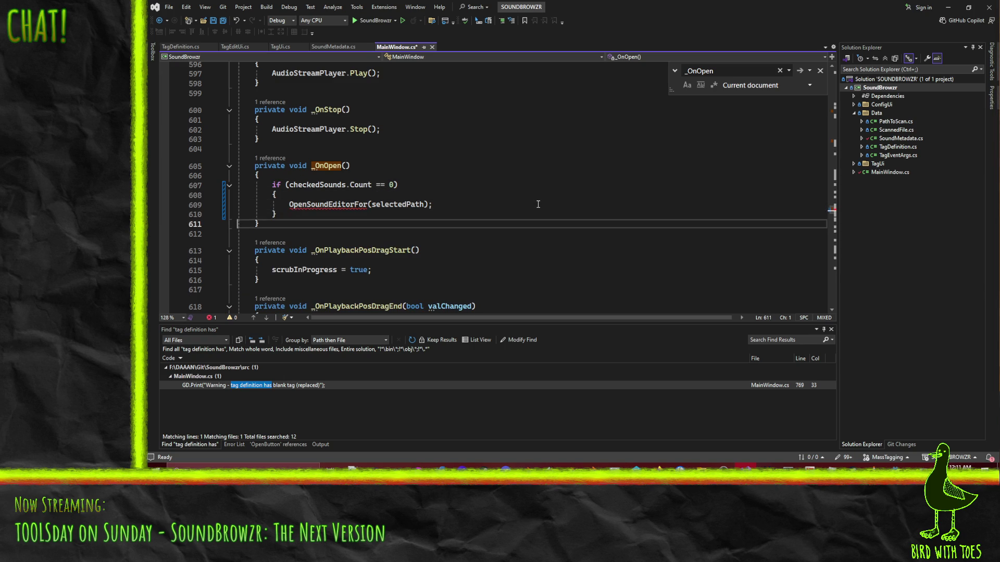
key(Return)
key(Return)
text(private void OpenSoun)
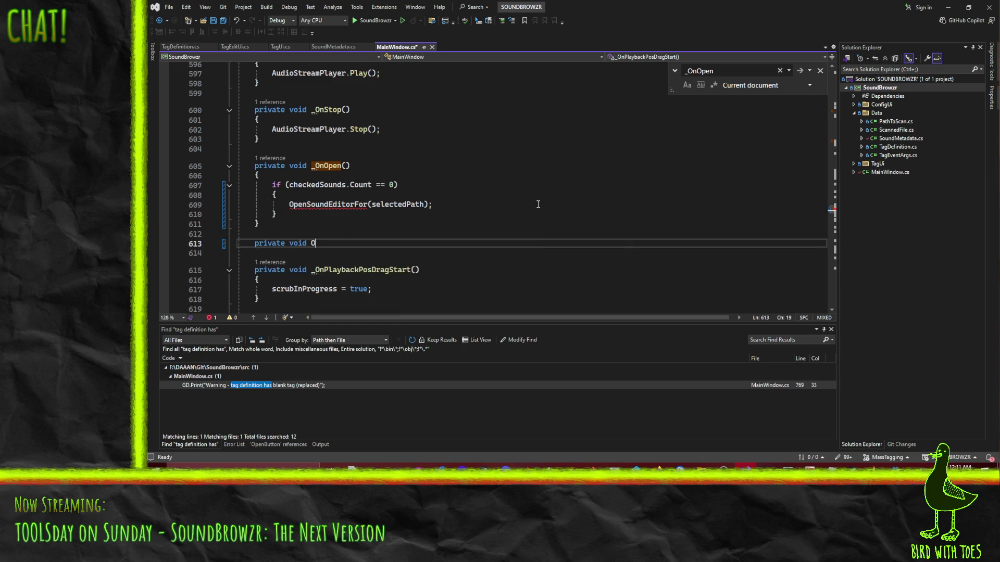
text(dEditor)
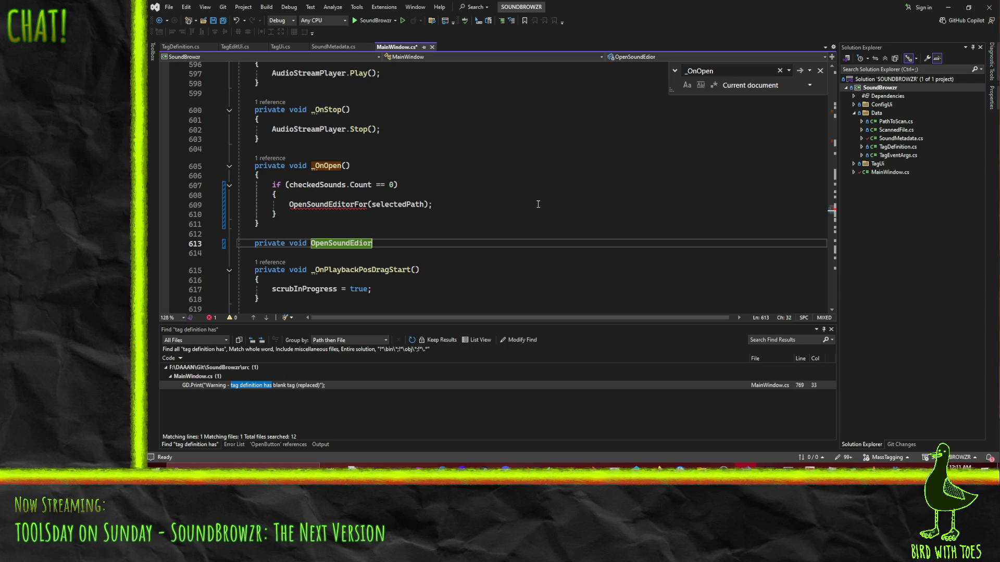
text(For(string path)
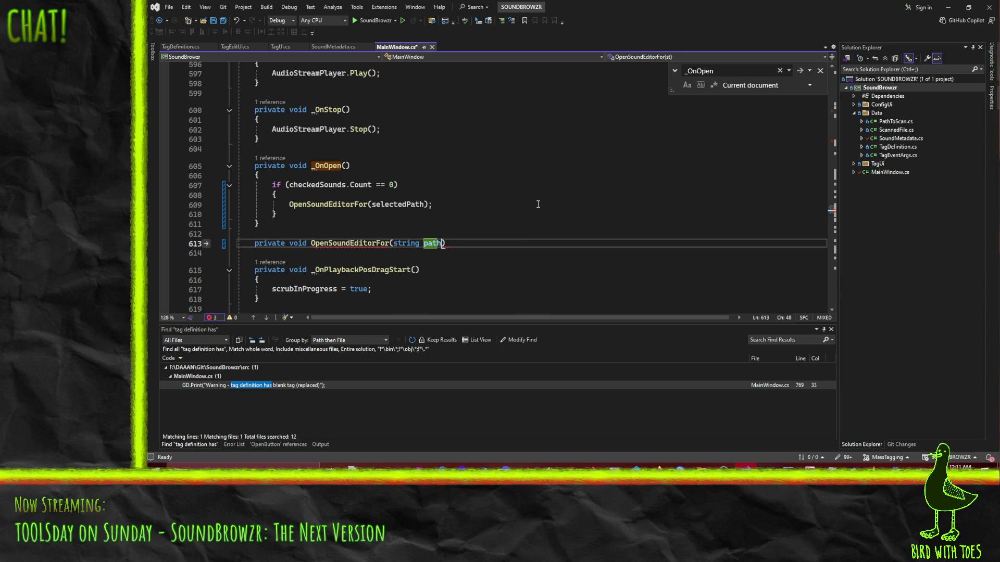
key(Tab)
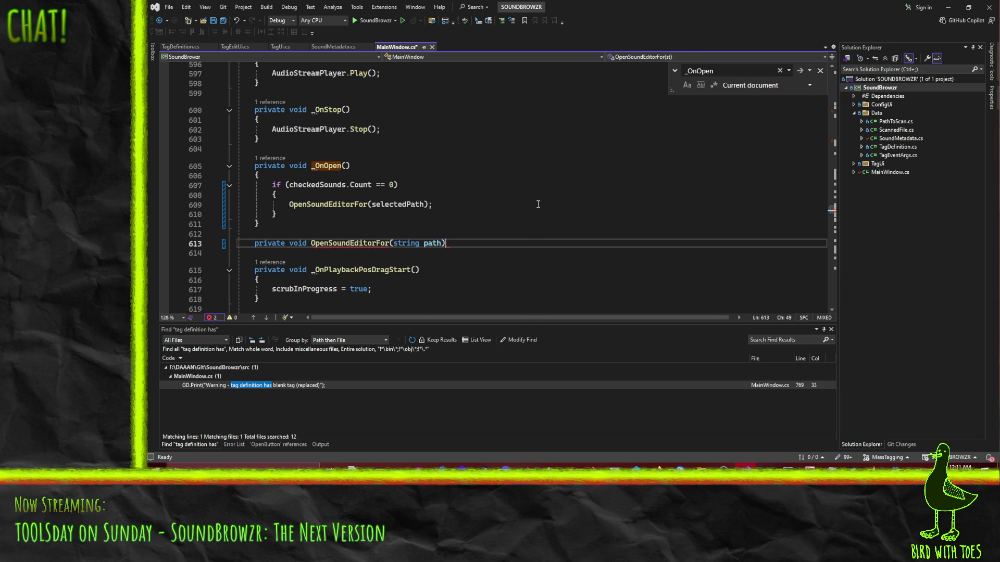
key(Return)
text({)
key(Return)
key(ctrl+v)
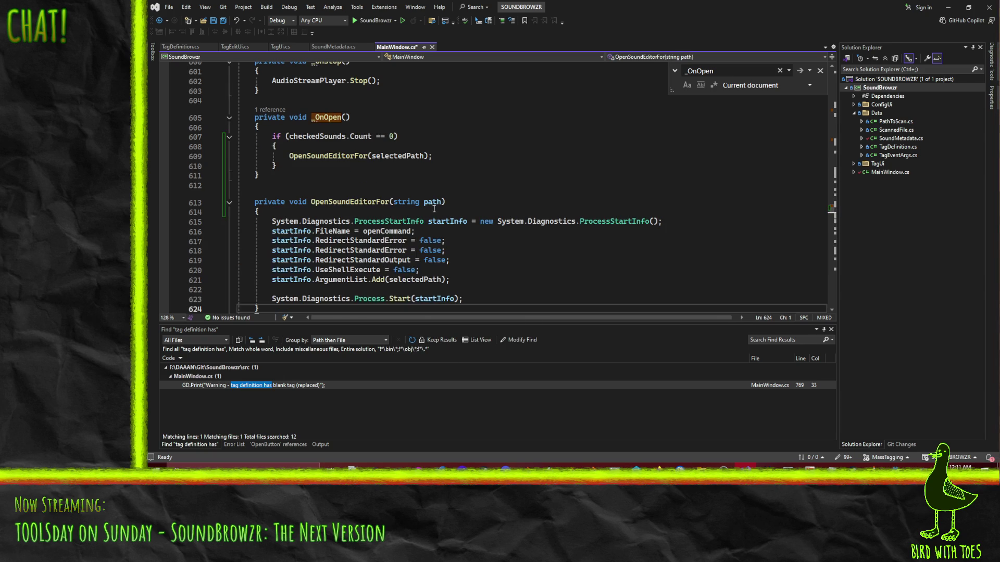
Rename the method's parameter to soundFilePath and pass it as the launch argument.
key(ctrl+minus)
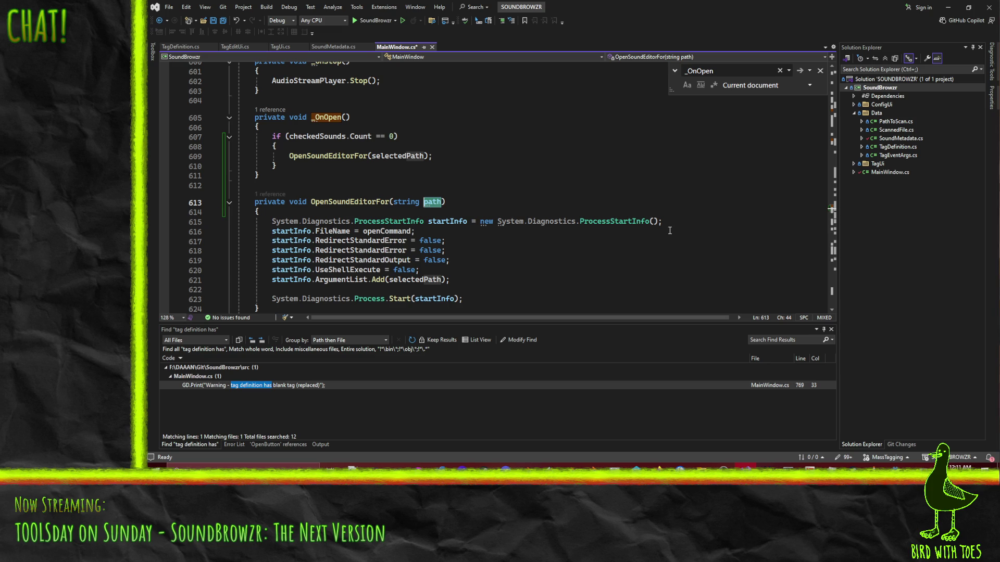
text(soundPath)
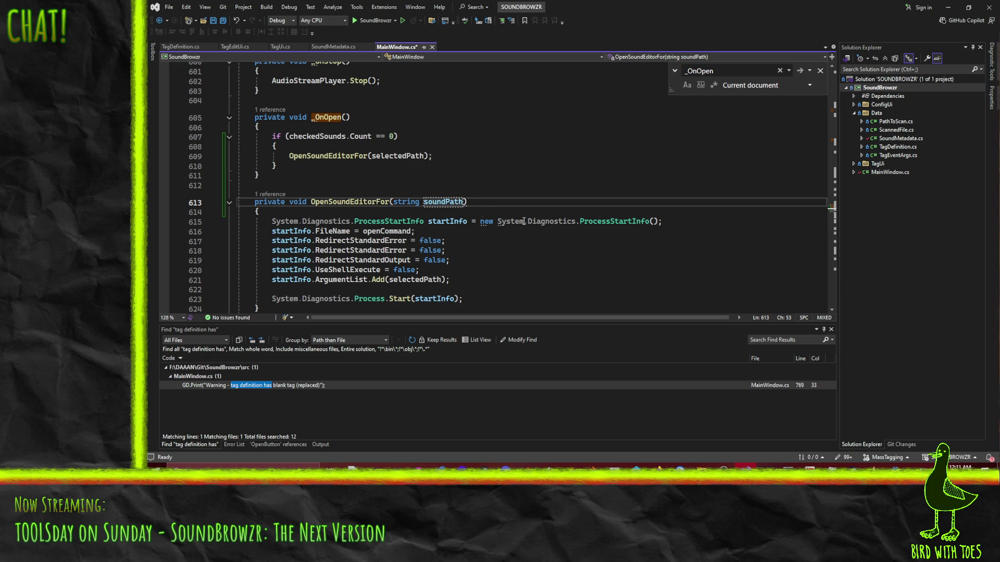
double_click(412, 280)
text(soundPath)
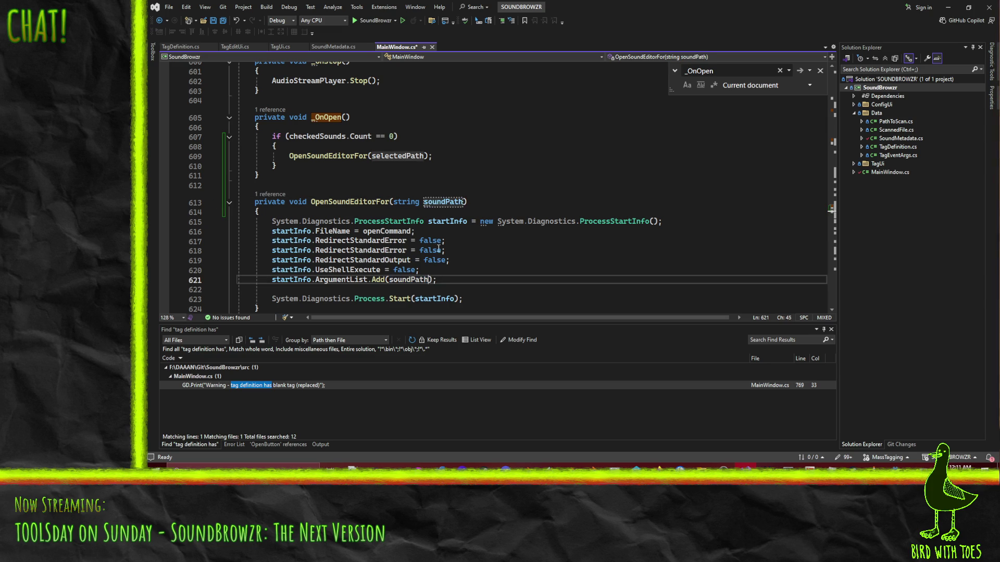
click(442, 202)
key(ctrl+r)
key(ctrl+r)
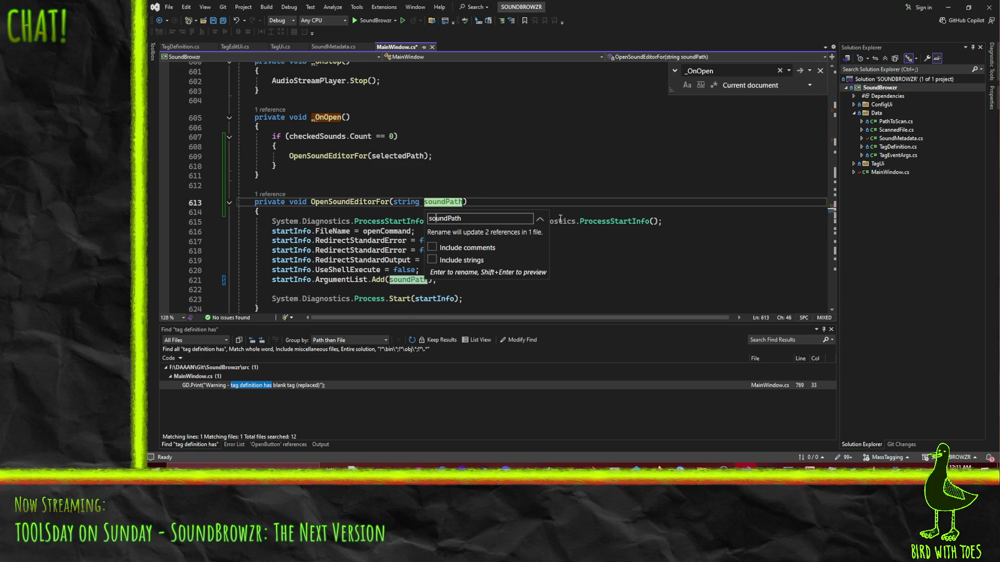
text(File)
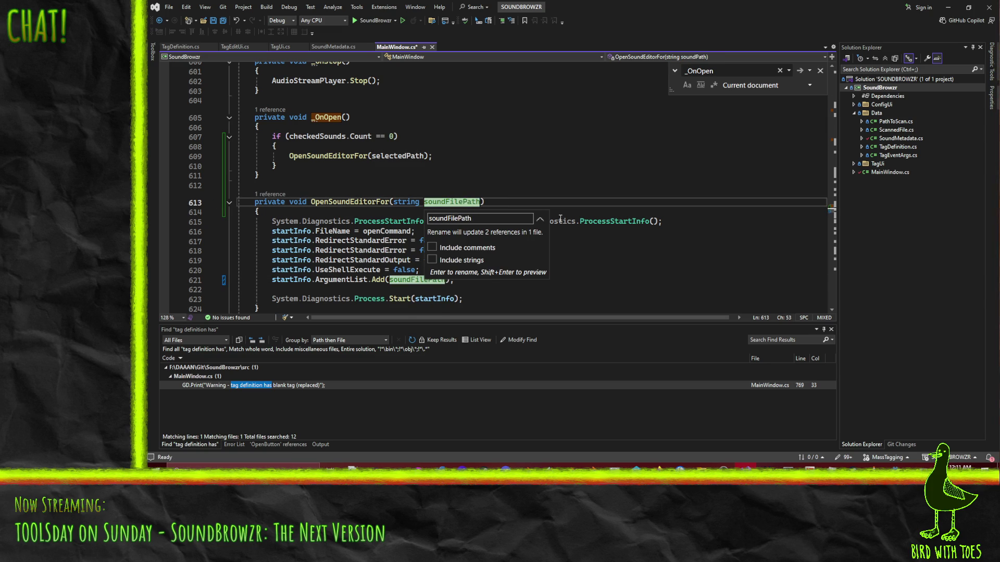
key(Return)
click(404, 177)
Add an else branch containing a foreach loop over checkedSounds after the if block.
key(Up)
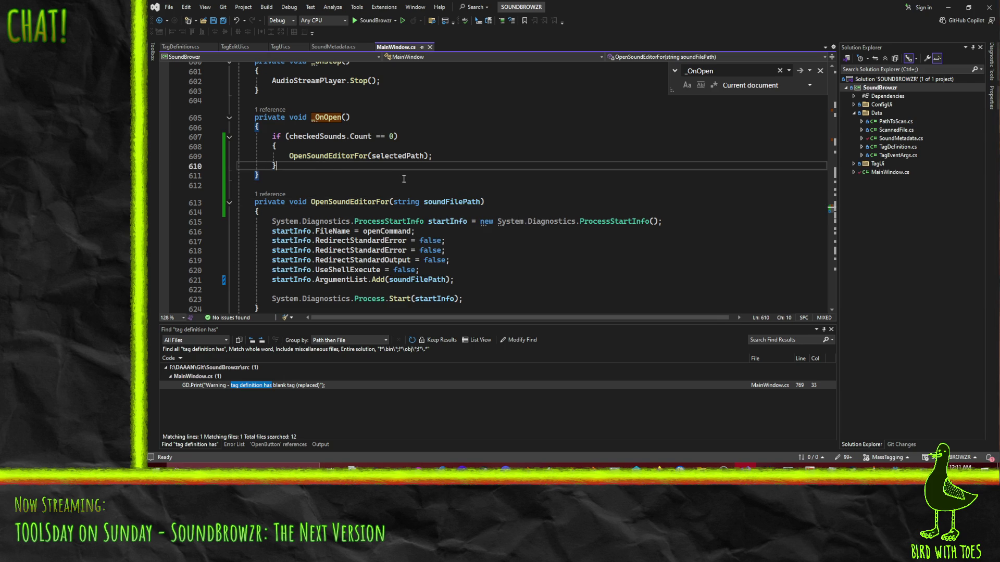
key(Return)
text(else)
key(Return)
text({)
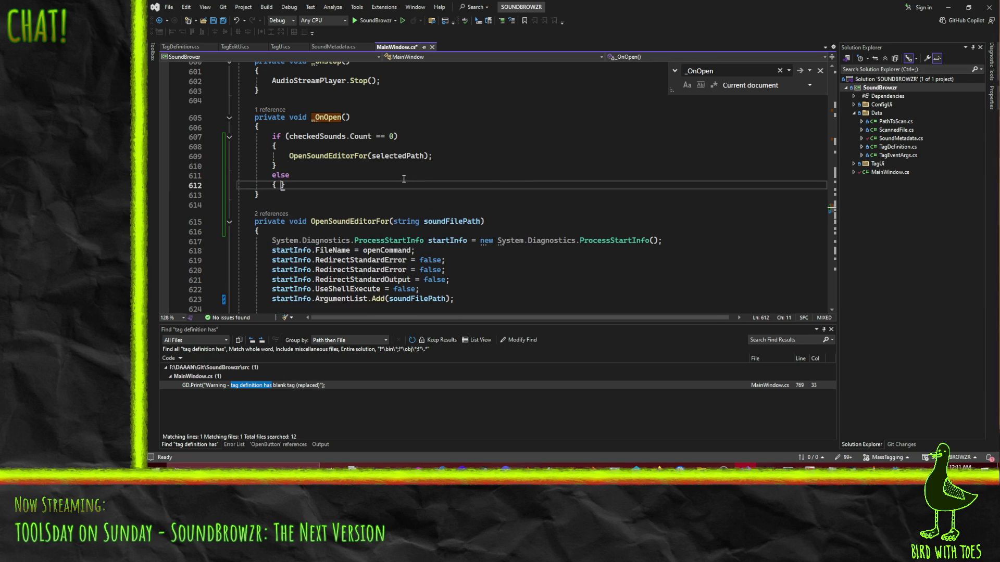
key(Return)
text(foreach)
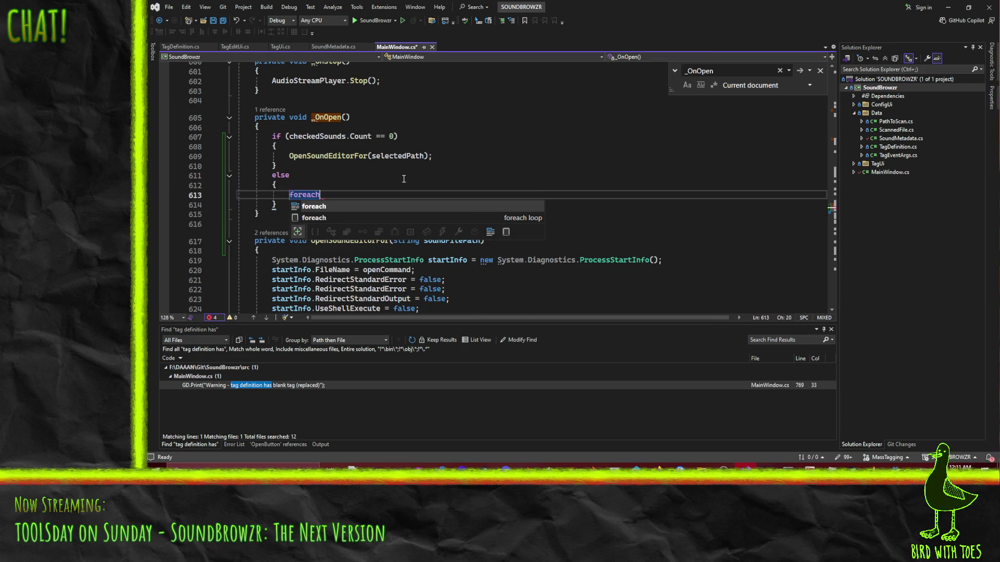
text(()
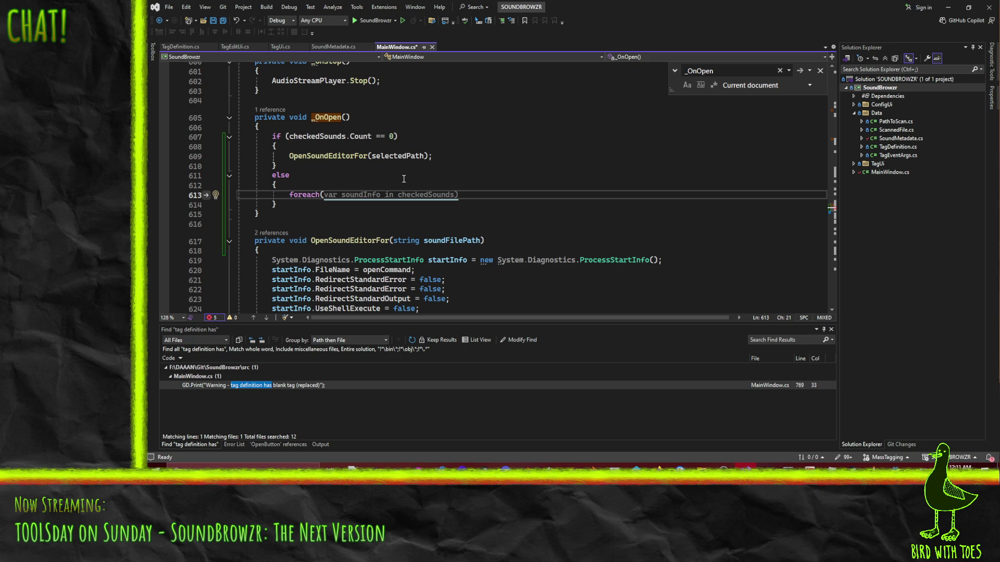
key(Tab)
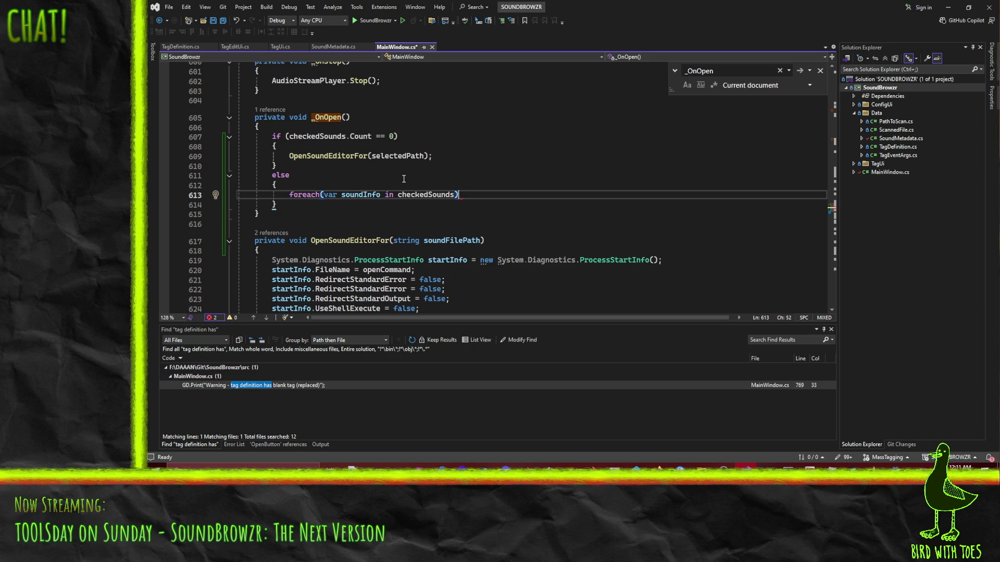
key(Return)
text({)
key(Return)
key(Up)
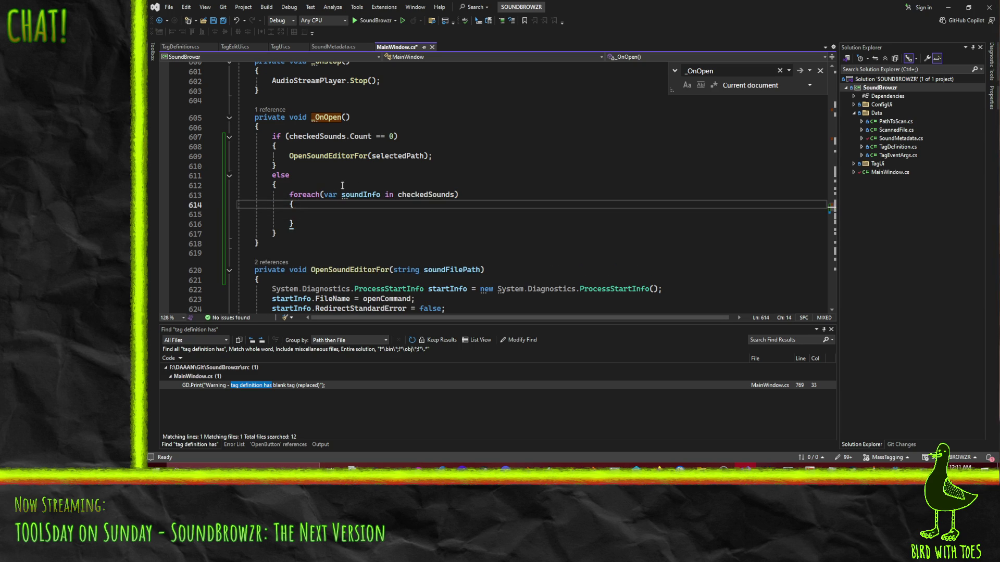
Name the loop variable soundFile, call OpenSoundEditorFor(soundFile) inside, and save MainWindow.cs.
double_click(360, 194)
text(sound)
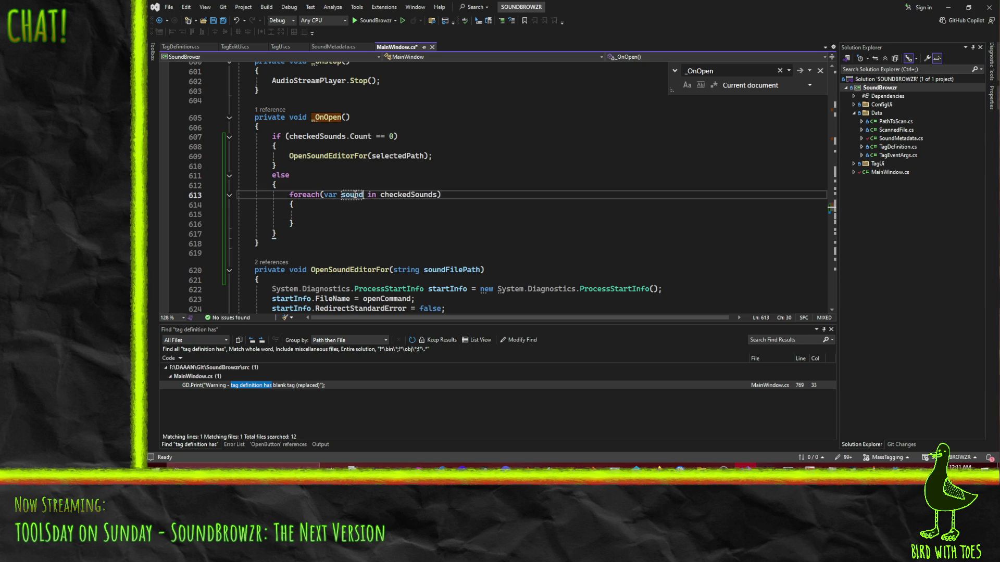
text(File)
key(Down)
key(Down)
text(ch)
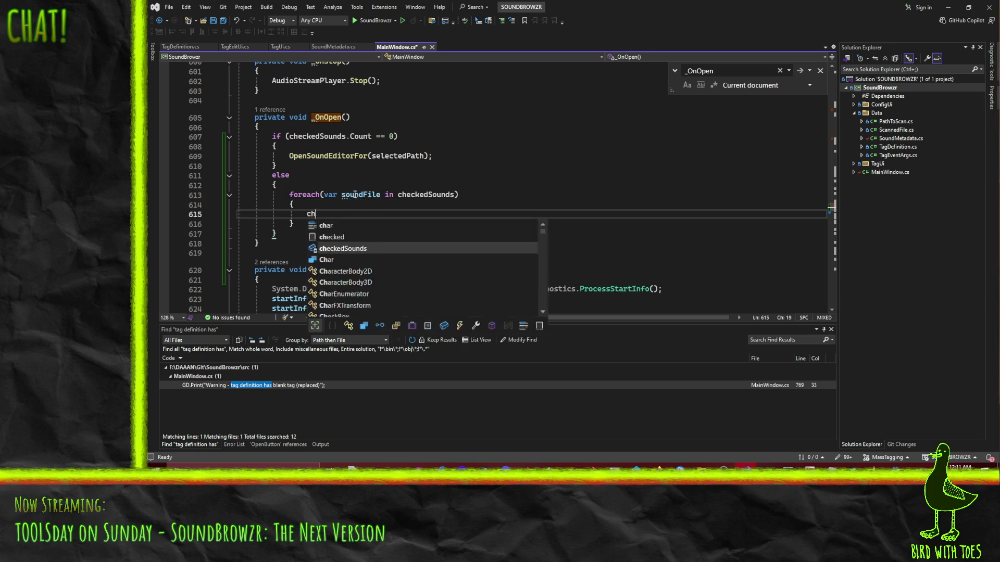
text(eck)
key(BackSpace)
key(BackSpace)
key(BackSpace)
key(BackSpace)
key(BackSpace)
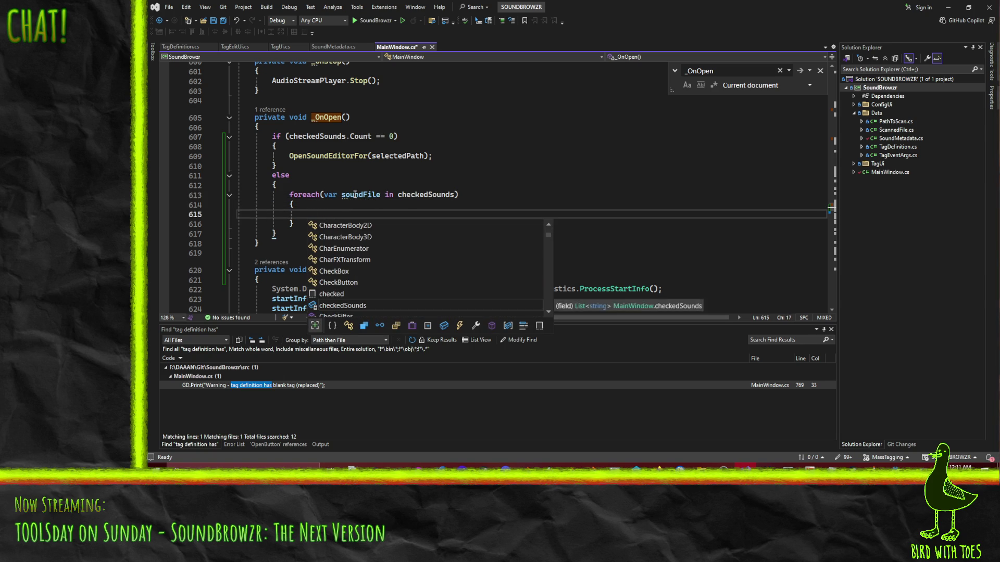
text(OpenSound)
key(Tab)
text(()
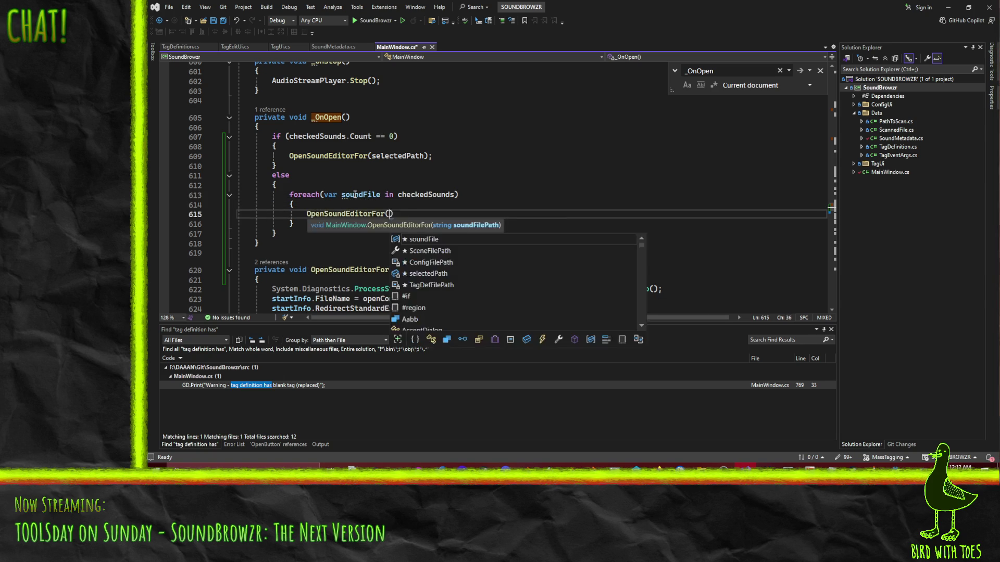
text(sound)
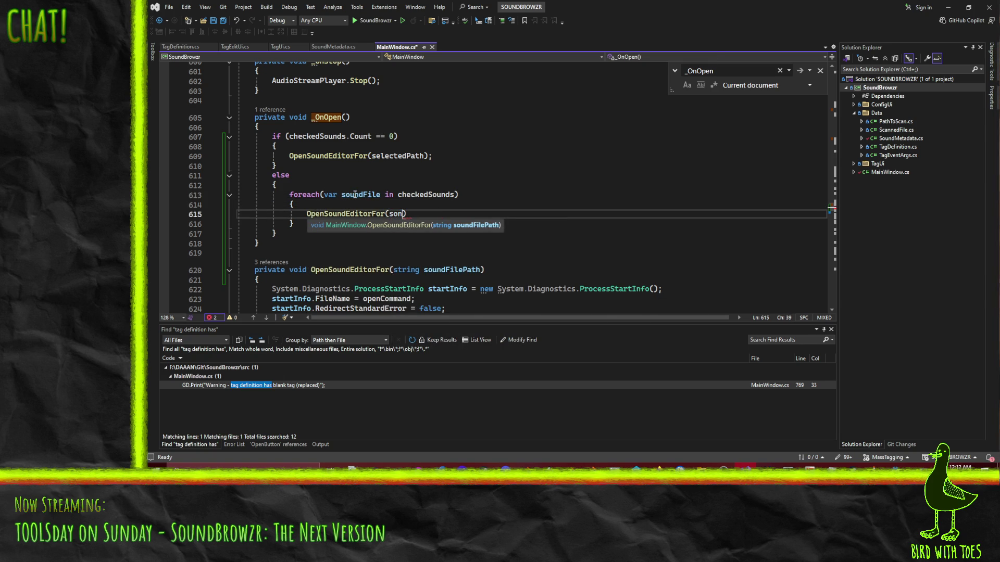
text(F)
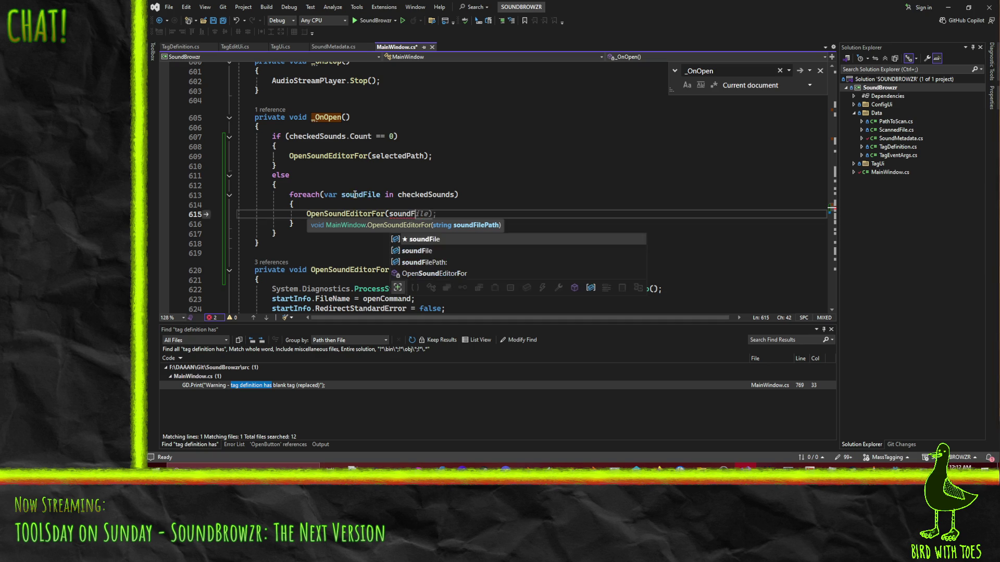
key(Tab)
text();)
key(ctrl+s)
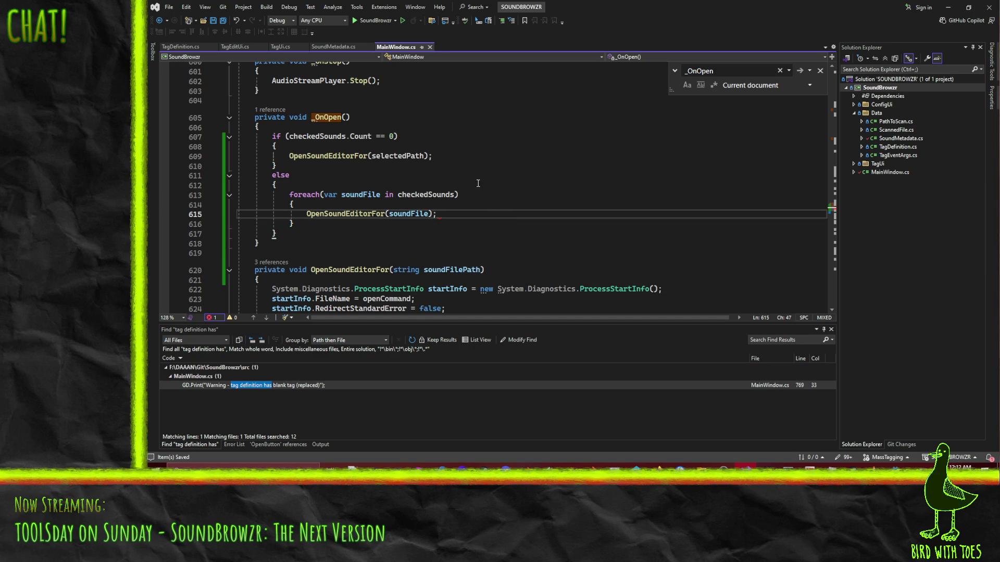
click(482, 184)
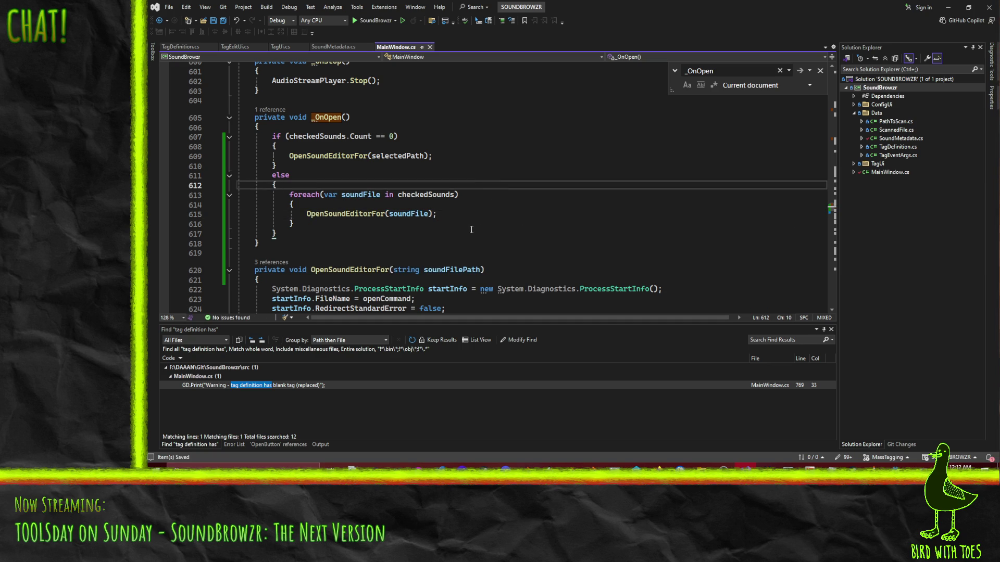
Collapse the OpenSoundEditorFor method and cut it from the middle of the file.
scroll(426, 235, down, 4)
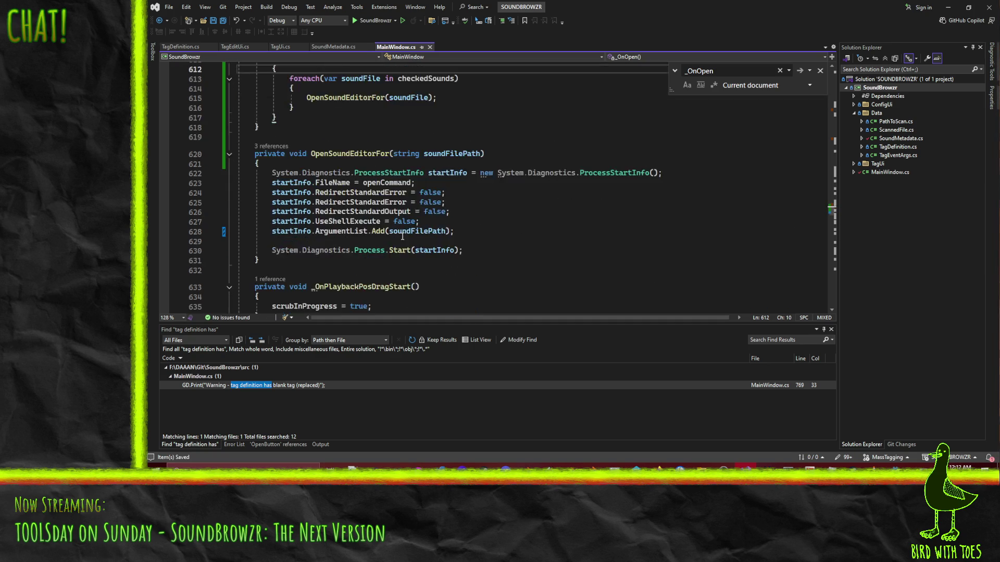
click(256, 155)
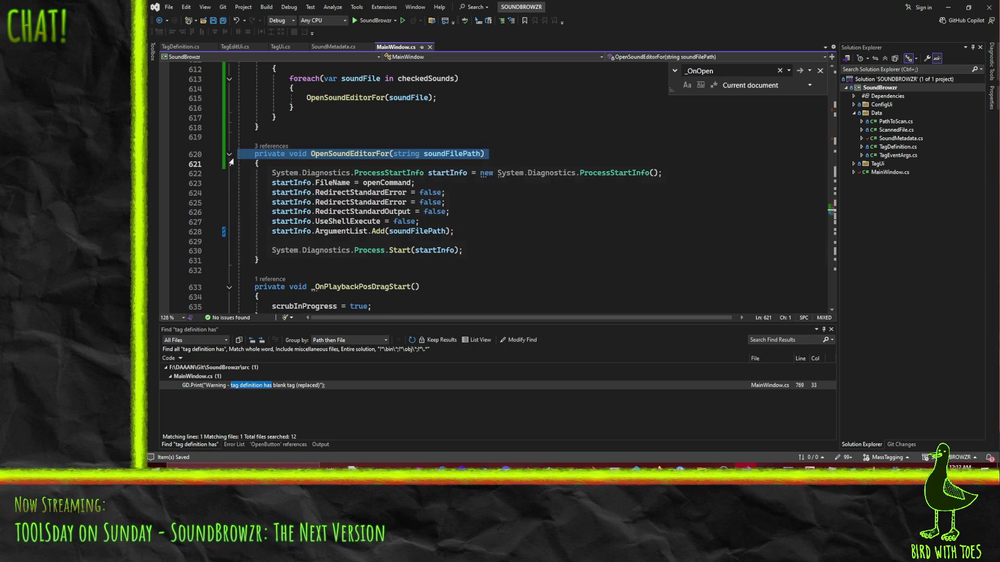
key(ctrl+m)
key(ctrl+m)
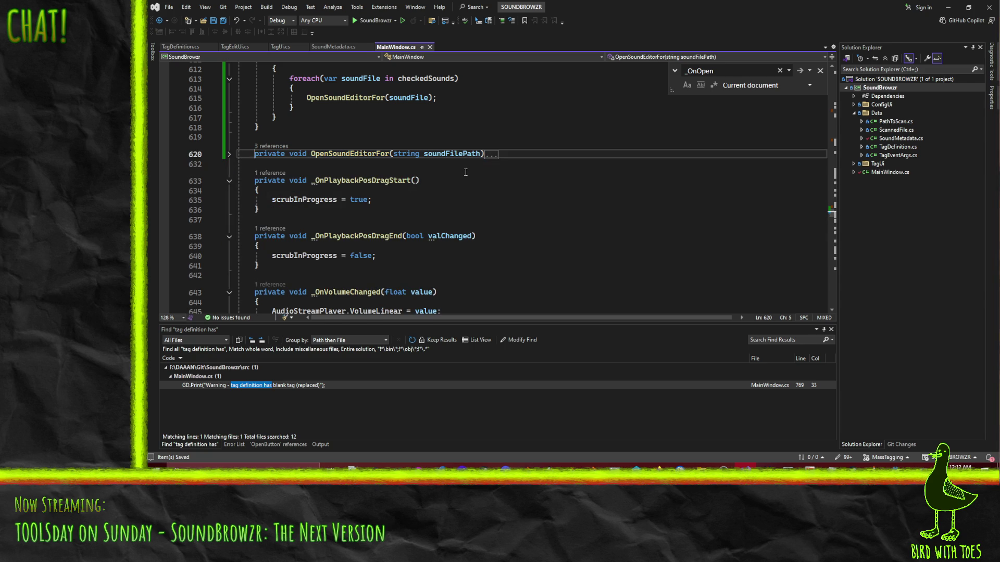
key(Up)
key(shift+Down)
key(shift+Down)
key(Delete)
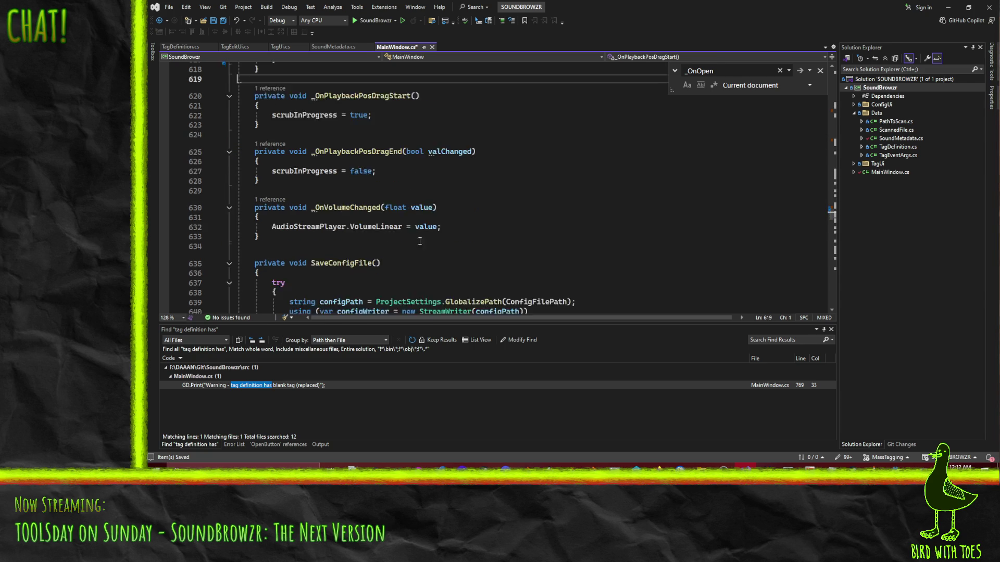
Paste OpenSoundEditorFor before the class's final closing brace at line 850 and save.
scroll(382, 243, down, 15)
scroll(382, 243, down, 13)
scroll(385, 237, up, 10)
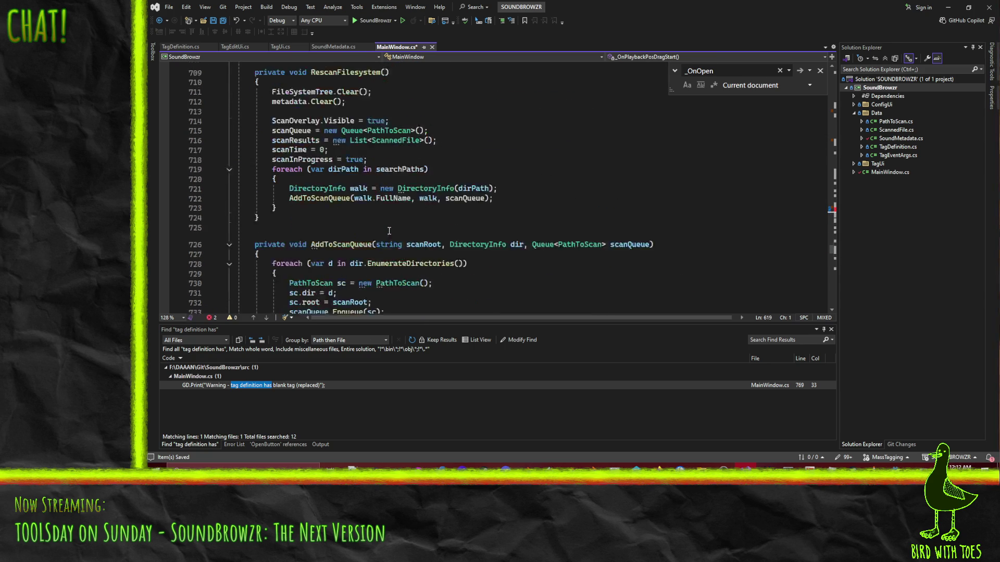
scroll(389, 230, down, 2)
scroll(389, 231, up, 20)
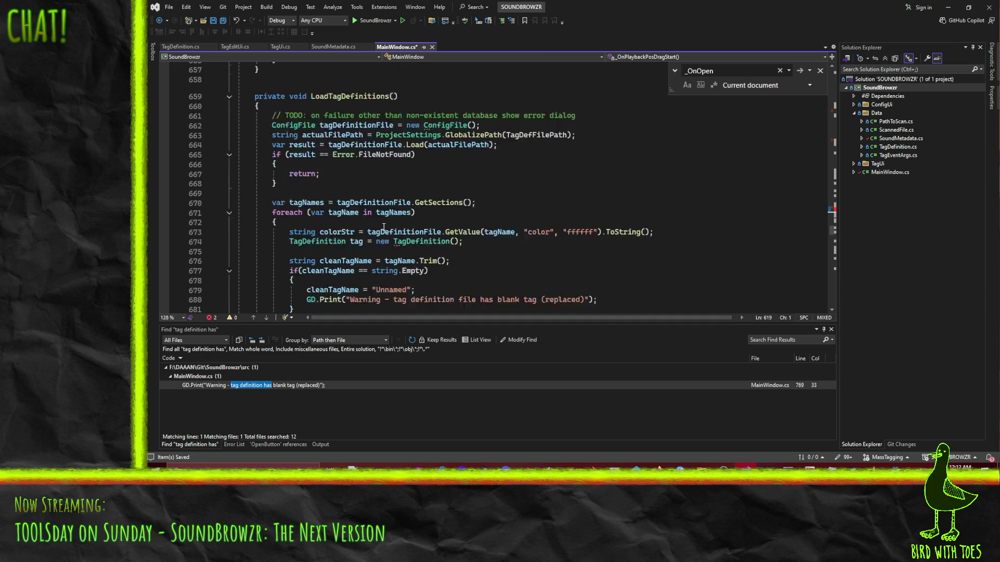
scroll(377, 228, up, 4)
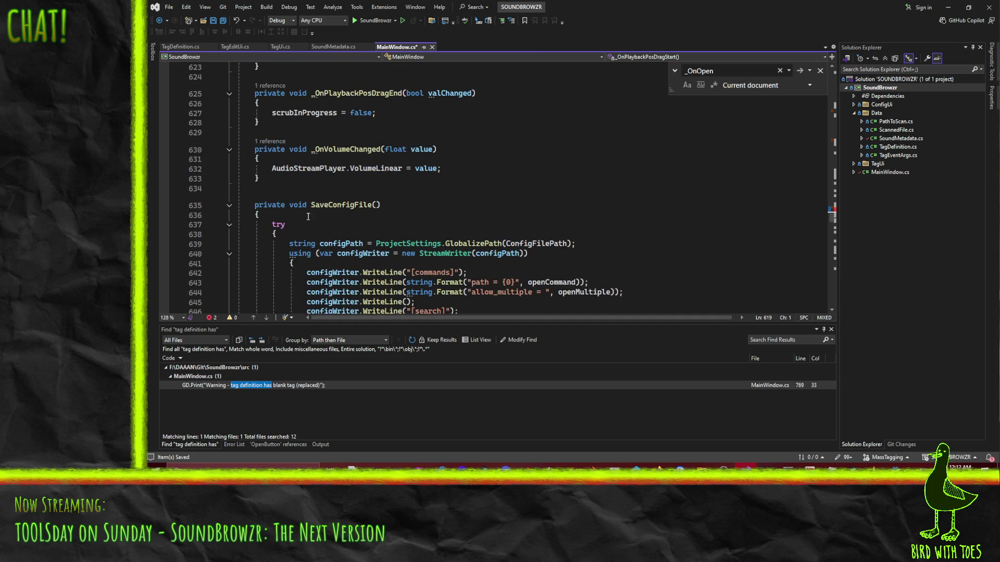
scroll(260, 187, down, 20)
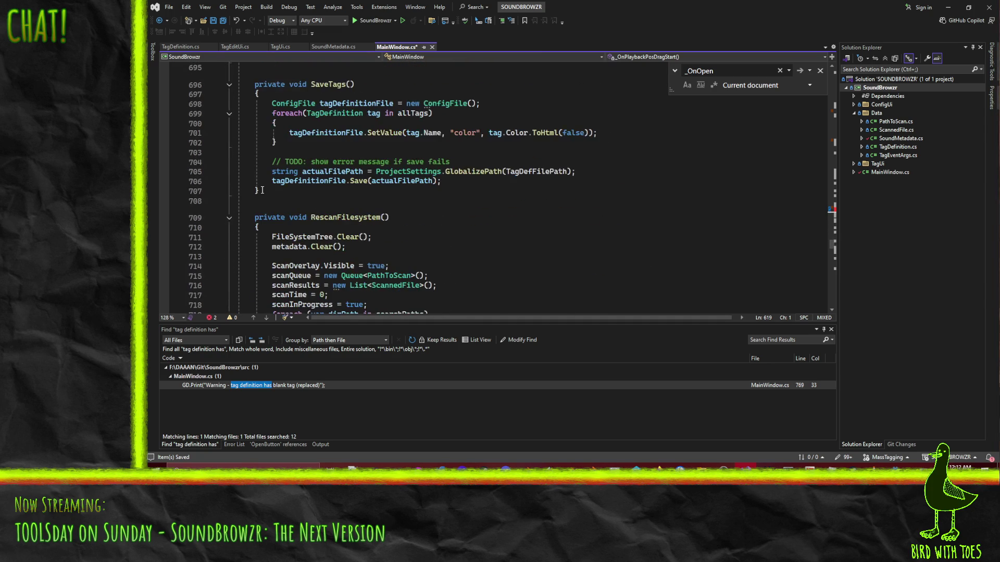
scroll(263, 194, down, 11)
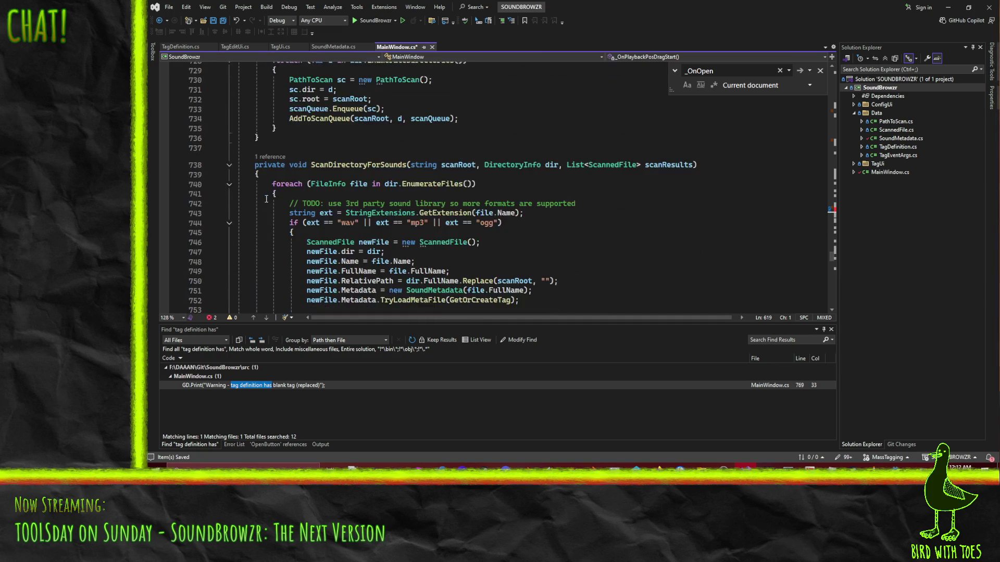
scroll(268, 199, down, 5)
scroll(245, 187, down, 10)
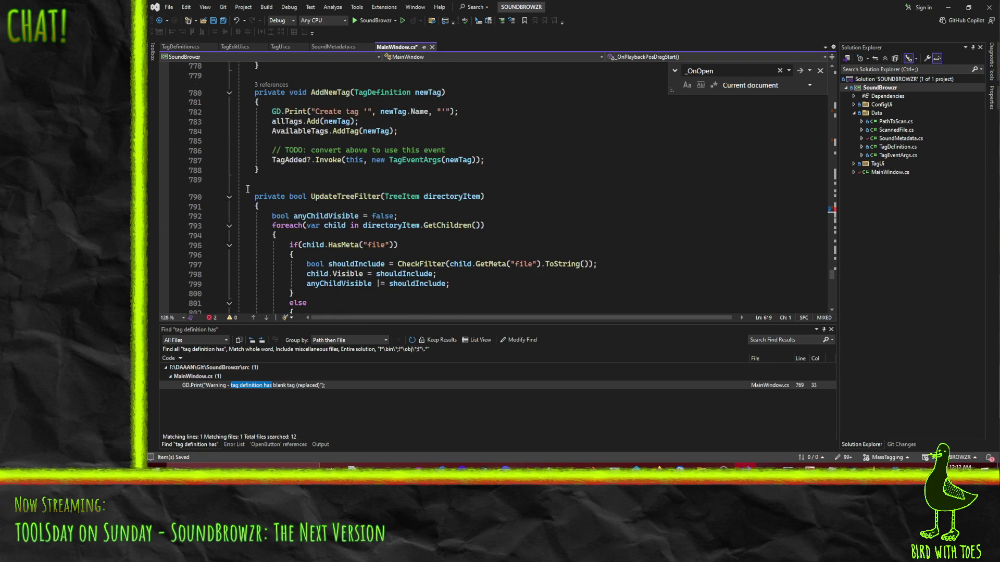
scroll(247, 189, down, 12)
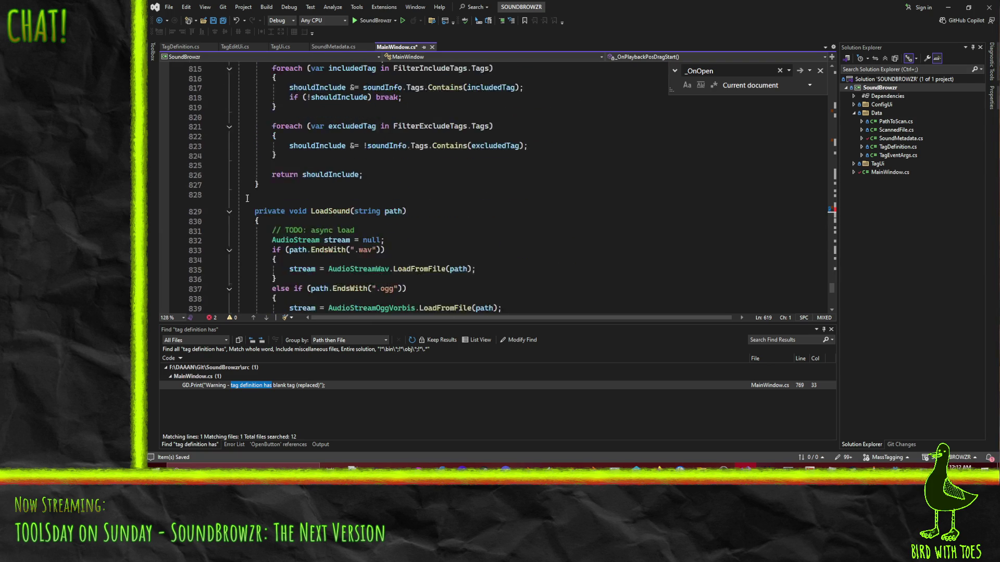
scroll(247, 199, down, 6)
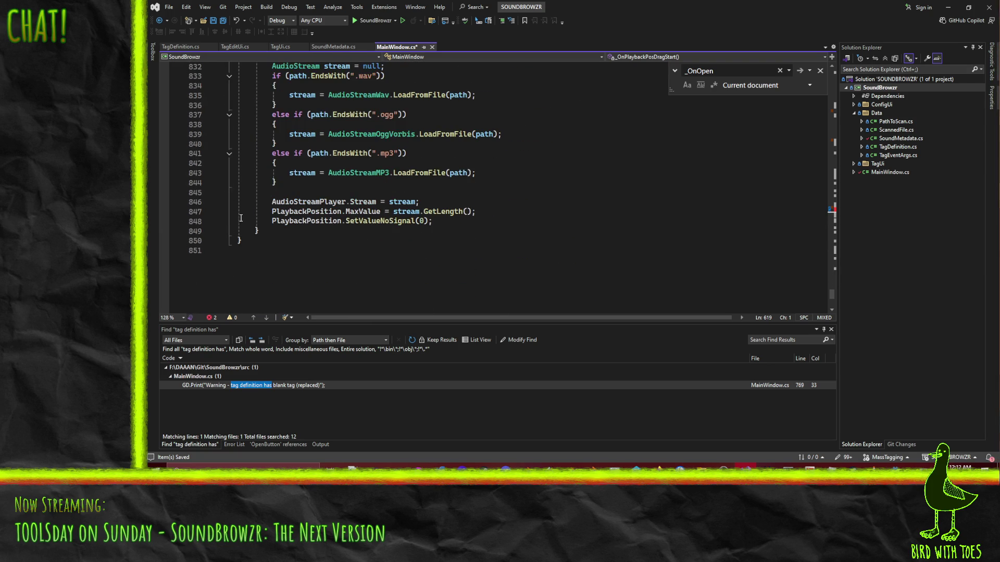
click(237, 240)
text(private void OpenSoundEditorFor(string soundFilePath)     {         System.Diagnostics.ProcessStartInfo startInfo = new System.Diagnostics.ProcessStartInfo();         startInfo.FileName = openCommand;         startInfo.RedirectStandardError = false;         startInfo.RedirectStandardError = false;         startInfo.RedirectStandardOutput = false;         startInfo.UseShellExecute = false;         startInfo.ArgumentList.Add(soundFilePath);          System.Diagnostics.Process.Start(startInfo);     })
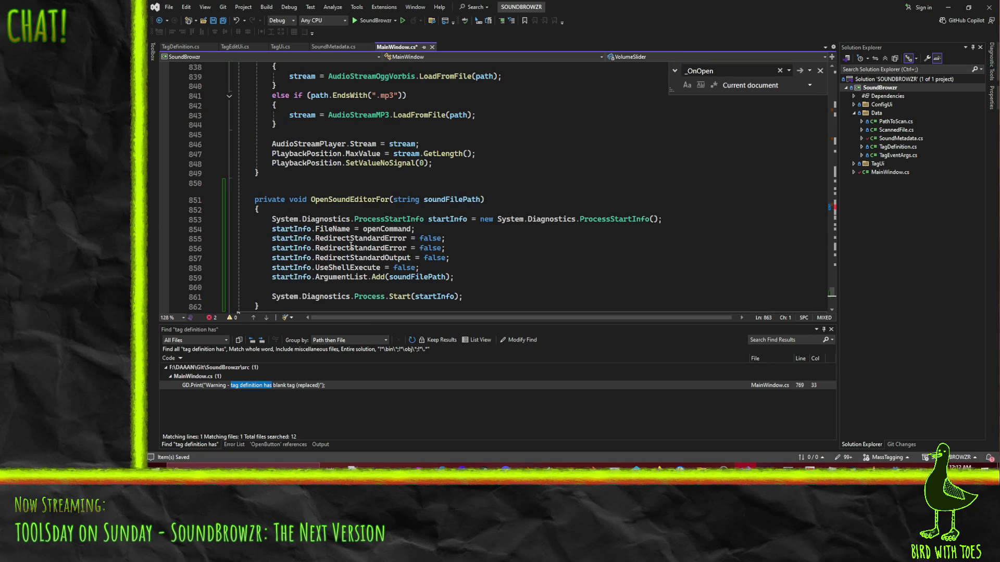
key(Up)
key(Up)
key(Up)
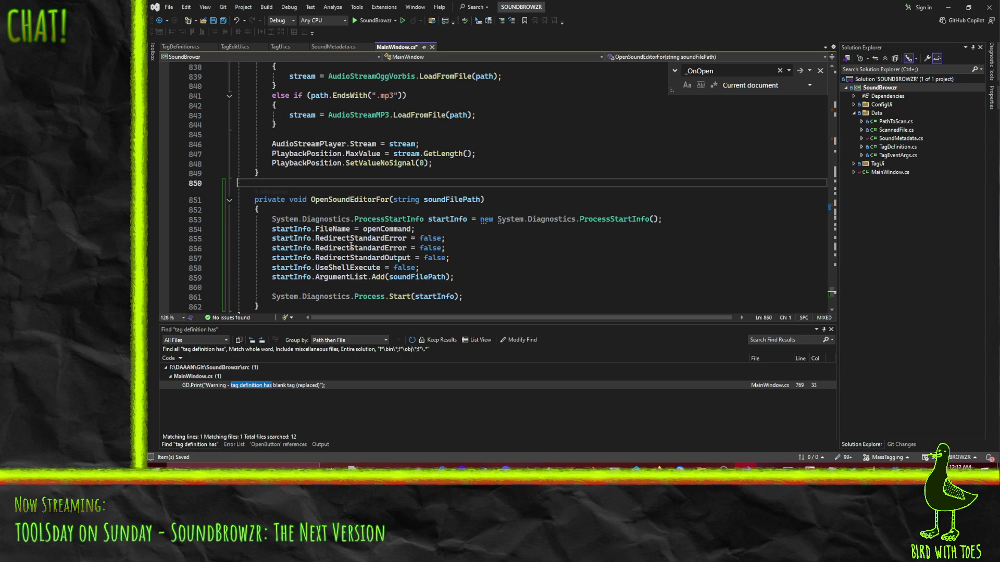
key(ctrl+s)
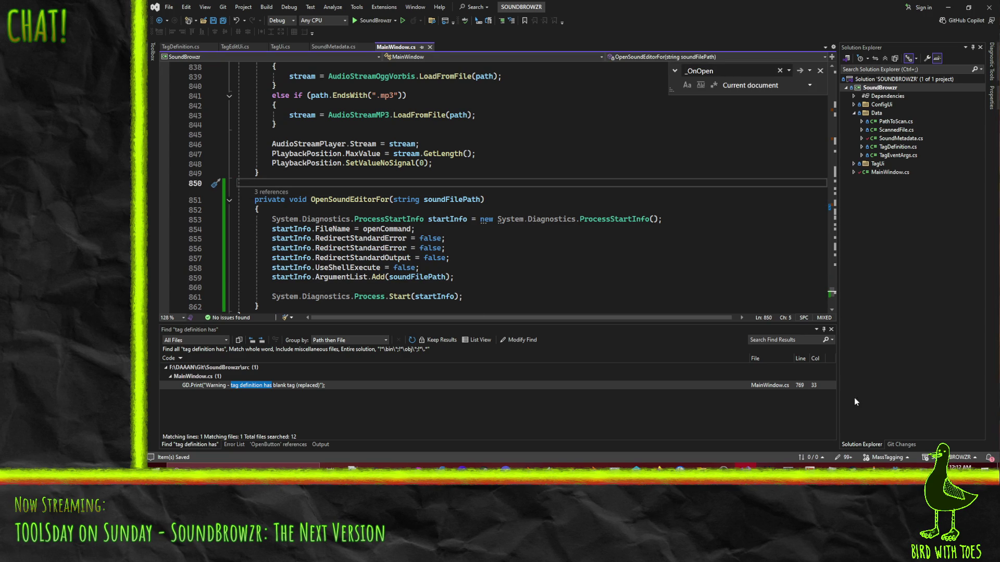
key(alt+Tab)
Run the SoundBrowzr project and filter the sound list to the Boom tag.
click(860, 22)
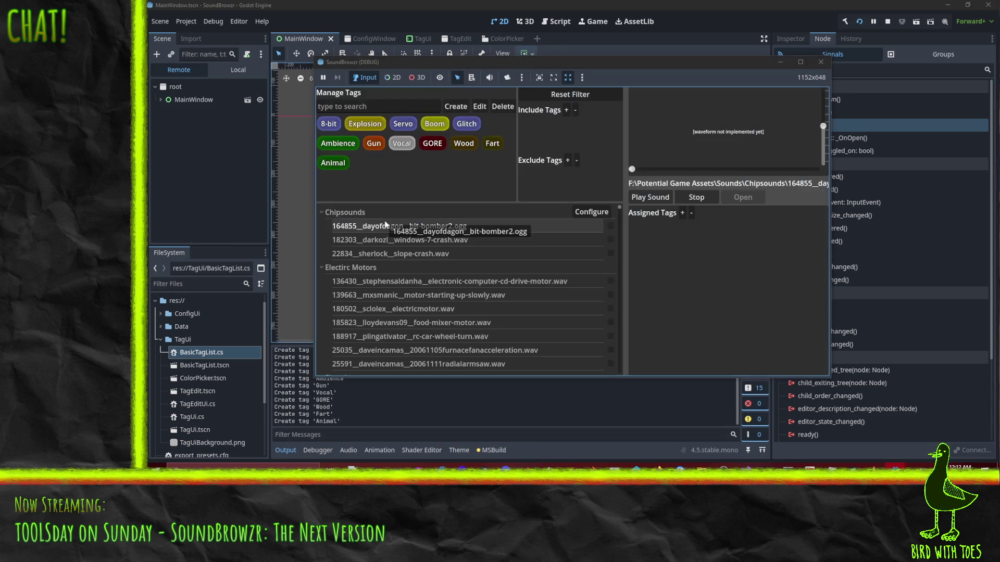
click(428, 126)
click(565, 110)
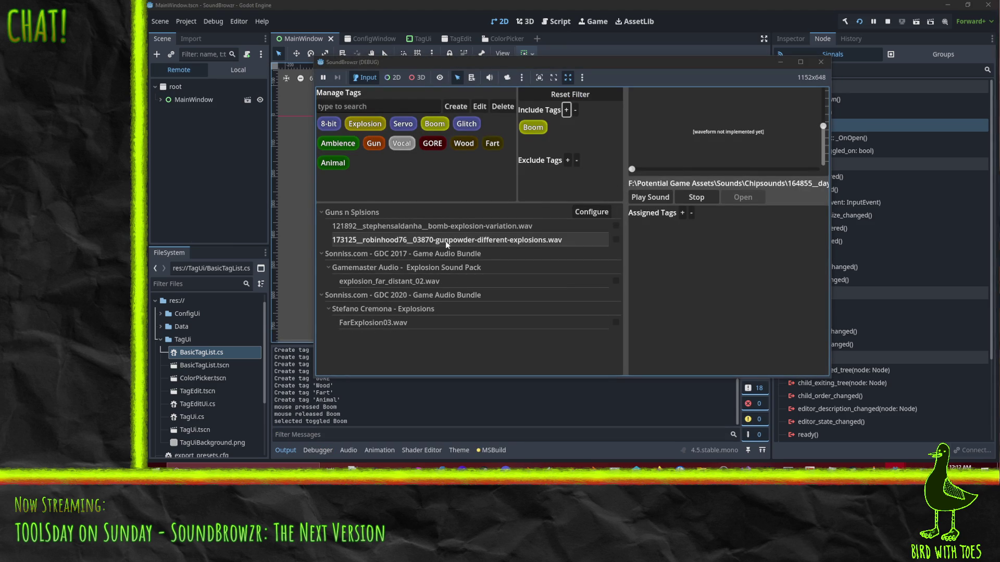
Check both explosion sounds, Open All, and expand the resulting Process.Start error's stack trace.
click(616, 240)
click(617, 225)
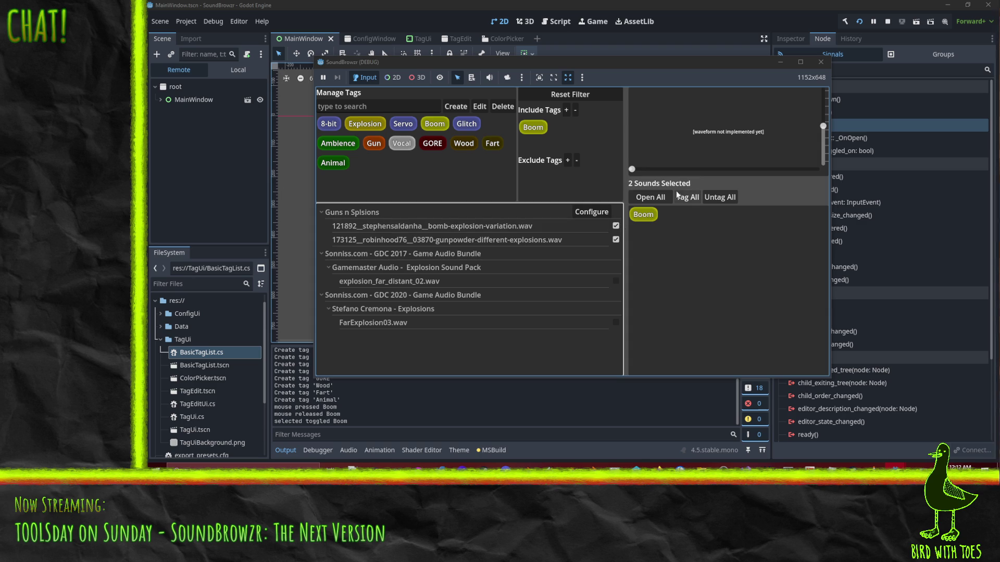
click(653, 197)
click(325, 449)
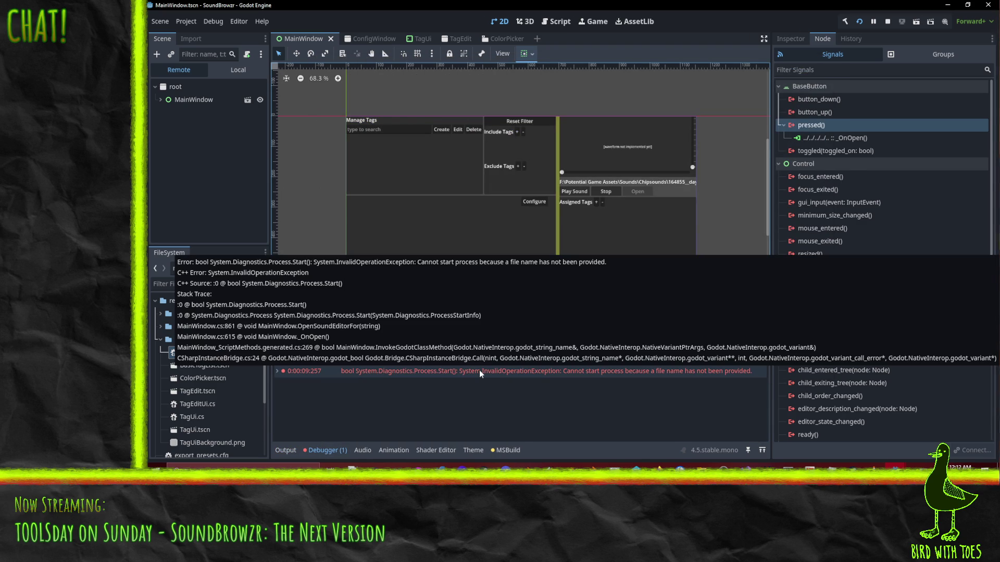
double_click(479, 369)
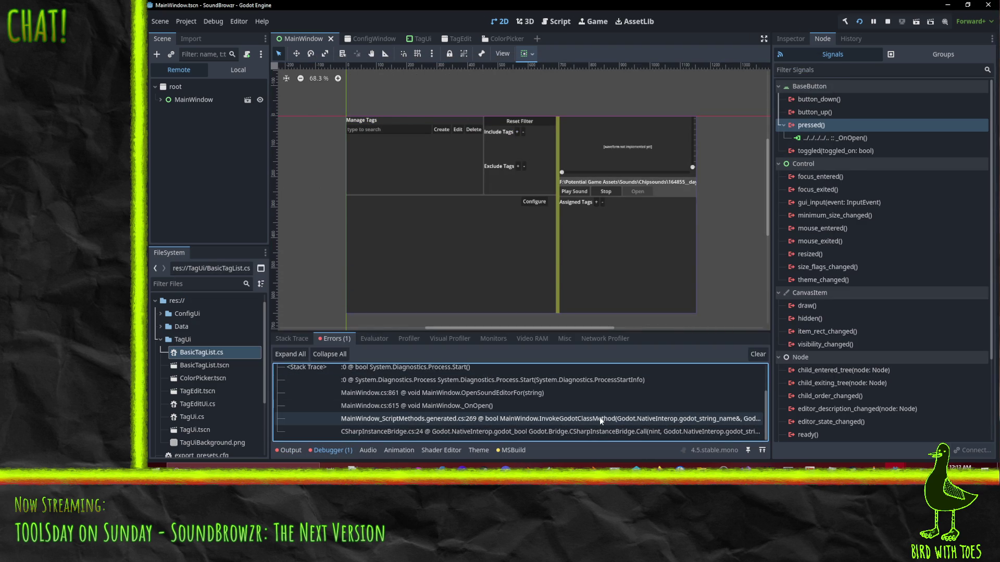
Back in Visual Studio, view the openCommand field's context actions, then dismiss them.
key(alt+Tab)
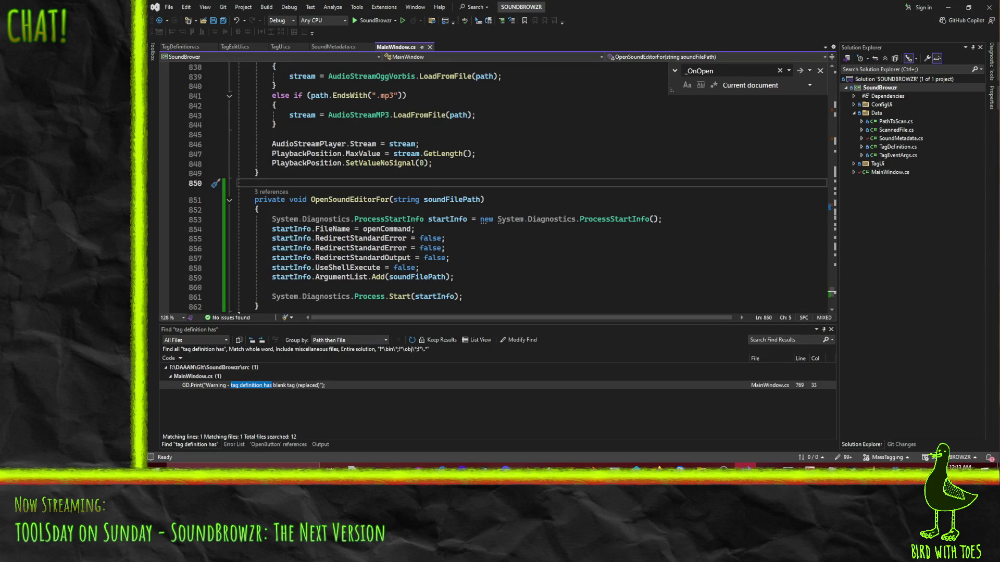
right_click(372, 228)
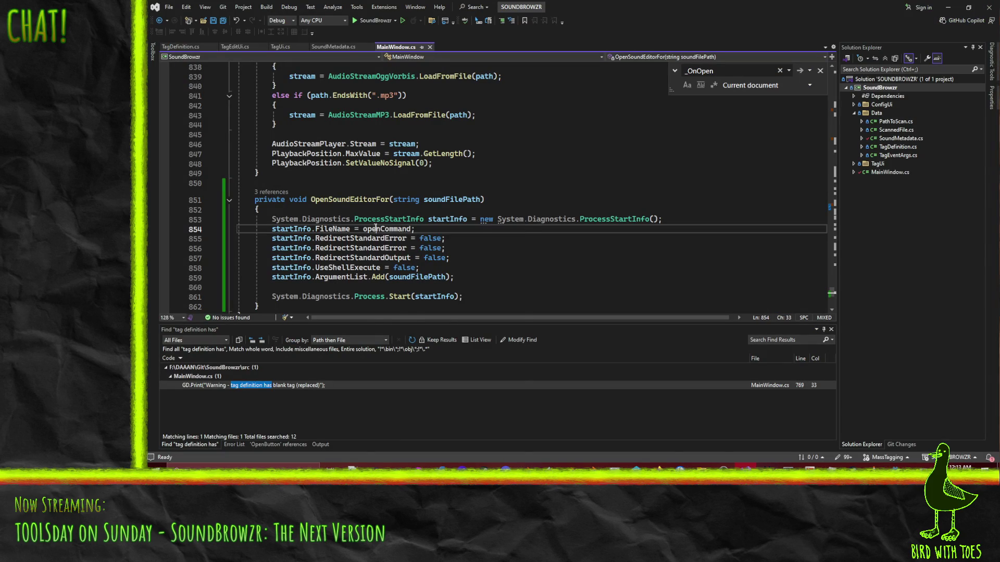
click(730, 258)
Relaunch SoundBrowzr with F5 and check its Configuration; cancel the audio editor file browser.
key(F5)
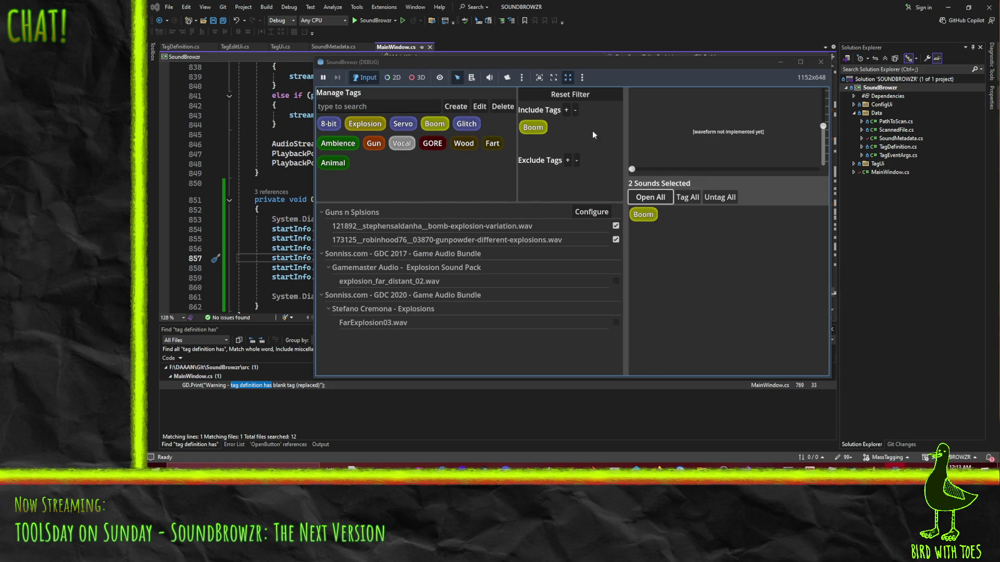
click(591, 211)
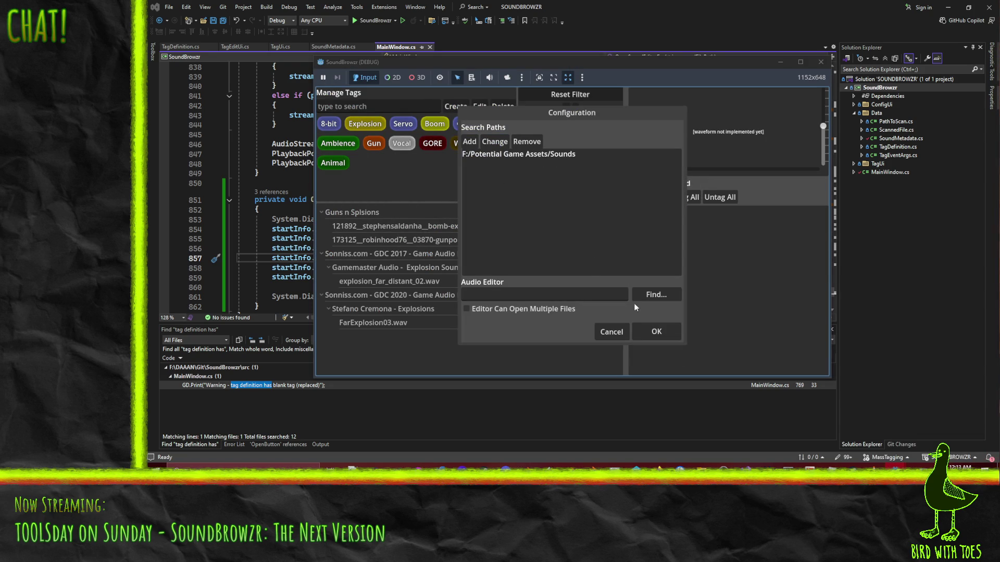
click(656, 295)
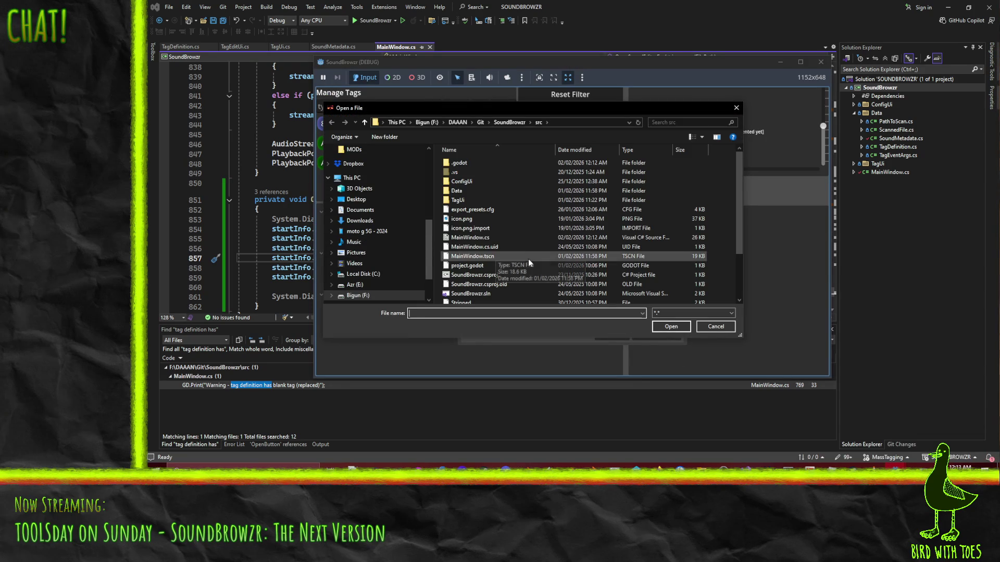
mouse_move(483, 111)
mouse_down()
mouse_move(590, 131)
mouse_move(568, 144)
mouse_up()
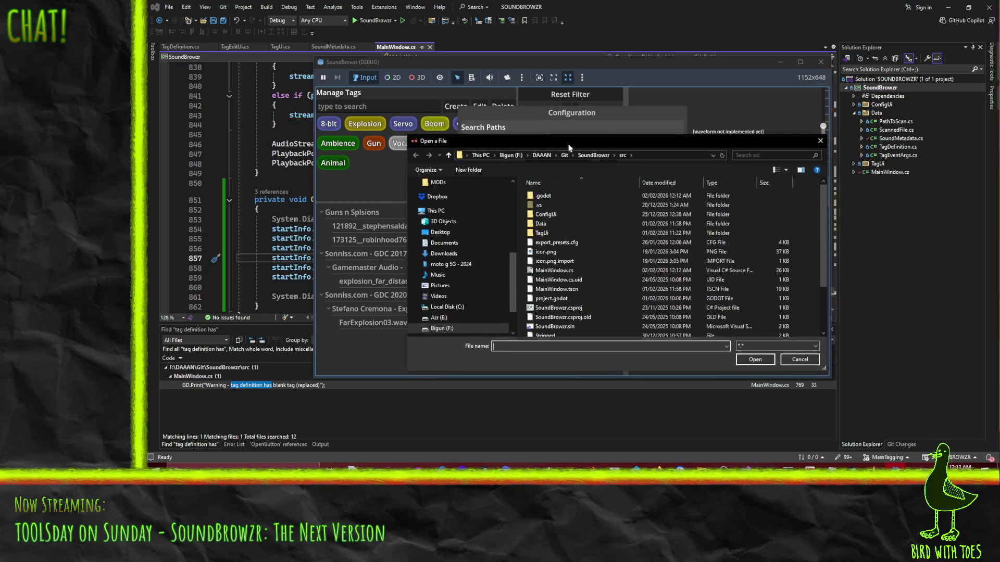
key(Escape)
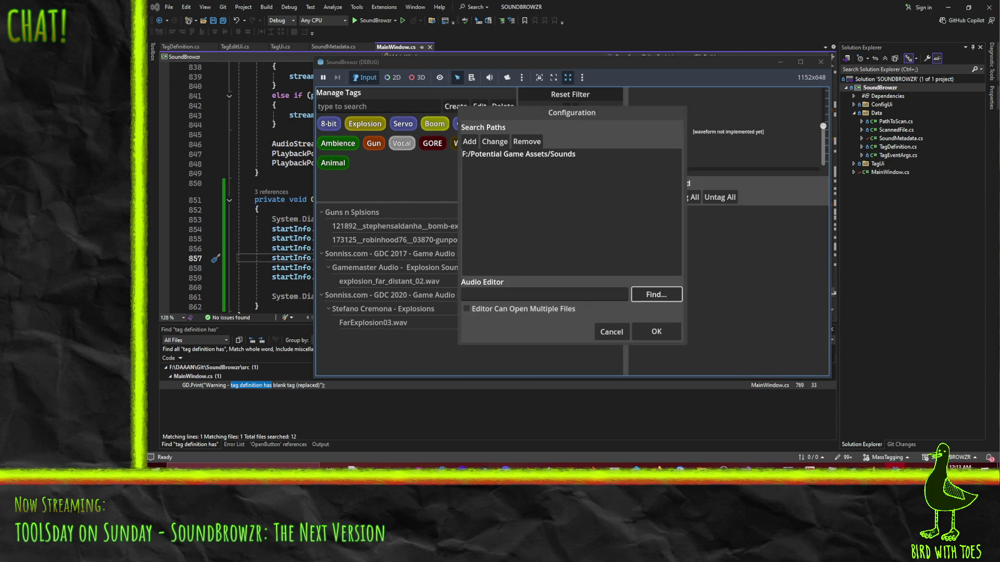
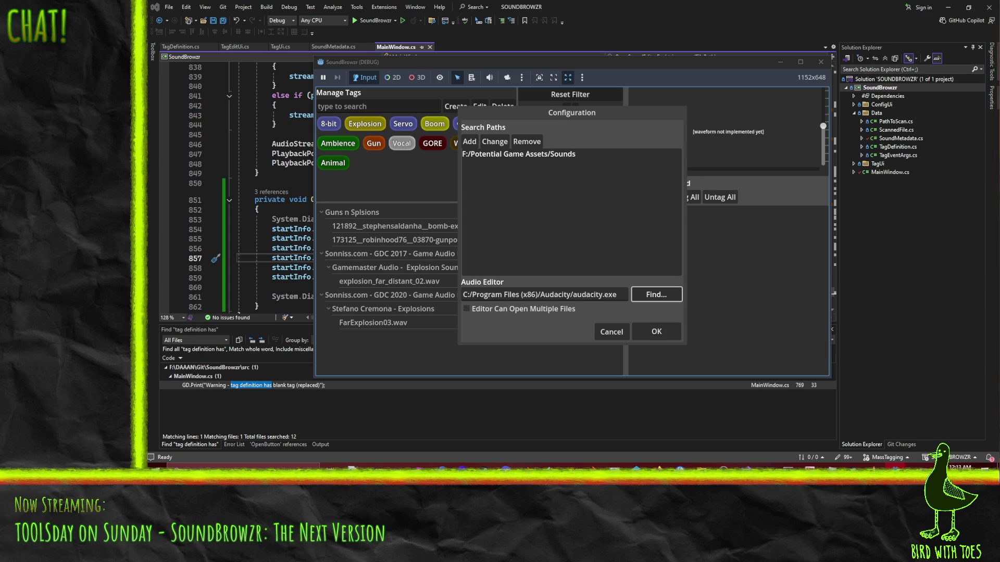
Confirm the configuration to rescan the sound folders and open the selected sounds.
click(655, 332)
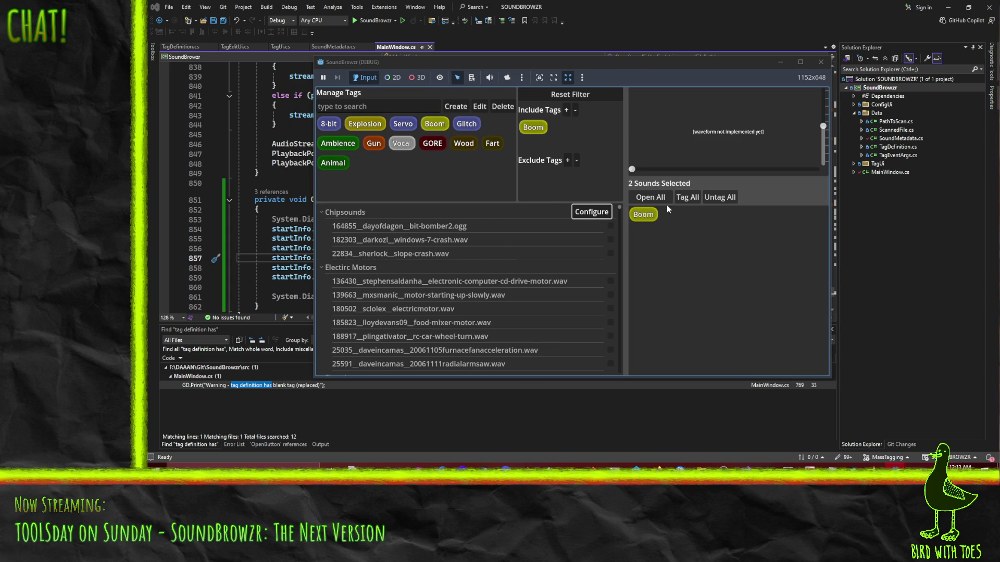
click(660, 198)
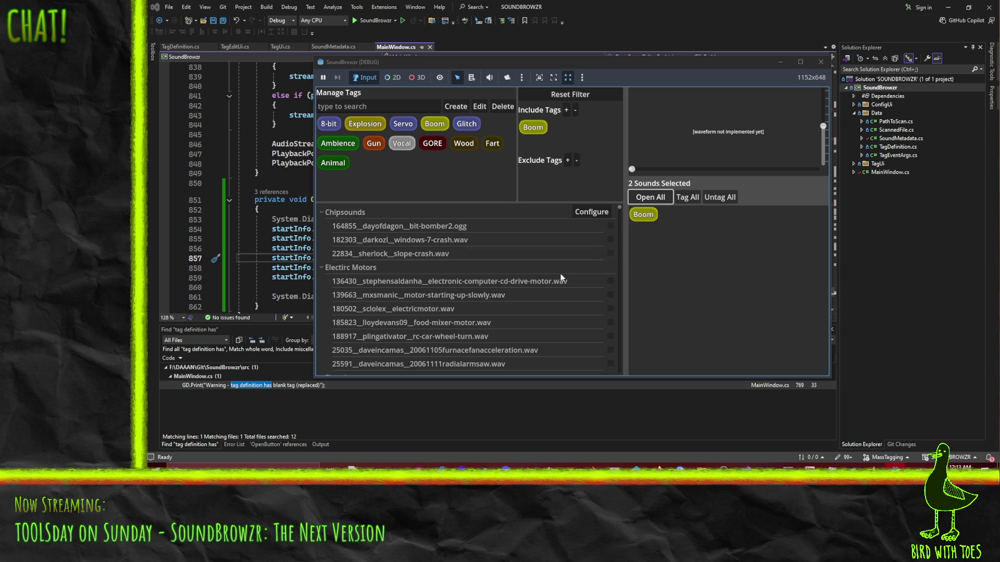
scroll(530, 292, down, 3)
scroll(530, 291, up, 3)
Preview the sherlock slope-crash sound alone and collapse the Electirc Motors and Electric groups.
click(417, 252)
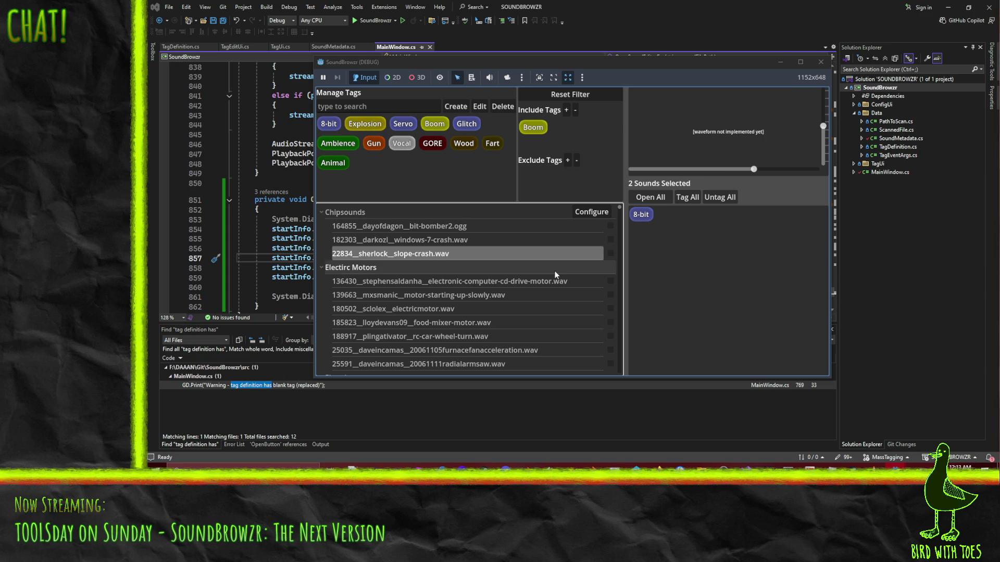
scroll(555, 271, down, 10)
scroll(564, 283, up, 10)
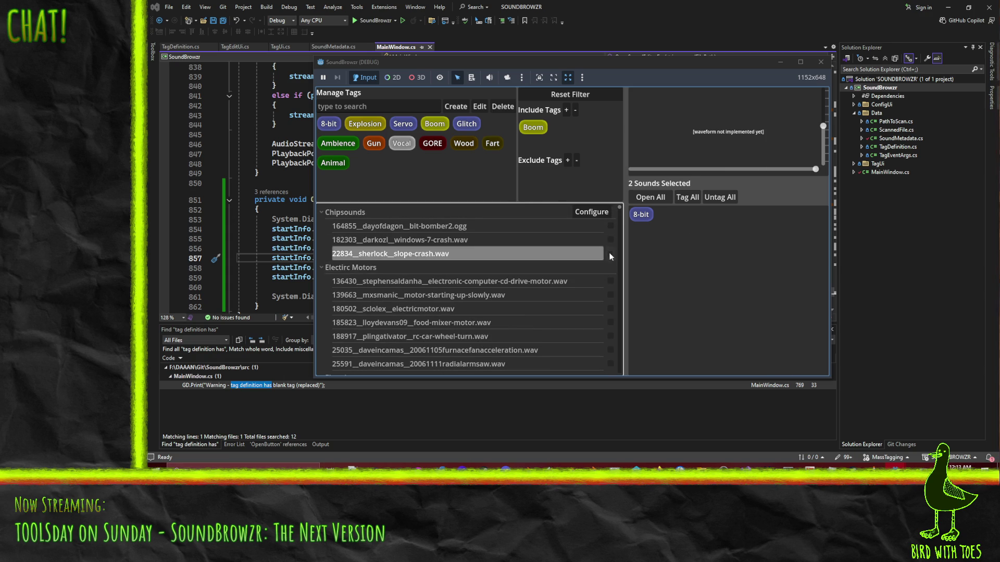
click(610, 252)
scroll(516, 293, down, 1)
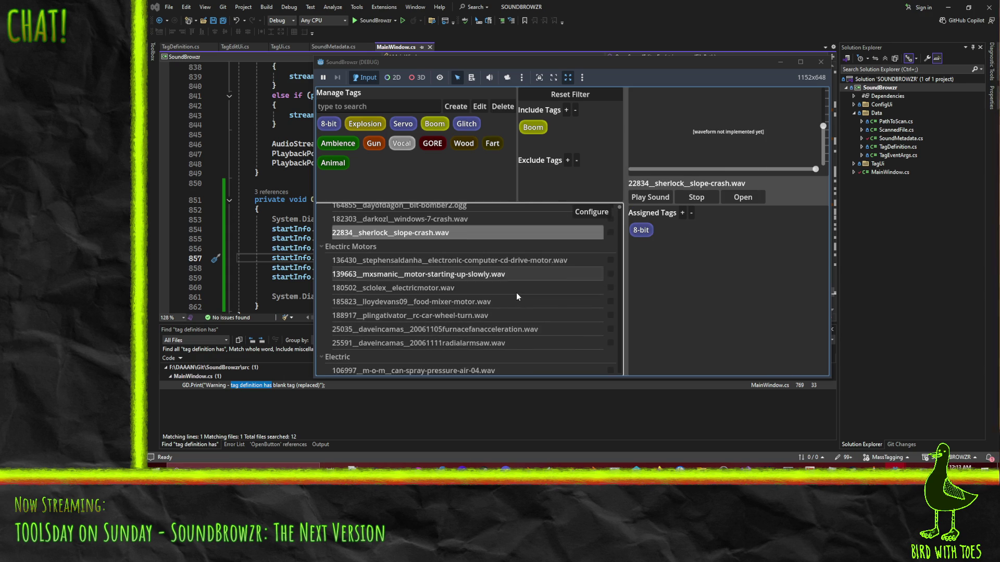
scroll(517, 290, up, 1)
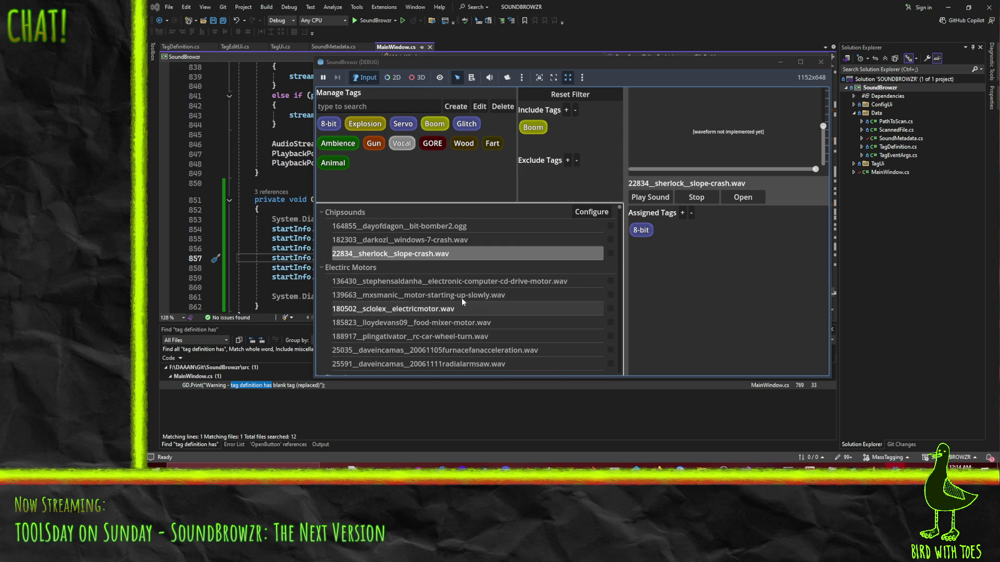
click(321, 266)
click(321, 281)
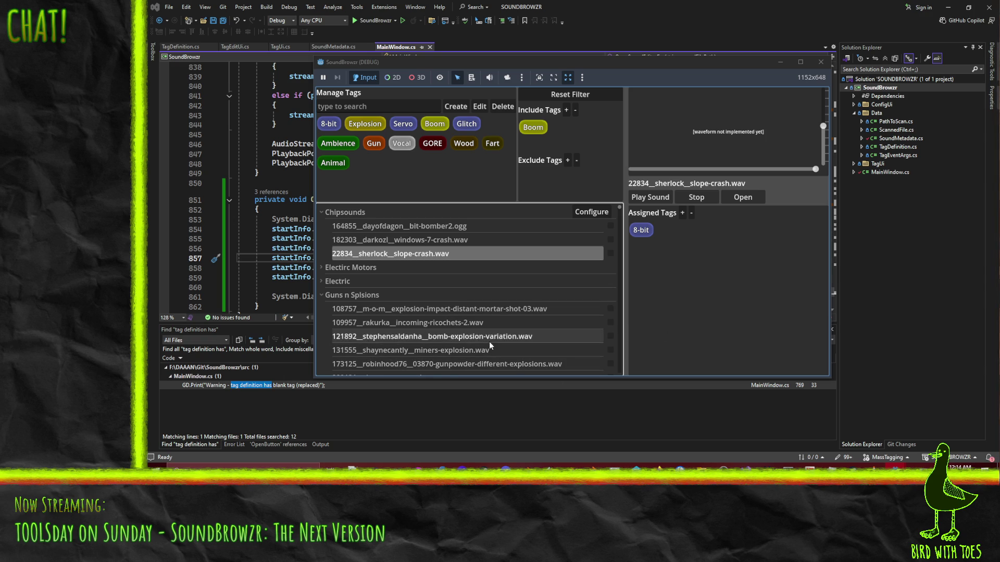
Filter to Boom-tagged sounds, tick both explosion sounds, and open them together.
click(575, 97)
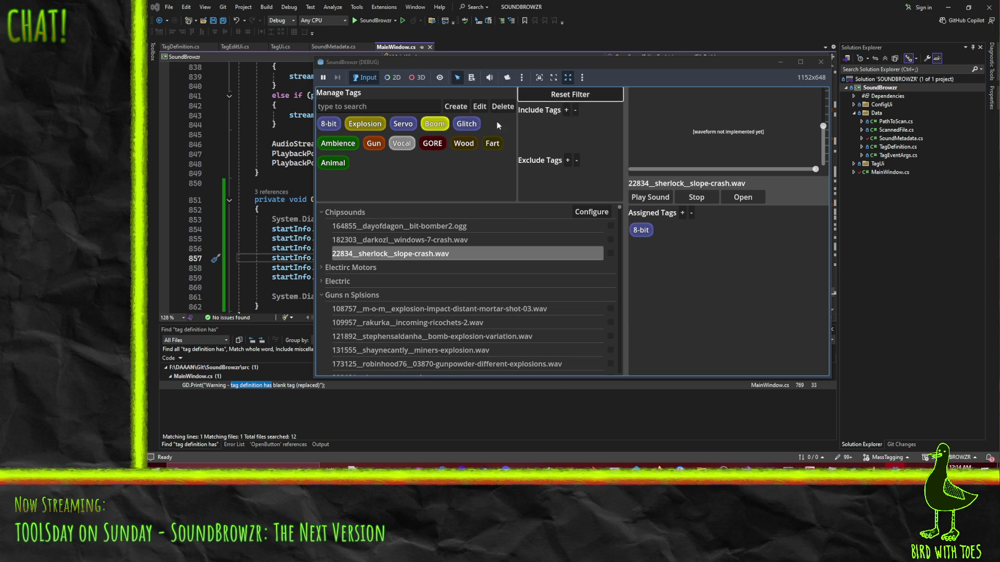
click(565, 110)
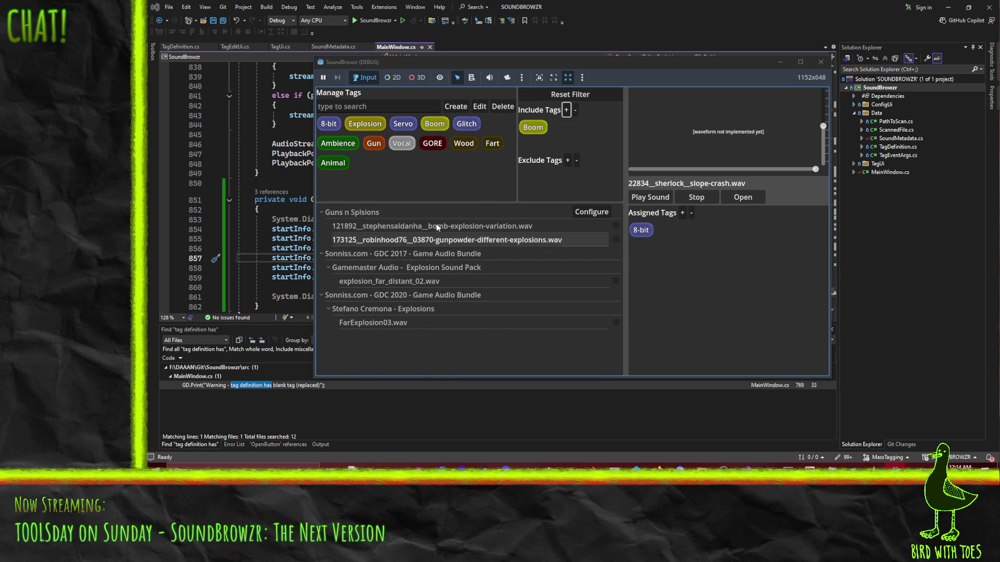
click(616, 239)
click(616, 225)
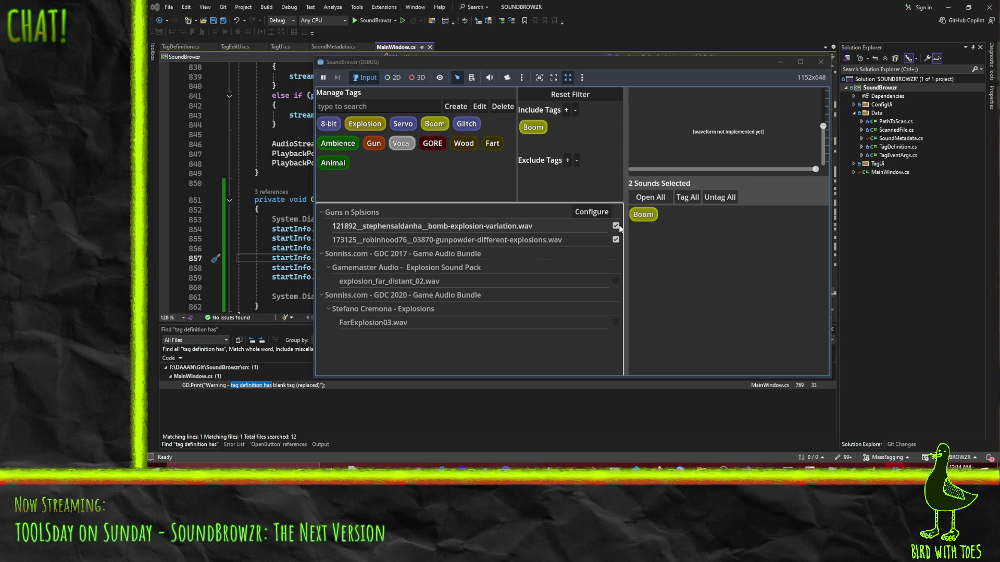
click(660, 198)
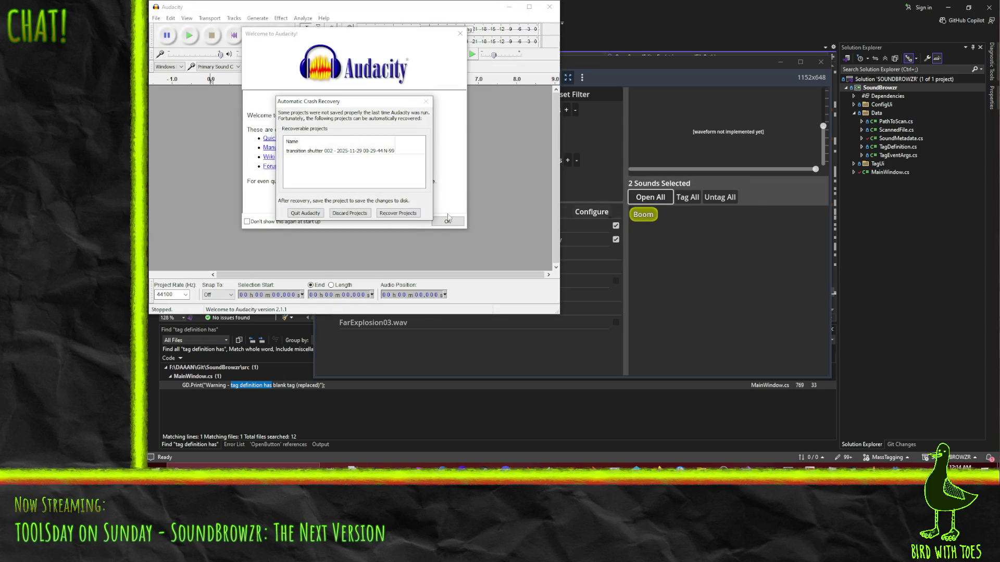
Discard the recovered projects, dismiss both welcome dialogs, and place the two windows side by side.
click(348, 214)
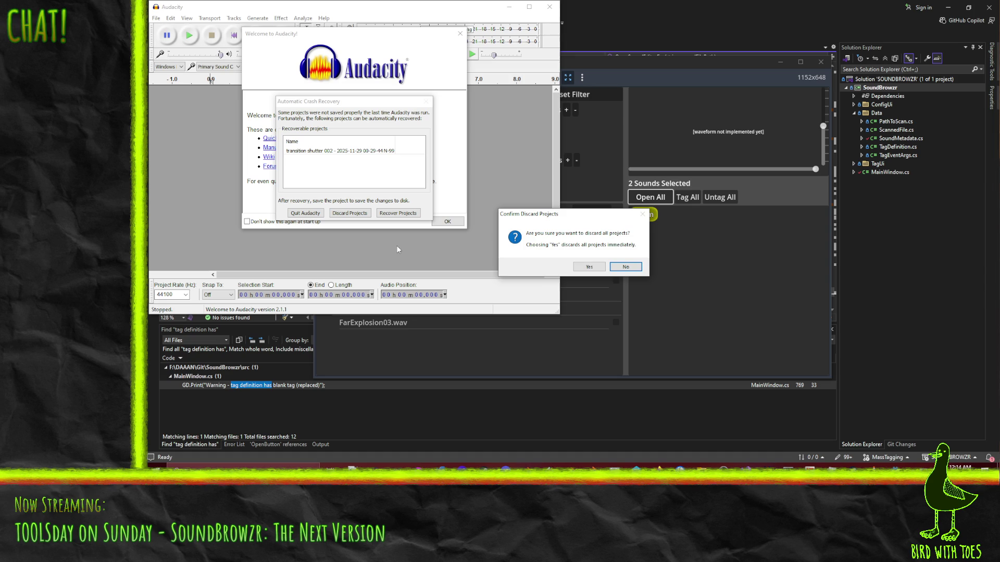
click(590, 266)
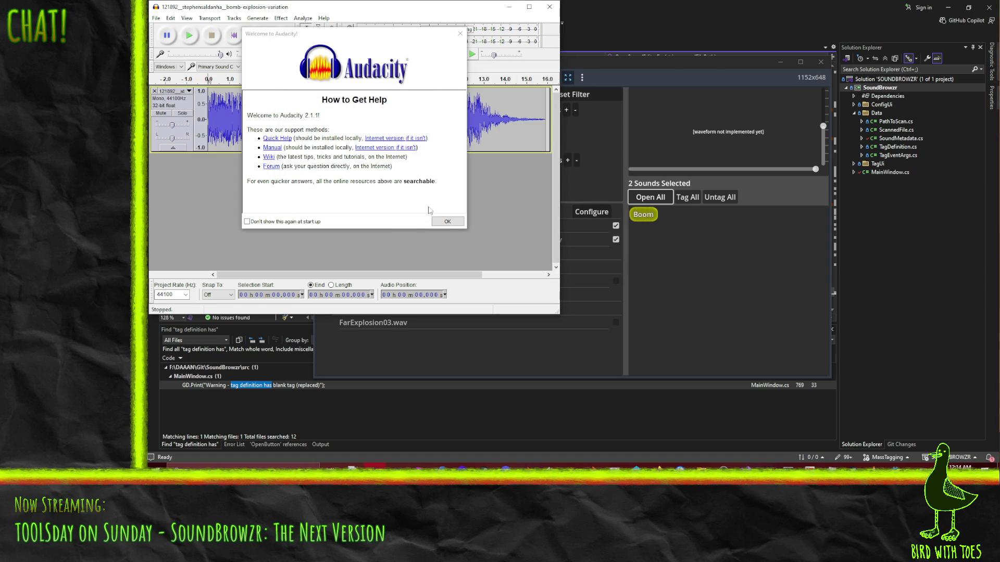
click(447, 221)
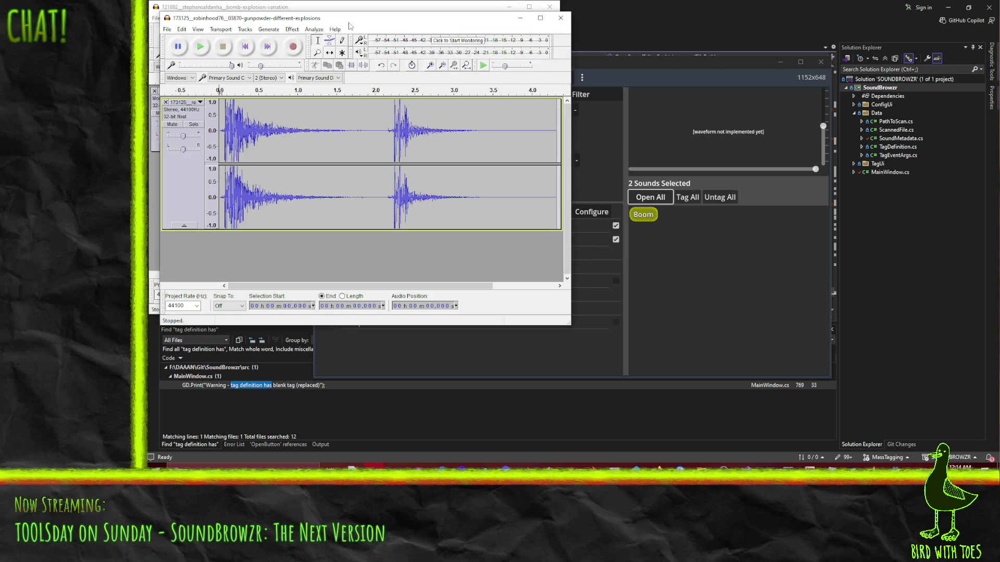
mouse_move(338, 22)
mouse_down()
mouse_move(480, 93)
mouse_move(511, 135)
mouse_up()
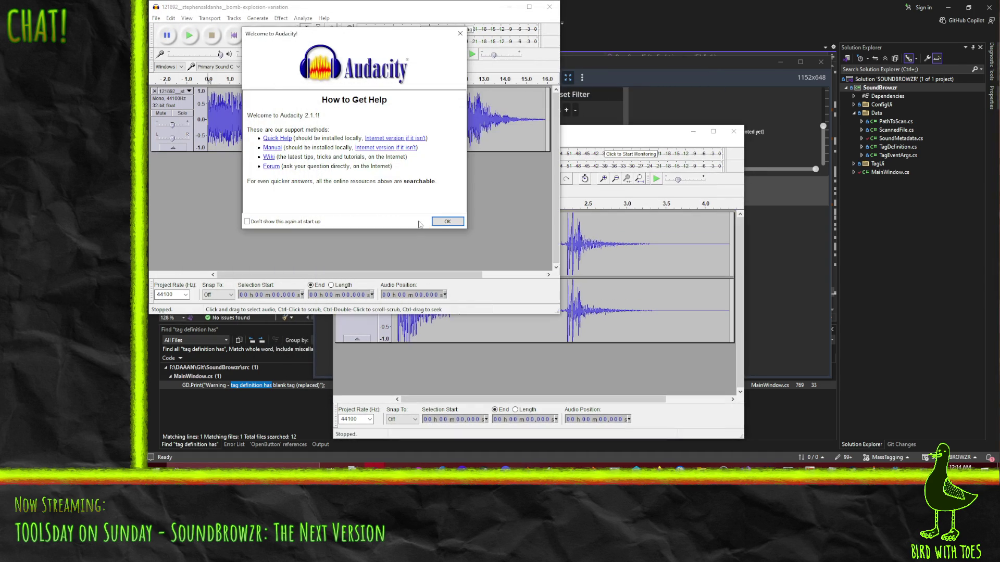
click(440, 218)
Close the gunpowder and bomb explosion windows without saving.
click(614, 141)
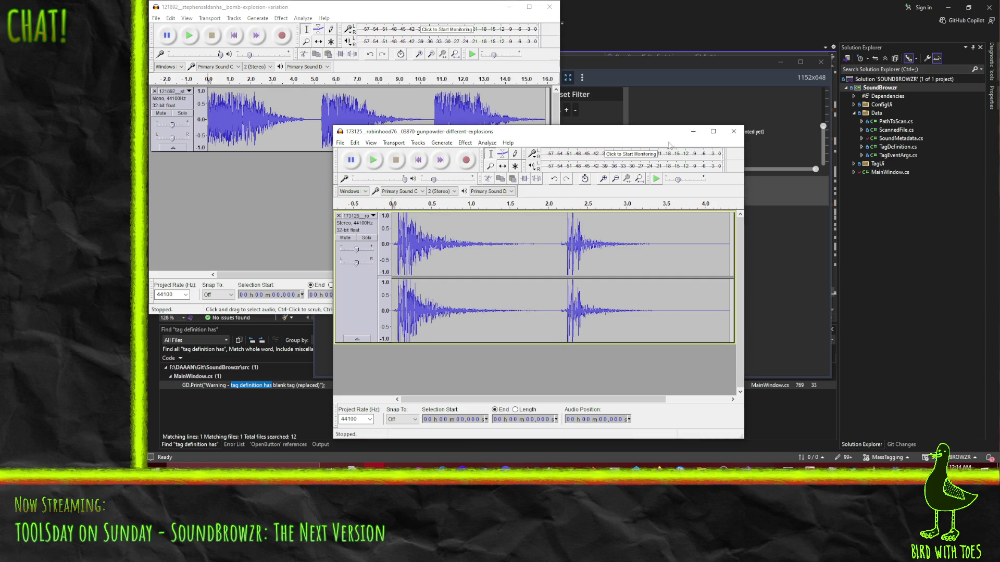
click(733, 132)
click(573, 265)
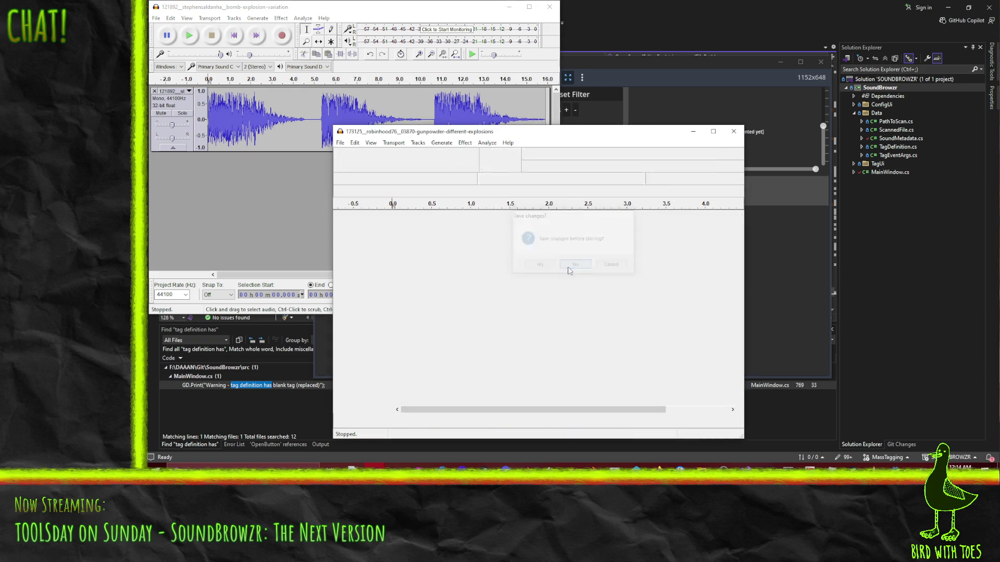
click(542, 9)
click(586, 268)
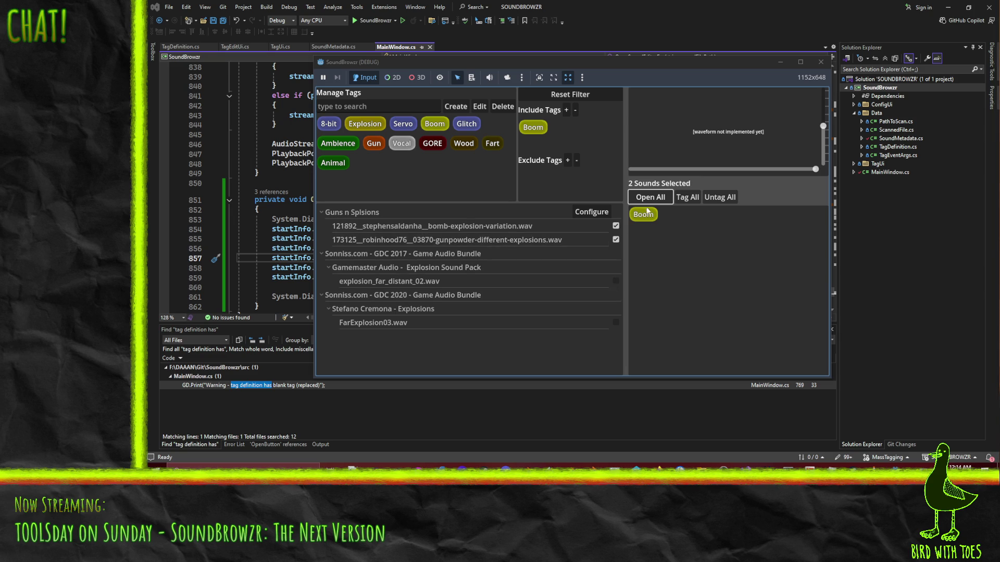
Untick both sounds, then replay the bomb explosion sound and open it alone in Audacity.
click(616, 239)
click(616, 226)
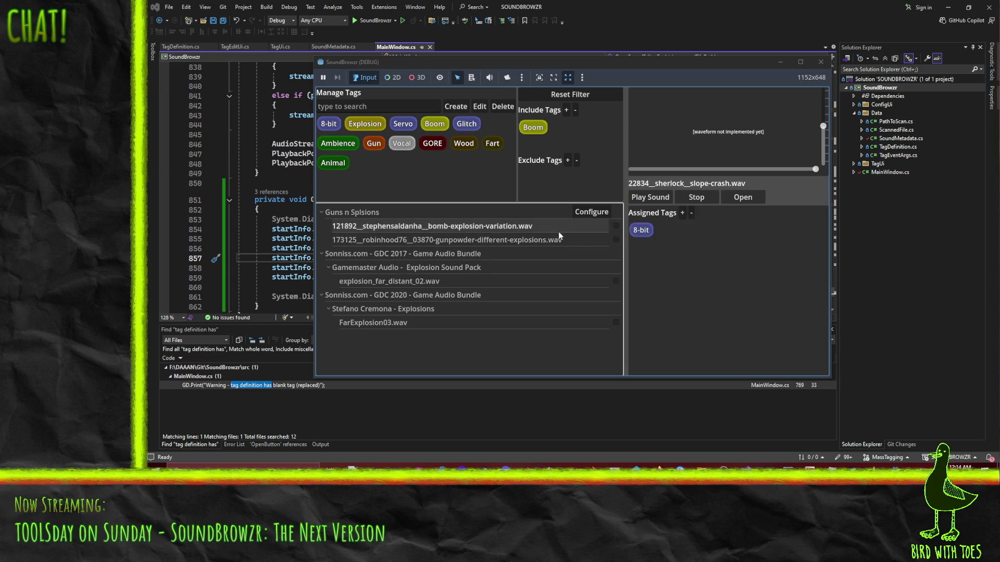
click(558, 229)
click(698, 198)
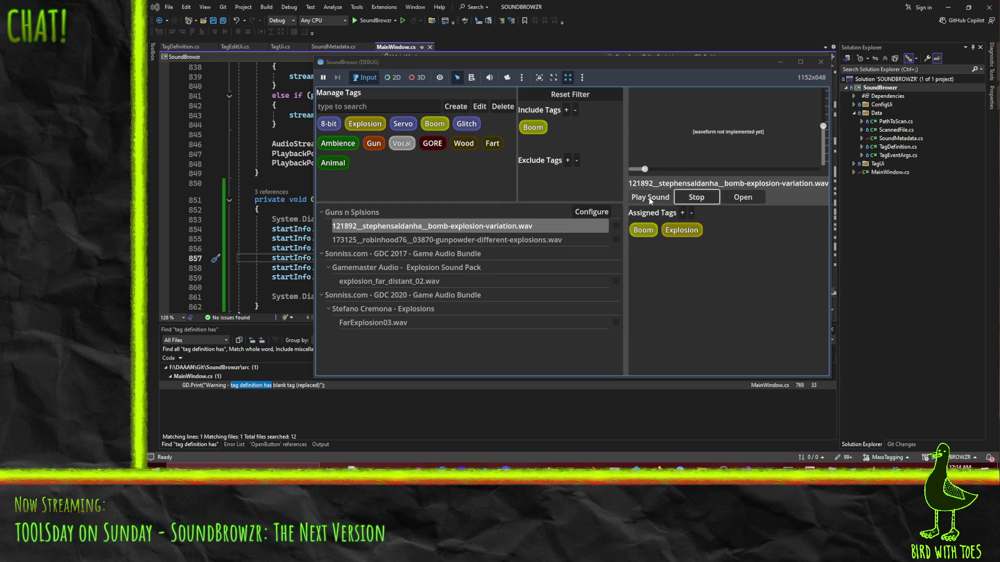
click(743, 198)
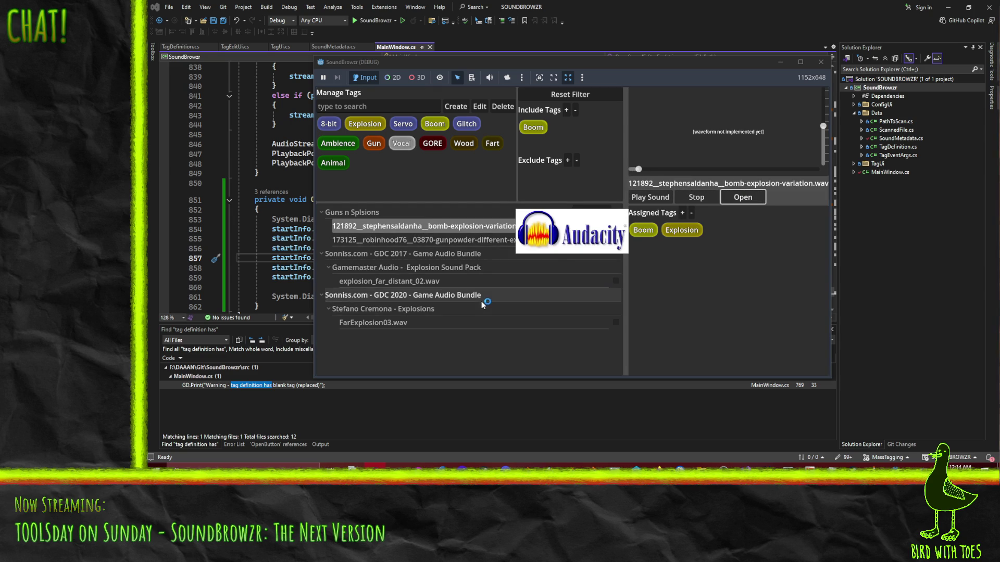
Close Audacity without saving, then close the SoundBrowzr debug window.
click(445, 221)
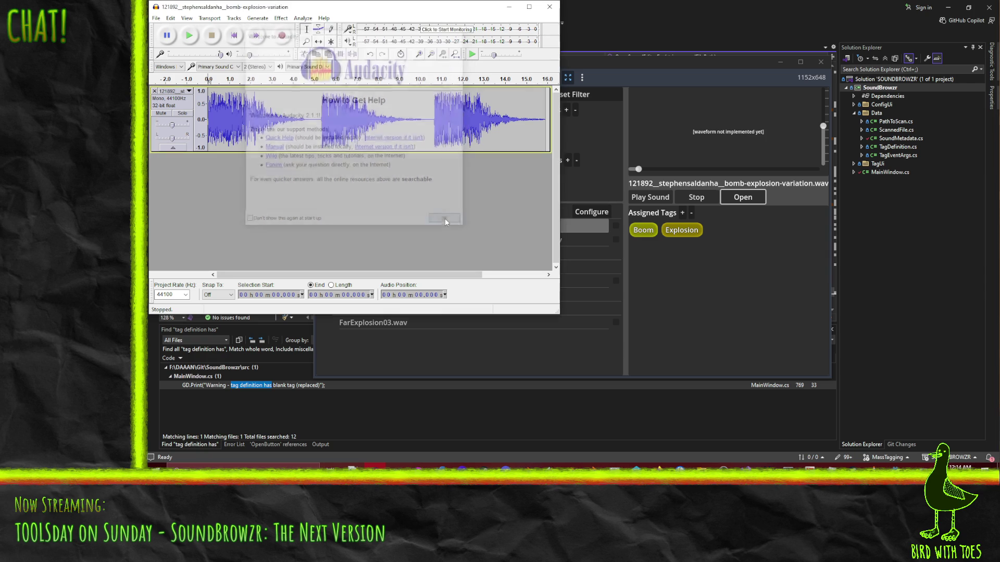
click(549, 7)
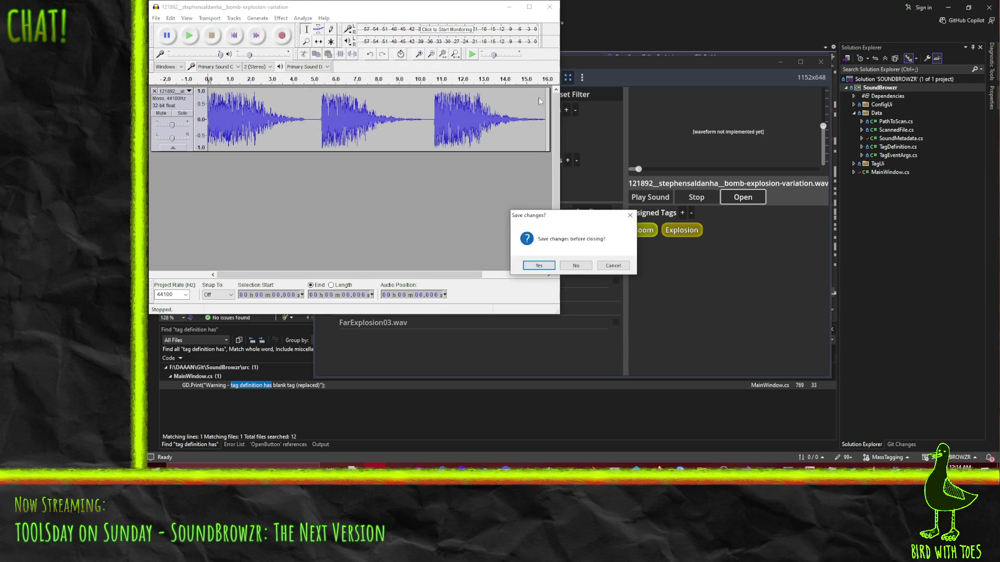
click(575, 264)
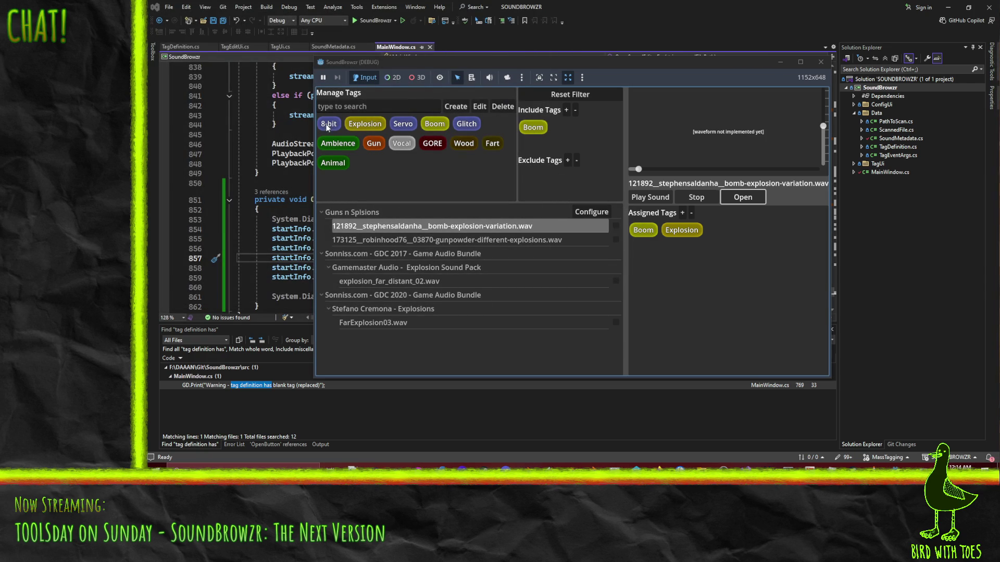
click(820, 61)
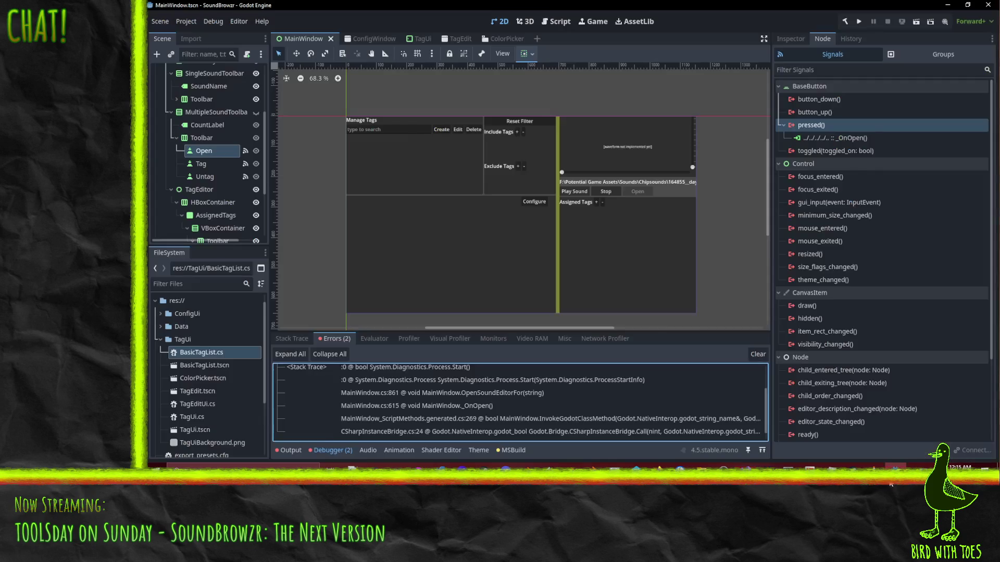
Rerun the SoundBrowzr project from the Godot editor and open its configuration settings.
click(895, 464)
click(855, 21)
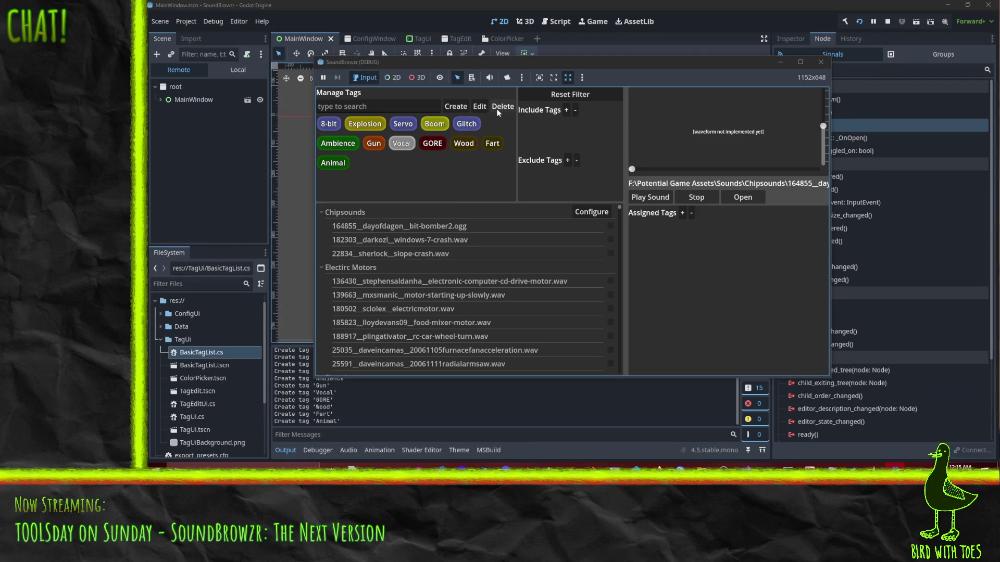
click(592, 212)
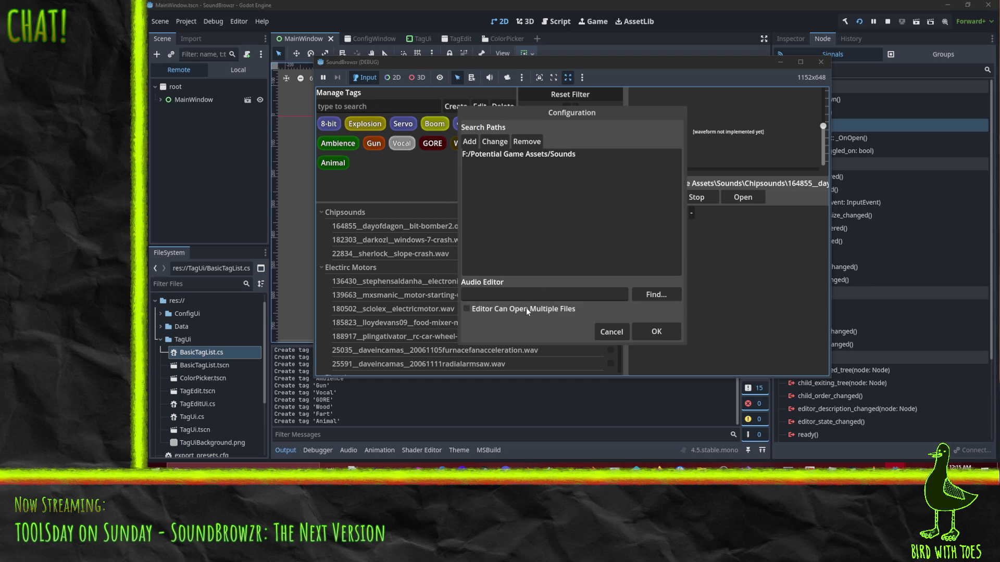
Cancel the configuration window and switch to the browser showing Godot's TreeItem docs.
click(607, 331)
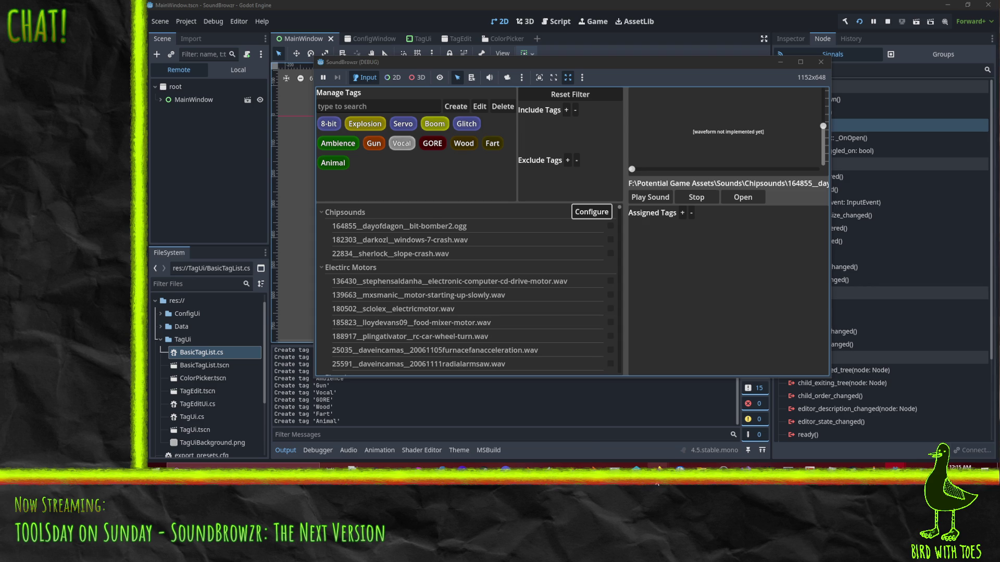
mouse_move(657, 467)
click(614, 436)
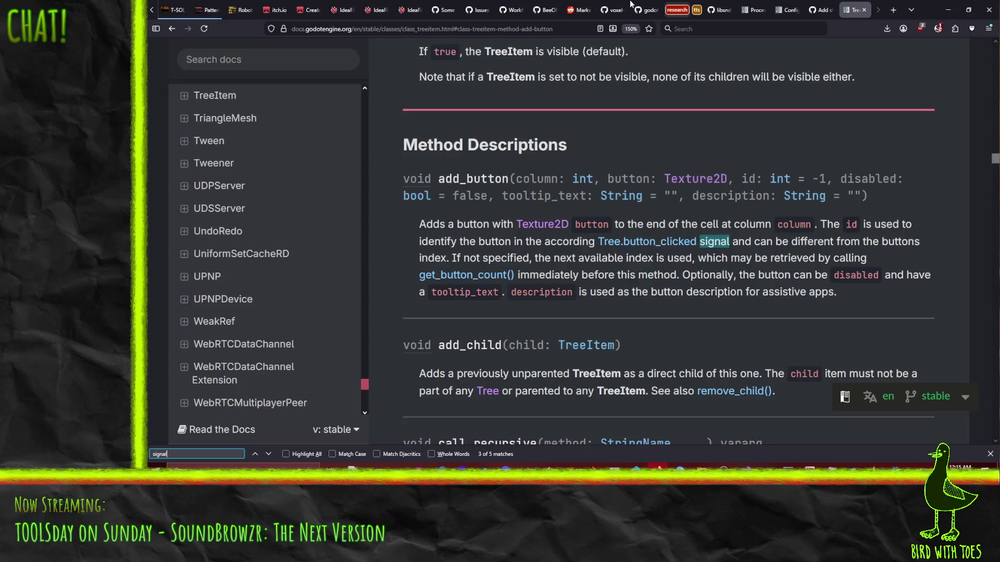
Start a new issue titled 'Need to clear filters and checked sounds on rescan'.
click(532, 6)
click(510, 10)
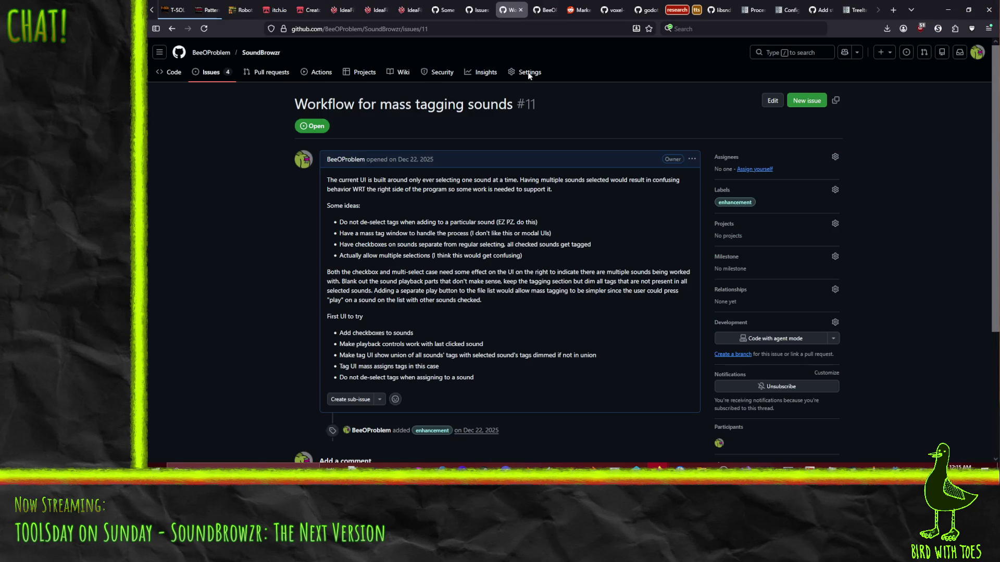
click(224, 73)
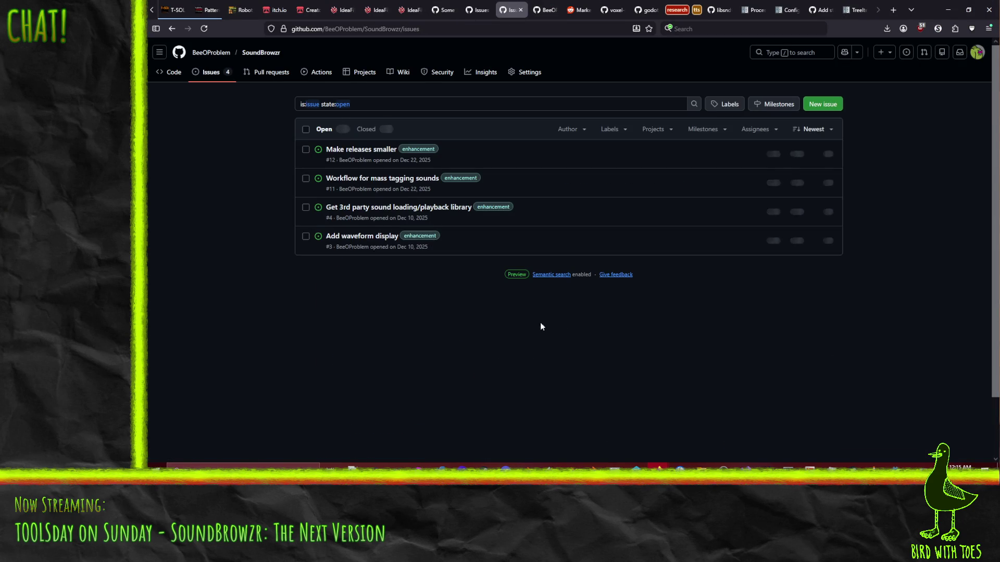
click(822, 103)
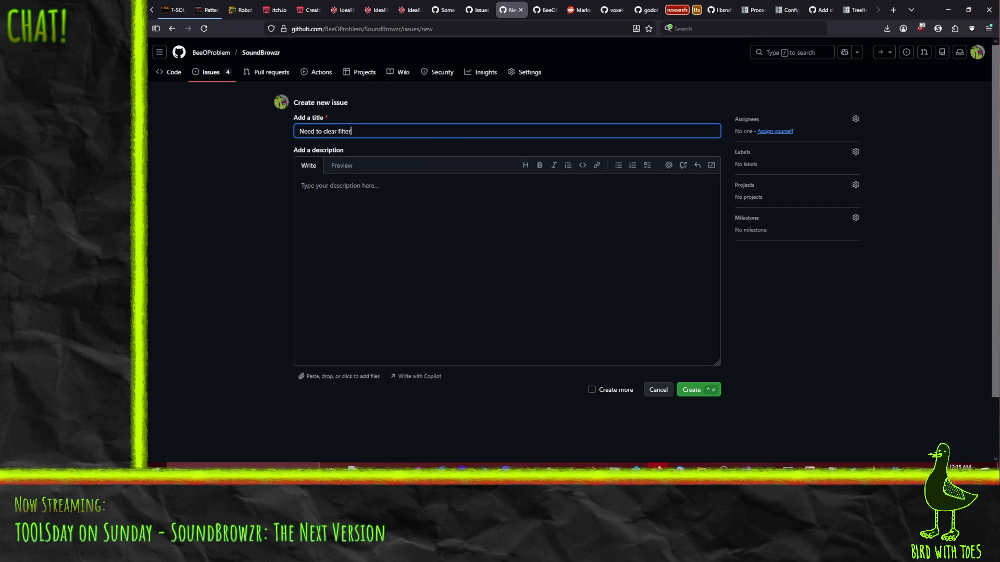
text(s and checked sounds)
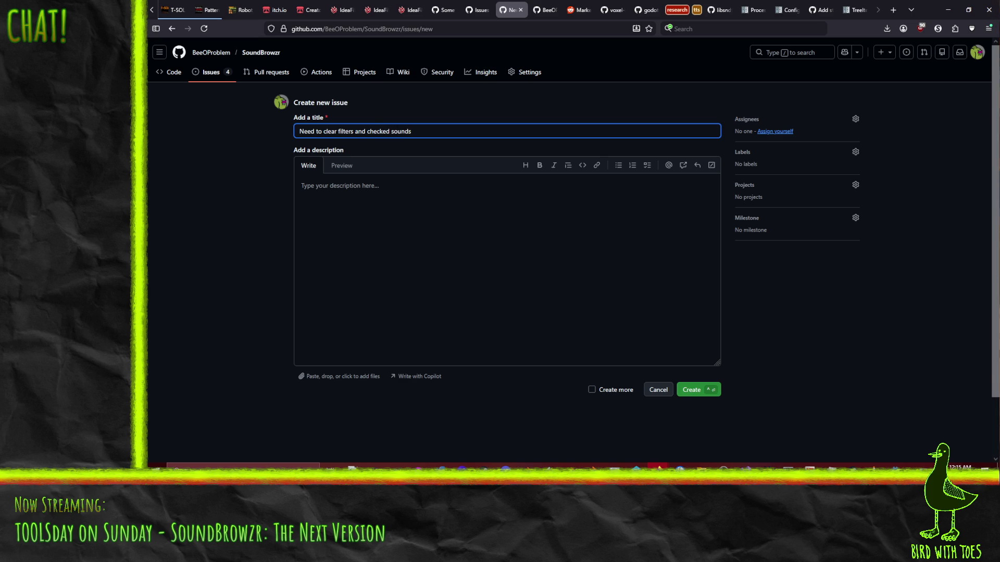
text( on re)
text(scan)
click(430, 131)
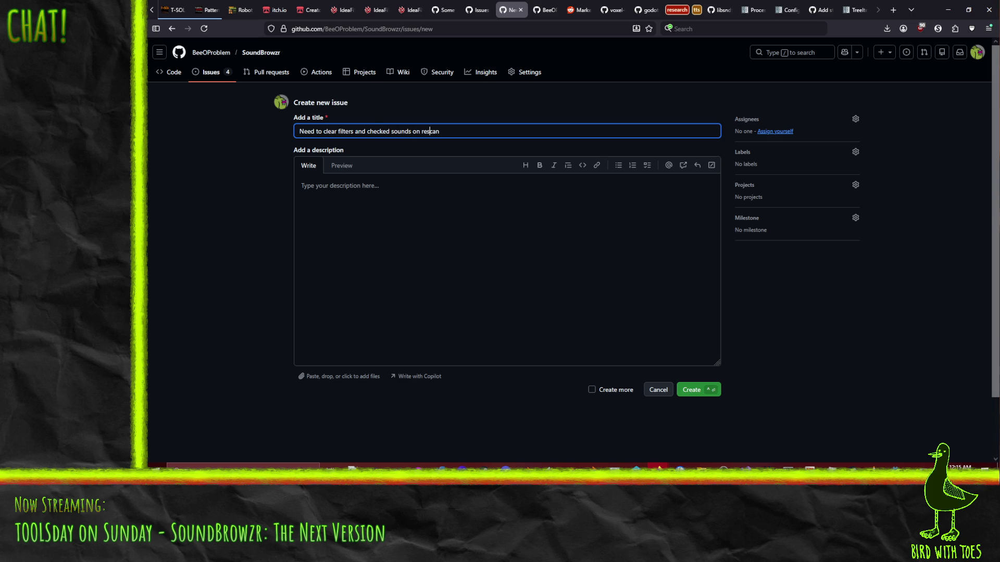
Label the issue as bug and enhancement.
click(855, 151)
click(769, 218)
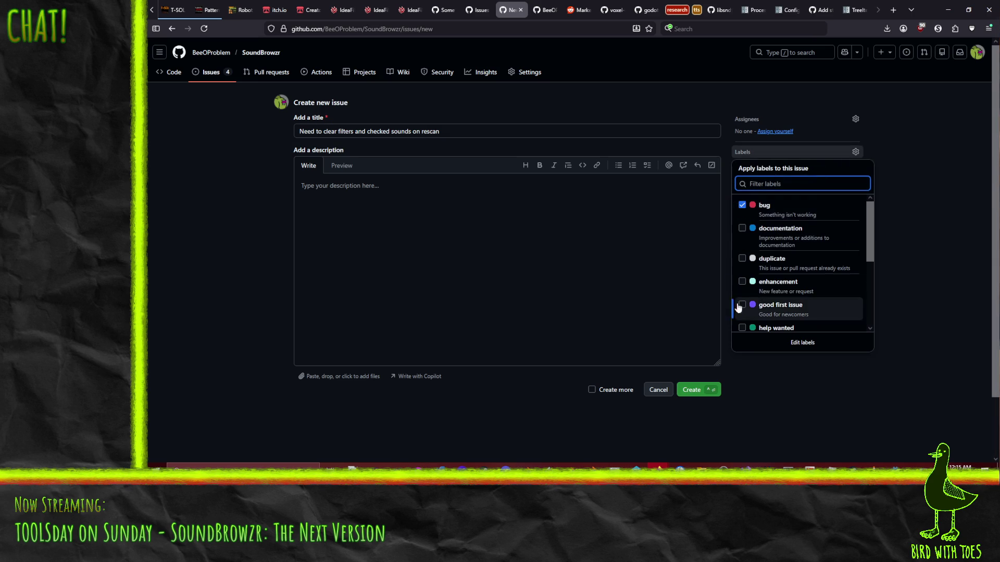
click(742, 281)
click(892, 342)
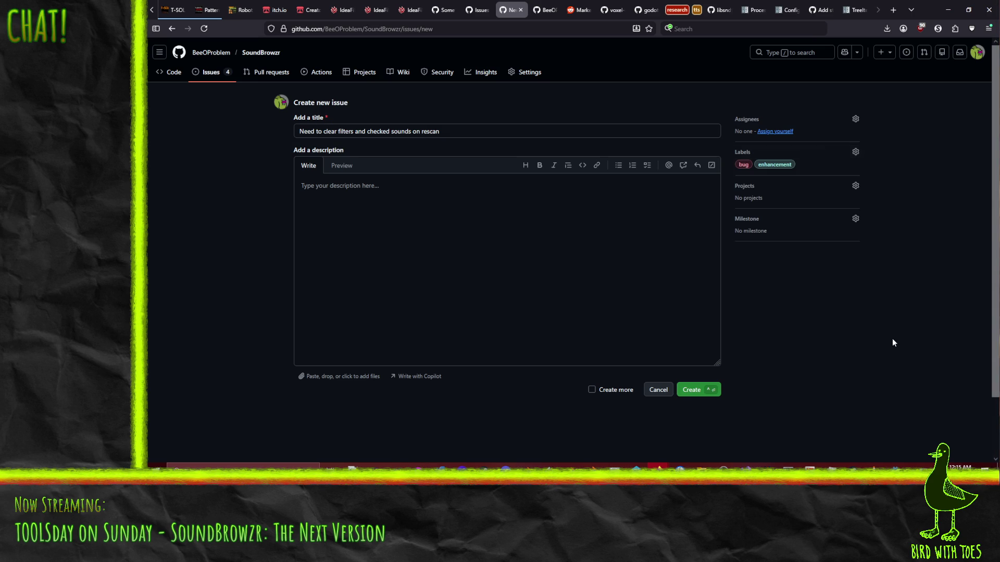
Describe it as applying to the mass tagging feature branch, soon in main, and create it.
click(456, 221)
text(T)
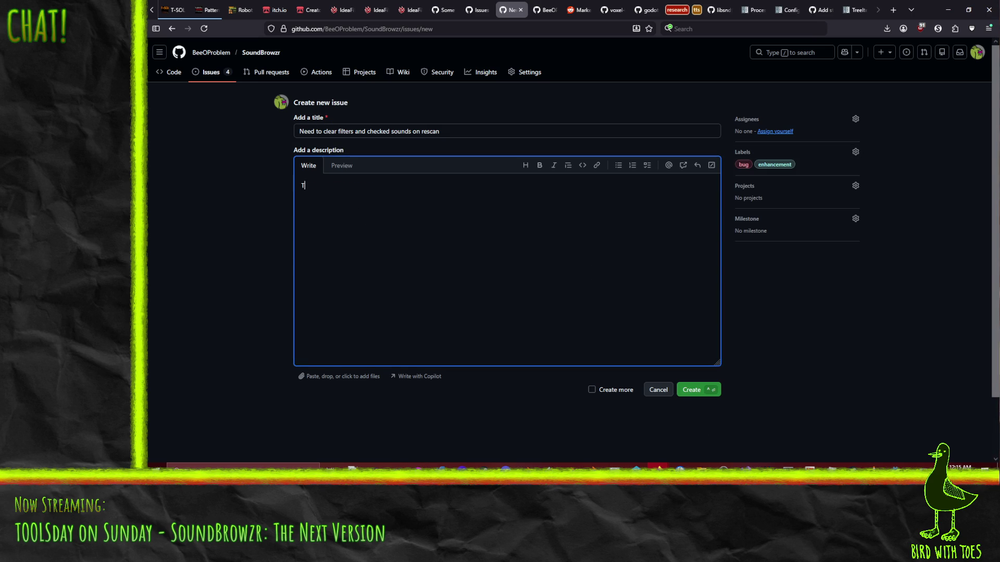
text(to the)
text(mass t)
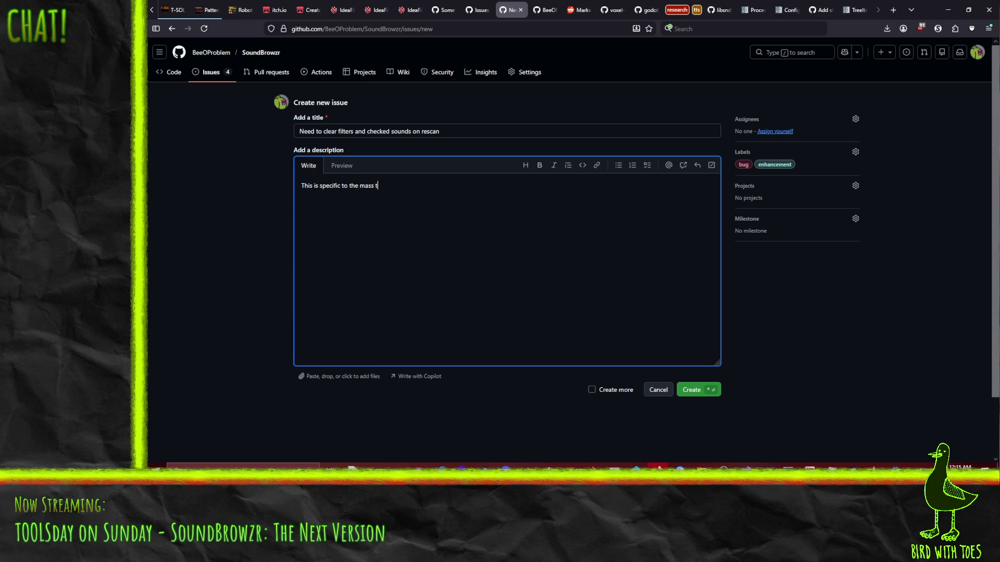
text(agging feature)
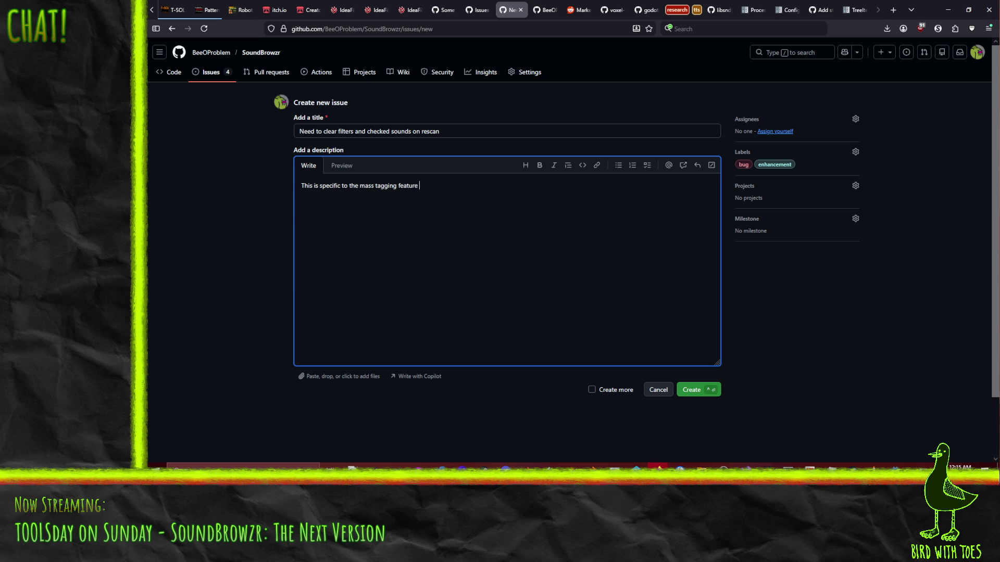
text( branch but wil)
text(l be in)
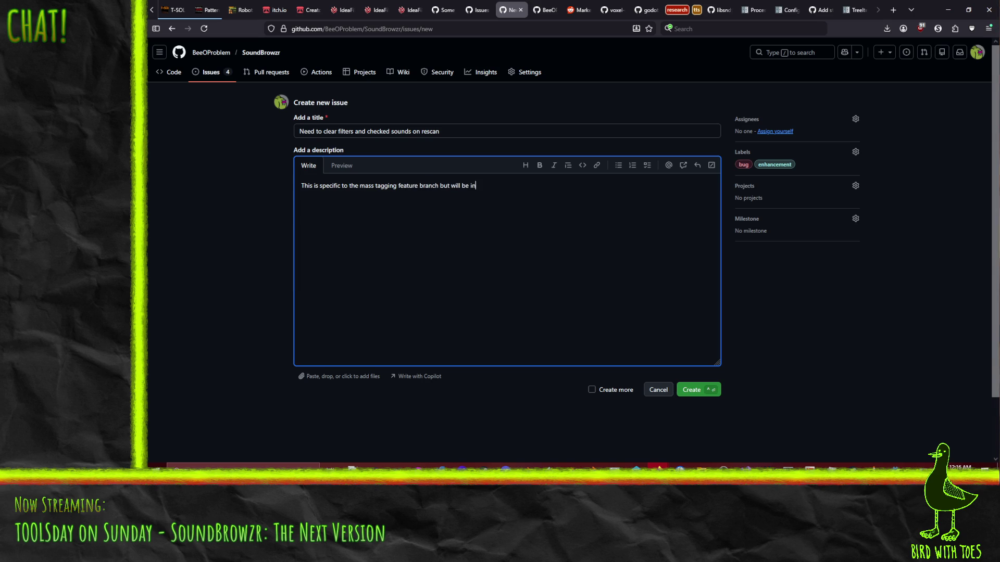
text( main shortly.)
click(688, 390)
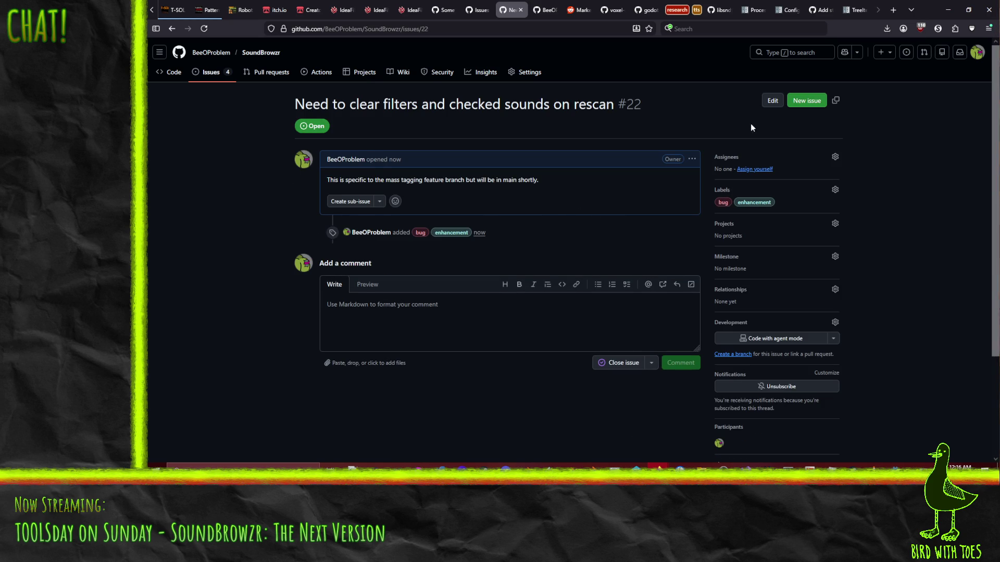
Open issue #22's description for editing, leaving the title unchanged.
click(770, 101)
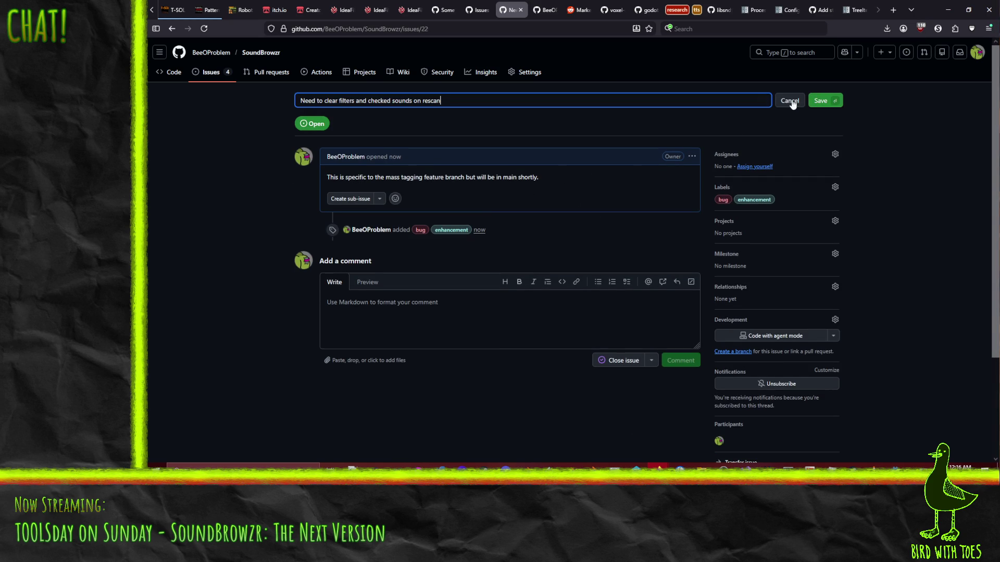
click(692, 156)
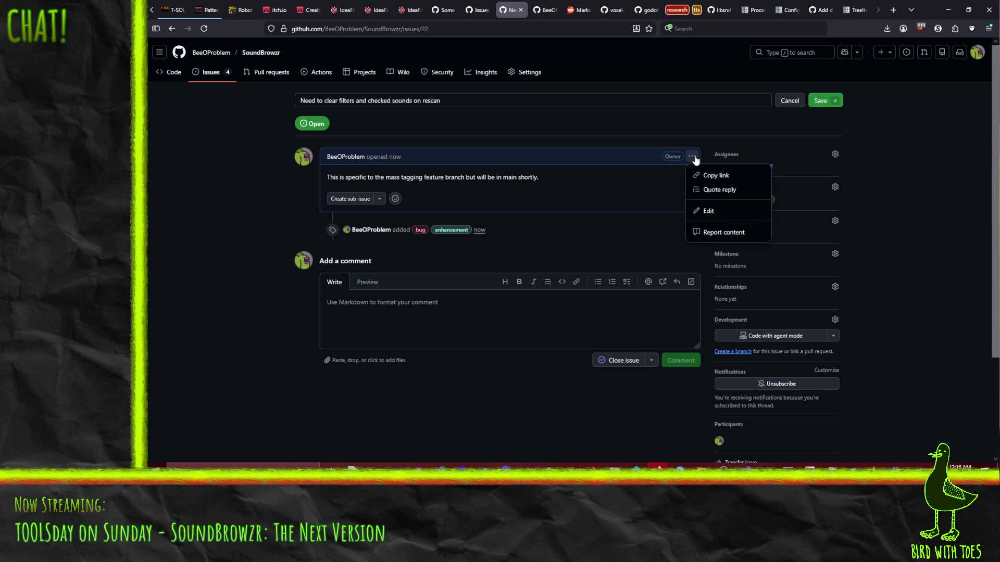
click(694, 157)
click(694, 158)
click(708, 211)
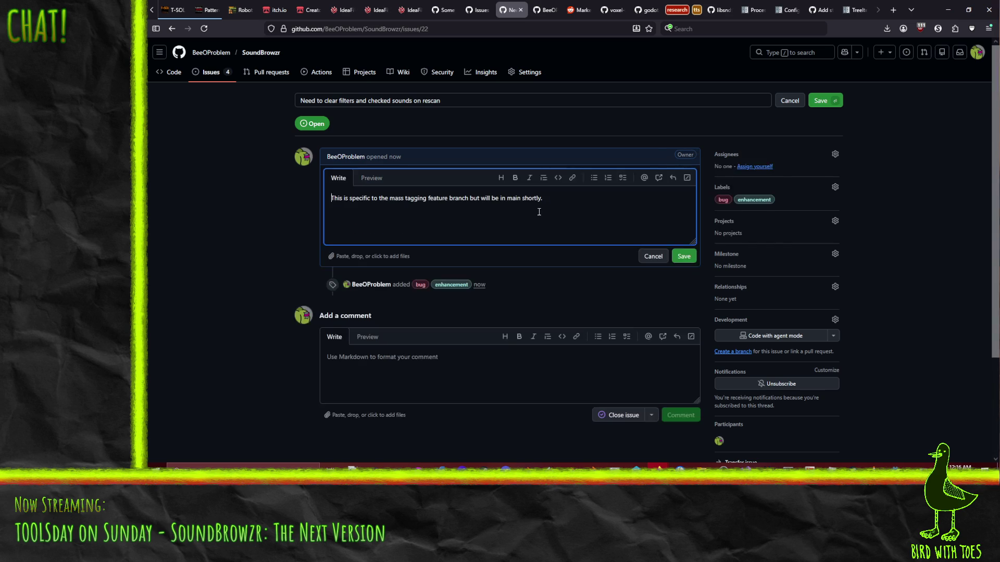
click(790, 101)
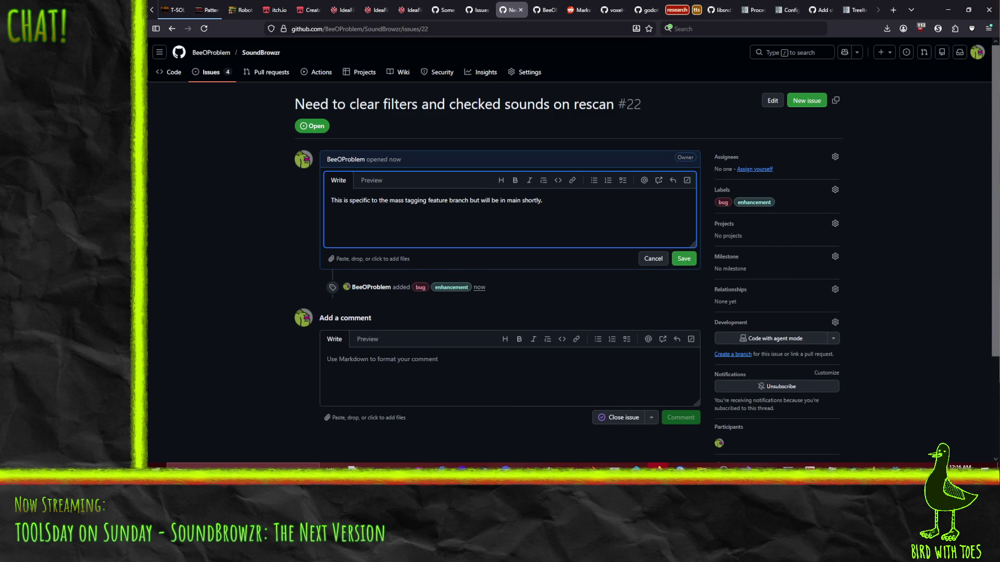
Add that checking sounds then re-scanning the filesystem leaves the tagging UI in a weird state.
text(If the user checkes)
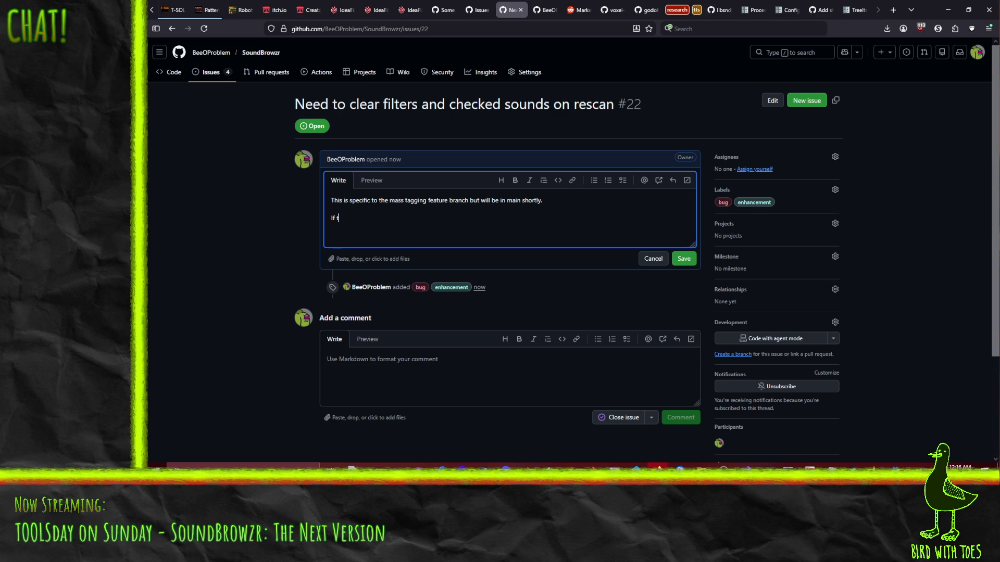
text( sou)
key(BackSpace)
key(BackSpace)
key(BackSpace)
text(s sounds for mass e)
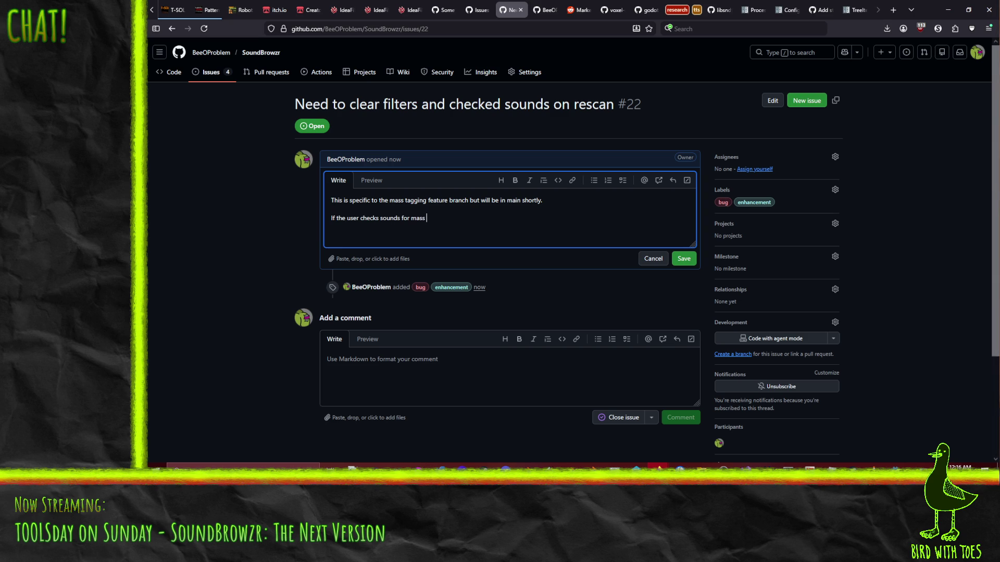
text( tagging/)
text(opening then )
text(triggers a)
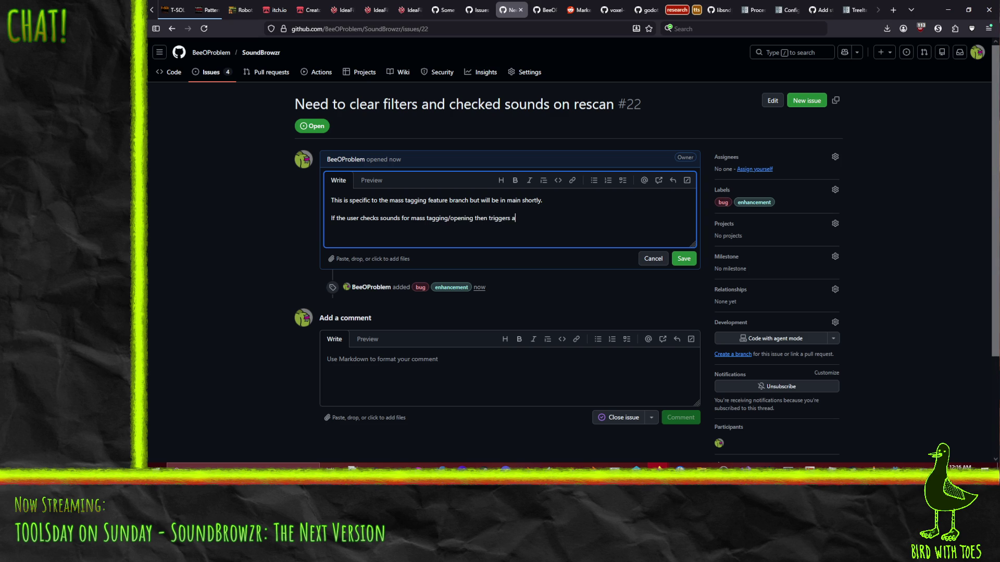
key(BackSpace)
key(BackSpace)
key(BackSpace)
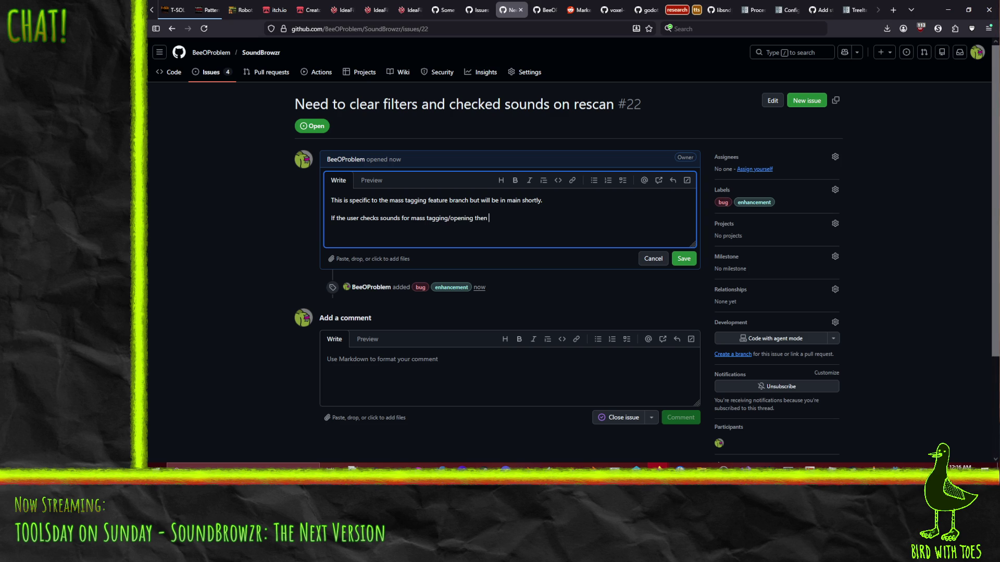
text(triggers a)
text( re-scan of )
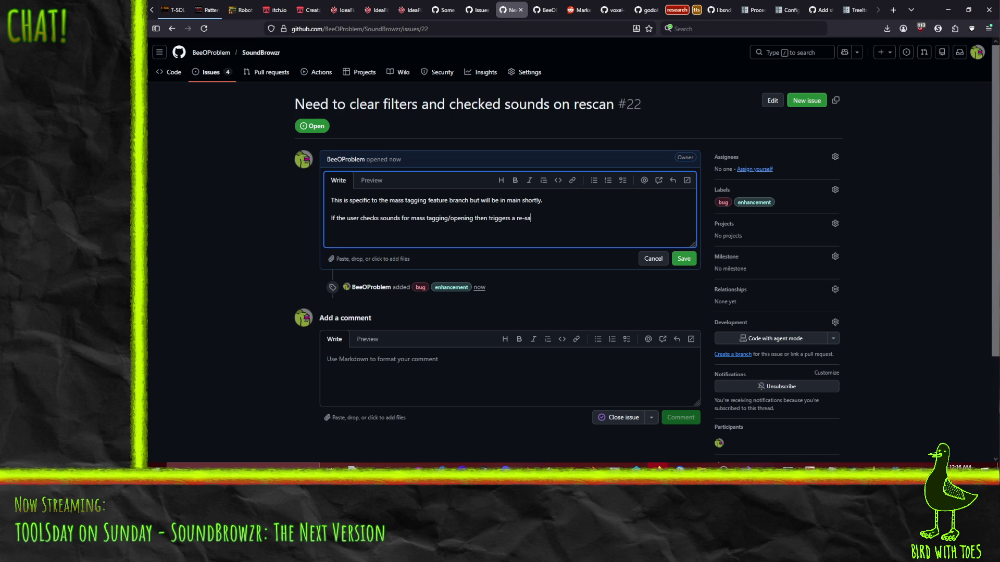
text(the file)
text(system (norma)
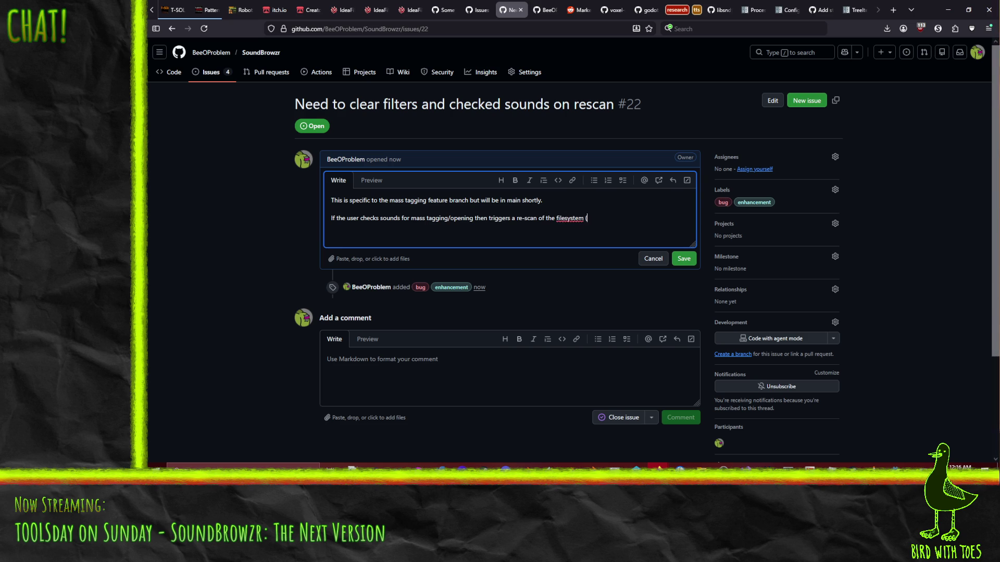
text(lly done by editi)
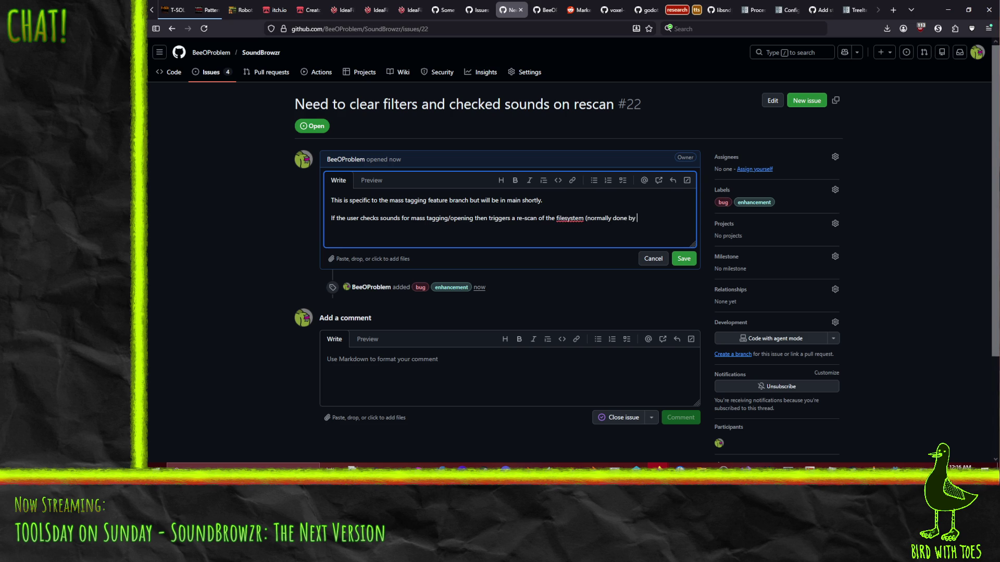
text(ng the )
text(configuration)
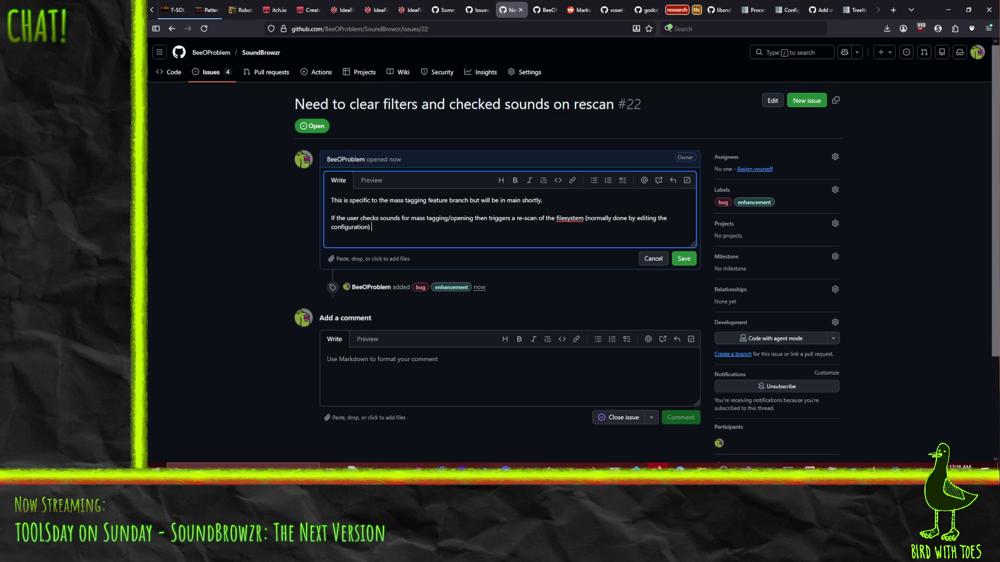
text(the UI )
text(for tagging is in)
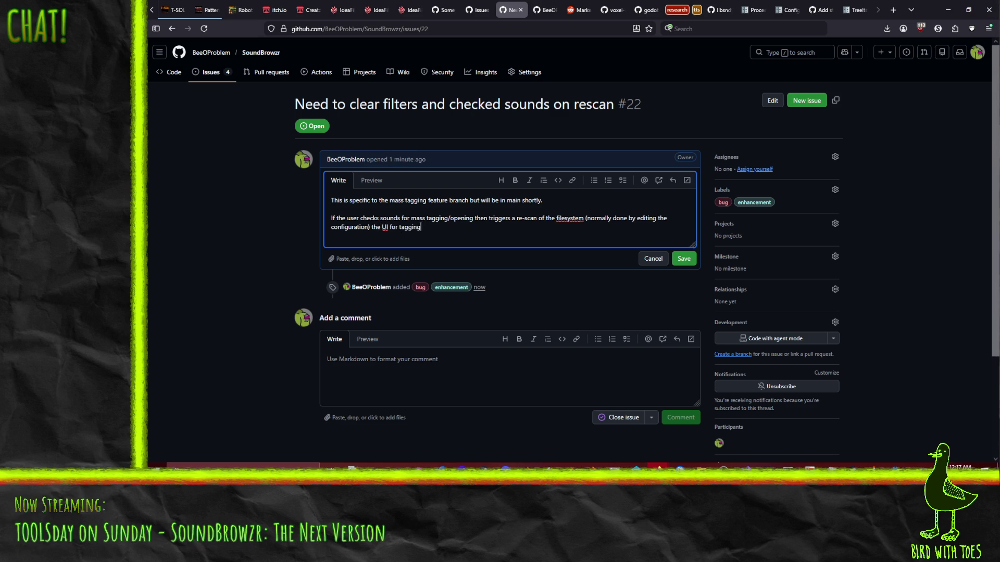
text( an odd)
key(BackSpace)
key(BackSpace)
key(BackSpace)
text(put in a w)
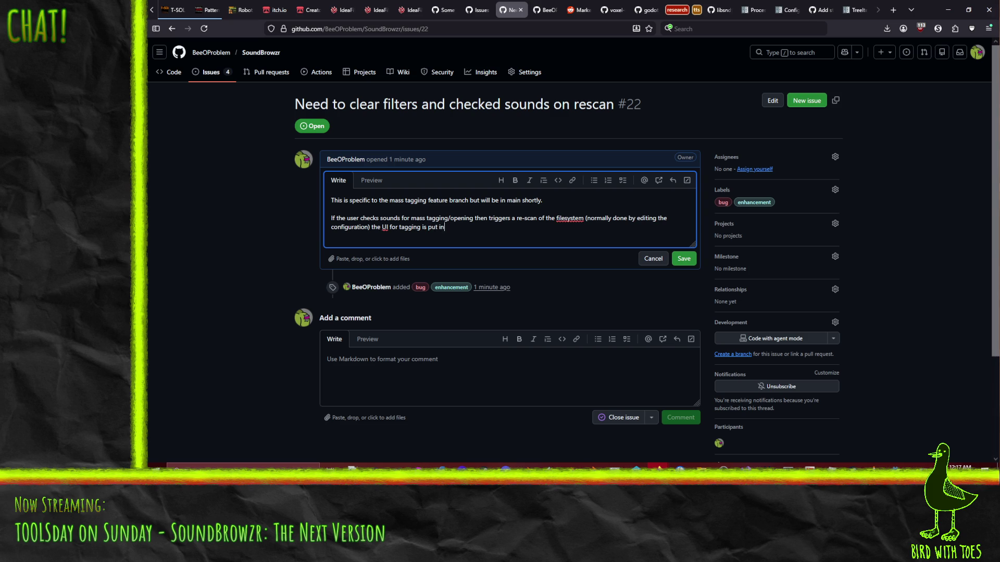
text(eird state.)
key(Return)
text(In addti)
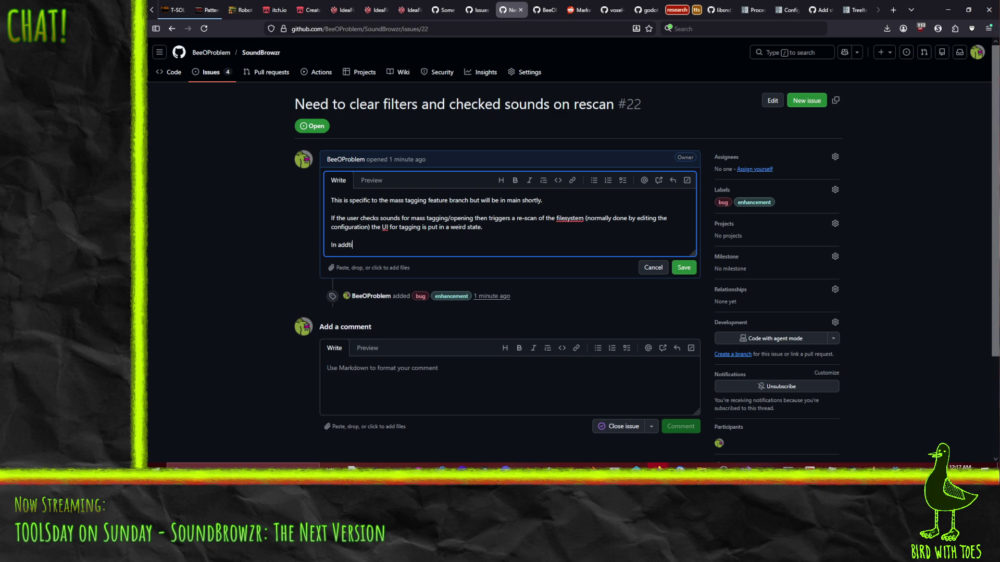
text(i)
Delete the unfinished last line and insert blank lines above the first paragraph.
key(shift+Home)
key(BackSpace)
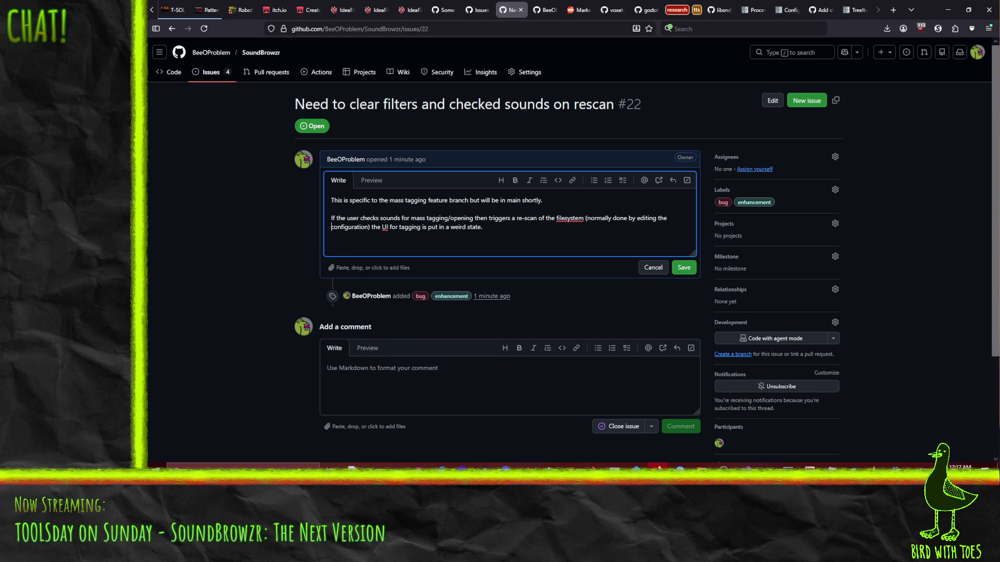
key(BackSpace)
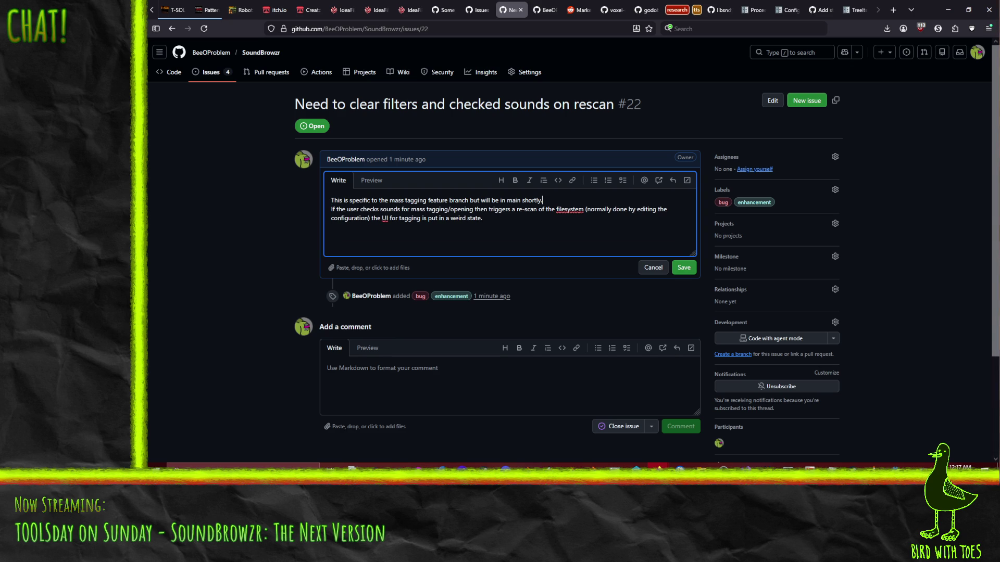
key(Home)
key(Return)
key(Return)
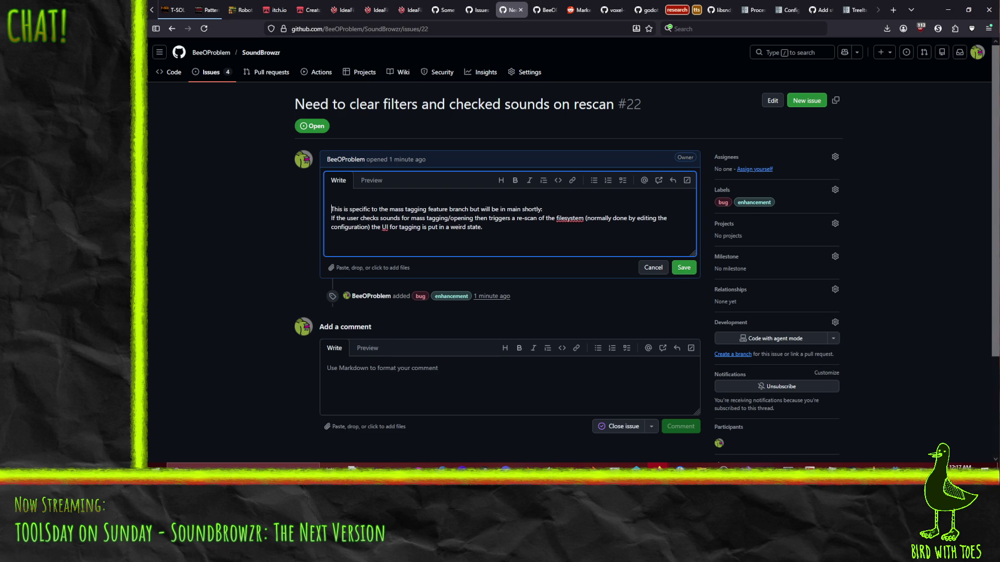
key(Up)
key(Up)
Add 'Filters aren't reset on rescanning the filesystem leading to all sounds being visible', fix spelling, save, and start a new issue.
text(Filters )
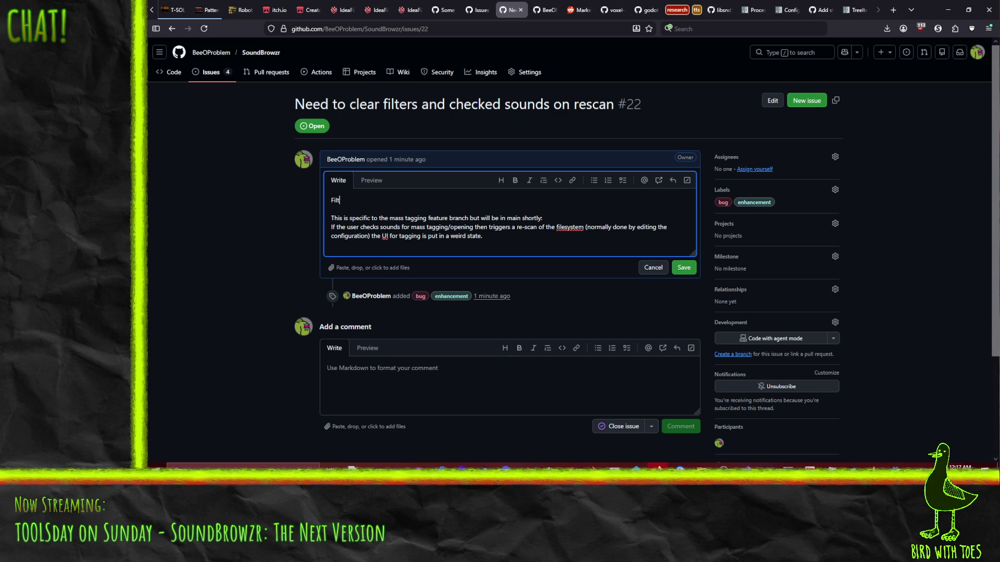
text(aren't re)
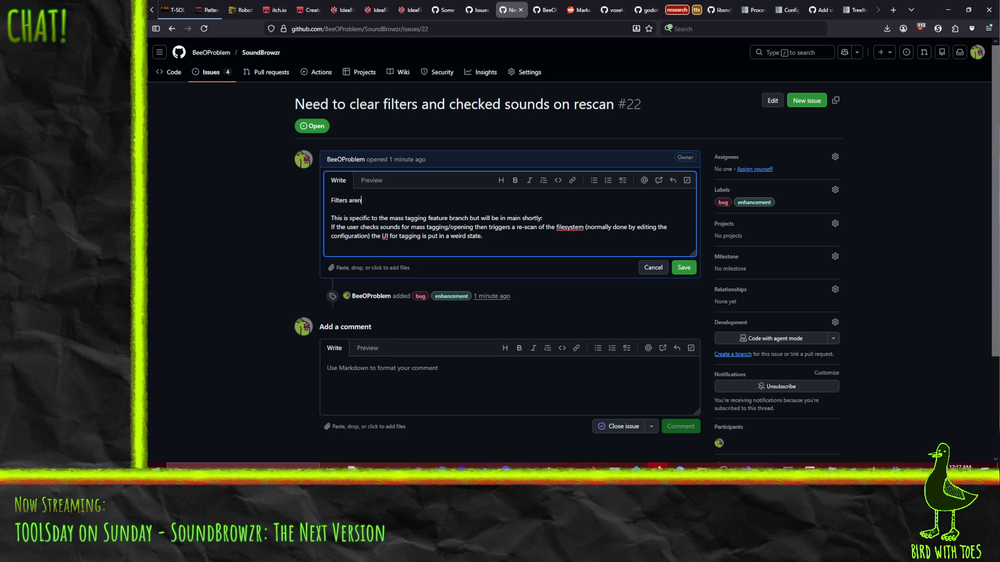
text(set on re)
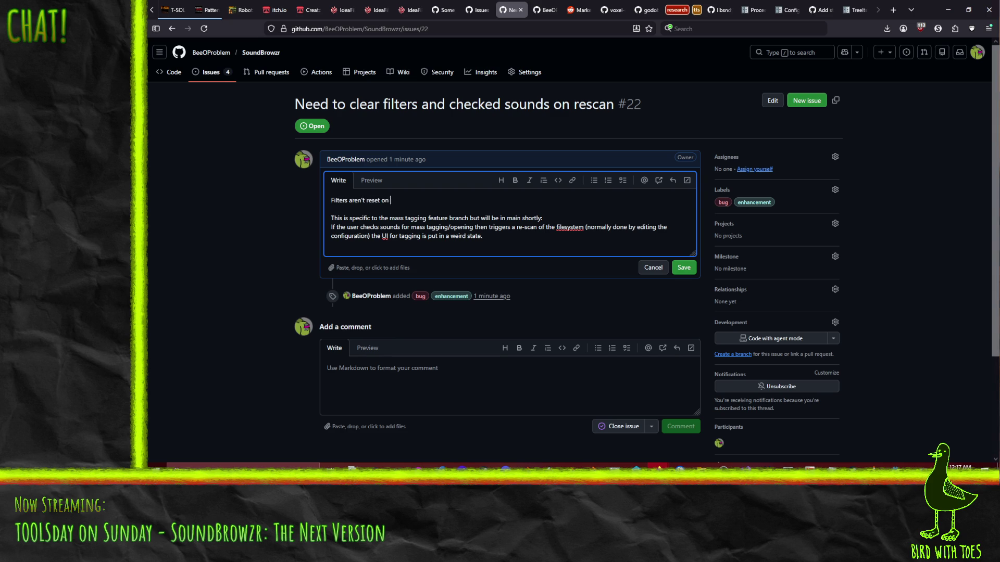
text(scanning the file)
text(system leadin)
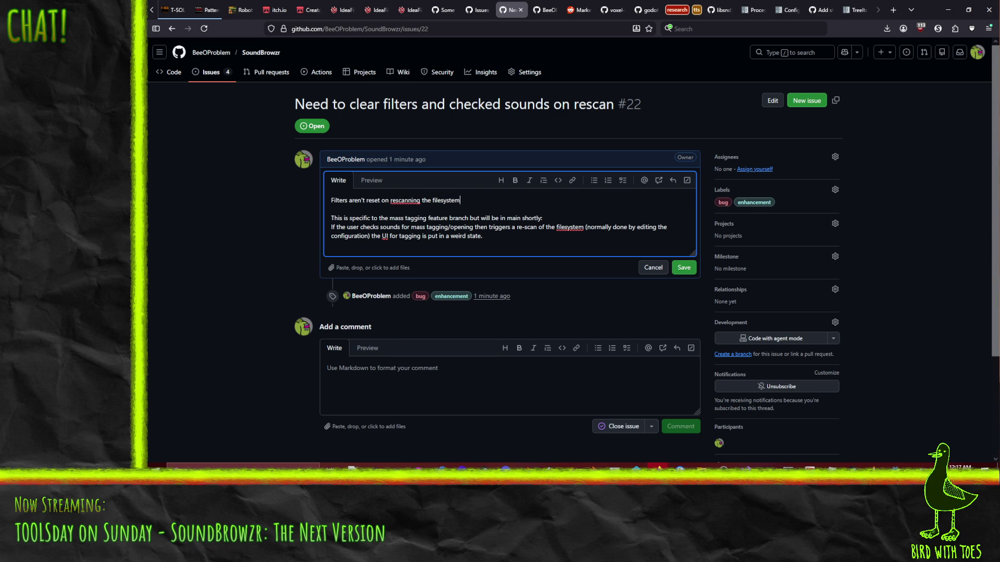
text(g to )
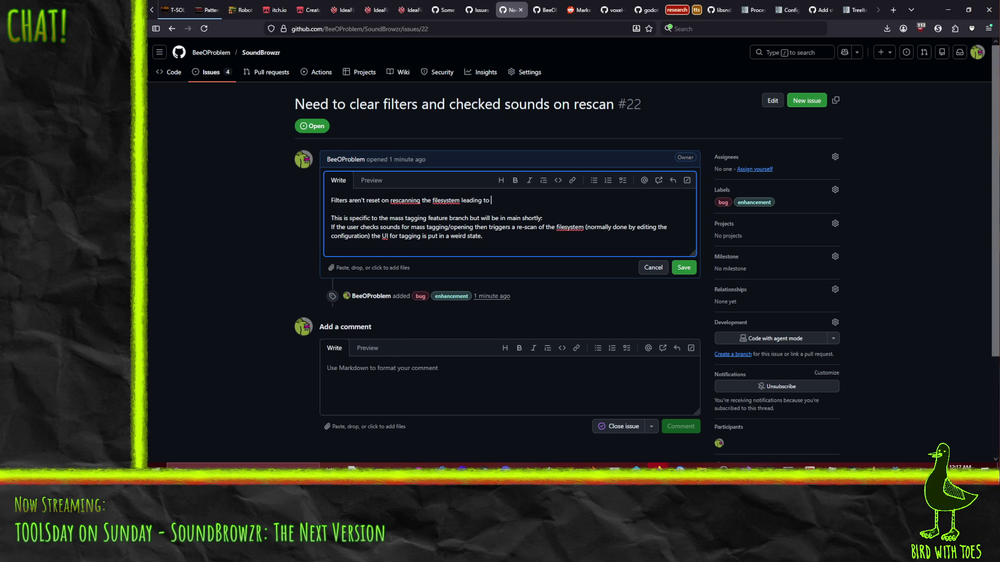
text(all sounds be)
text(ing visible a)
text(fter)
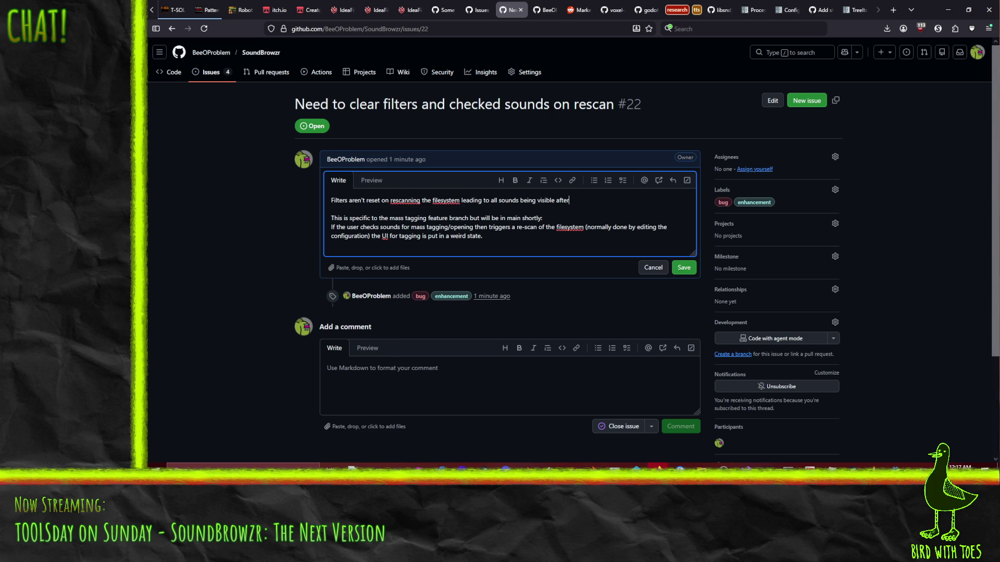
text(ward. )
text(Triggered by )
text(ed)
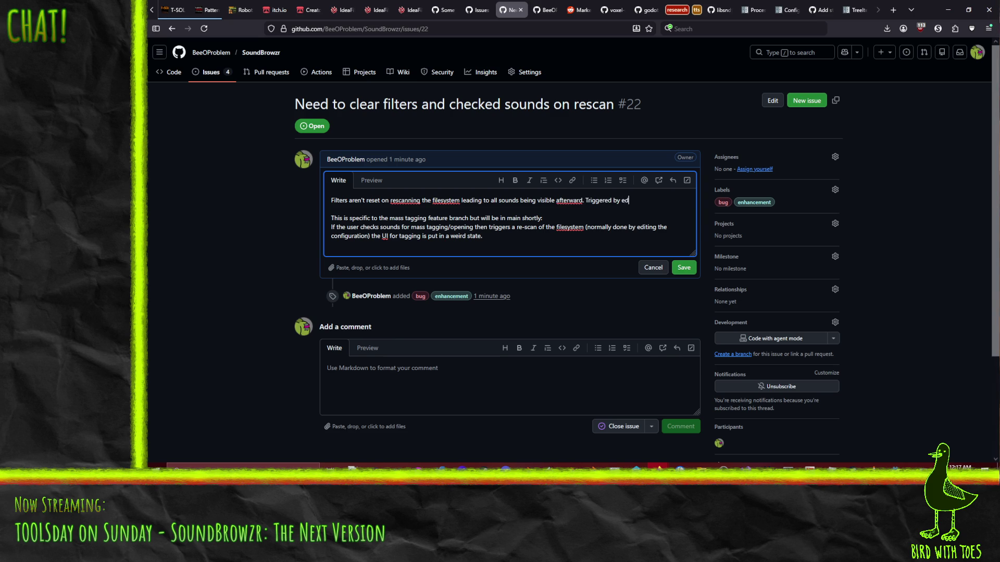
text(iting the confi)
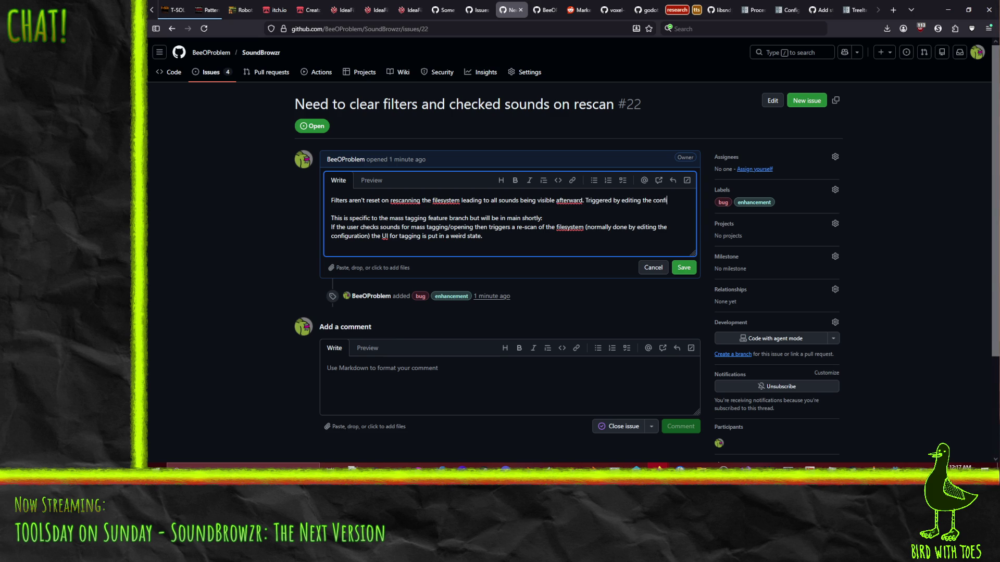
key(ctrl+BackSpace)
key(ctrl+BackSpace)
key(ctrl+BackSpace)
key(BackSpace)
key(BackSpace)
key(BackSpace)
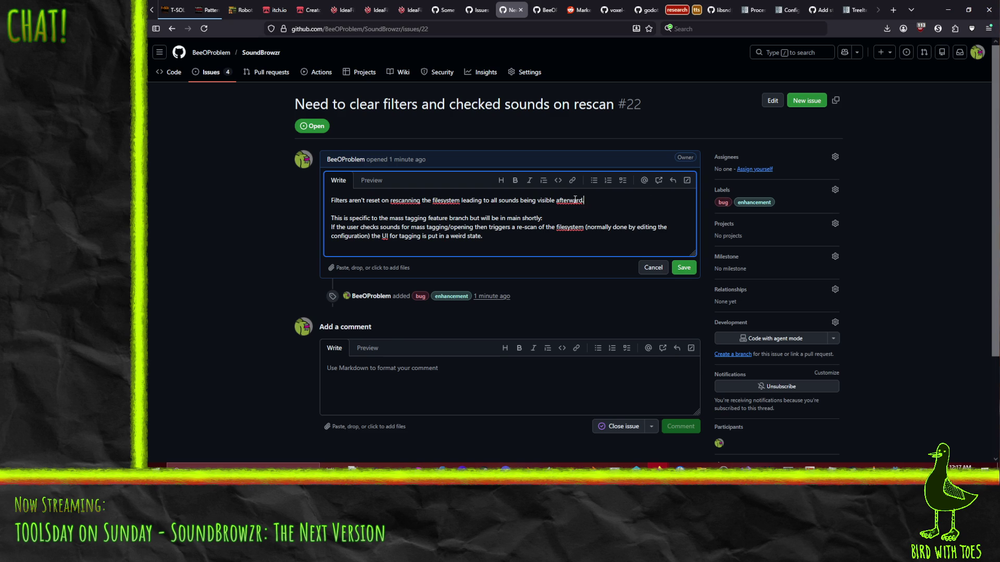
right_click(574, 200)
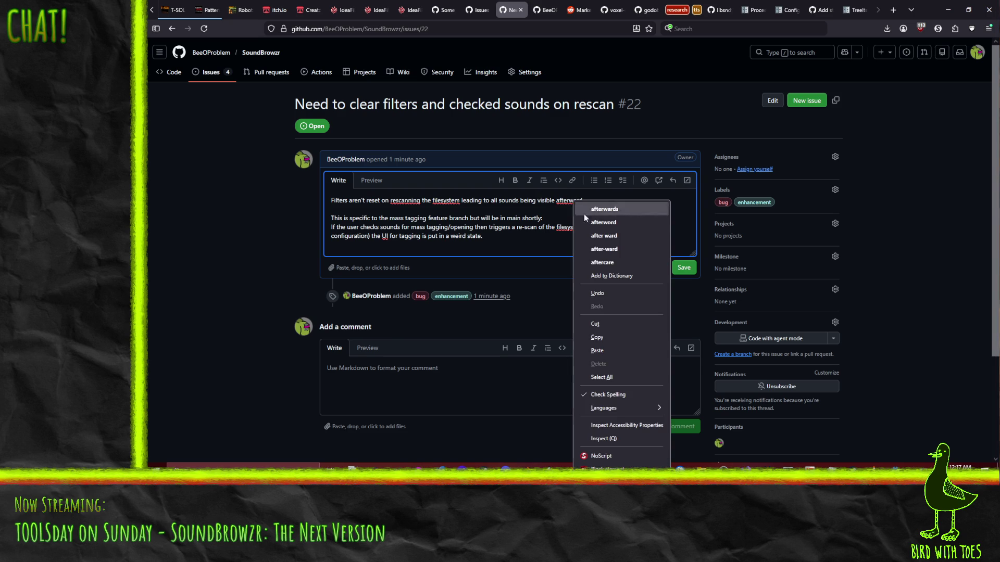
click(586, 221)
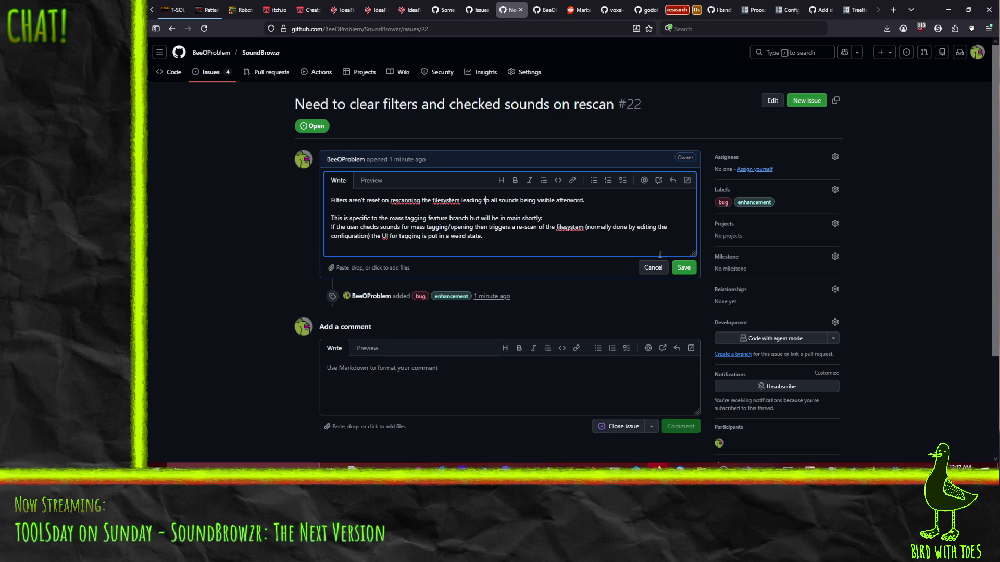
click(683, 269)
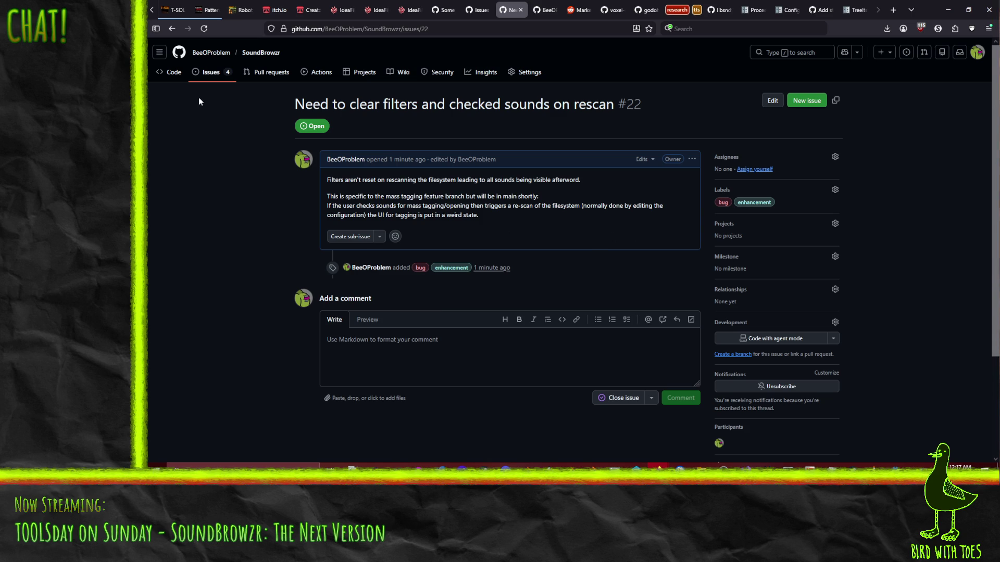
click(799, 102)
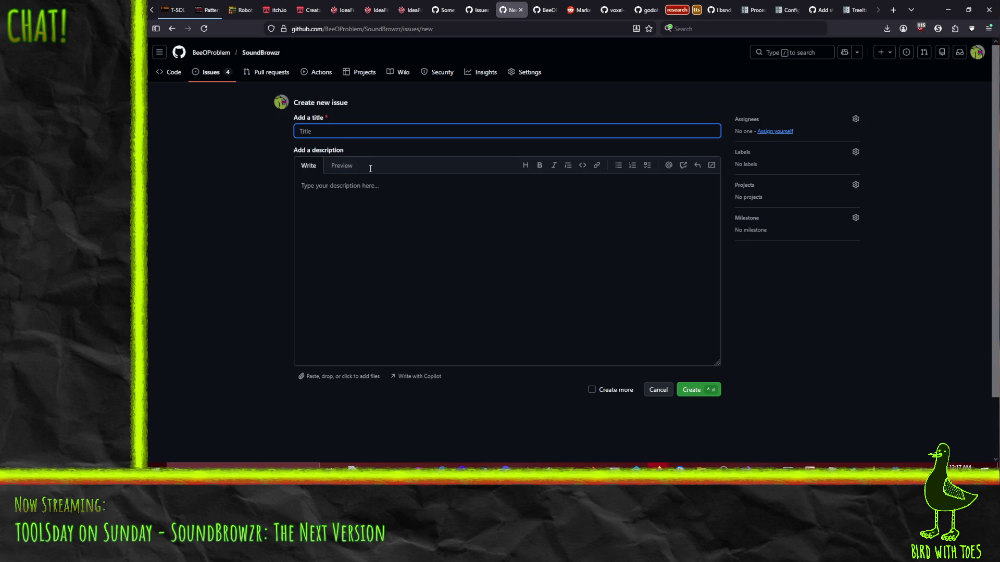
Create issue 'Not saving the path of the sound editor for Open', noting the 'can open multiple' flag.
click(368, 141)
click(369, 132)
text(Not saving)
text( the e)
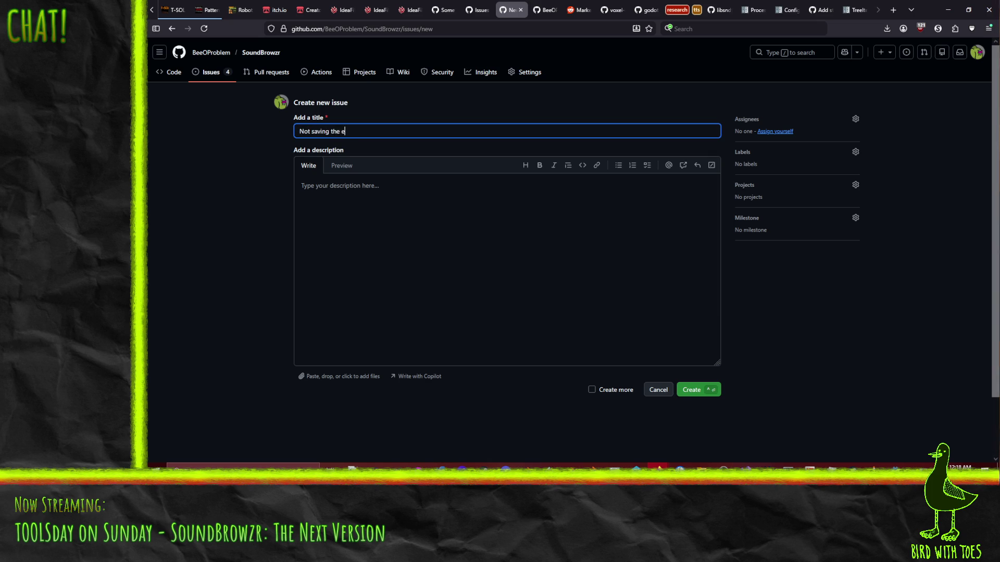
key(BackSpace)
text(path of )
text(the sound editor)
text( for Open)
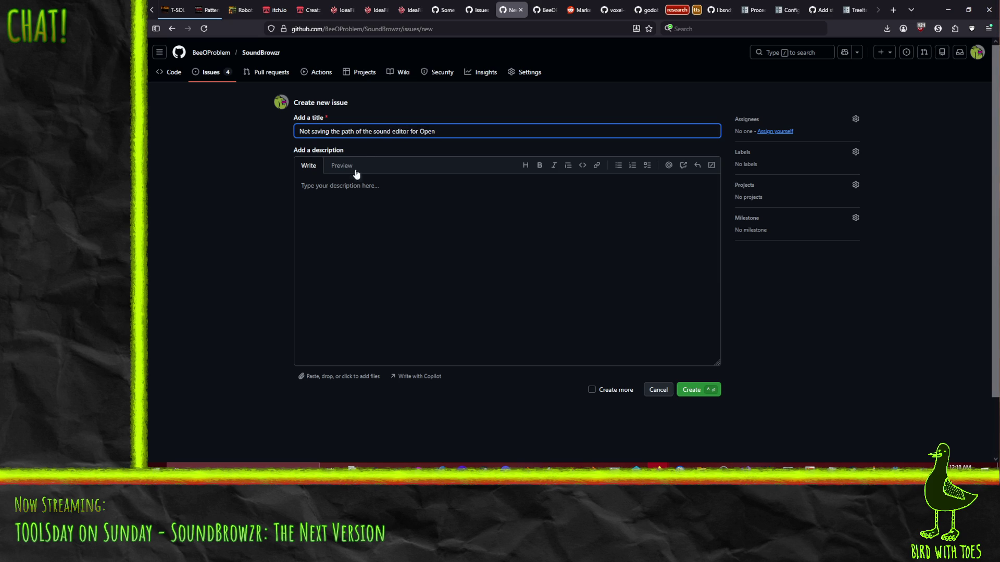
click(343, 202)
text(Also likely not )
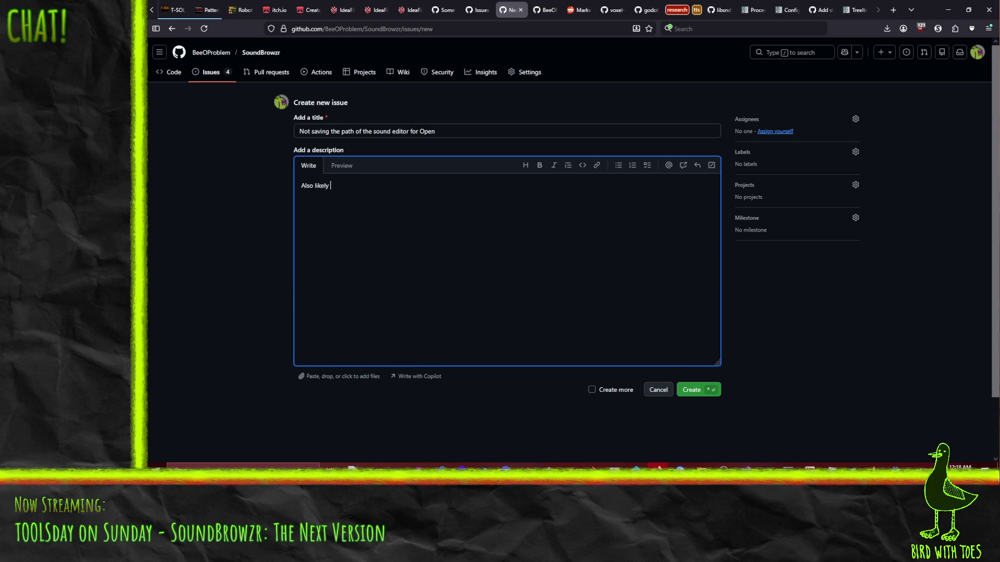
text(saving the "c)
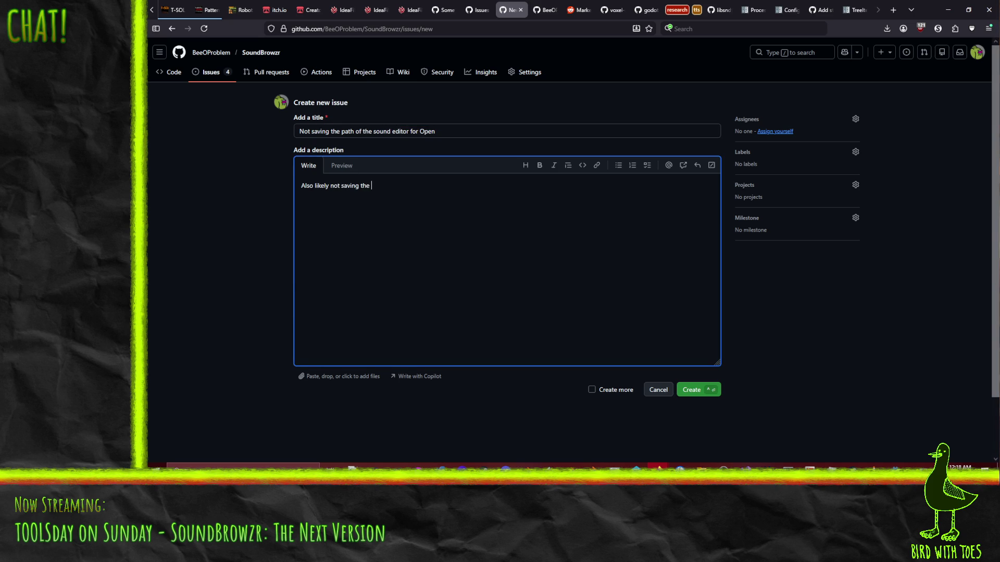
text(an open multi)
text(ple")
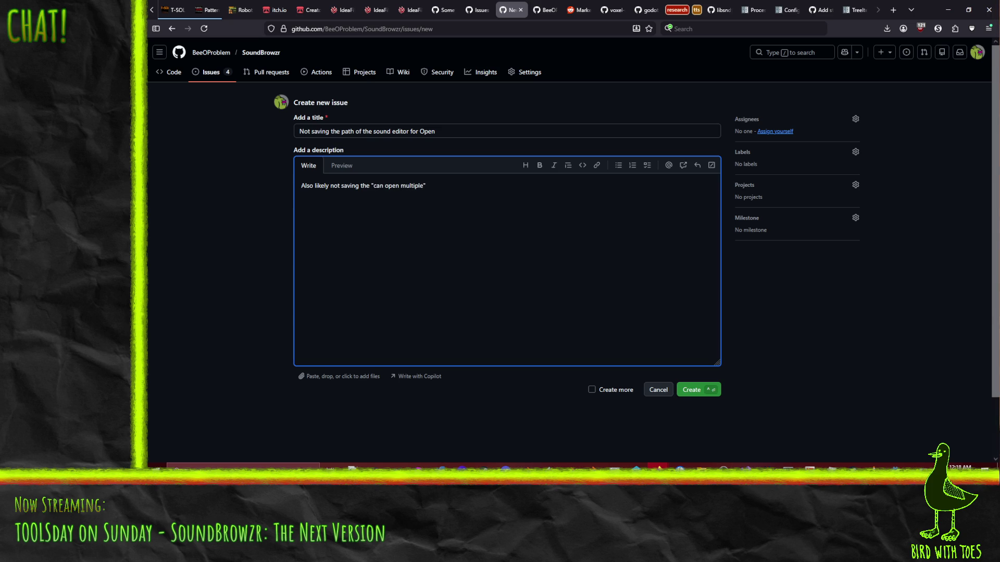
text( flag and not taking )
text(advantage of it ei)
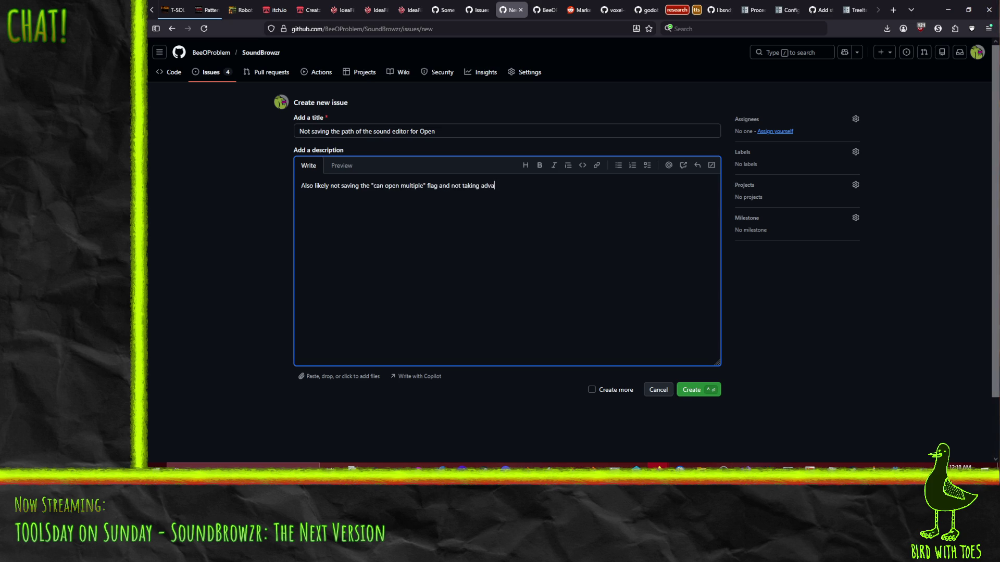
text(ther way.)
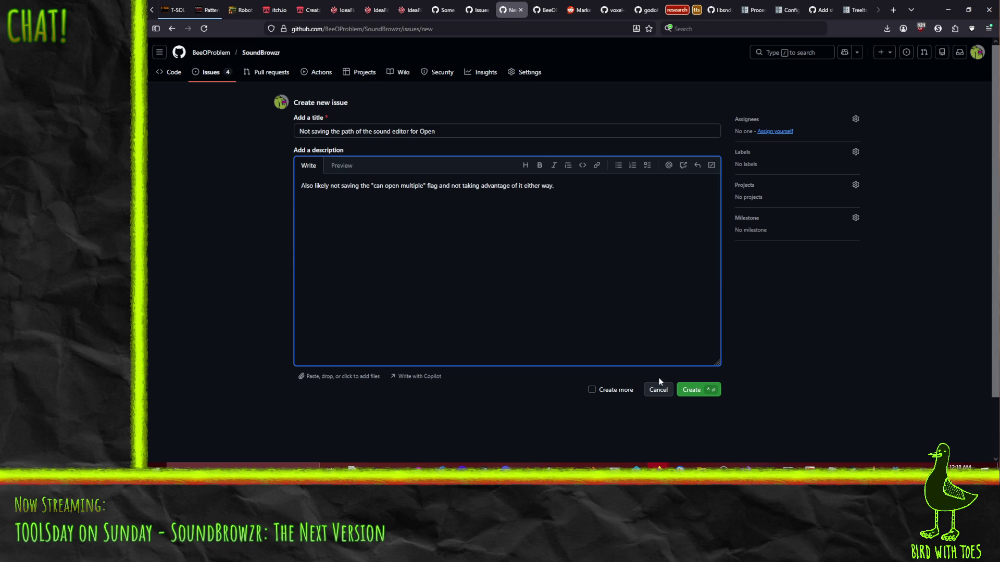
click(698, 391)
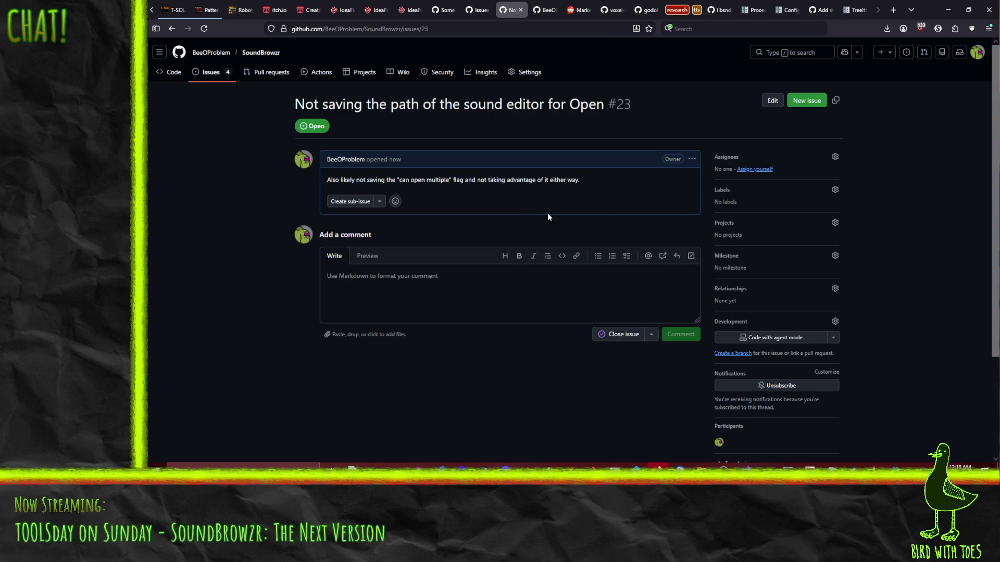
Apply the bug label to issue #23 and return to the open issues list.
click(835, 190)
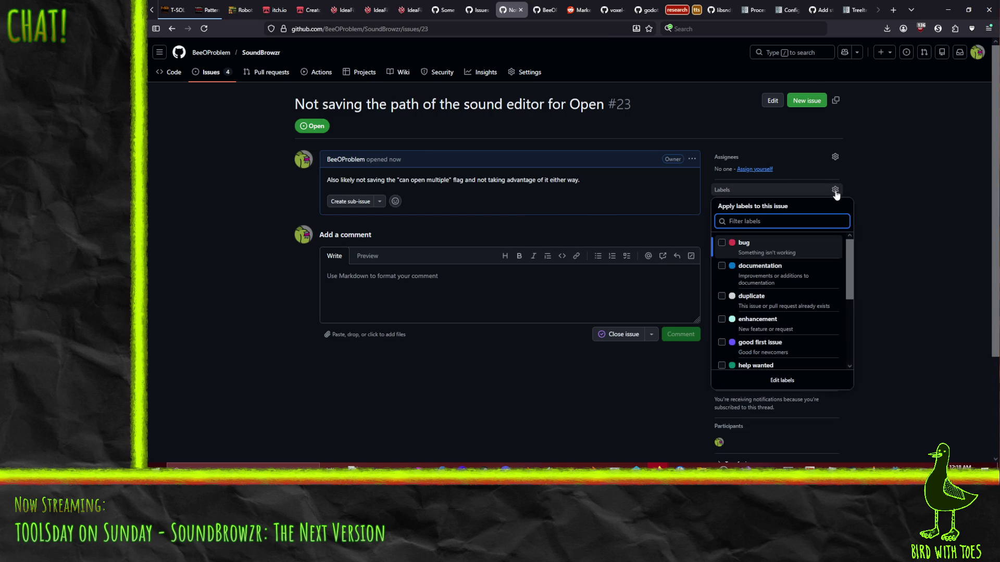
click(758, 248)
click(914, 239)
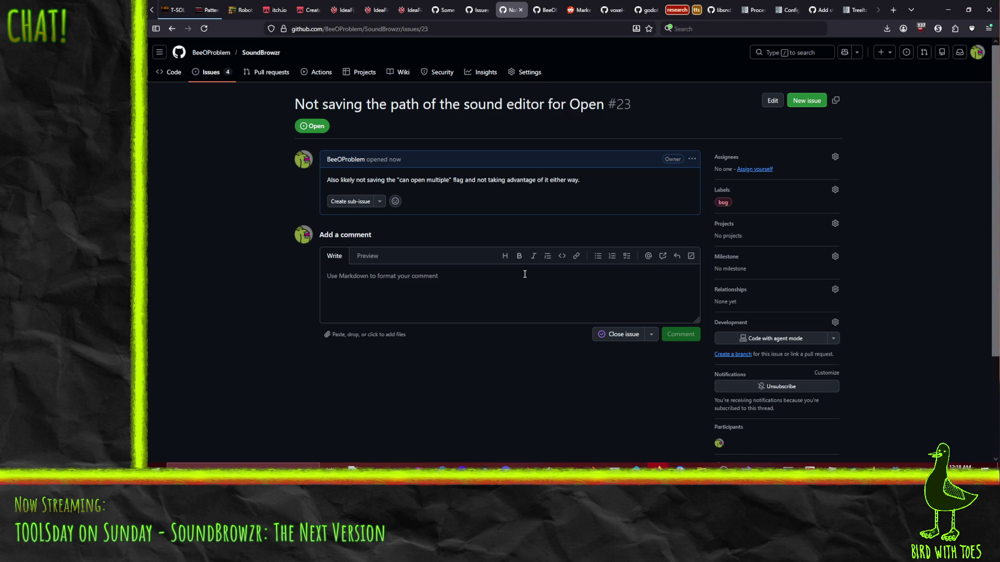
click(209, 74)
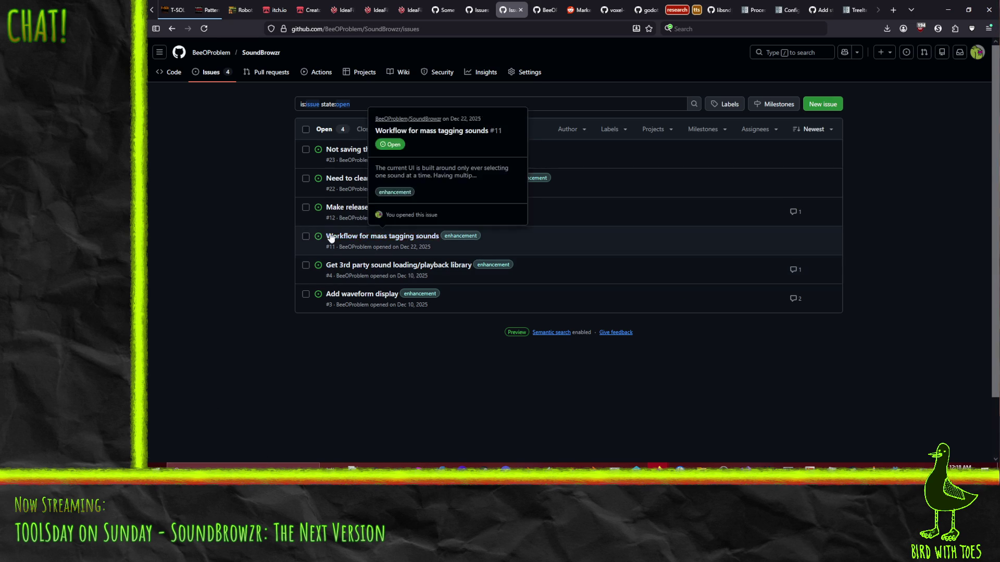
Review issue #11 'Workflow for mass tagging sounds', then return to the open issues list.
click(359, 236)
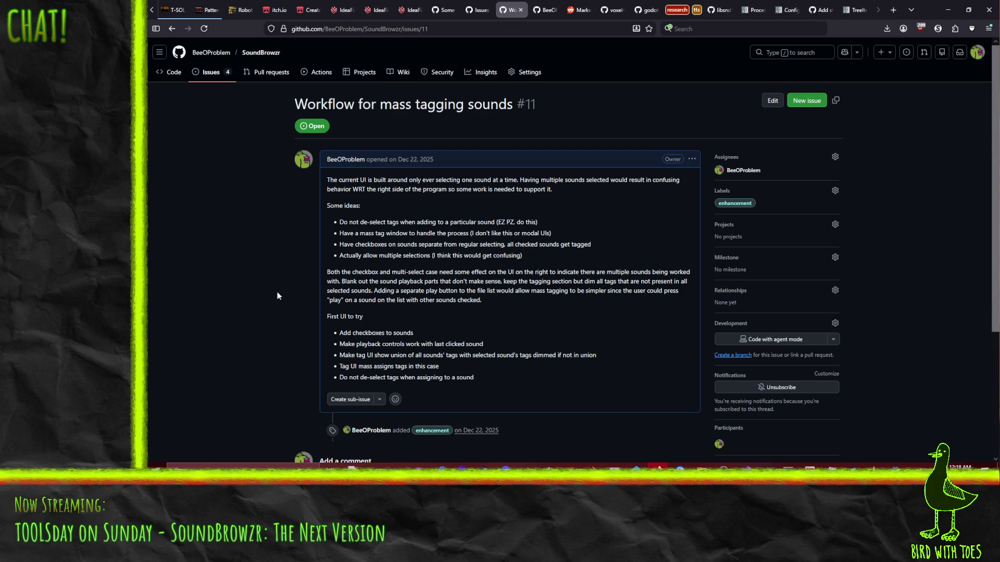
scroll(263, 300, down, 3)
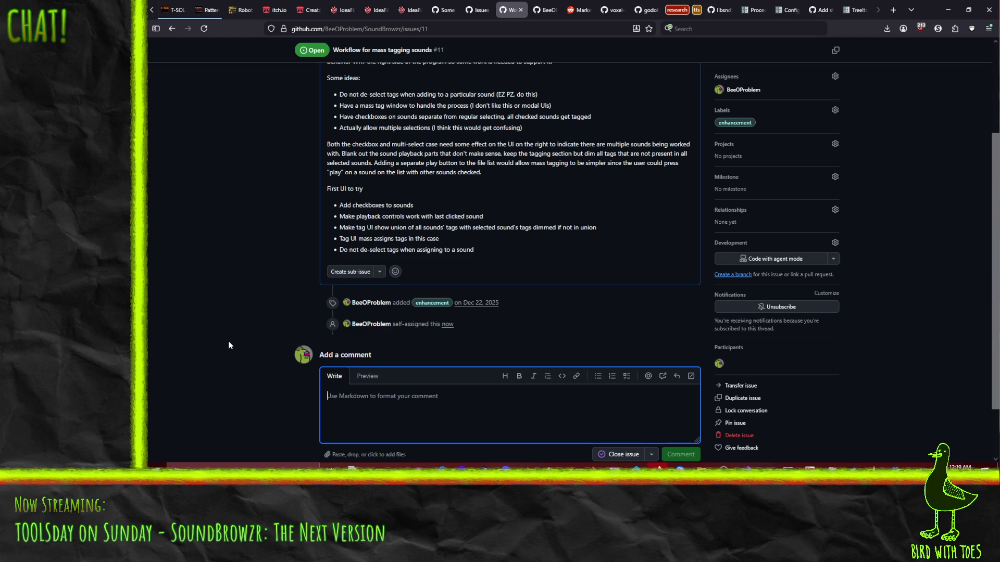
scroll(241, 331, up, 3)
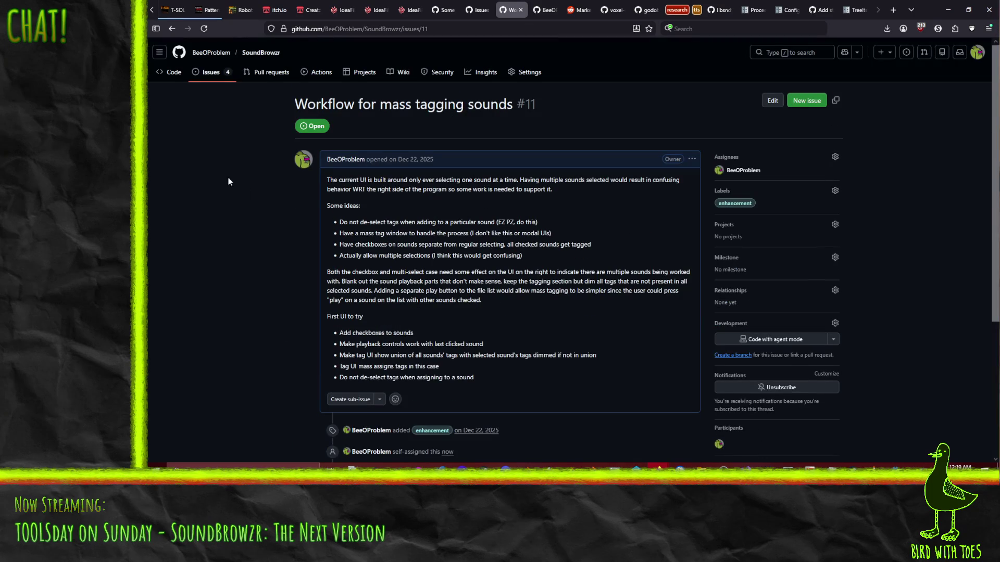
click(207, 73)
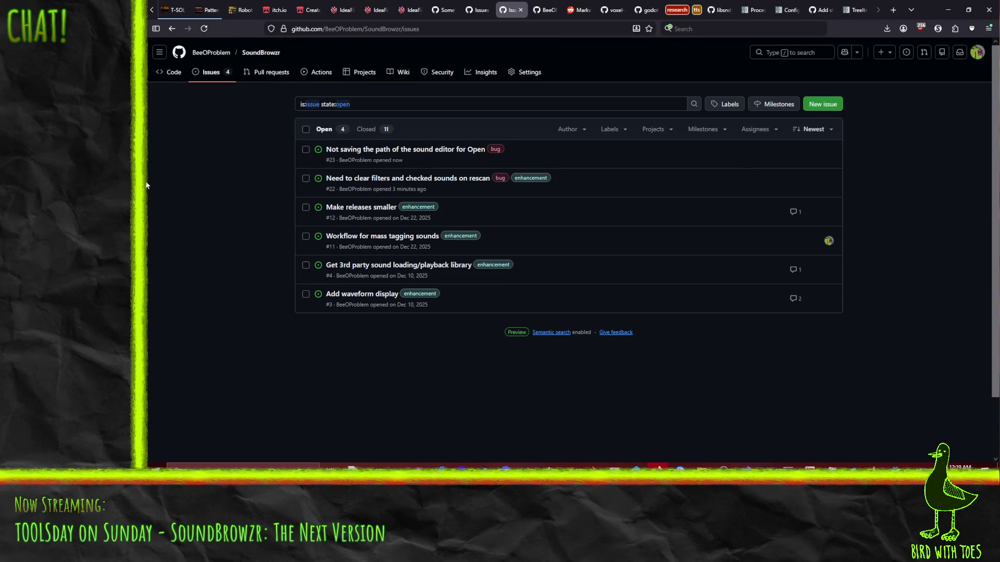
Title a new issue 'Re-arrange UI so mass tagging state looks less weird' with bullets moving Play/Stop and the file name.
click(823, 105)
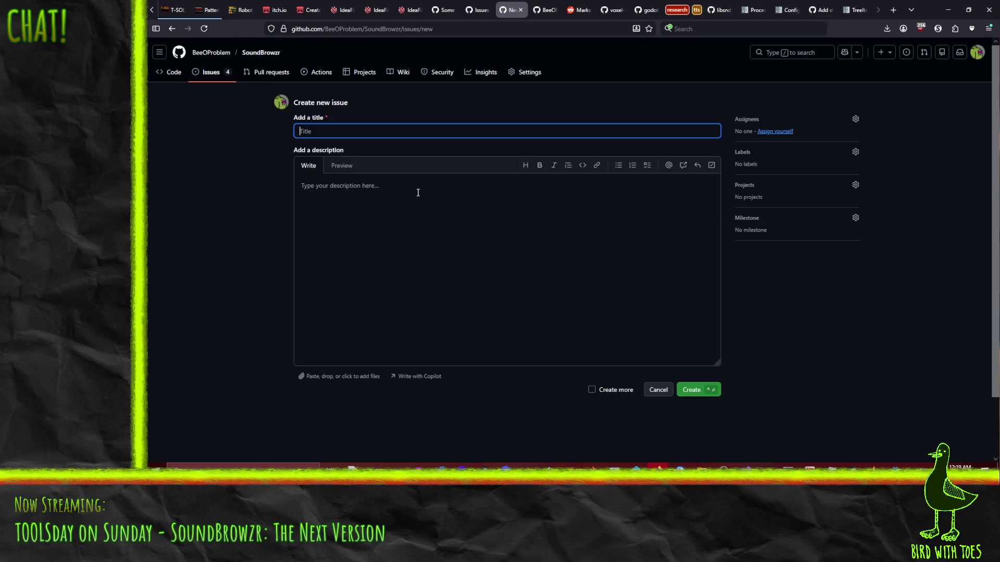
text(Re-arrang)
text(e UI)
text( so mass tag)
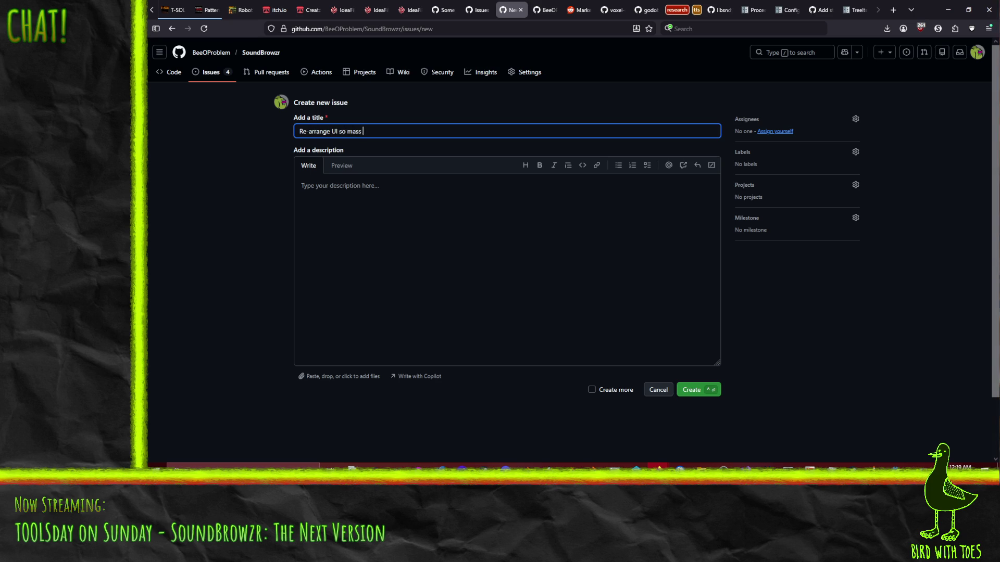
text(ging state looks)
text( less weird)
click(377, 240)
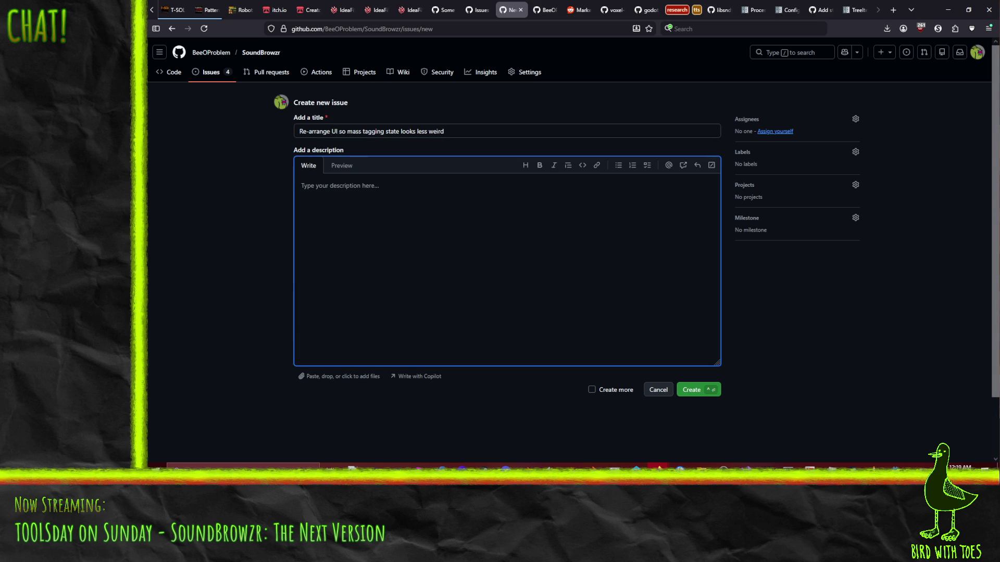
text(* Move Play/)
text(Stop and )
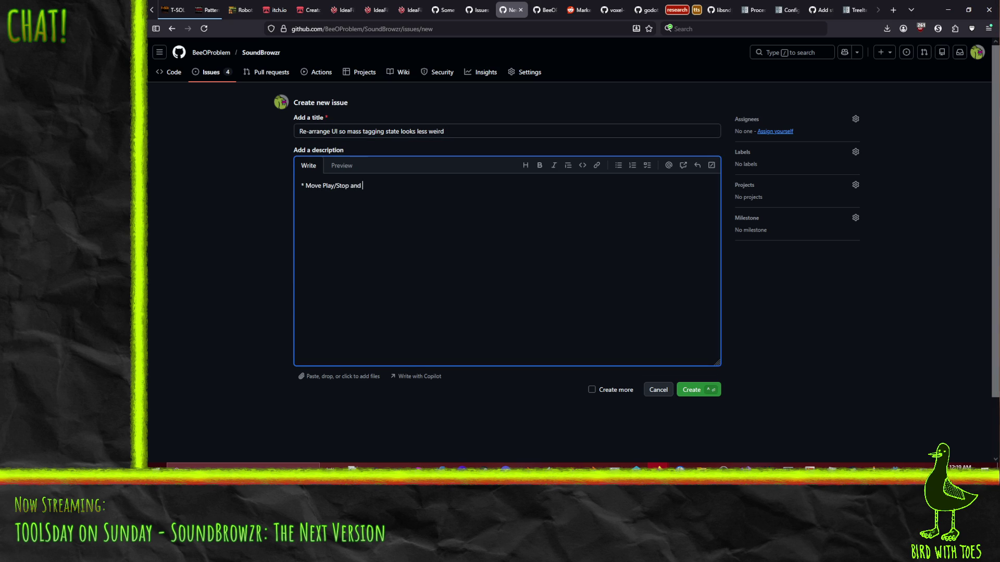
text(sound)
key(BackSpace)
key(BackSpace)
key(BackSpace)
text(next to scr)
text(ubbing control )
text(* )
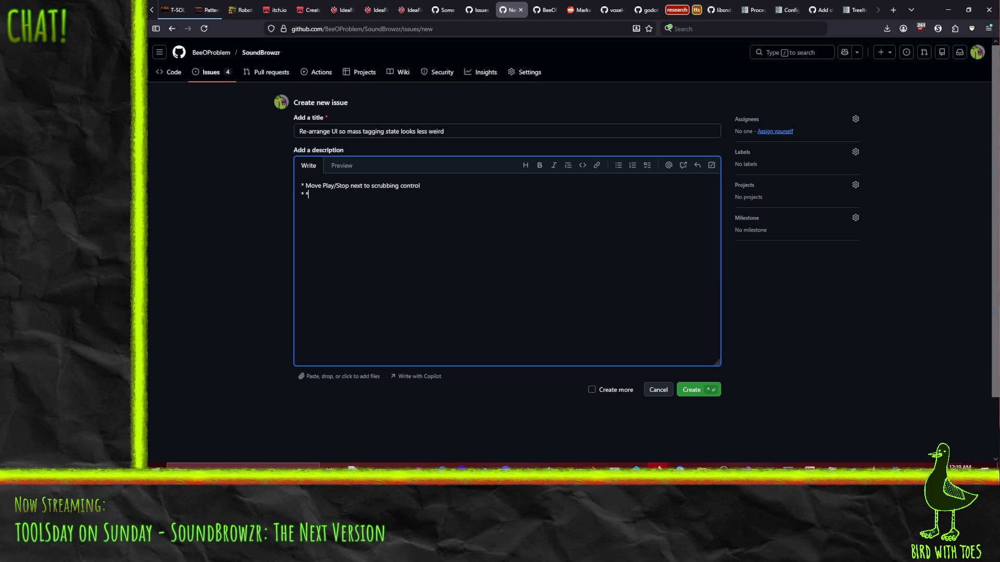
text(Move sound file name )
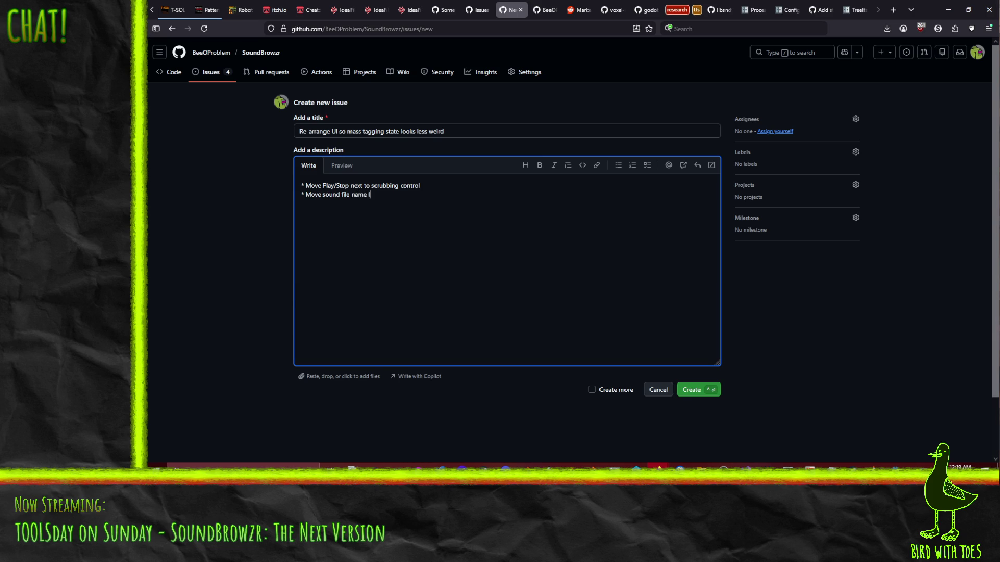
text(to)
text(live on top of waveform control)
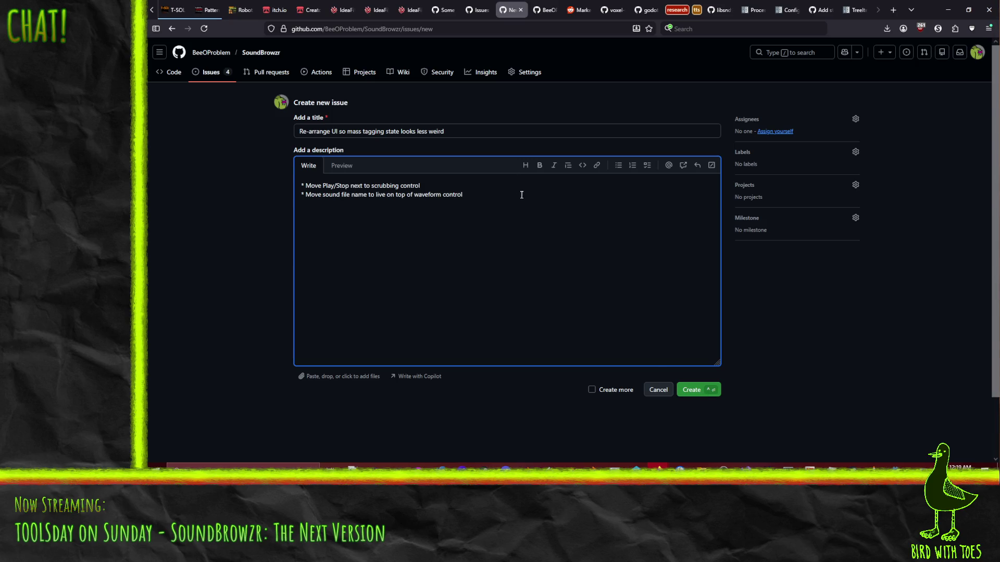
After checking SoundBrowzr, add a third bullet moving +/- to the toolbox as Tag/Untag.
mouse_move(895, 467)
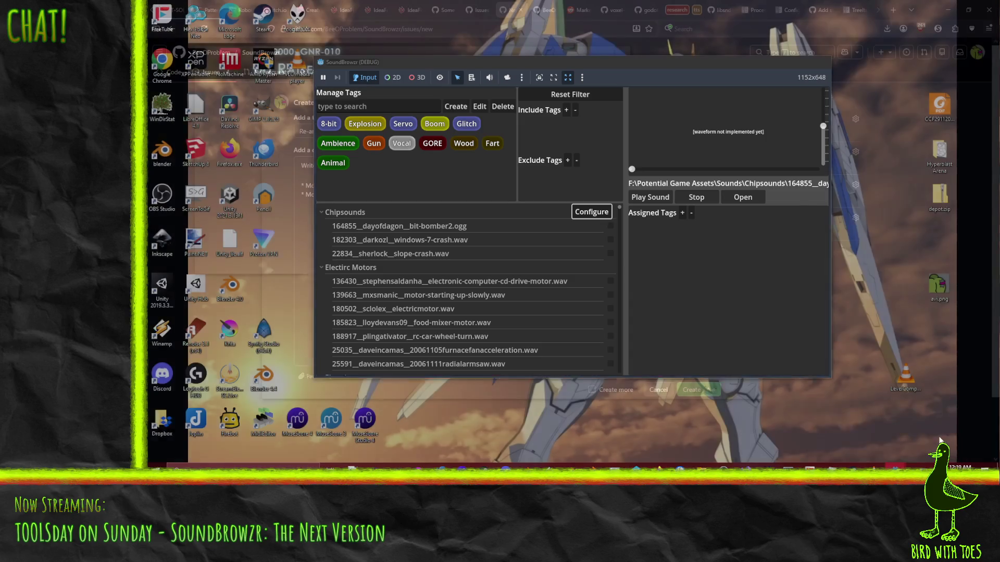
click(945, 434)
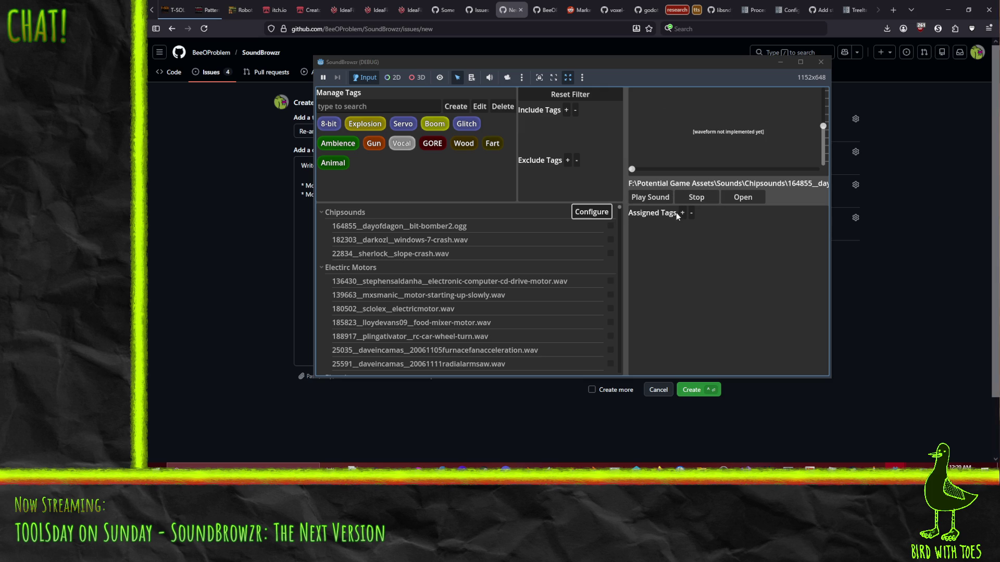
key(alt+Tab)
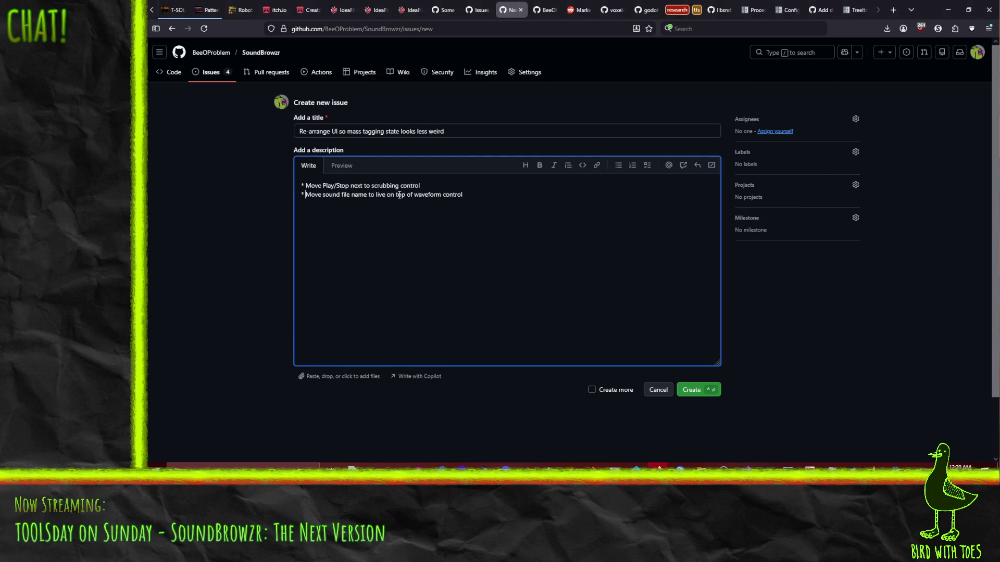
text(*)
key(BackSpace)
text(Move)
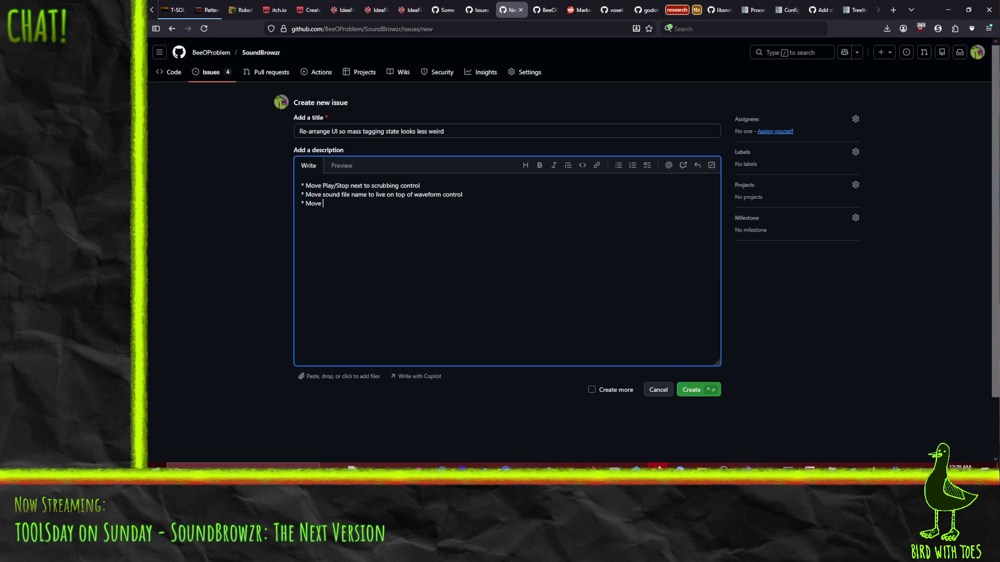
text( +/- in)
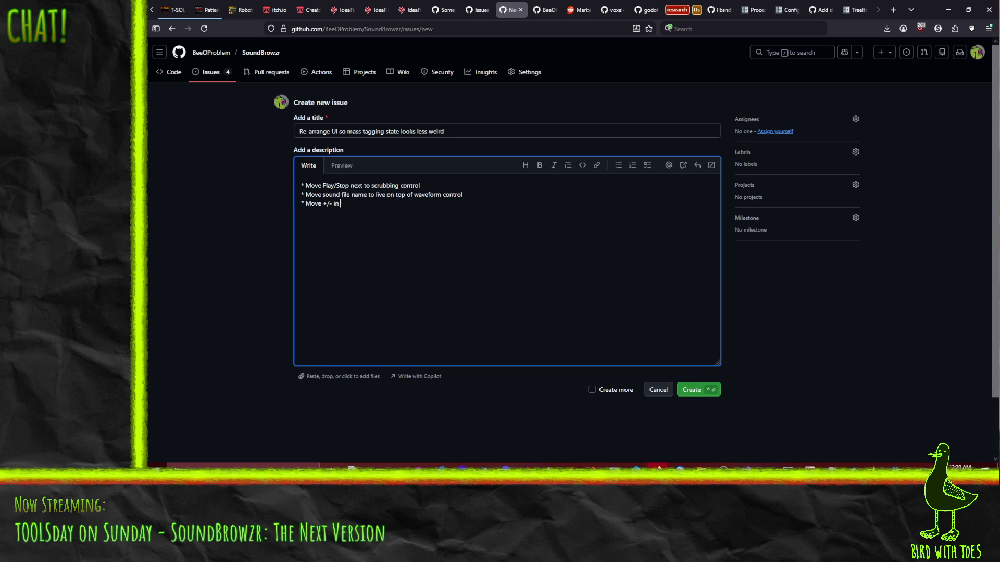
text(assigned to)
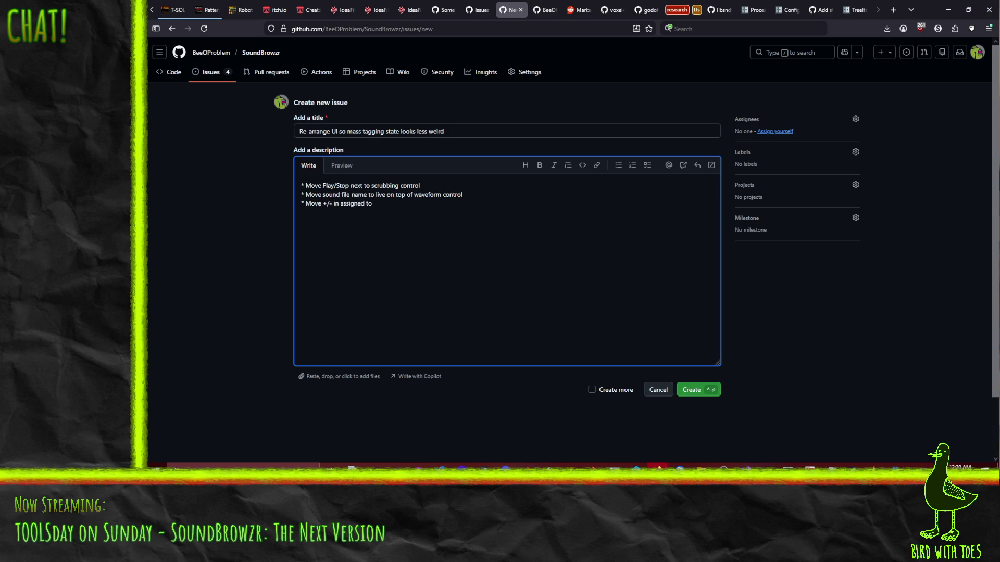
text( toolbox wi)
text(th Open and )
text(change to Tag.)
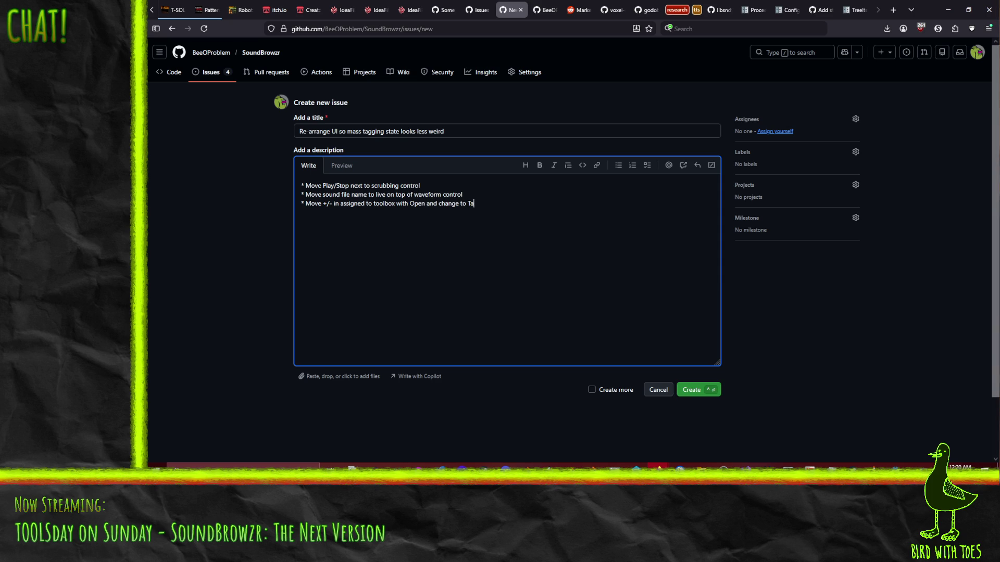
text(/Untag to )
text(be consistent with T)
text( All/Untag)
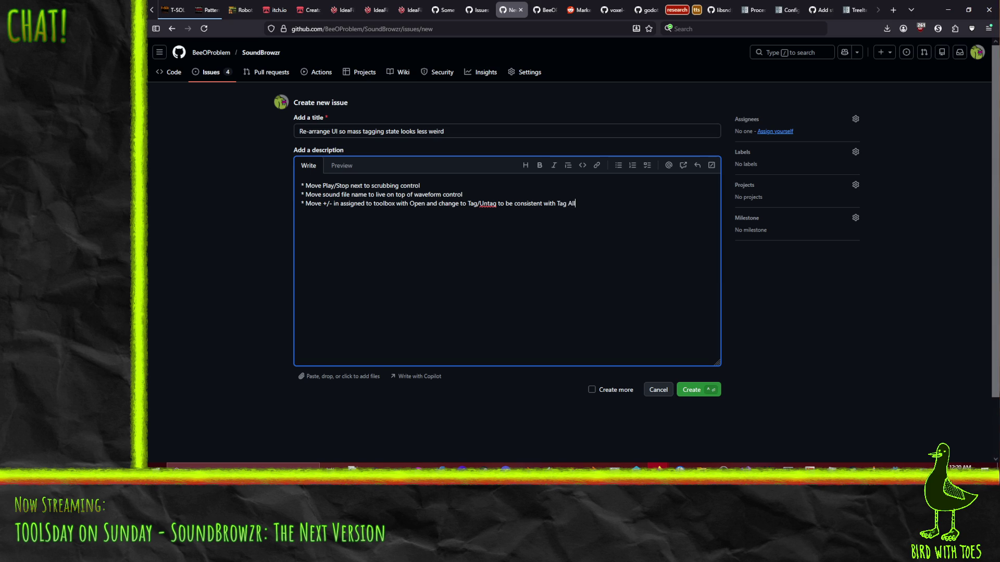
text( All)
click(515, 218)
Submit issue #24, give it the enhancement label, and go back to the open issues list.
click(697, 389)
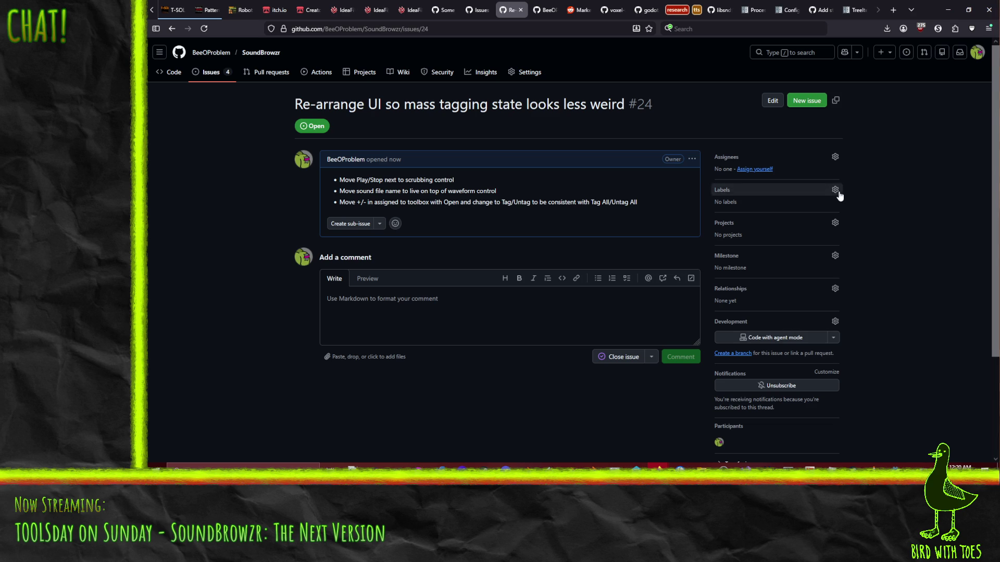
click(836, 191)
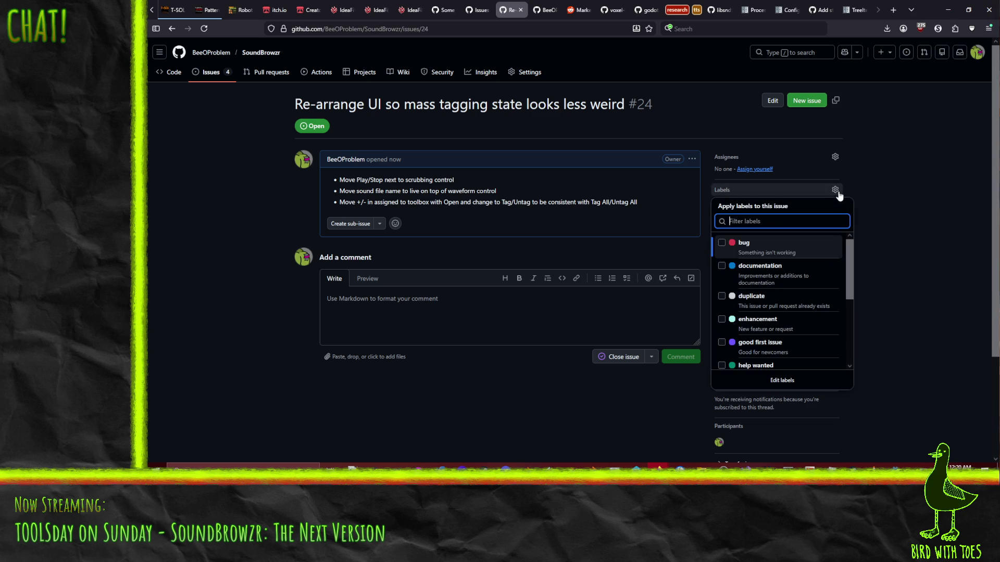
click(722, 319)
click(889, 288)
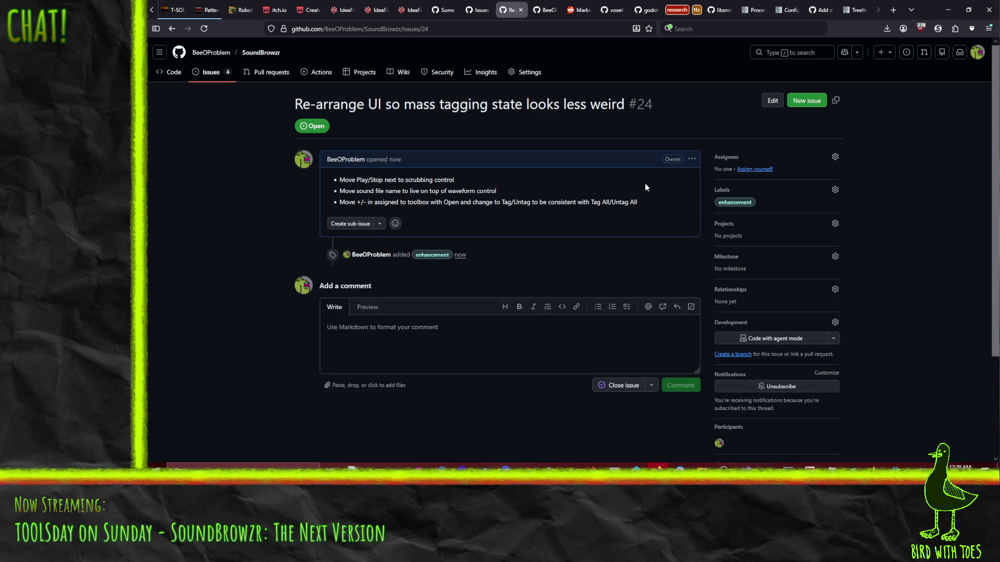
click(208, 76)
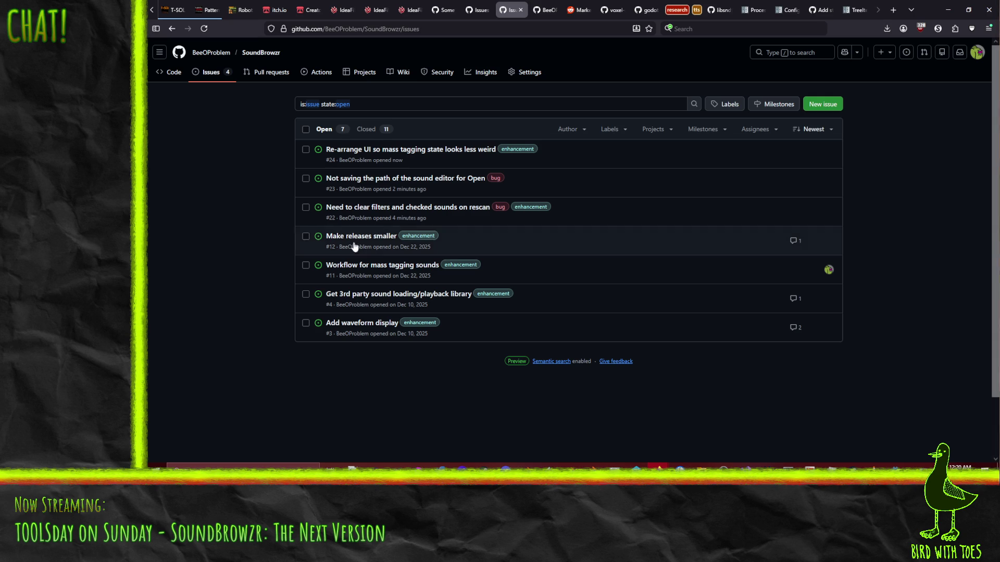
Reload the GitHub profile to see the three new issues, then switch to GoPot's open issues.
drag(567, 150, 578, 190)
click(611, 206)
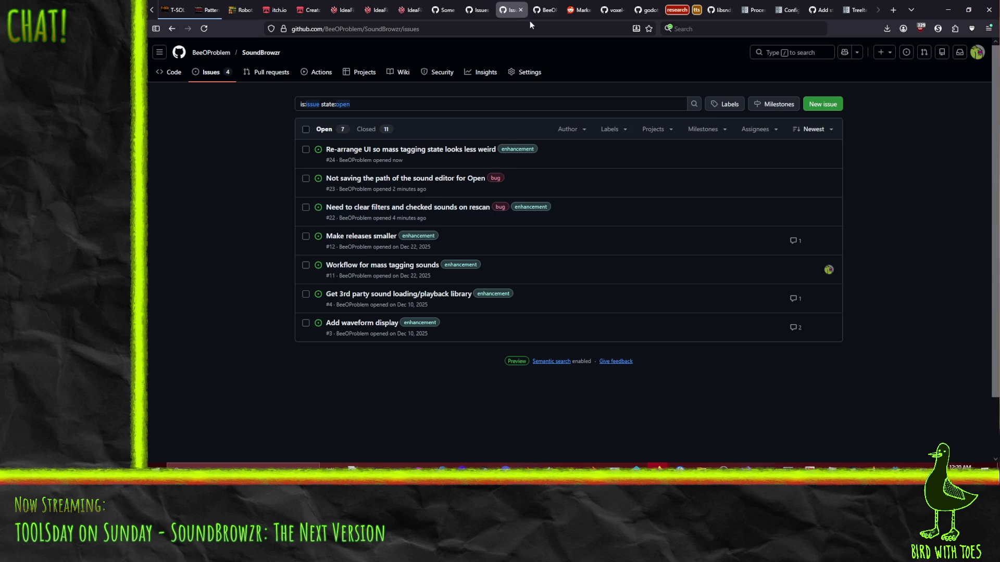
click(544, 10)
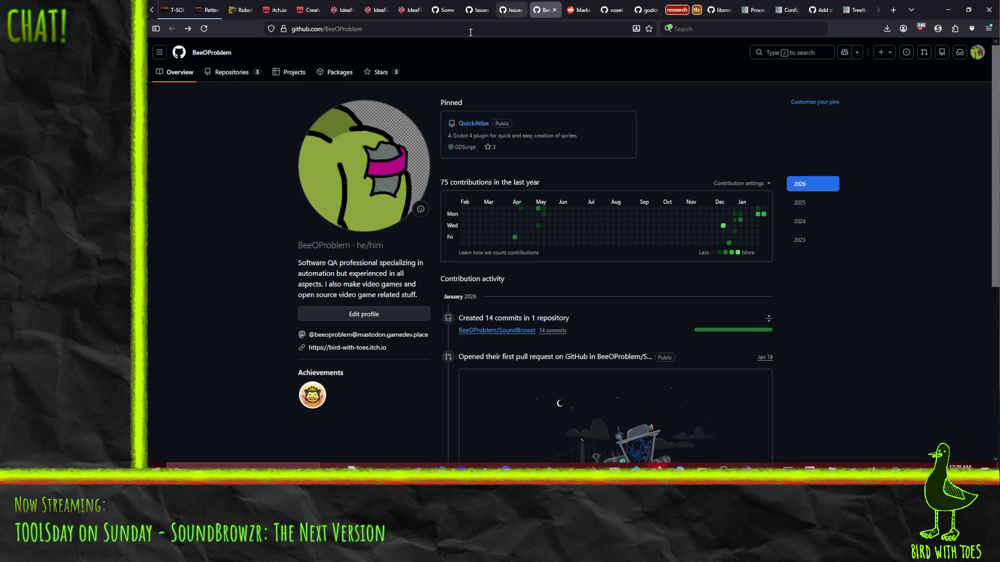
click(204, 29)
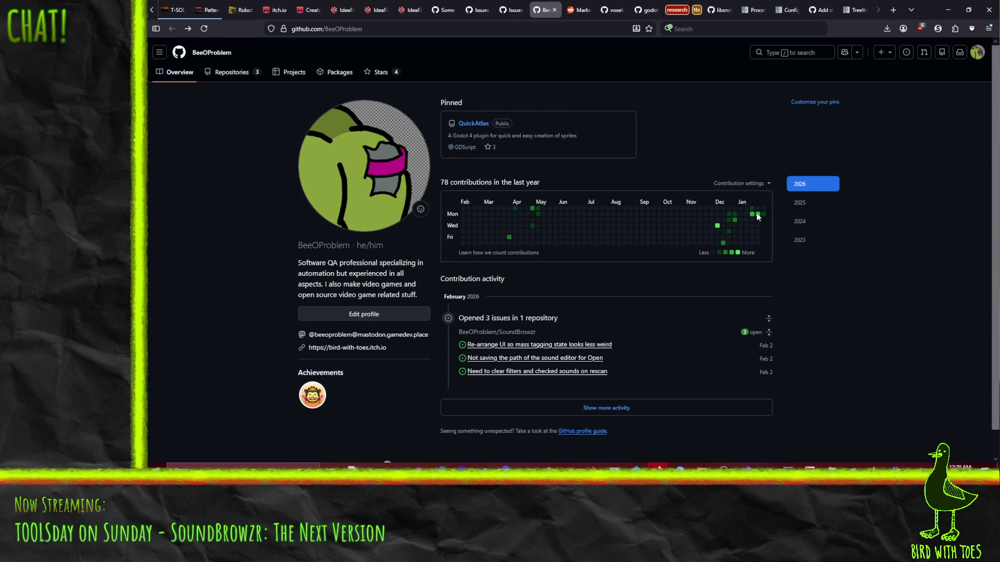
mouse_move(759, 217)
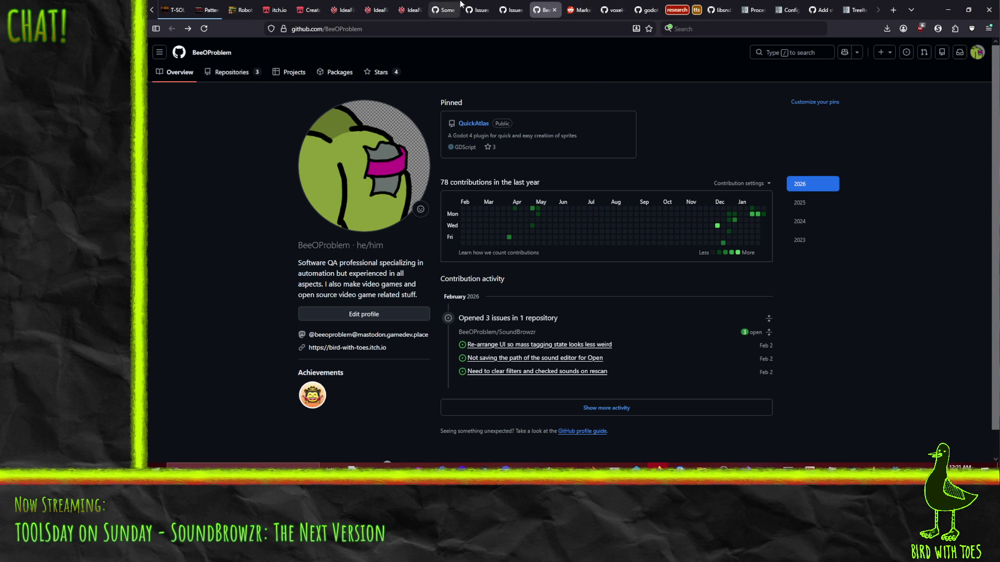
click(478, 10)
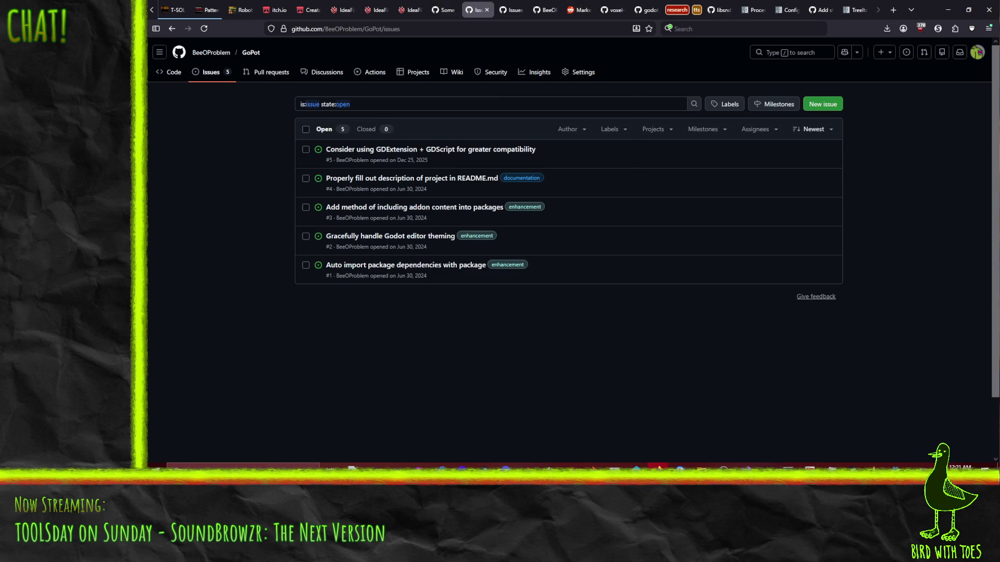
Run git status and git diff on the MassTagging branch in Command Prompt.
click(788, 466)
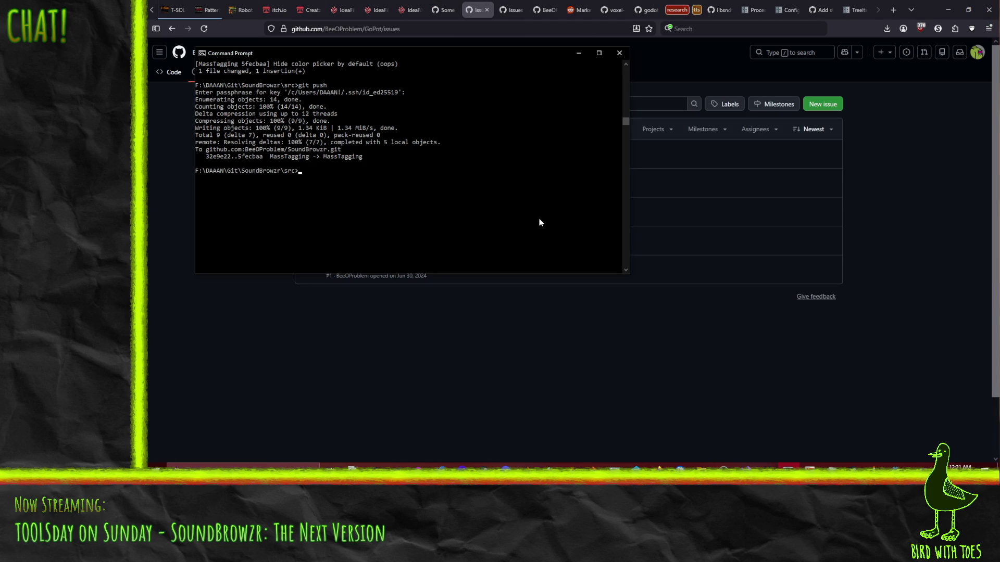
text(git status)
key(Return)
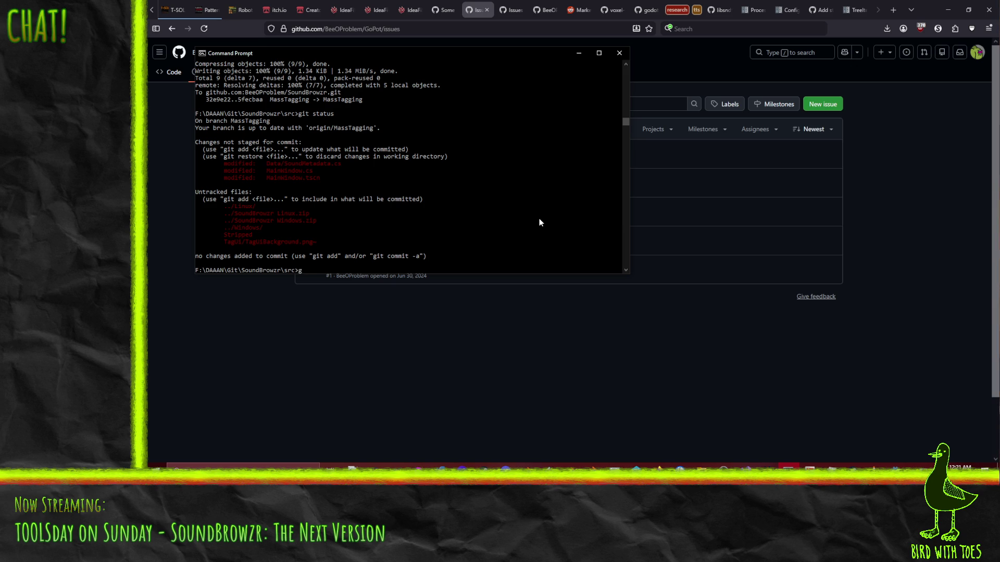
text(git diff)
key(Return)
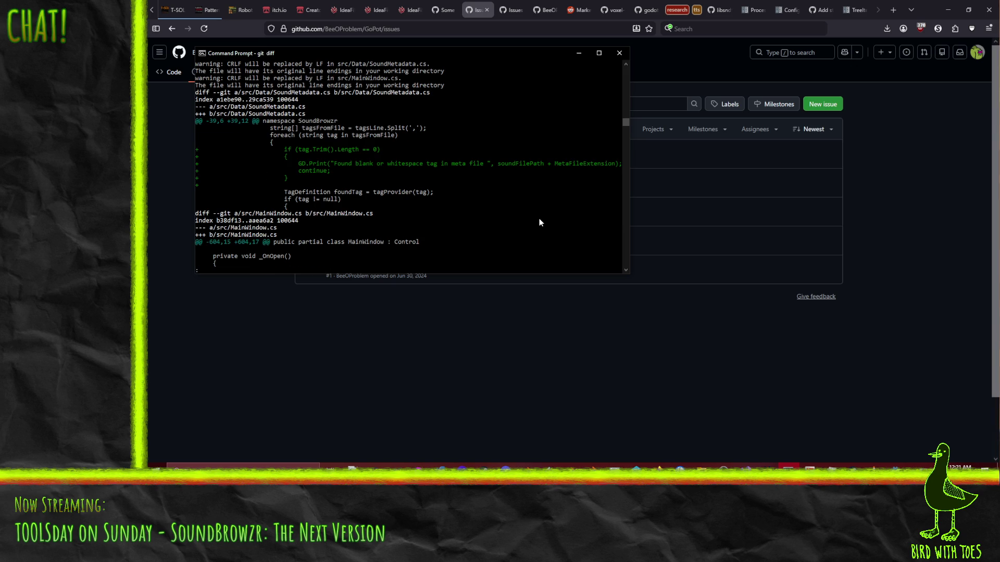
Page through the diff to the MainWindow.tscn changes, quit, recheck git status, and begin a git add.
key(space)
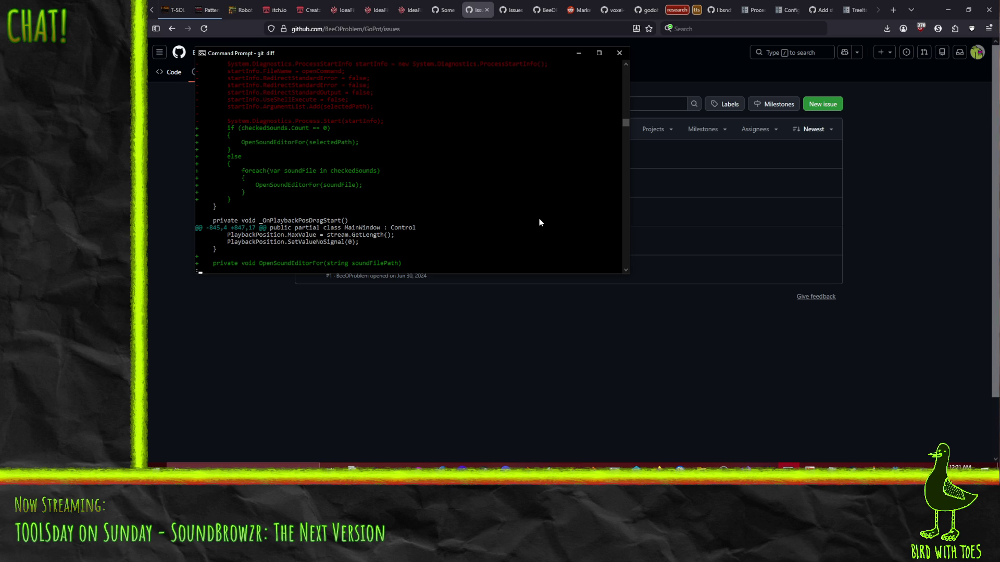
key(space)
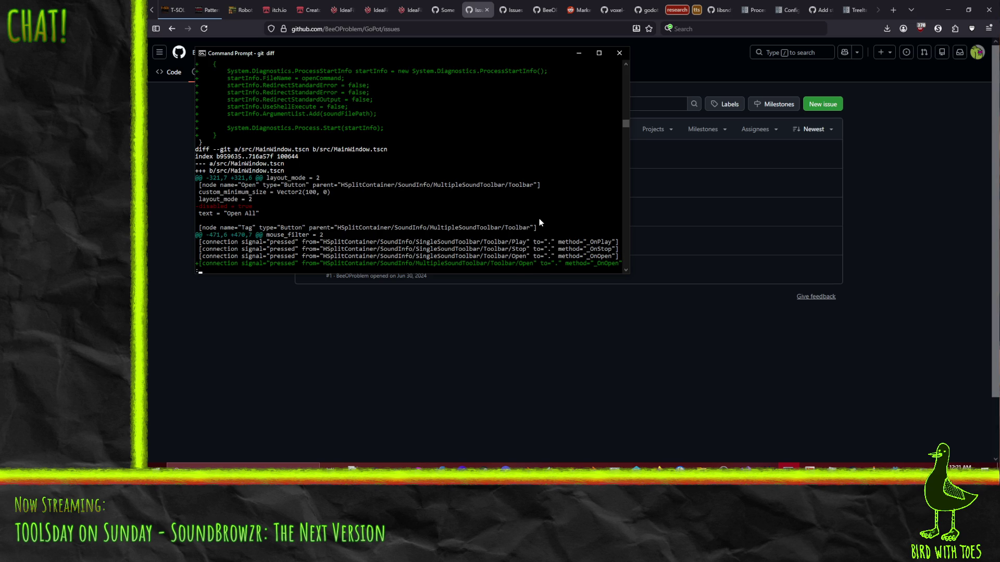
key(space)
text(qgit status)
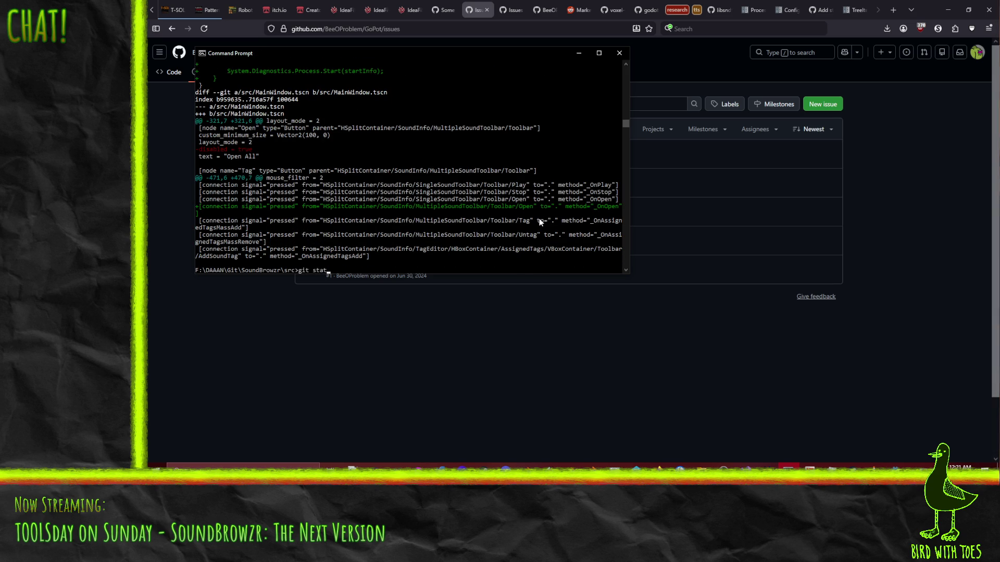
key(Return)
text(git add)
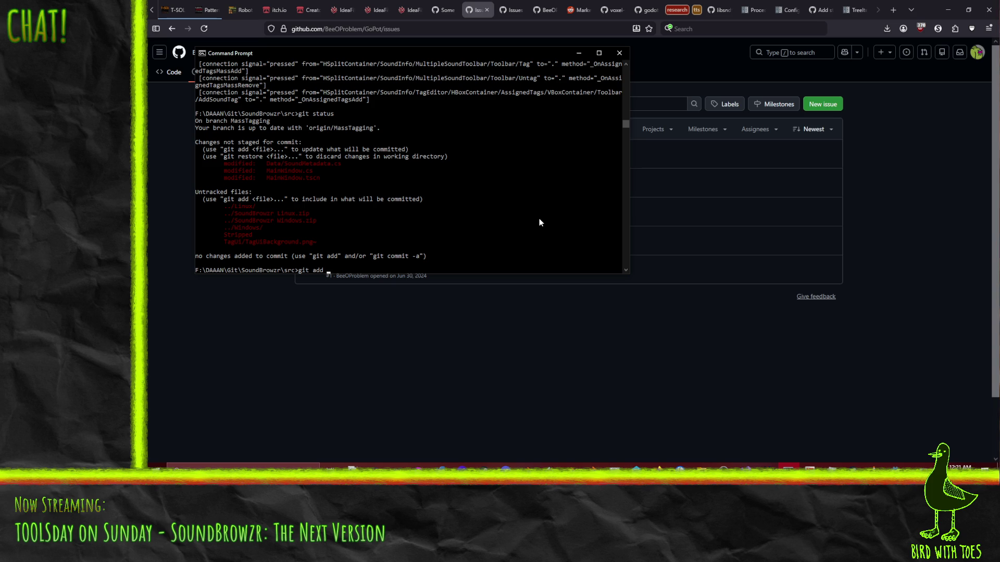
text( Data)
Stage MainWindow.cs and MainWindow.tscn with git add.
key(BackSpace)
key(BackSpace)
key(BackSpace)
text(MainWi)
key(Tab)
key(Return)
text(git add main)
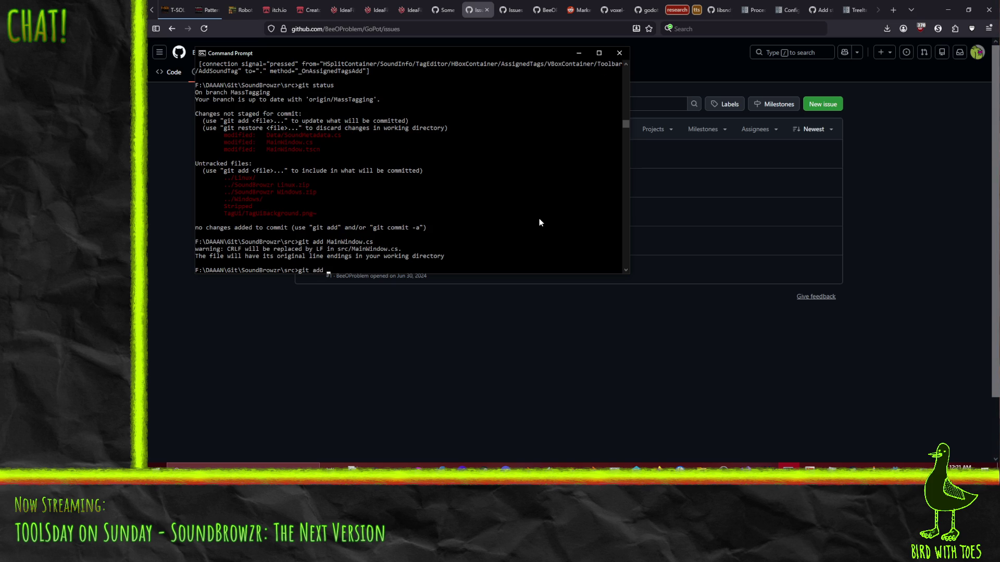
key(Tab)
key(Tab)
key(Tab)
key(Return)
Commit the staged files in vim with the message "Make Open All button functional".
text(git commit)
key(Return)
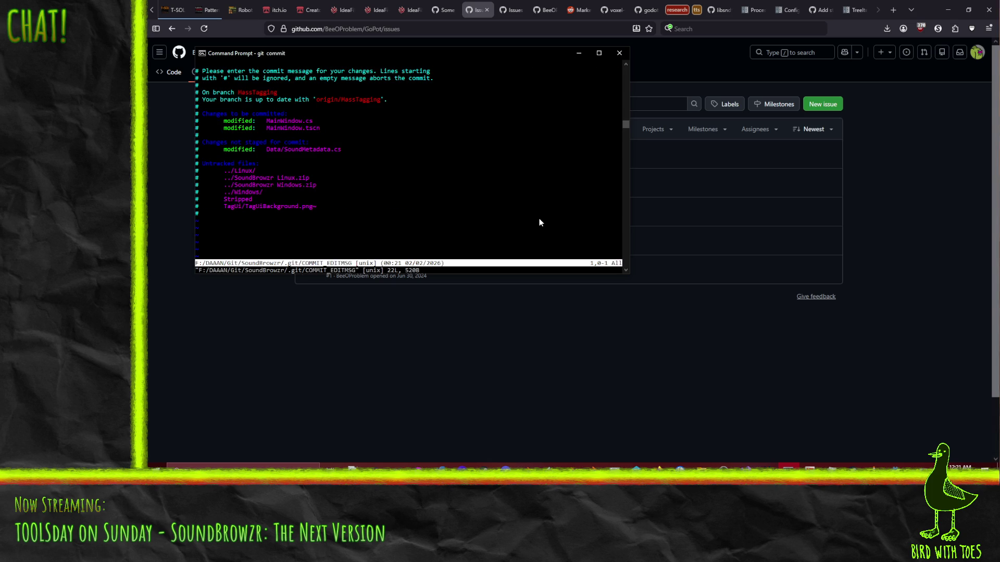
key(i)
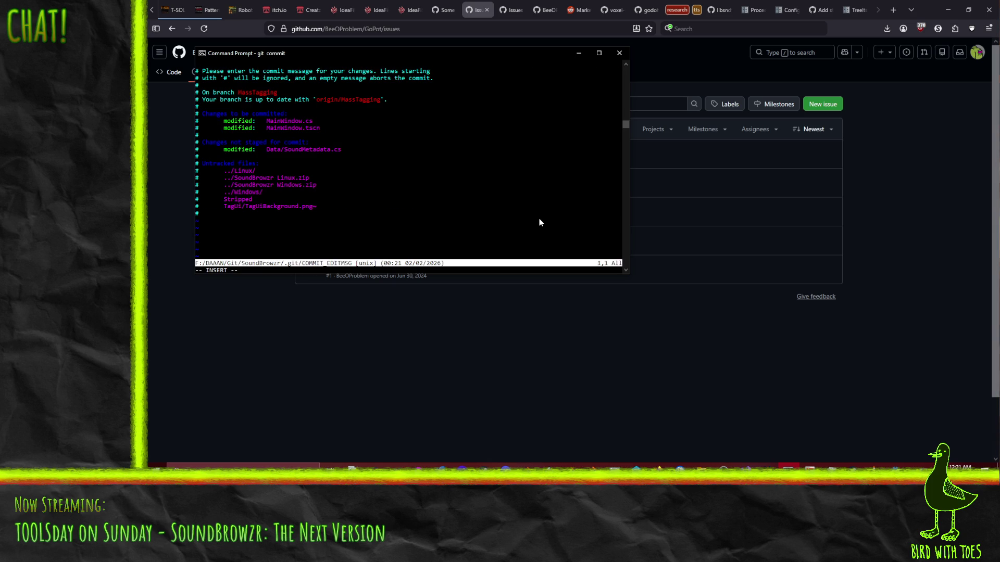
text(Make mass)
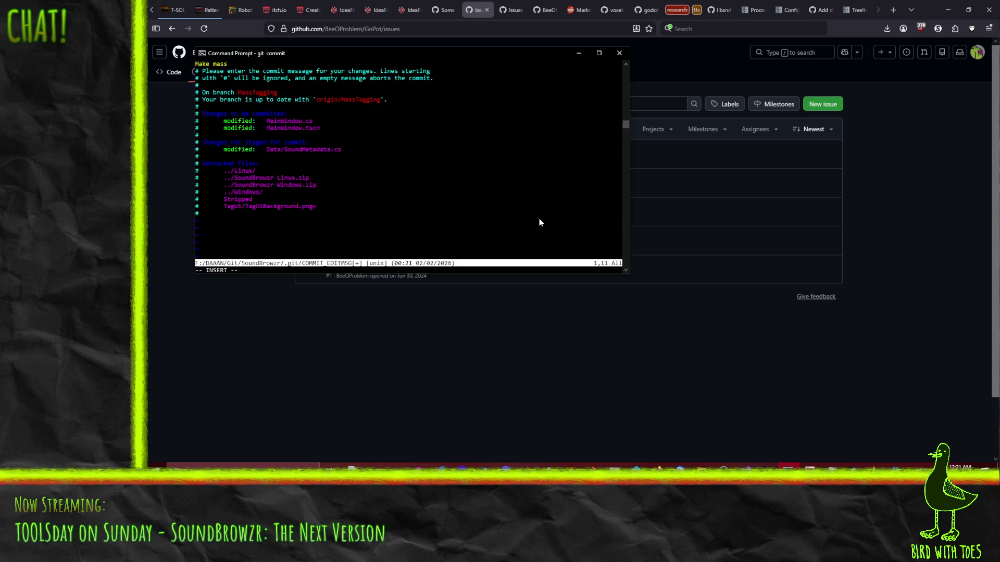
key(BackSpace)
key(BackSpace)
key(BackSpace)
text(OpenA)
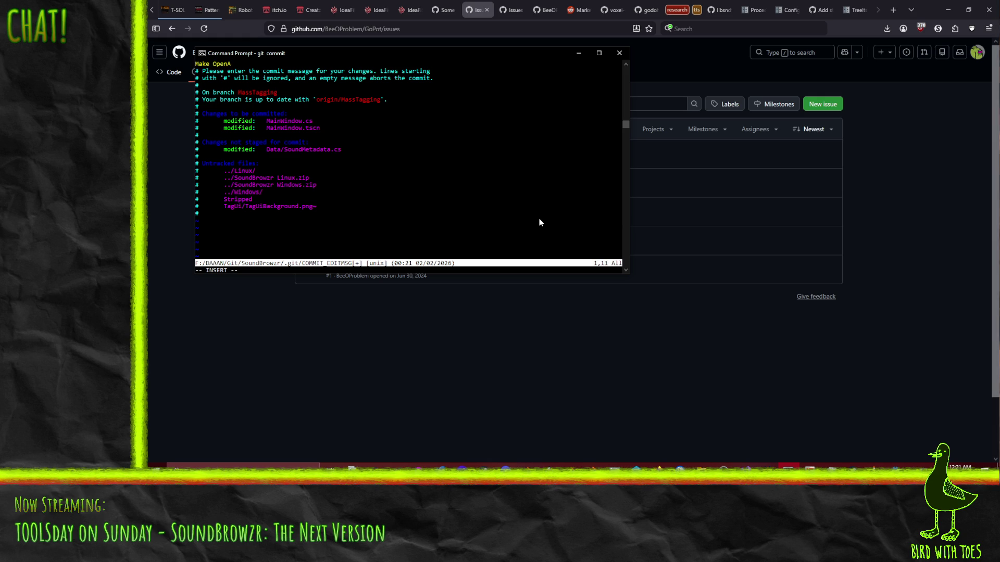
key(BackSpace)
text(All button functio)
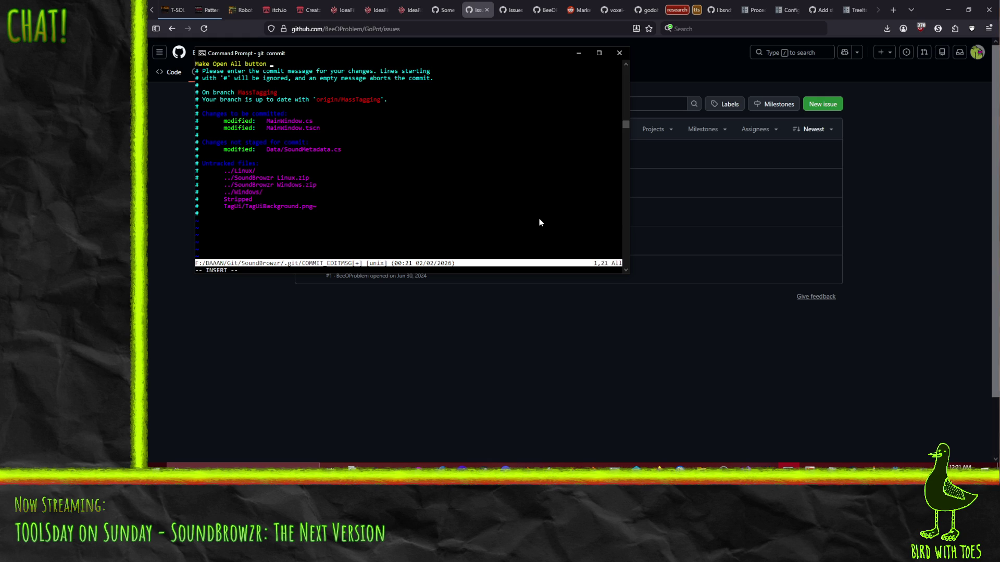
text(nal)
key(Escape)
text(:wq)
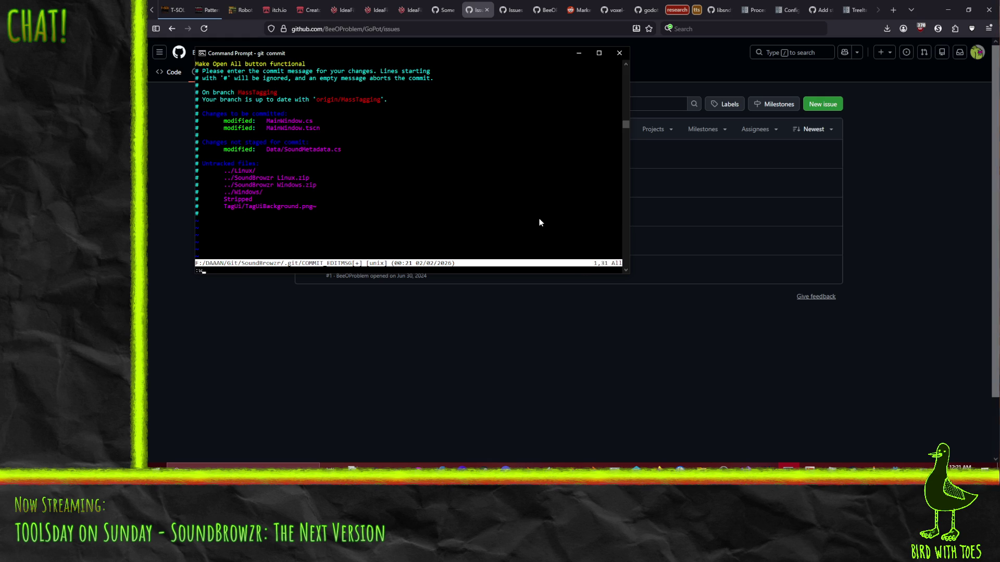
key(Return)
Attempt git push, cancel the passphrase prompt, and check git status.
text(git push)
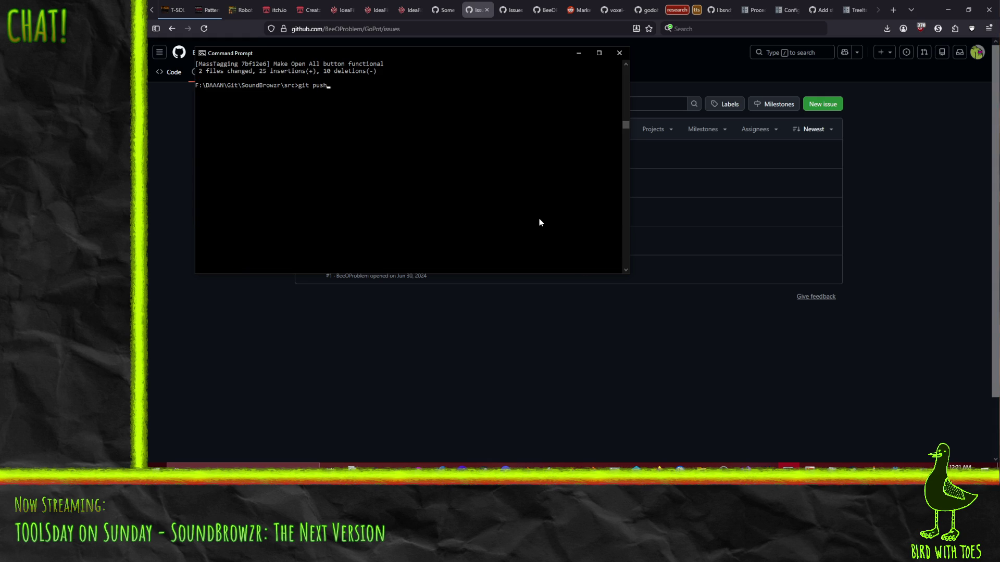
key(Return)
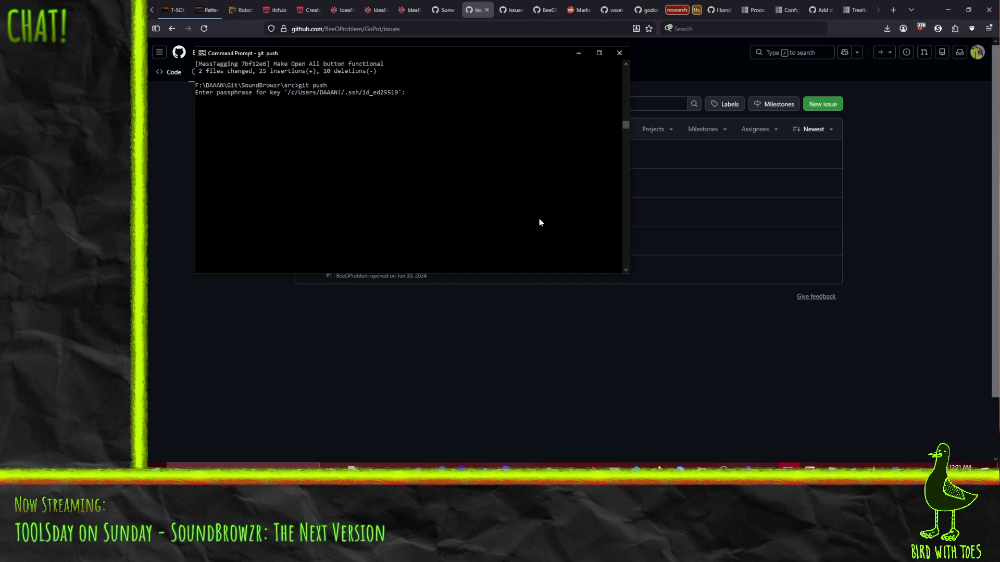
key(ctrl+c)
text(git status)
key(Return)
Stage Data\SoundMetadata.cs and confirm with git status that it is staged.
text(git ad)
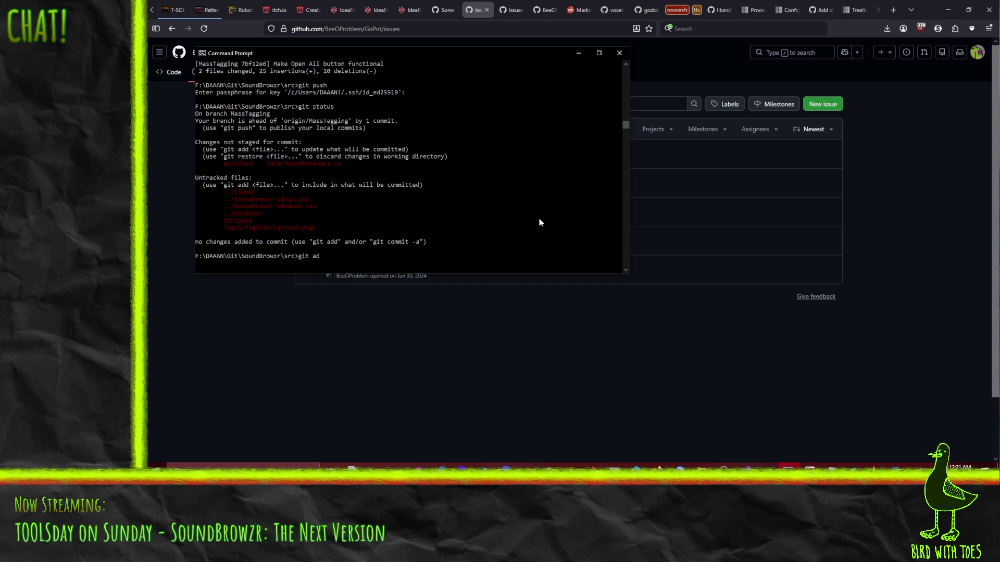
text(d Data)
text(\Soun)
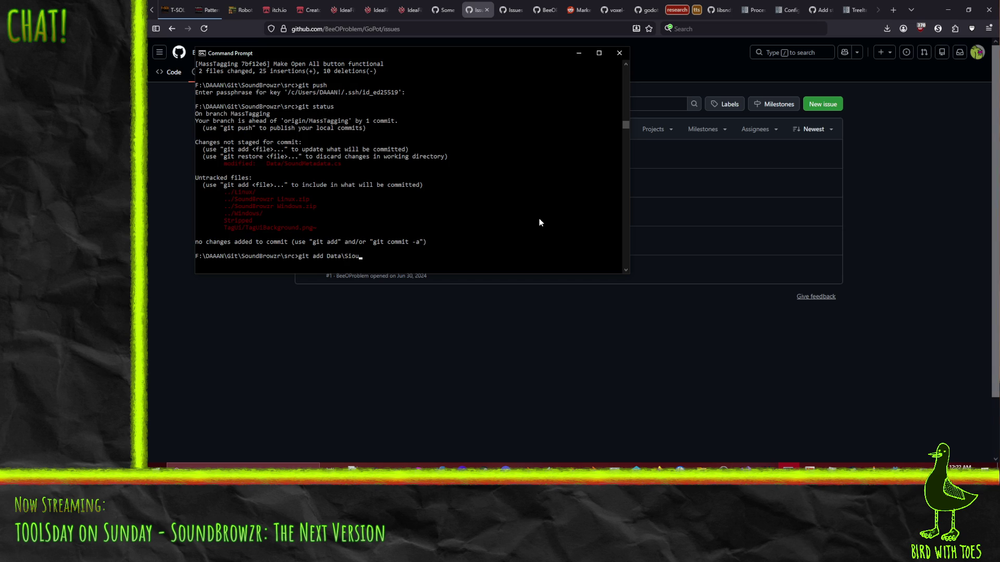
key(BackSpace)
key(BackSpace)
key(BackSpace)
text(ound)
key(Tab)
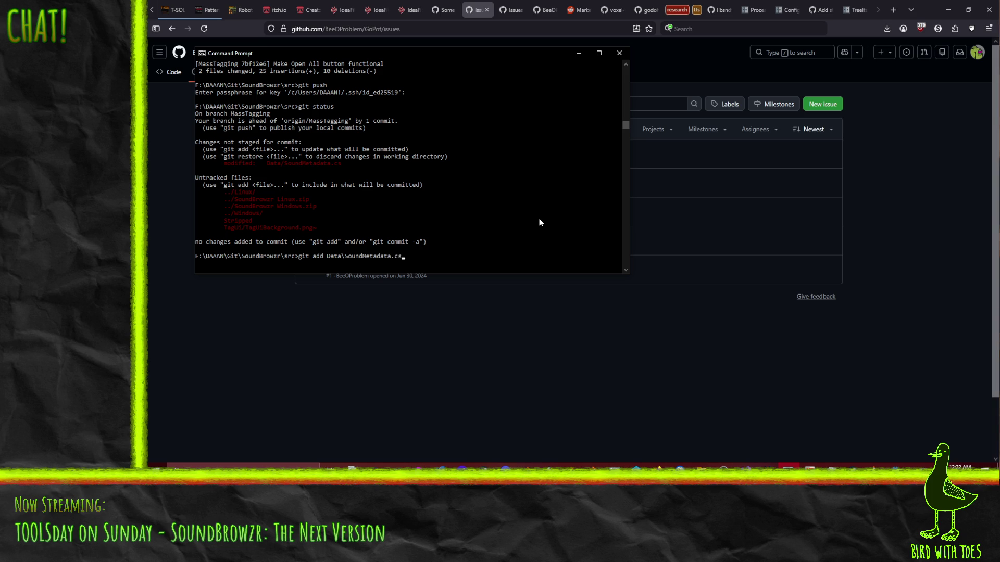
key(Return)
text(git status)
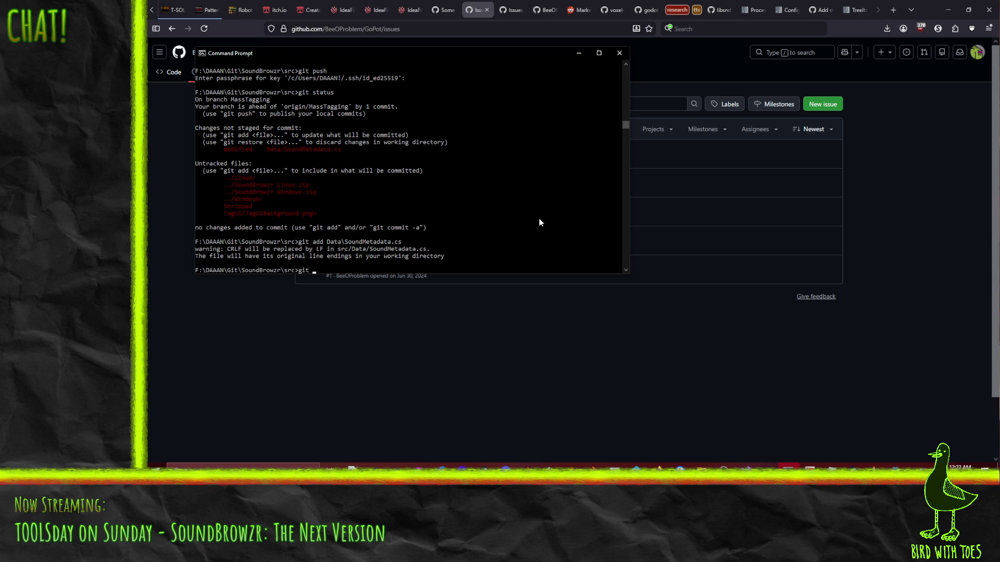
key(Return)
Commit it in vim with the message "Detect metadata that is blank and discard with log".
text(git commit)
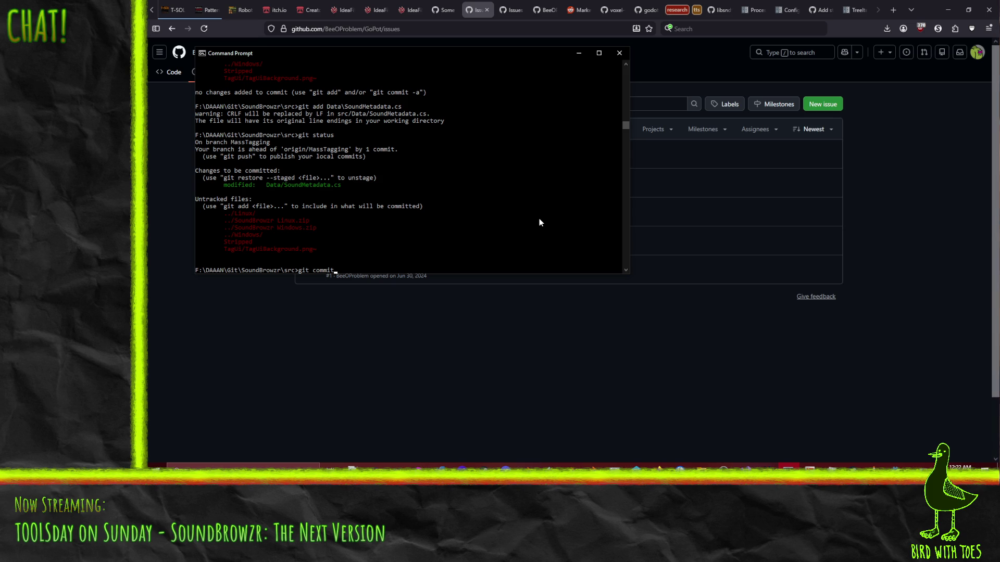
key(Return)
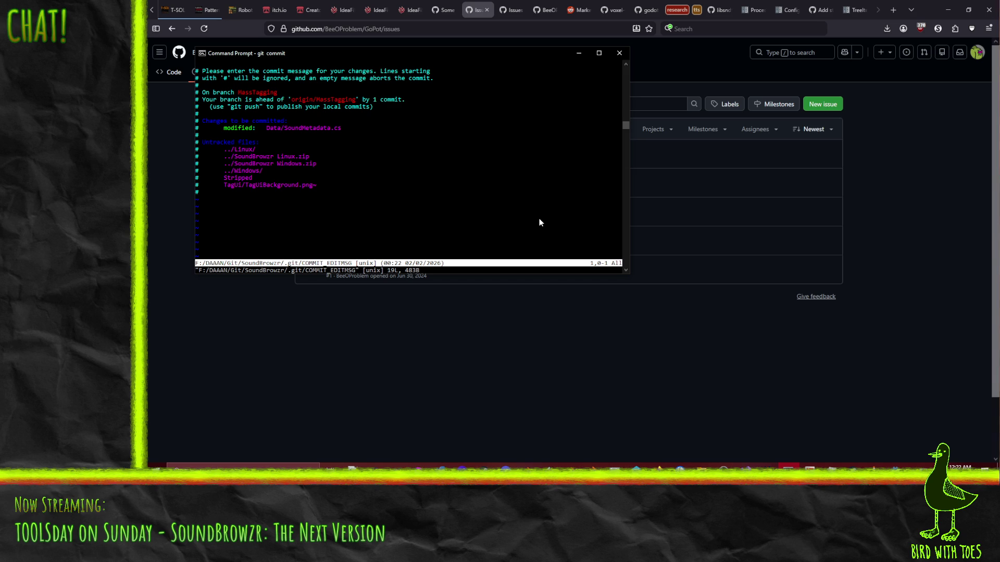
text(iDetect m)
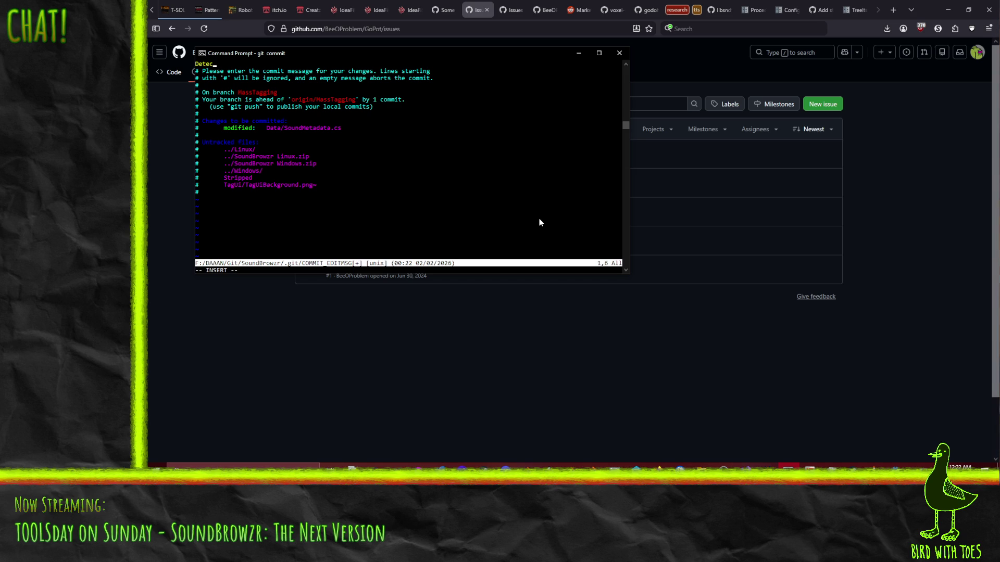
key(BackSpace)
text(metad)
text(ata that is bla)
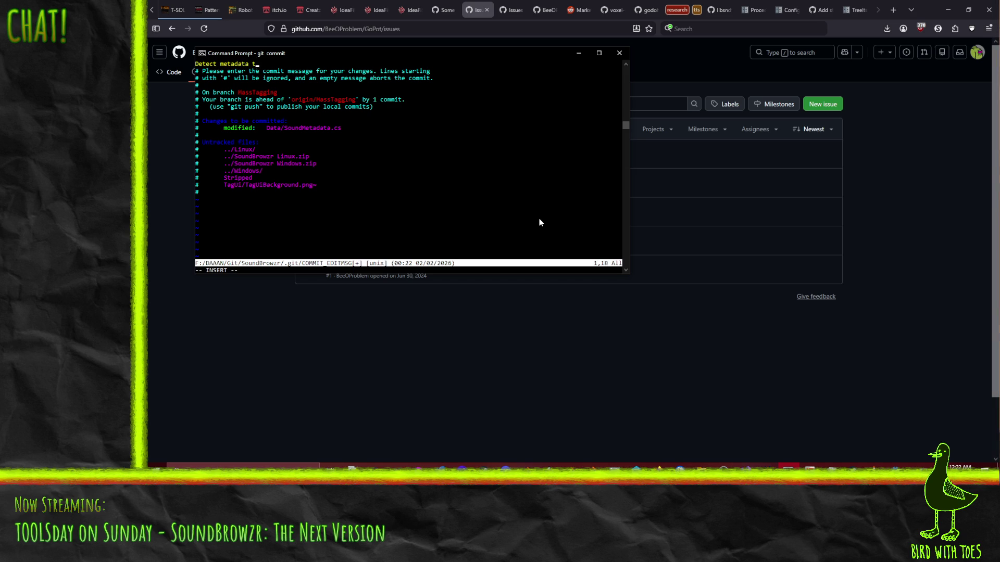
text(nk and discar)
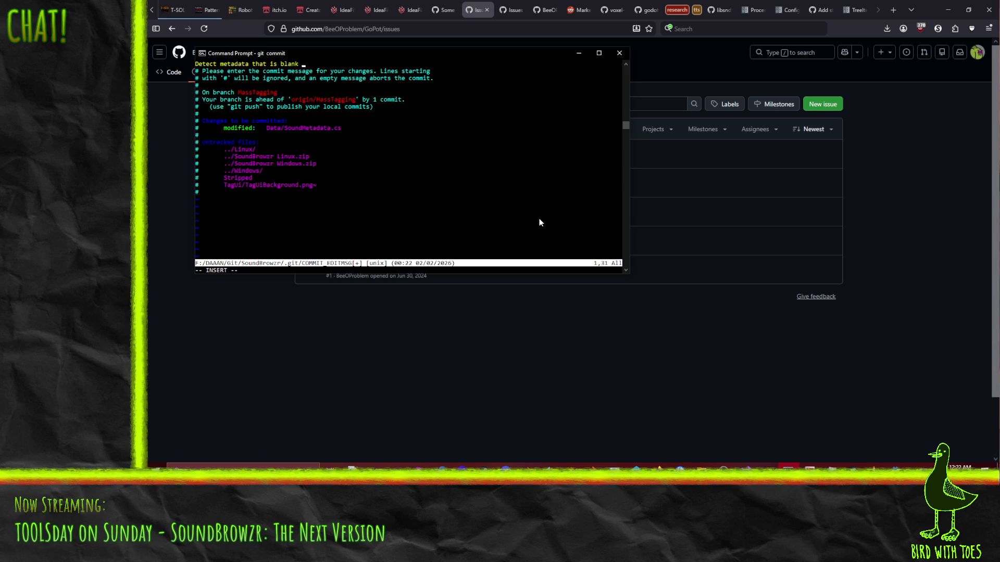
text(d with l)
text(og)
key(Escape)
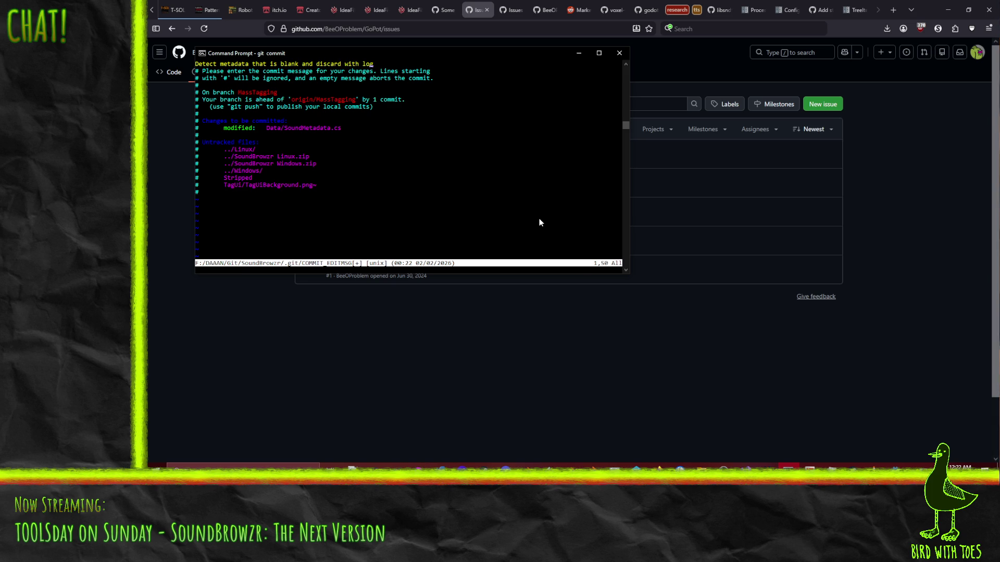
text(:w)
key(Return)
text(:q)
key(Return)
Push both commits to origin MassTagging by entering the SSH key passphrase.
text(git push)
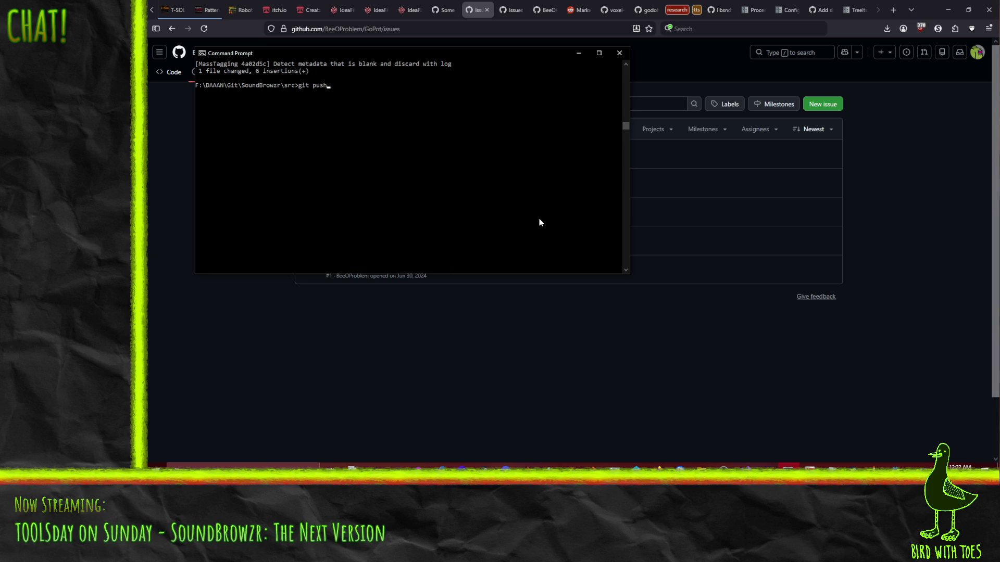
key(Return)
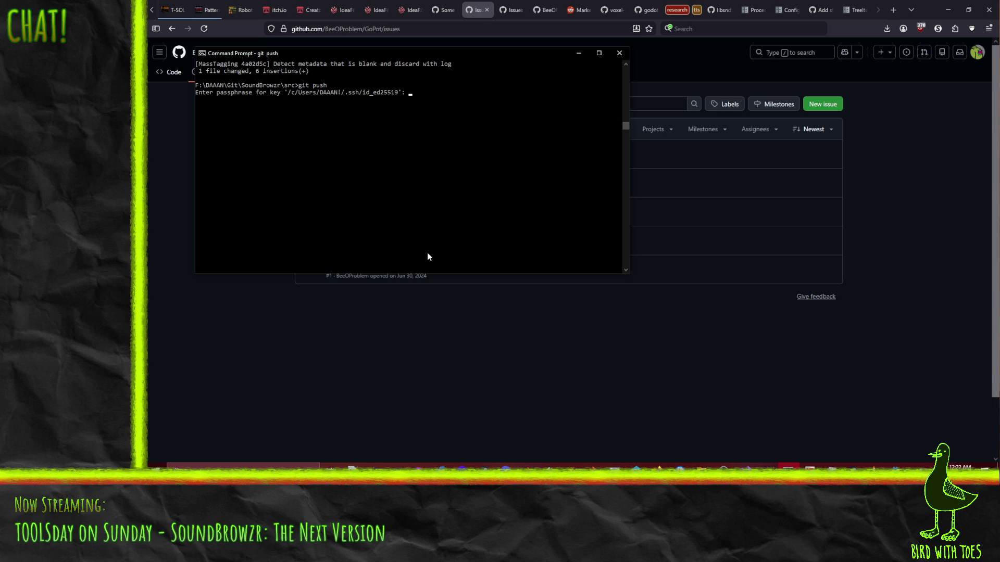
key(Return)
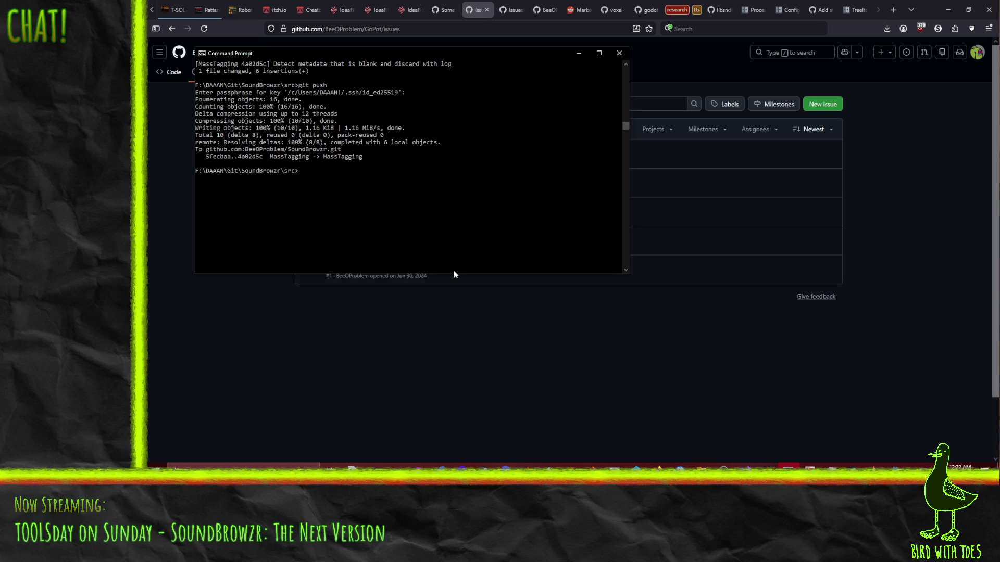
click(478, 330)
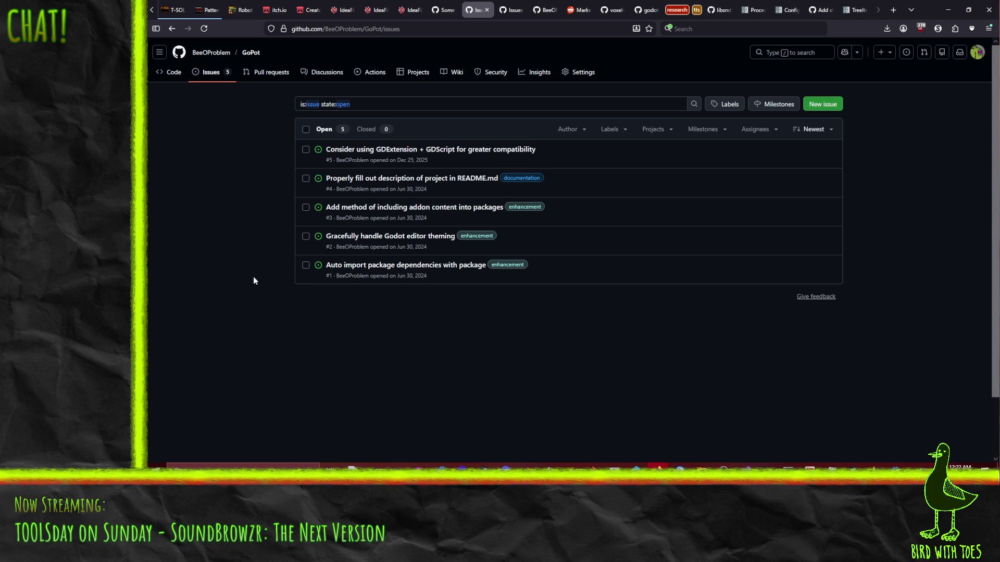
Open GoPot's pull request compare page and browse its list of branches.
click(263, 72)
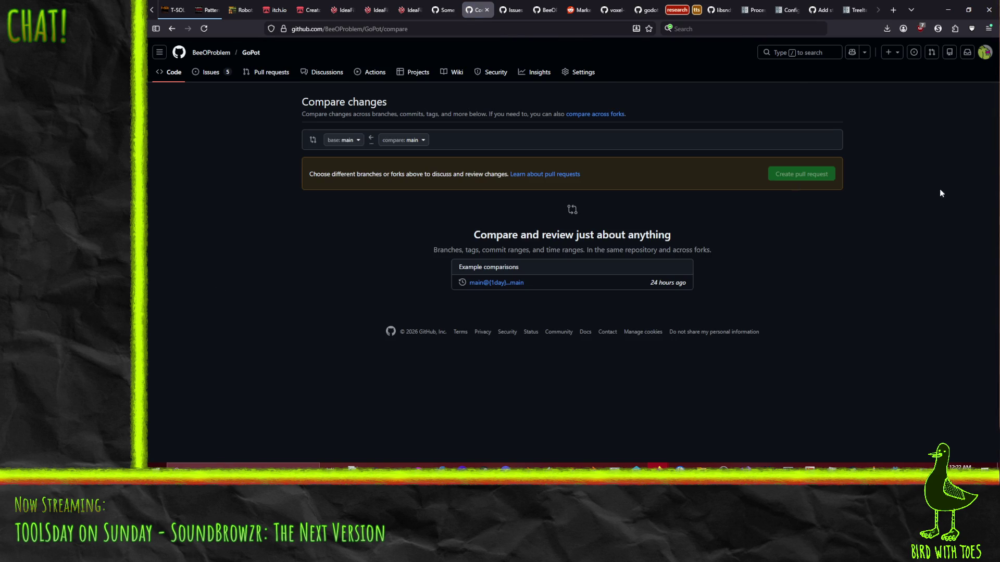
click(416, 140)
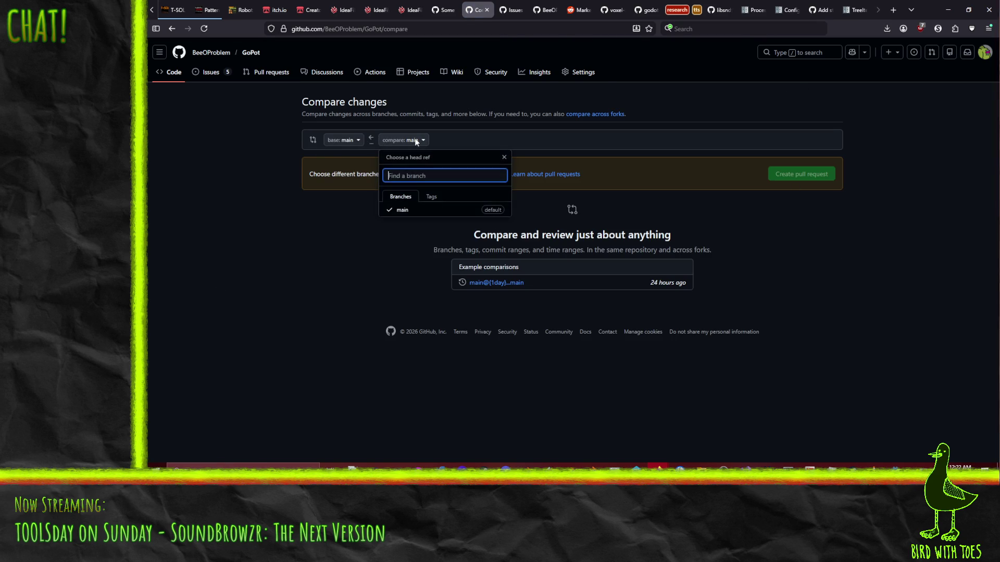
click(403, 197)
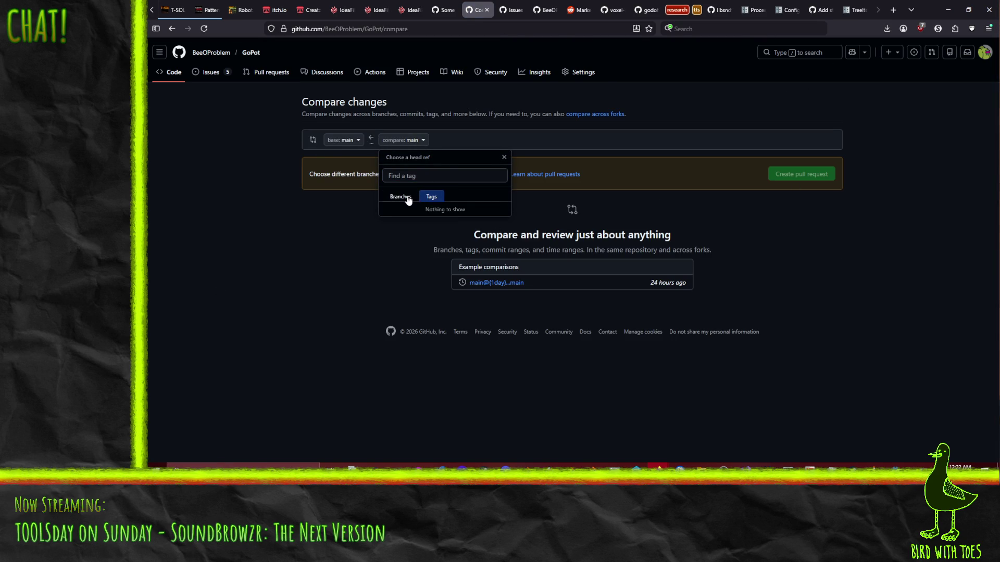
click(292, 251)
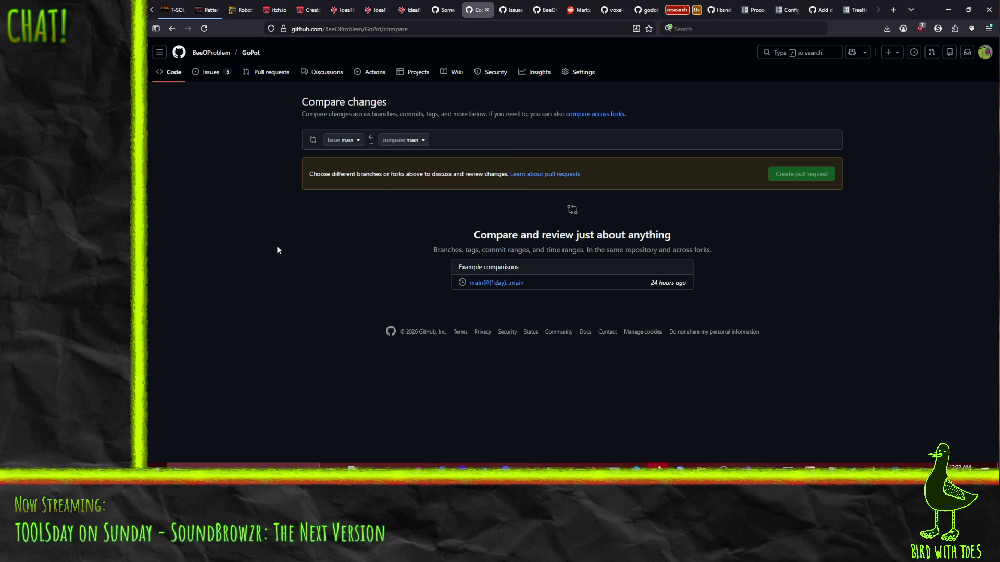
click(203, 29)
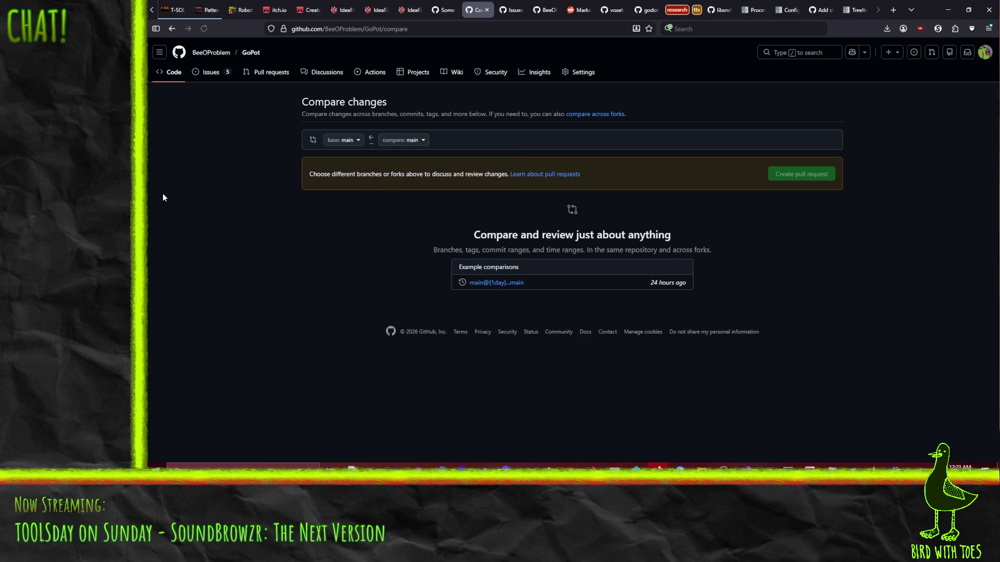
click(420, 140)
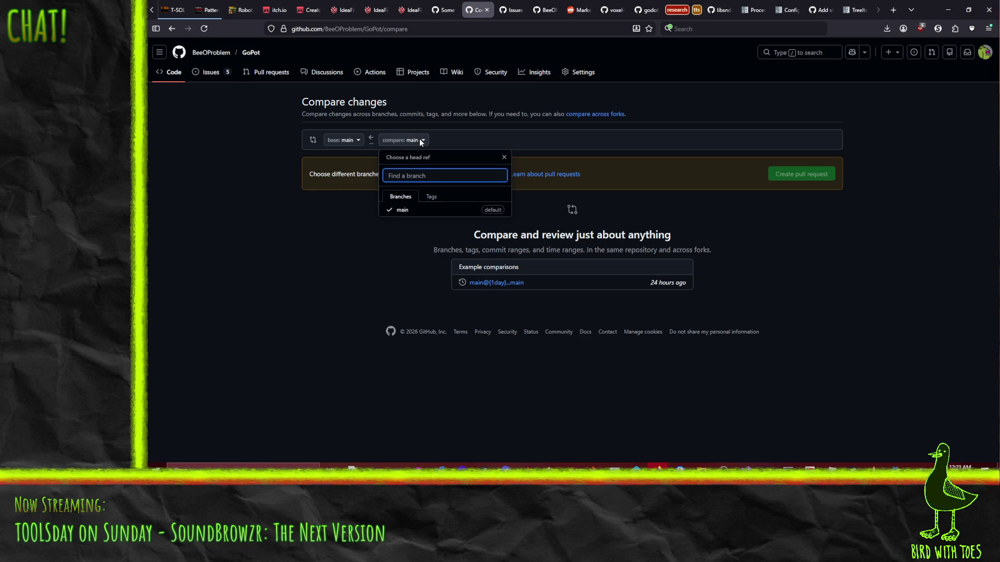
click(211, 185)
Visit GoPot's Issues, Code and Branches pages, then switch to the SoundBrowzr issues tab.
click(211, 77)
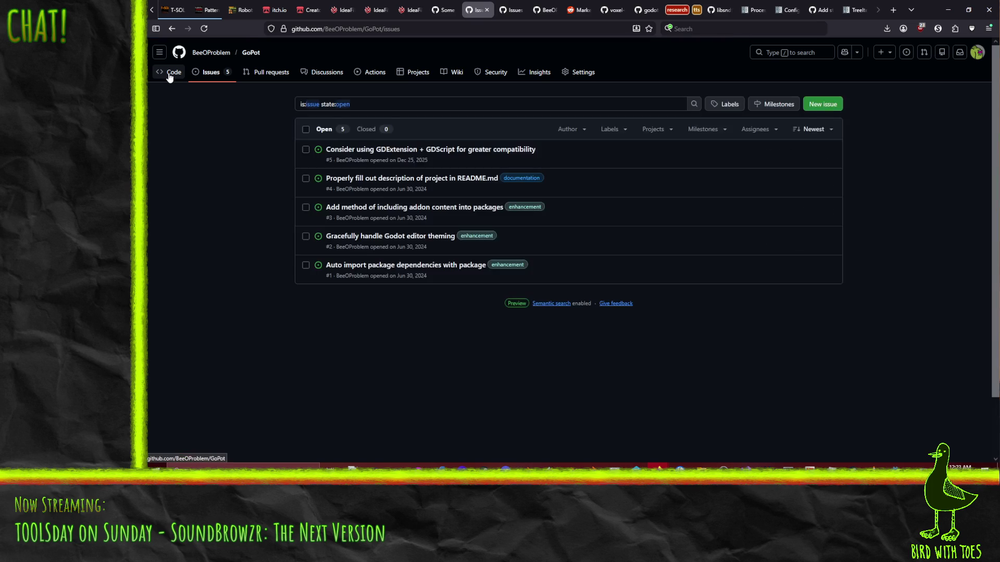
click(166, 76)
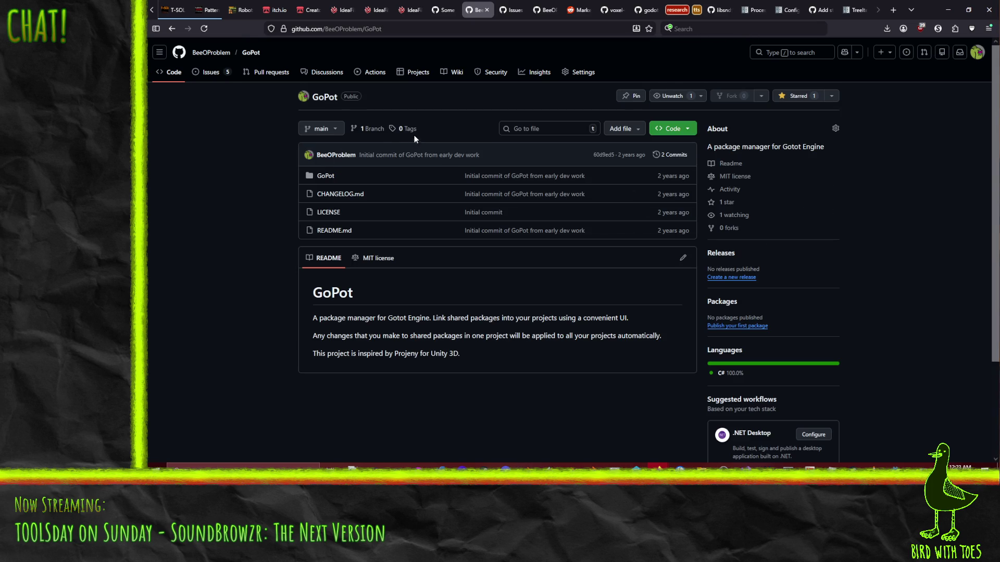
click(369, 129)
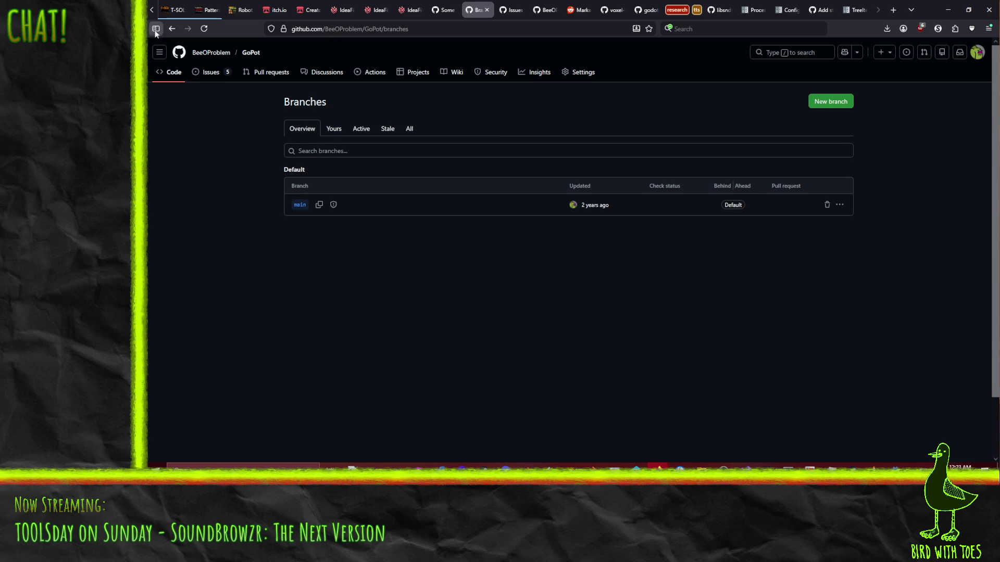
click(172, 29)
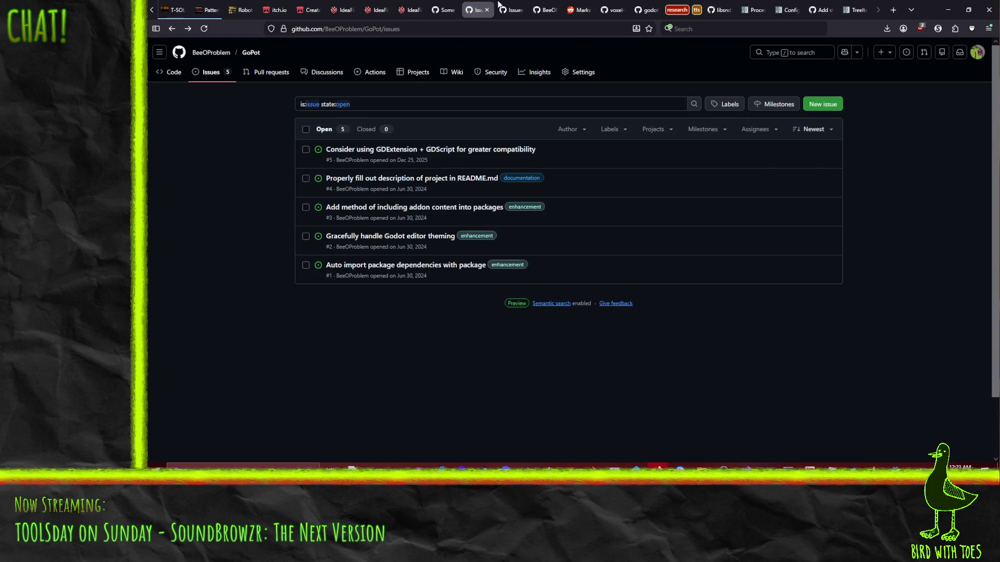
key(ctrl+Tab)
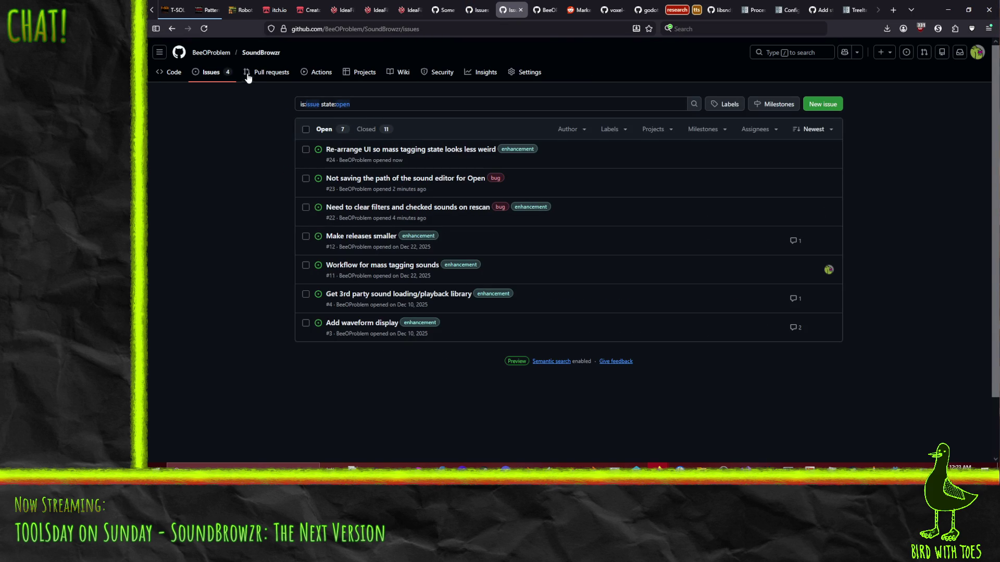
click(245, 74)
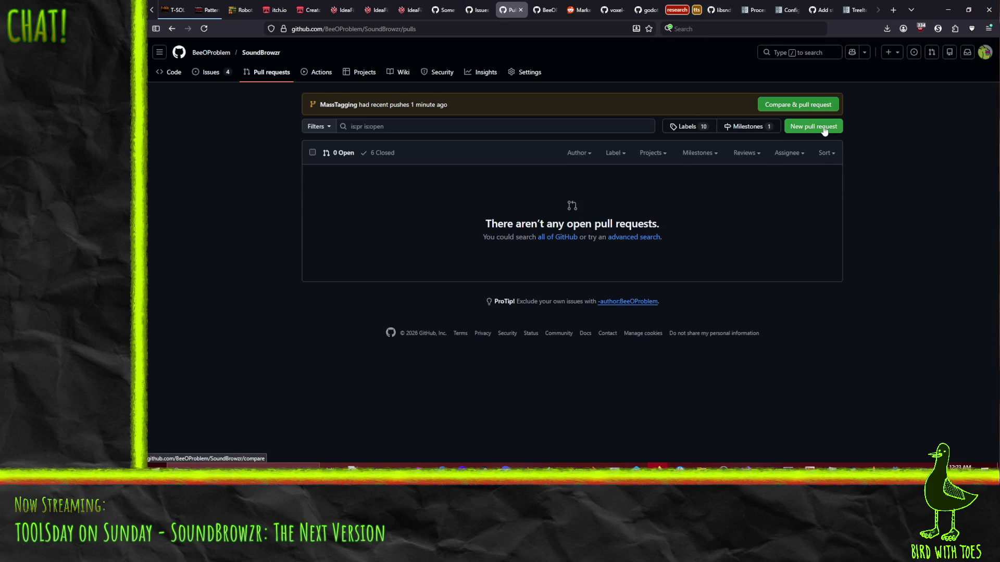
click(822, 128)
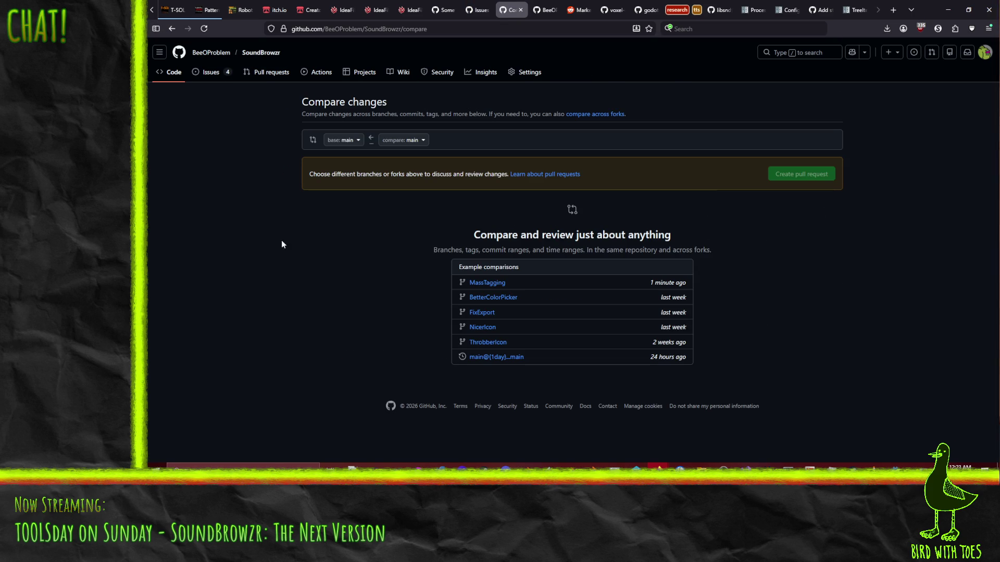
click(419, 140)
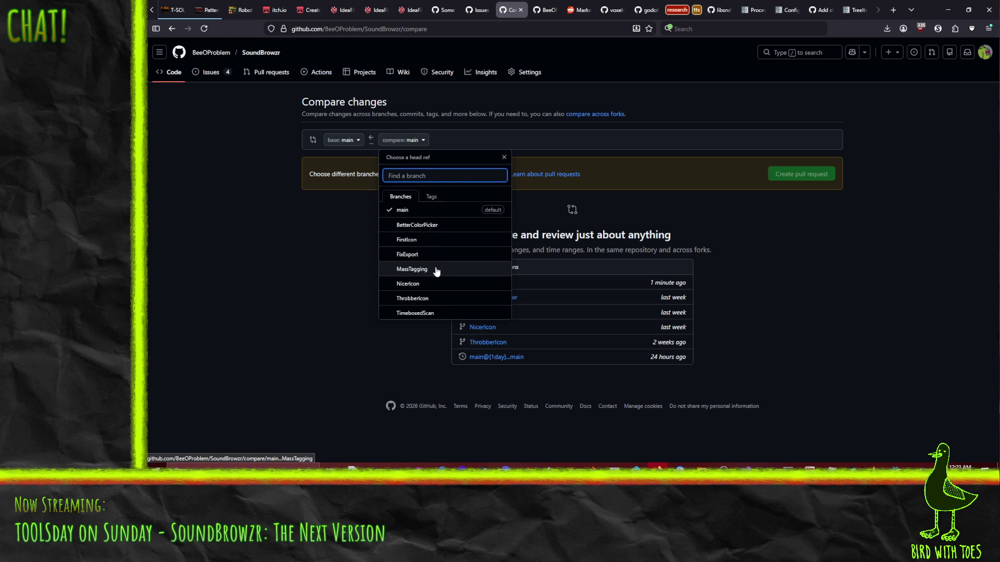
click(376, 270)
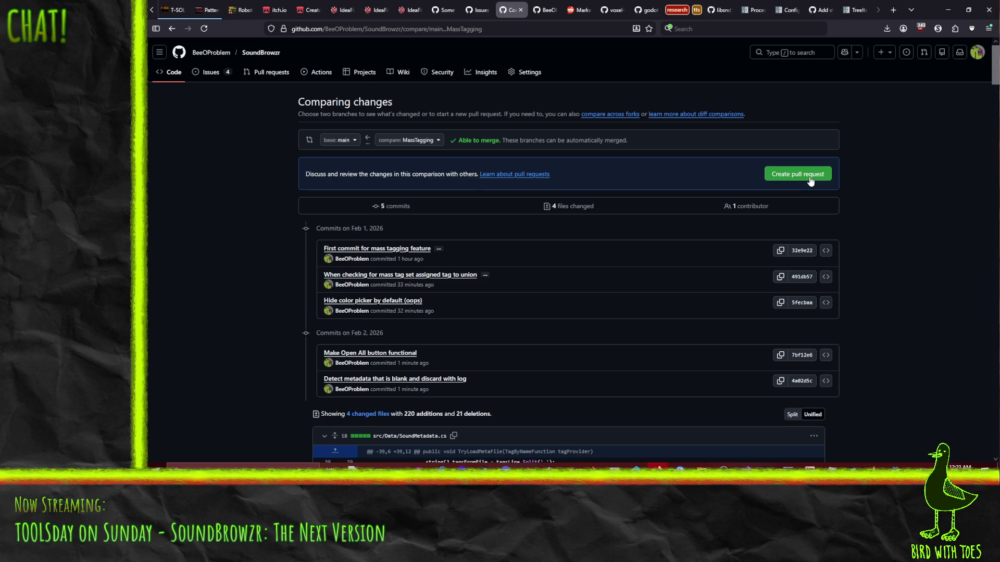
scroll(705, 292, down, 6)
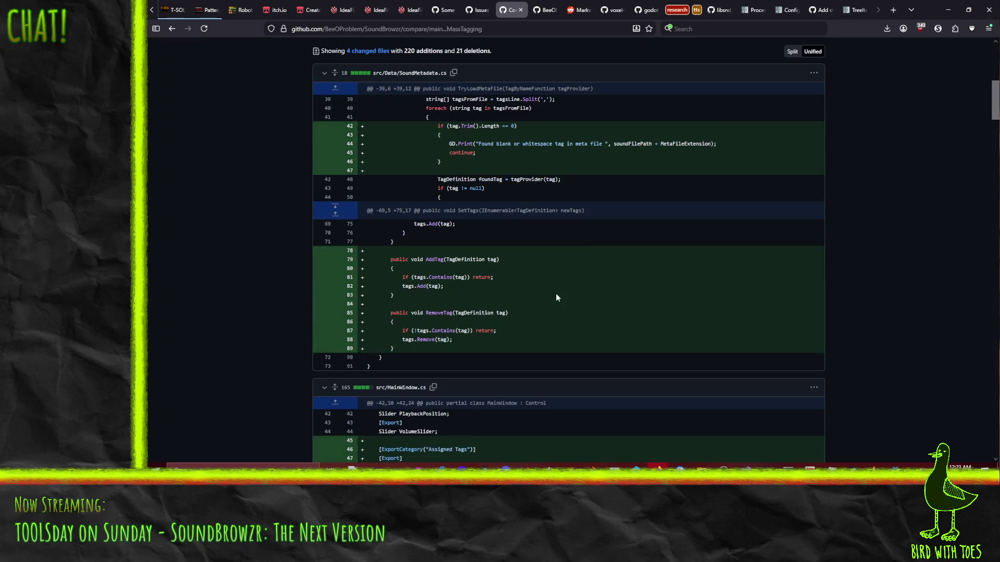
scroll(556, 298, up, 2)
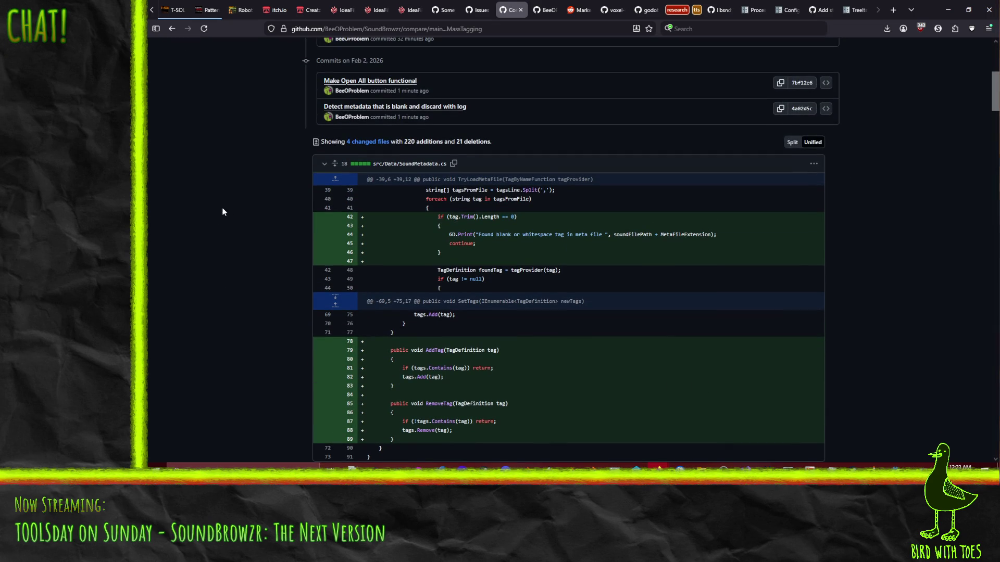
scroll(192, 209, down, 1)
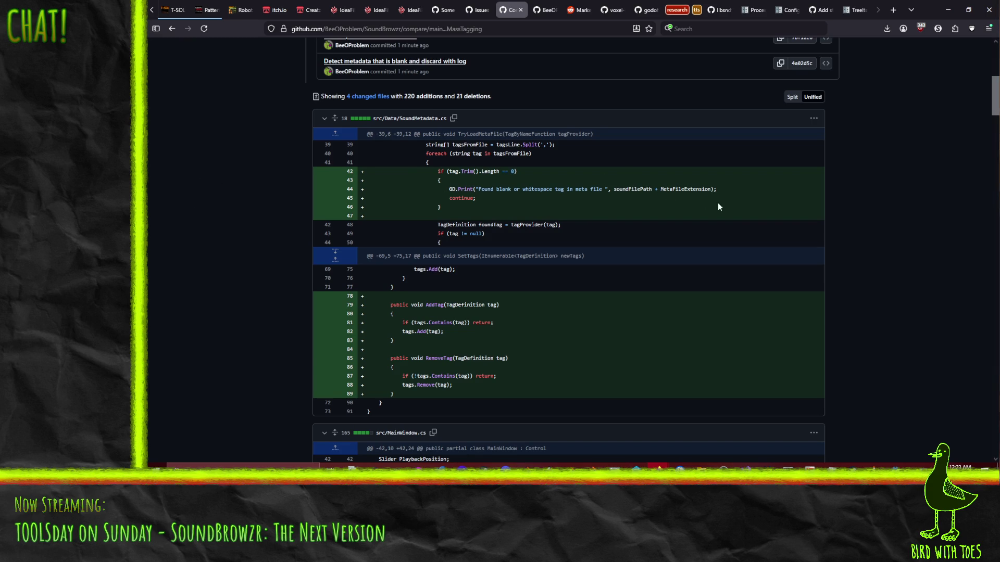
scroll(233, 233, down, 3)
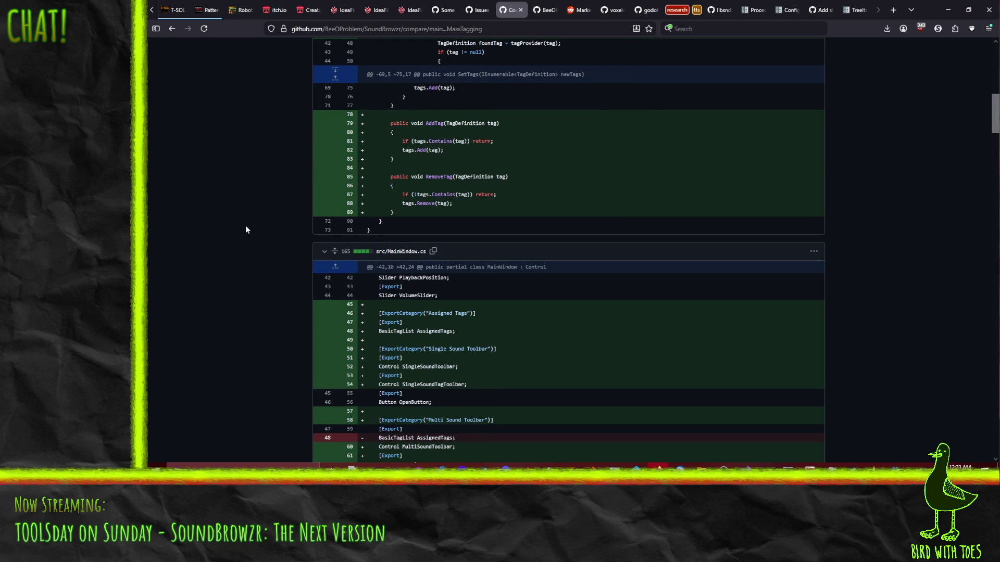
scroll(256, 216, down, 4)
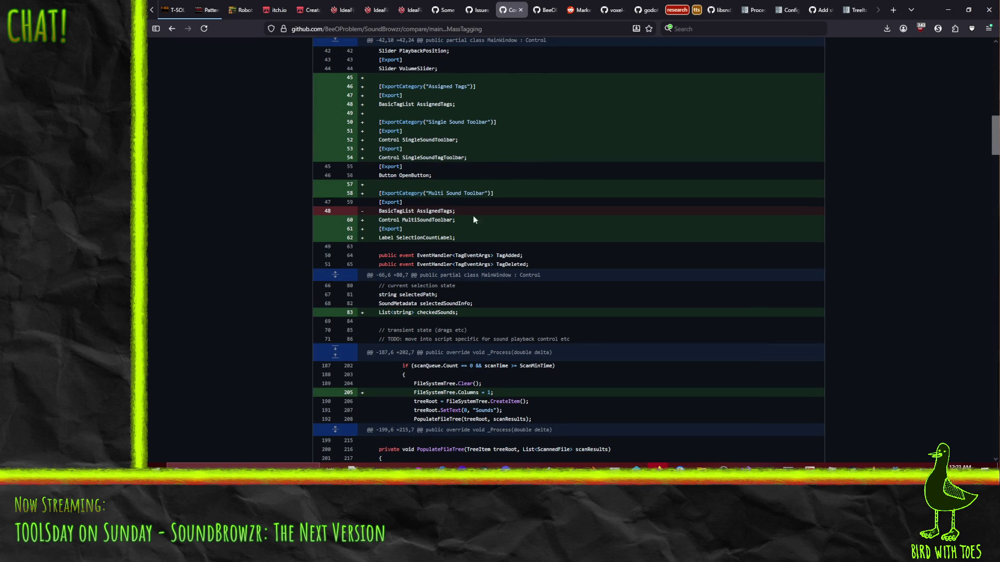
scroll(254, 224, down, 2)
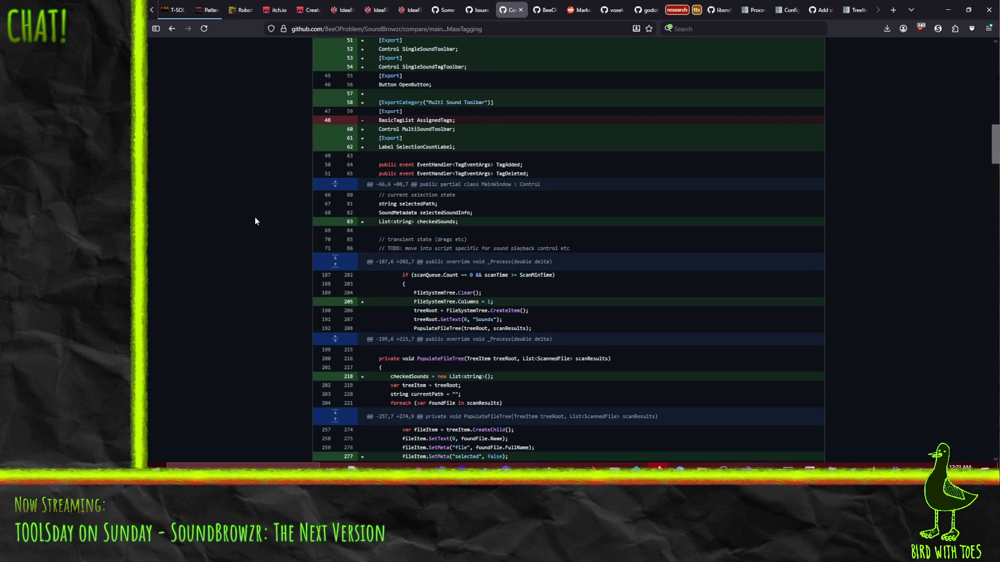
scroll(240, 208, down, 3)
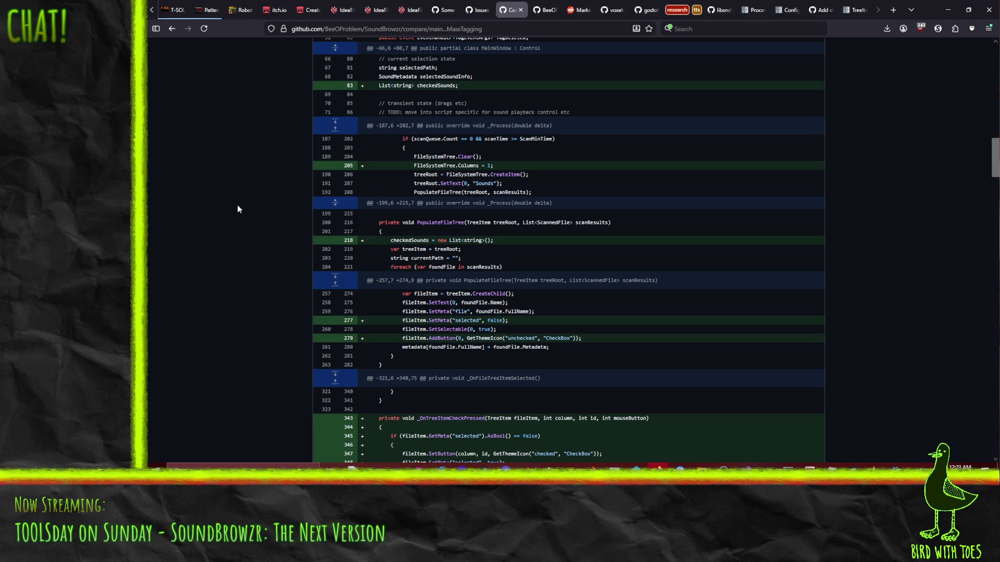
scroll(238, 209, down, 2)
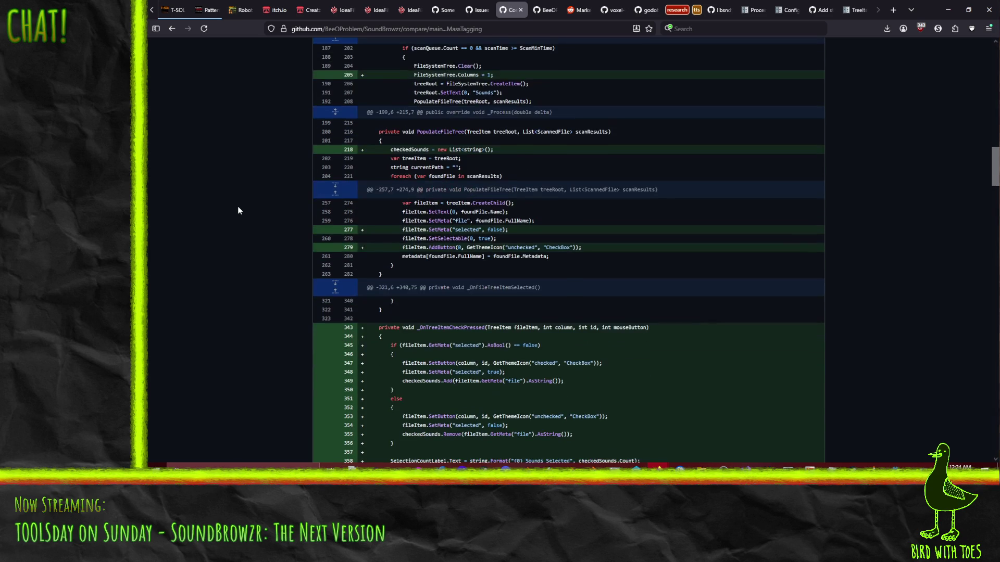
scroll(237, 206, down, 8)
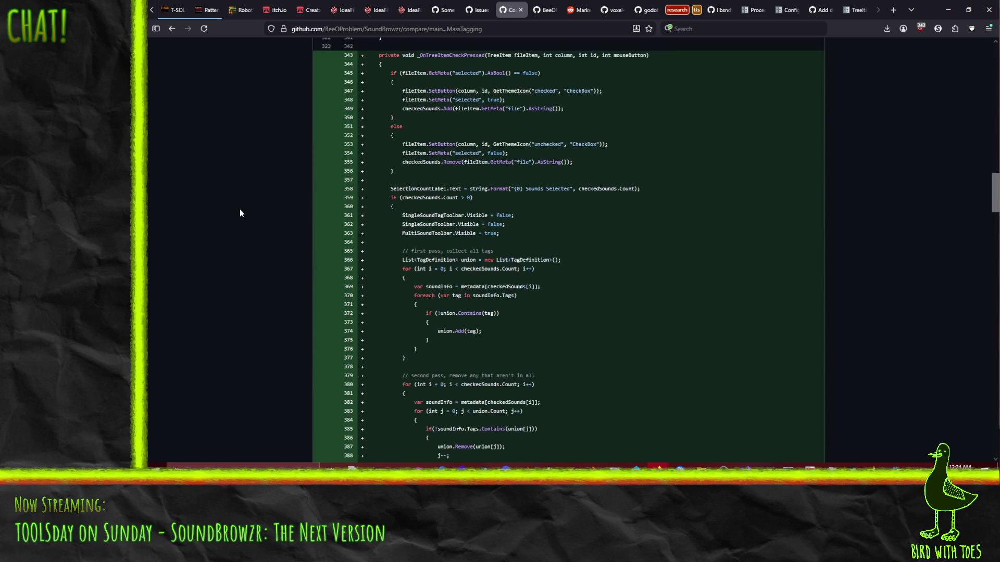
scroll(241, 212, up, 5)
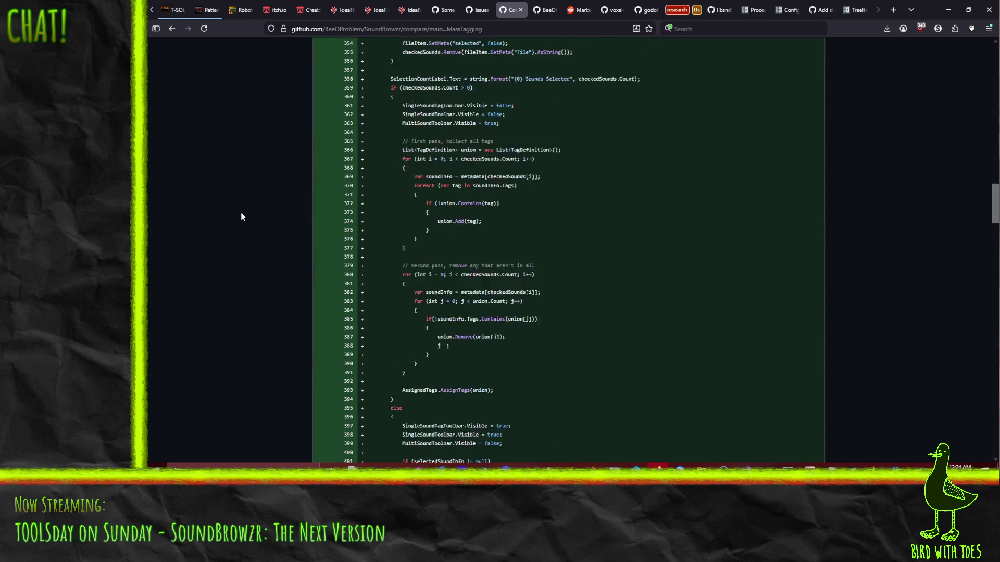
scroll(241, 217, down, 8)
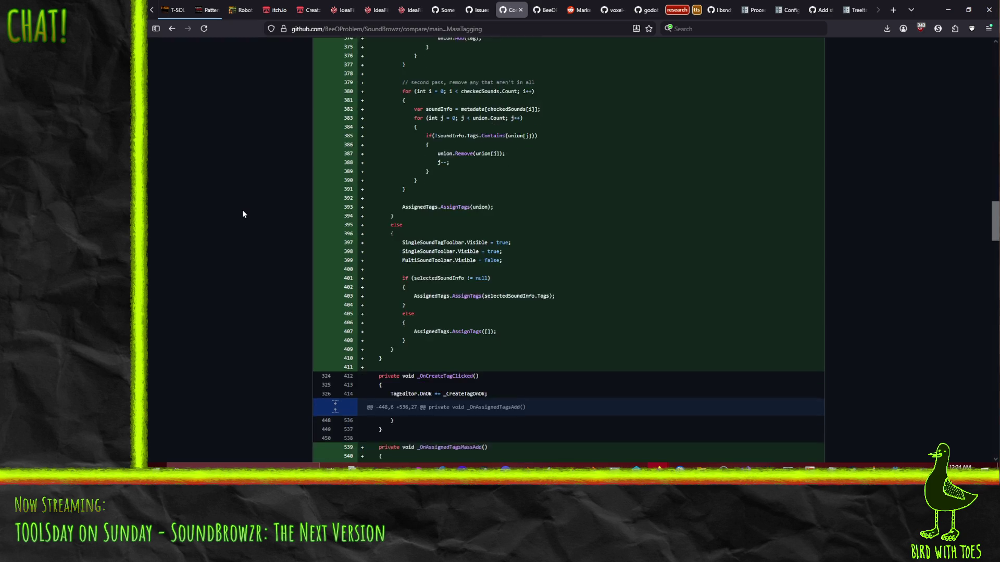
scroll(243, 214, down, 5)
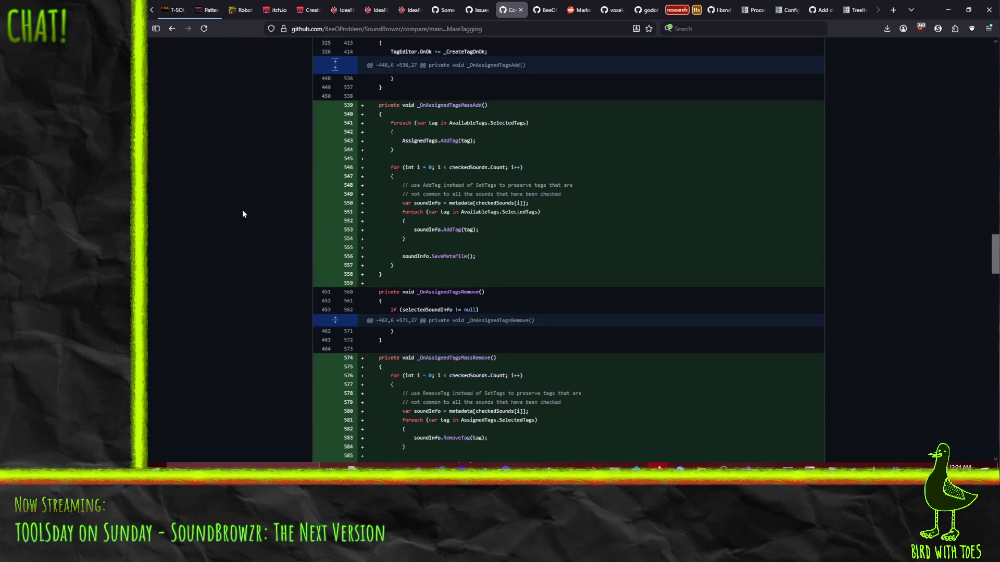
scroll(242, 214, down, 6)
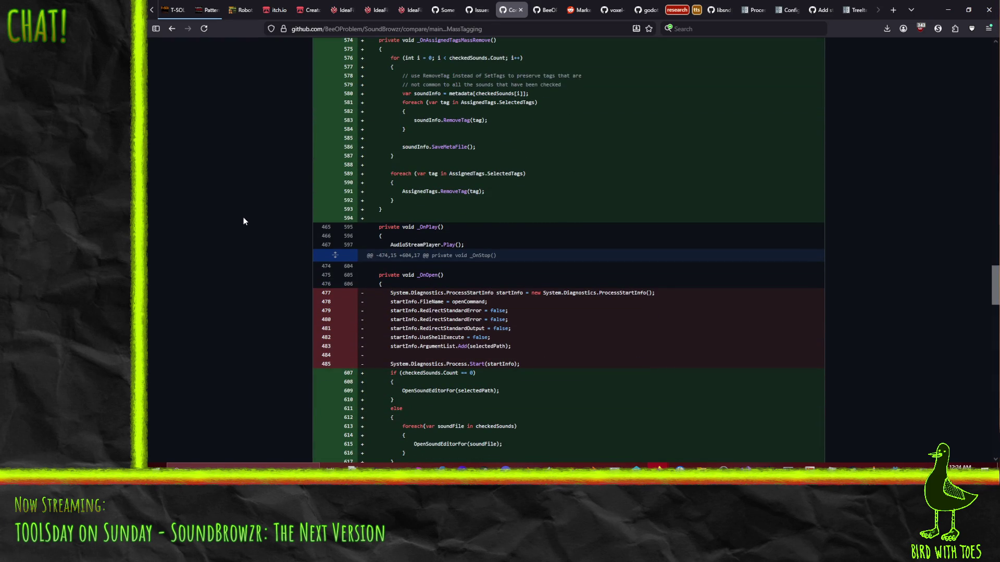
scroll(244, 218, down, 7)
scroll(247, 228, down, 2)
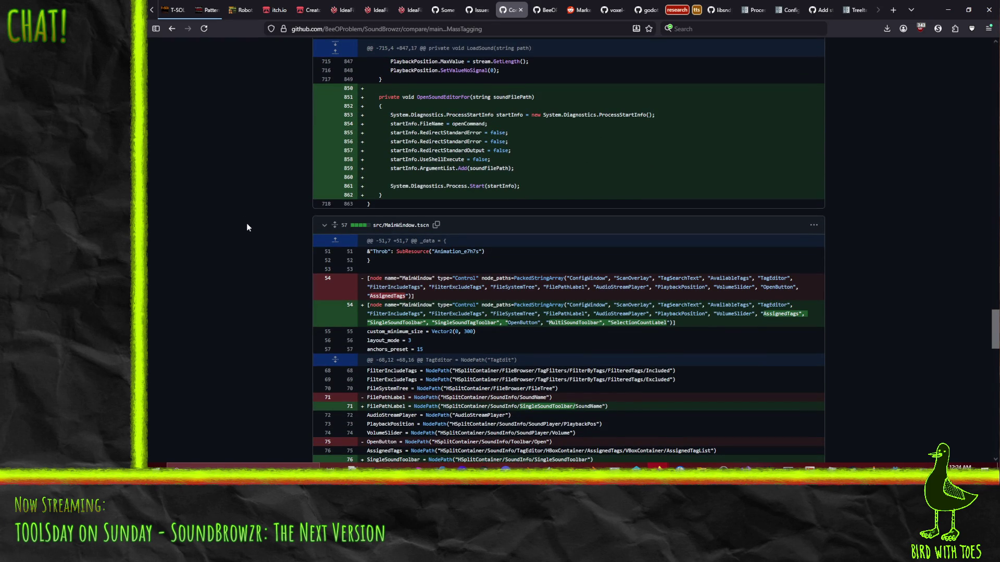
scroll(246, 227, down, 15)
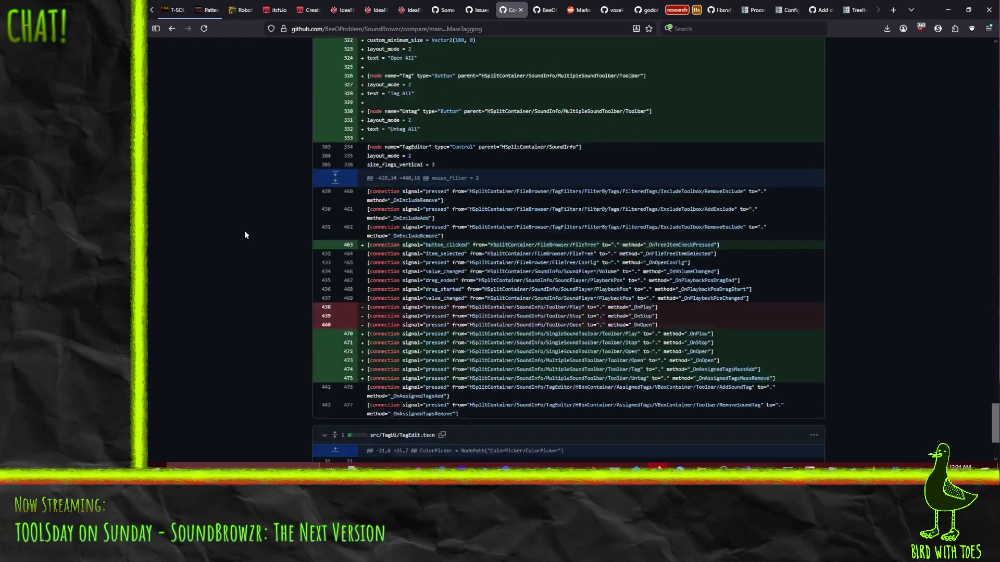
scroll(245, 232, down, 3)
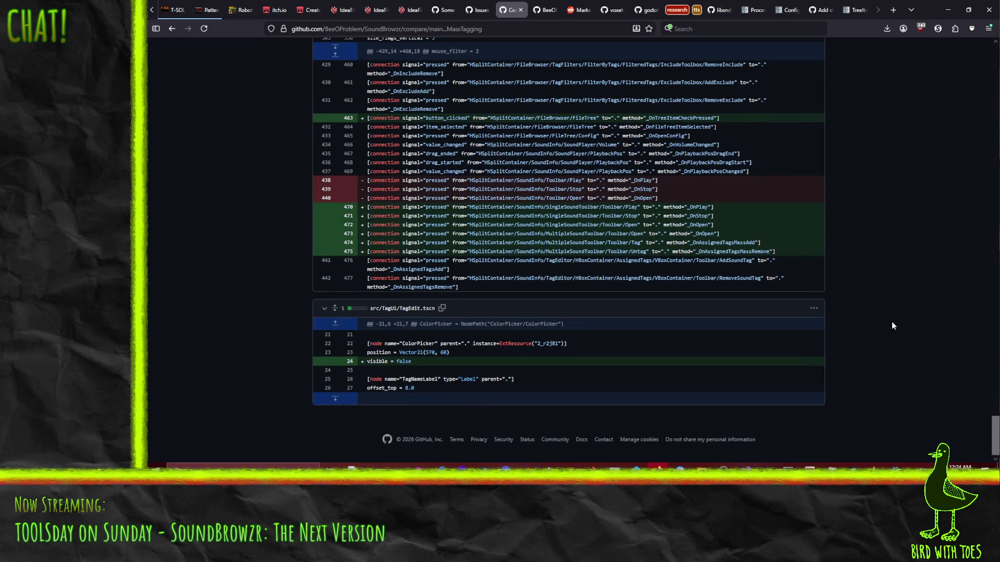
scroll(891, 323, up, 20)
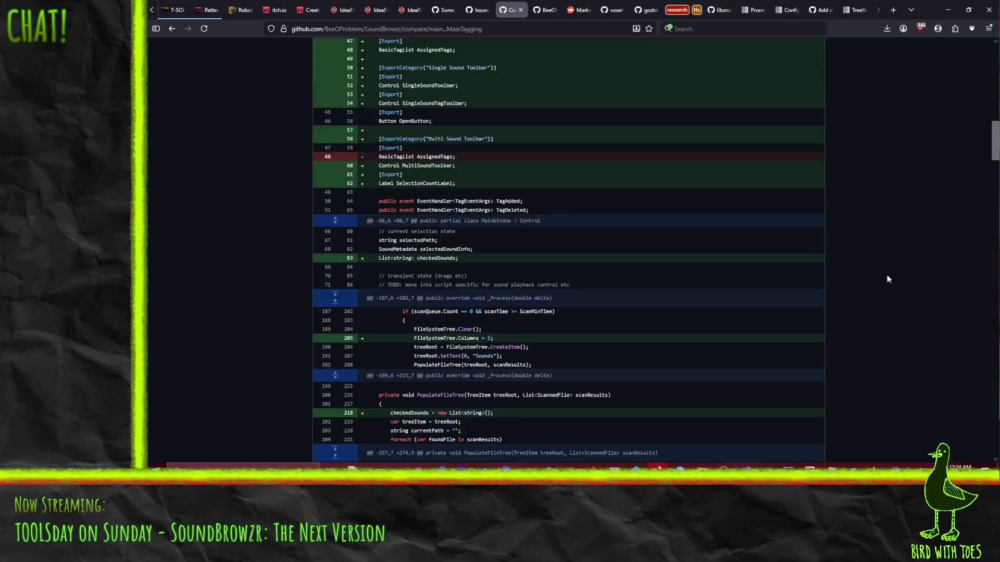
scroll(888, 279, up, 15)
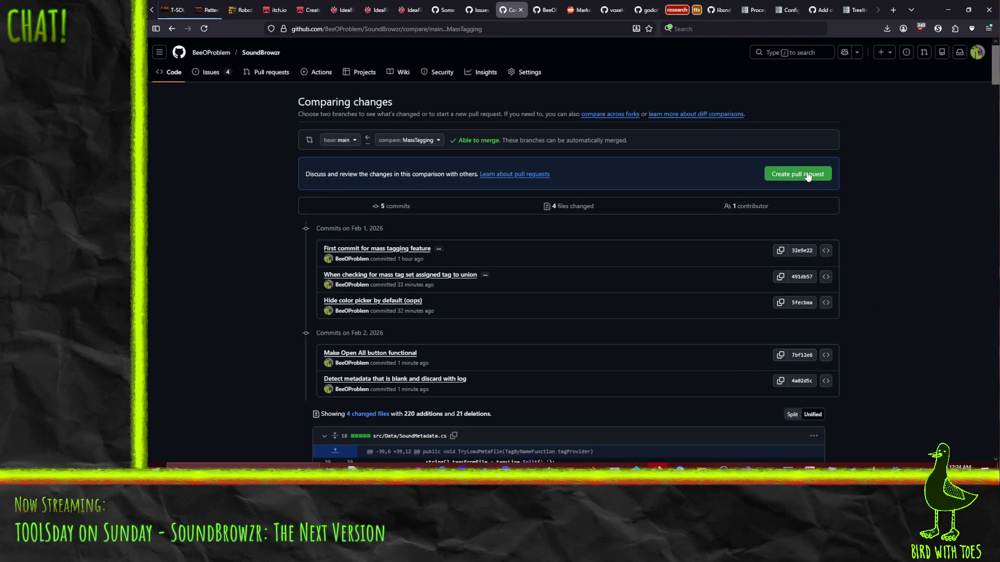
Open a MassTagging-into-main pull request titled 'Add first pass at mass tagging UI features'.
click(808, 176)
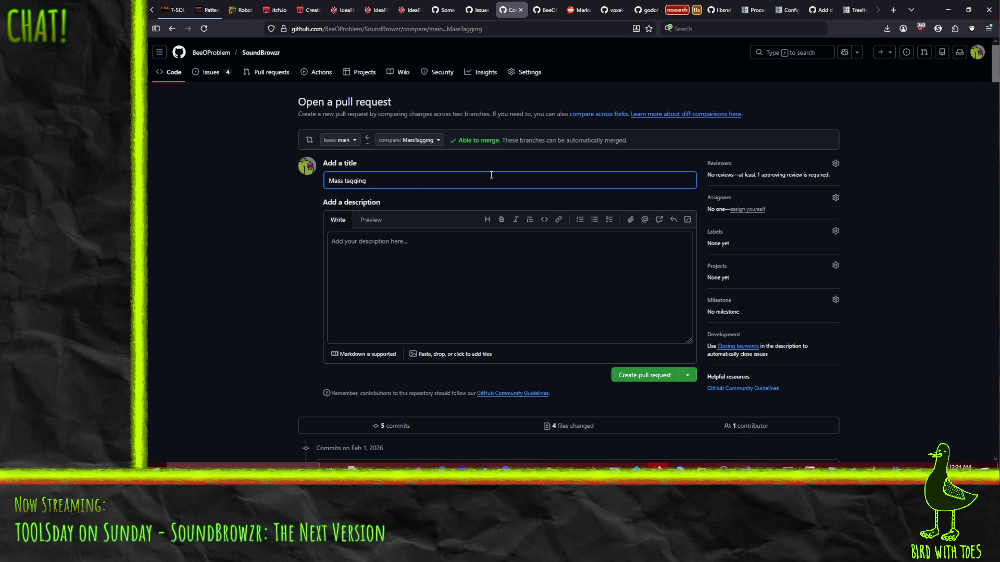
triple_click(491, 175)
text(Add first )
text(pass at mass t)
text(agging UI f)
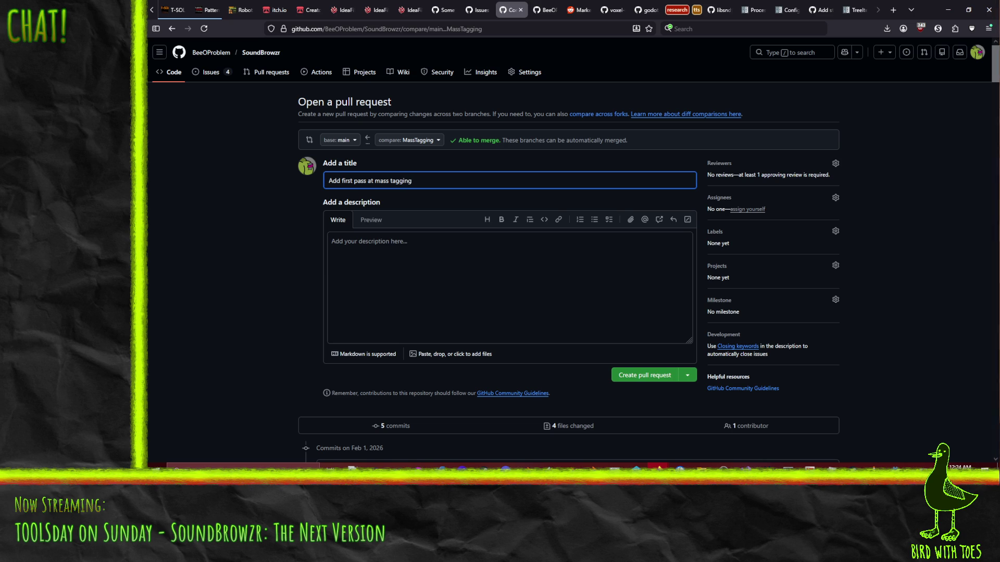
text(eatures)
Write bullets on the filesystem-tree checkbox column and on checking sounds to enter mass edit mode.
click(437, 242)
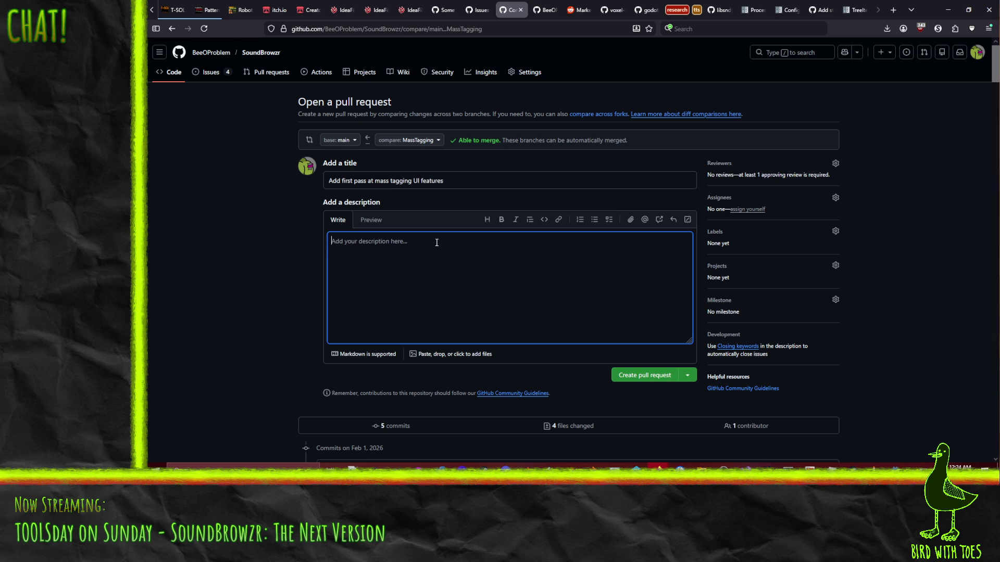
text(* Add a che)
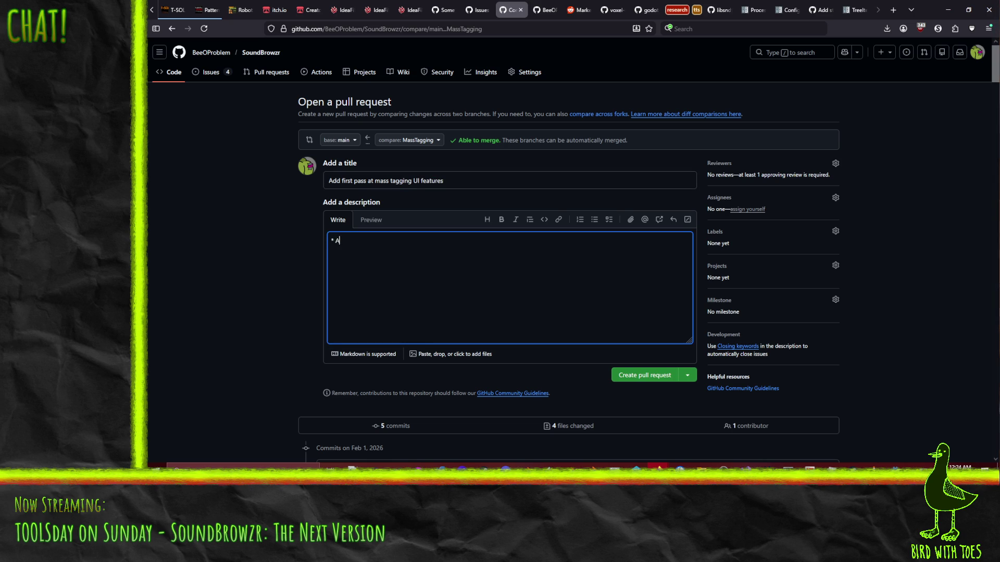
text(ox column to the f)
text(ile)
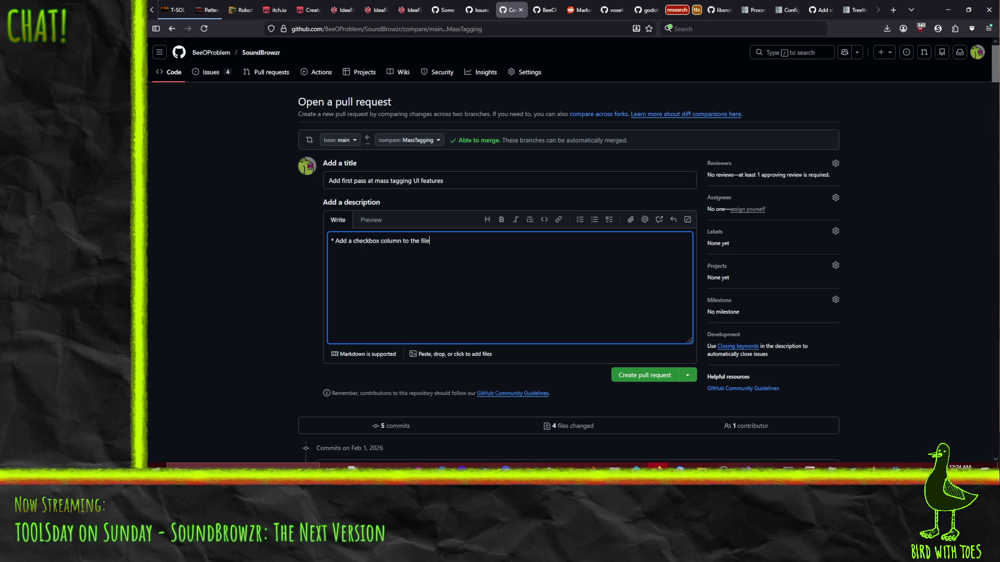
text(ystem tree)
text(Checking one or)
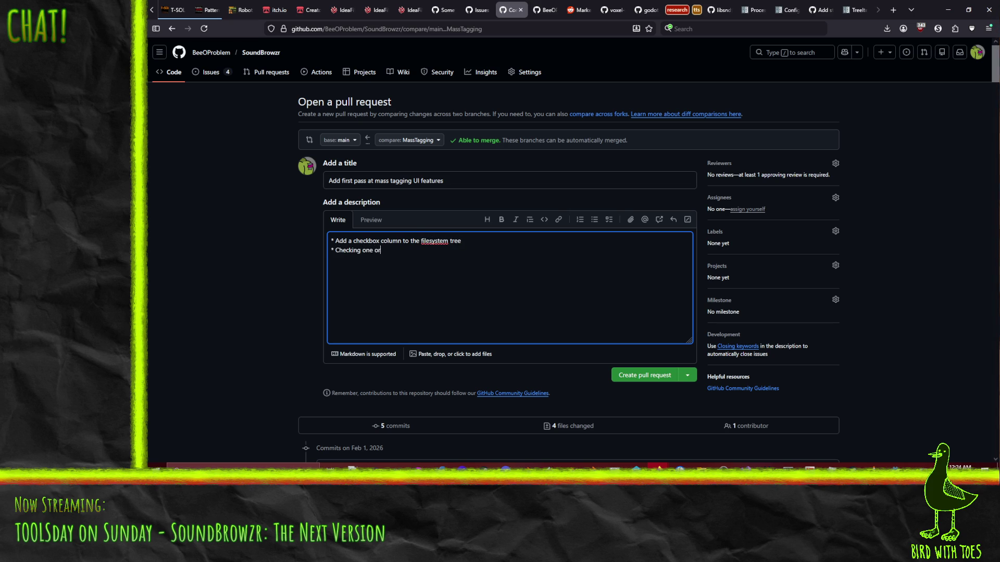
text( more sounds switches )
text(UI to mass edit)
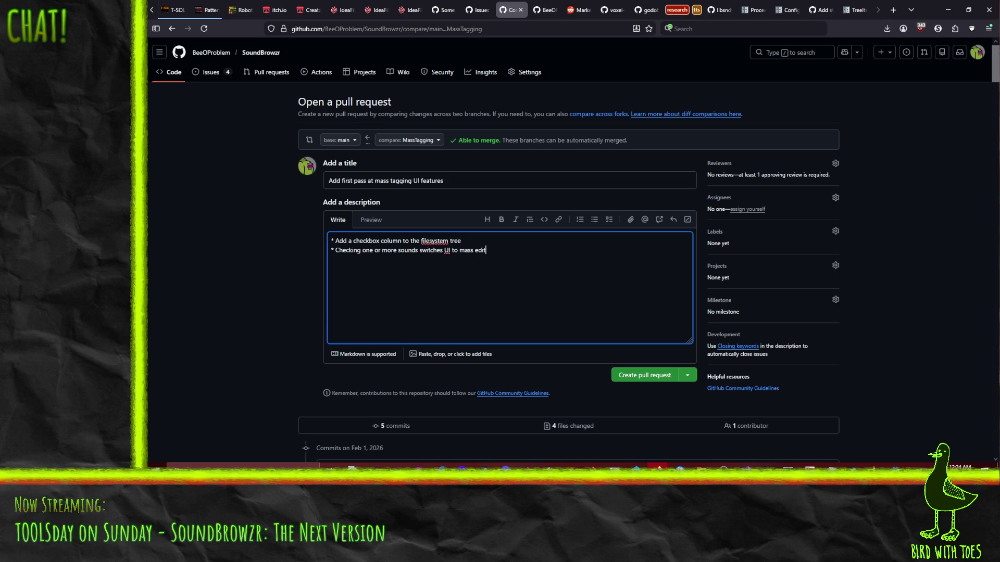
text( mode)
text(cke)
text(cking retu)
text(rns to default behavi)
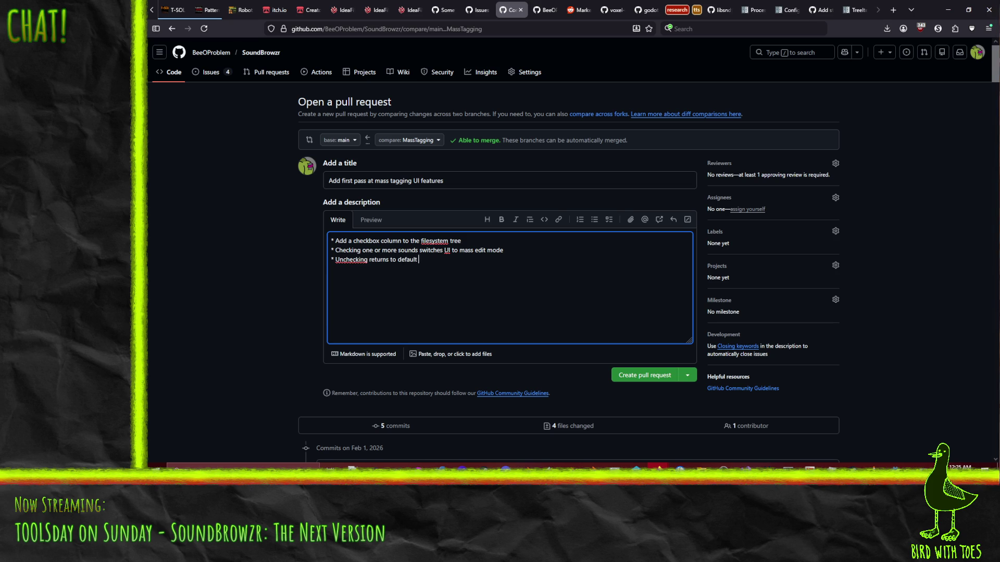
text(or)
key(Return)
text(ass edit mode +/- b)
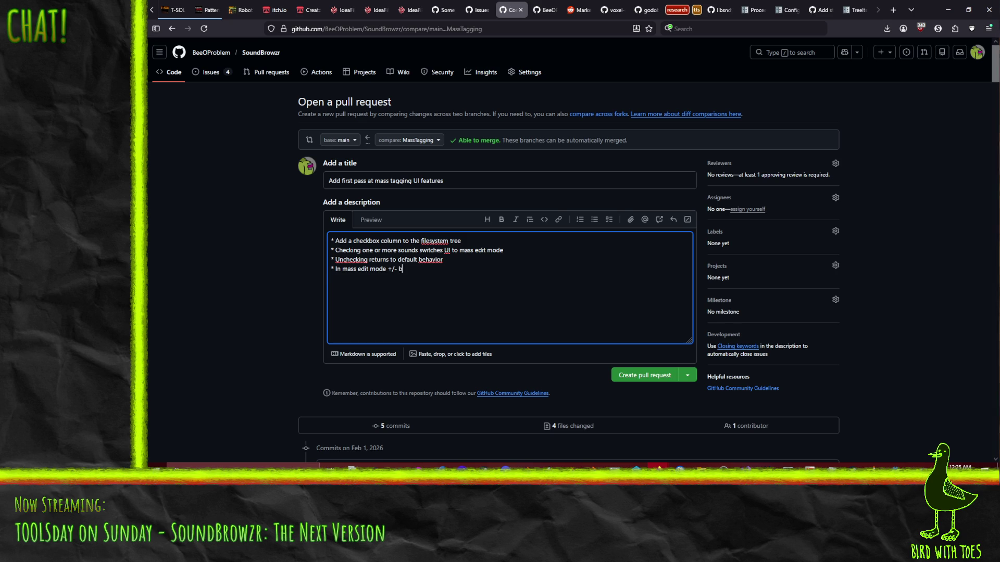
Add bullets on the Tag/Untag All buttons, the replaced Open button, and showing only shared tags.
text(uttons are)
key(BackSpace)
key(BackSpace)
text(repla)
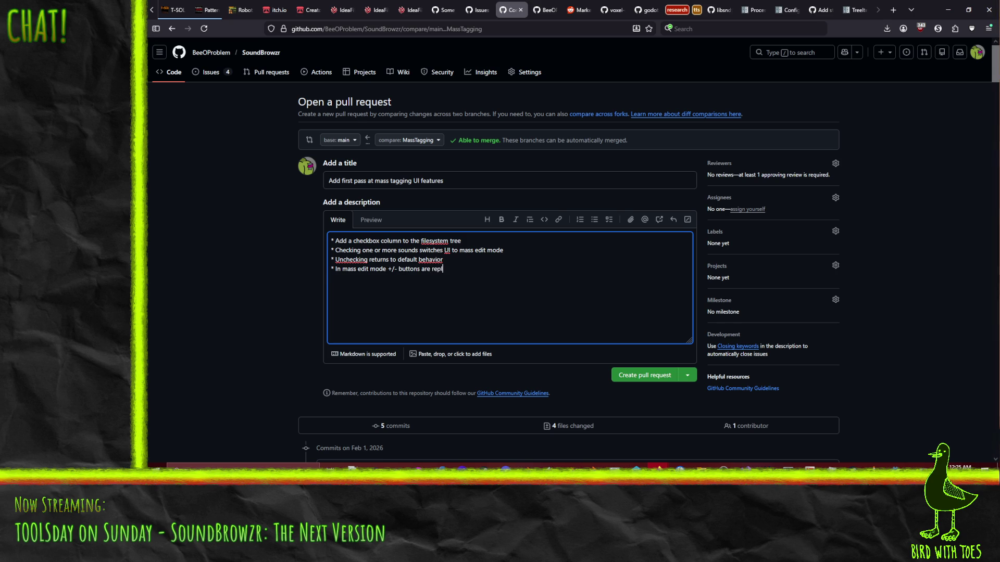
text(ced with Add)
key(BackSpace)
key(BackSpace)
text(Tag/)
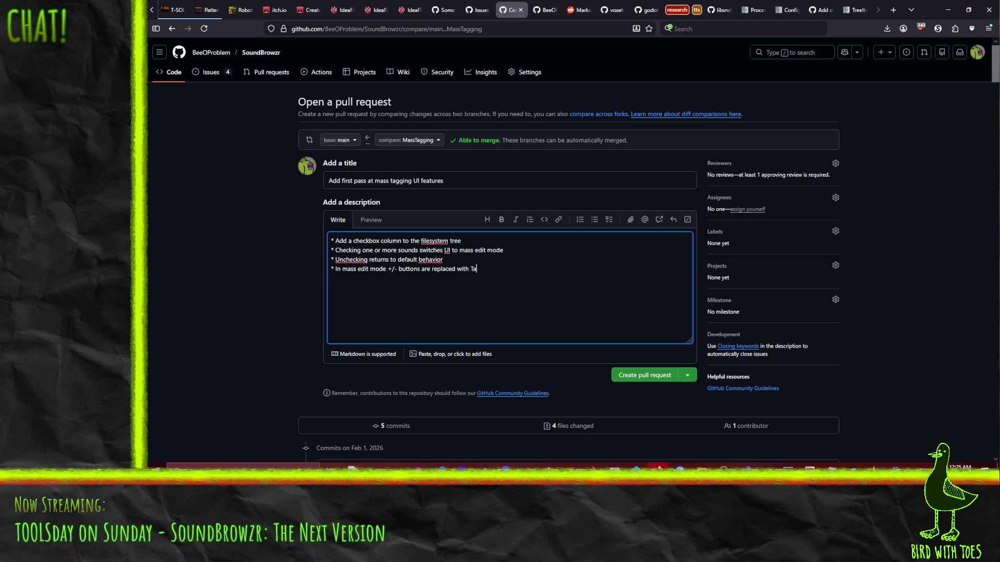
text(Untag All buttons)
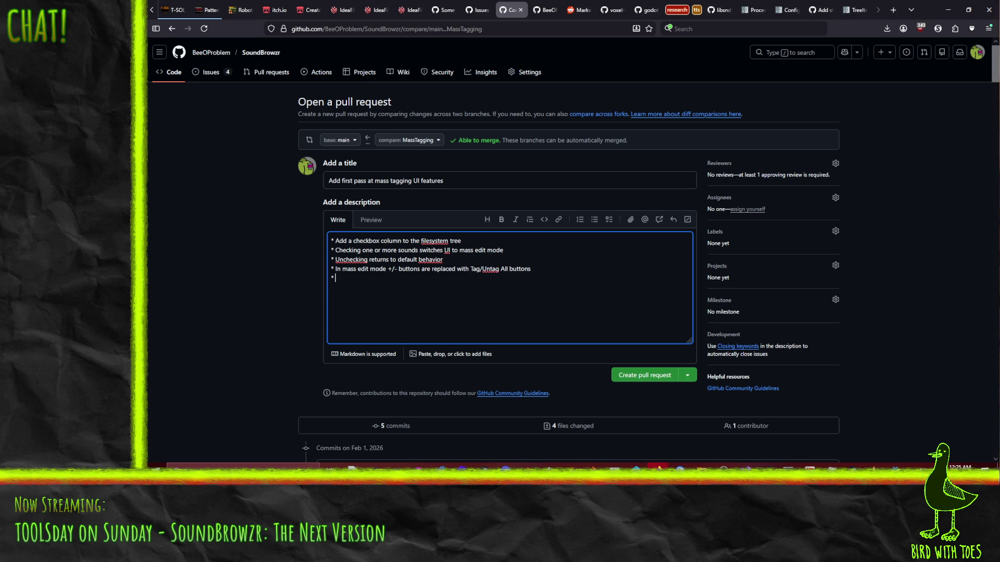
text( and Open is repla)
text(ced with Open All)
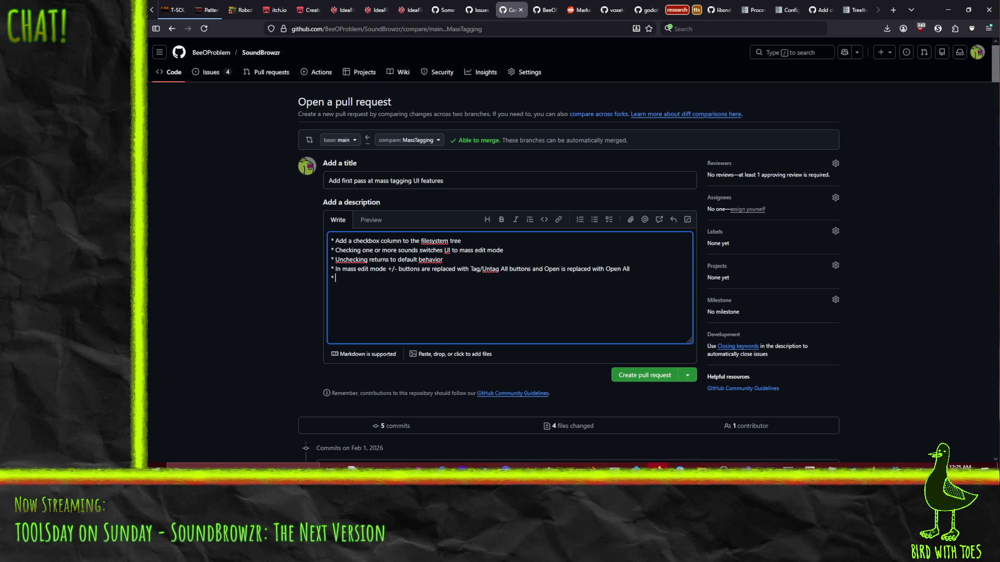
text(Assigned )
text(Tags in mass edit )
text(shows)
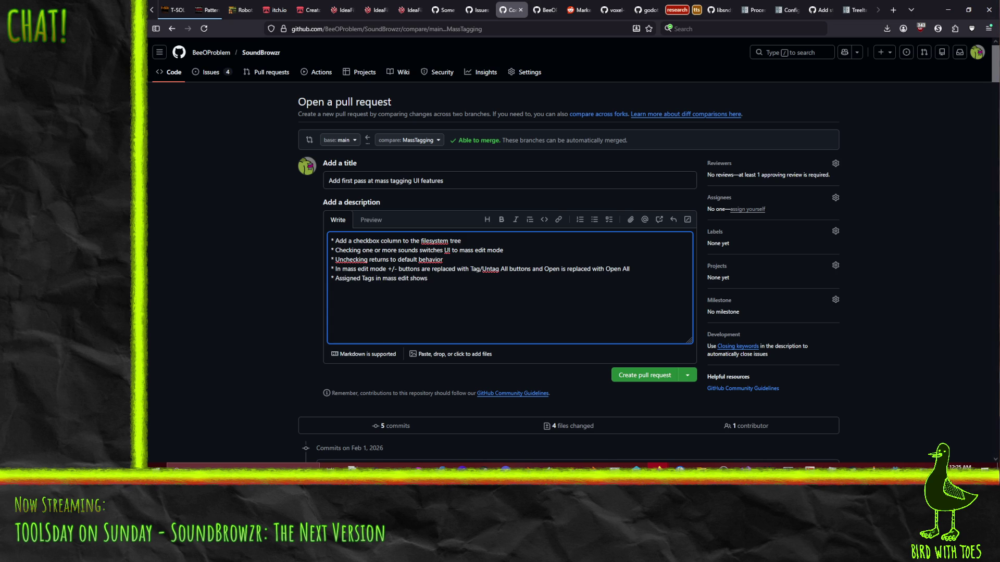
text( only tags shared by)
text(ALL)
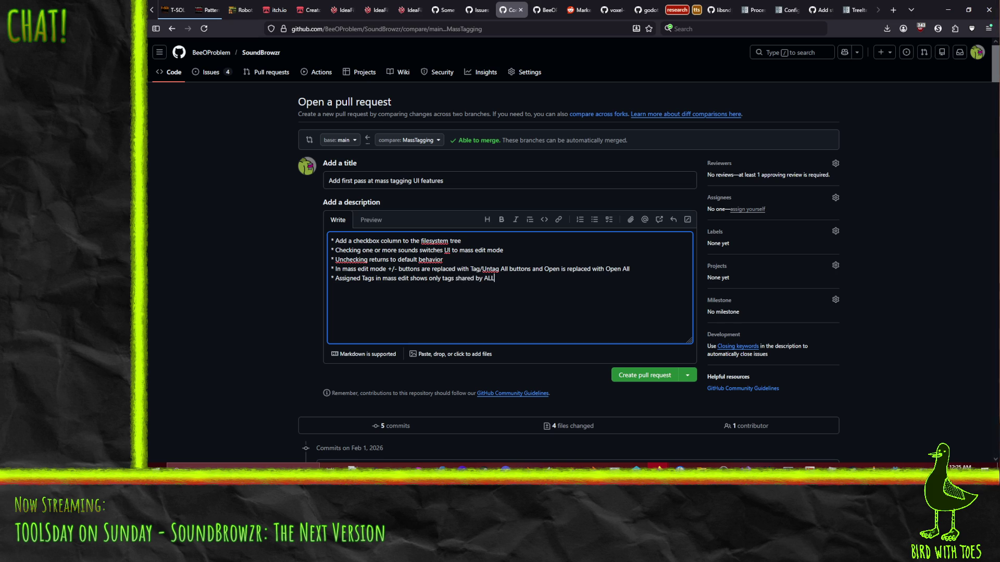
text(cked sound effe)
text(Ass)
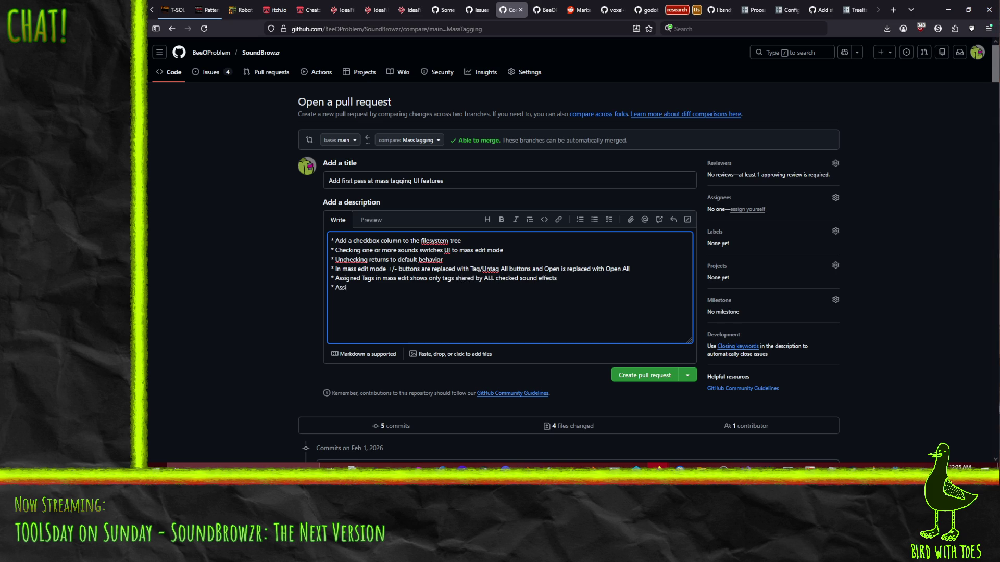
text(assigning or re)
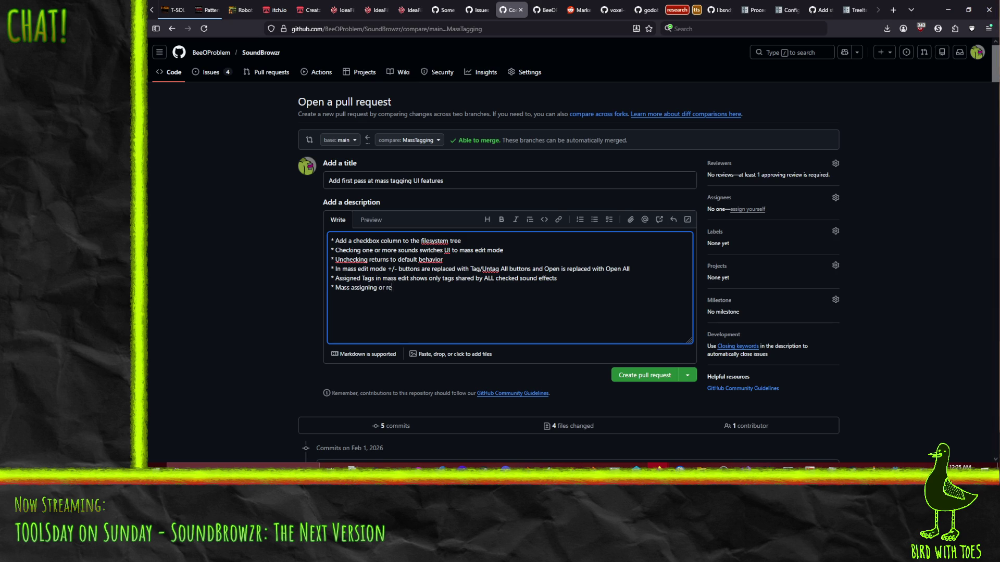
text(moval of tag)
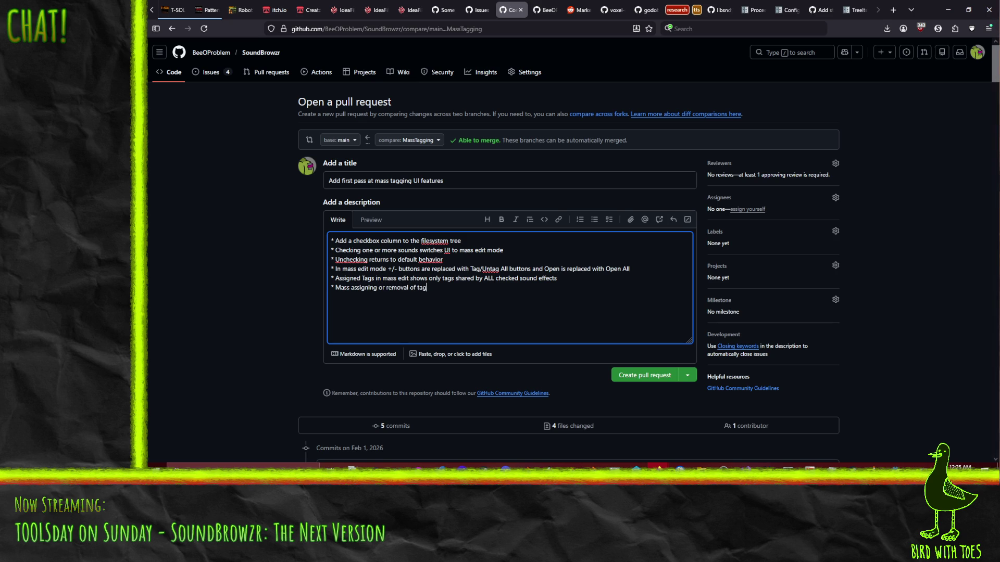
text(oes not af)
text(fect tags)
text(that aren)
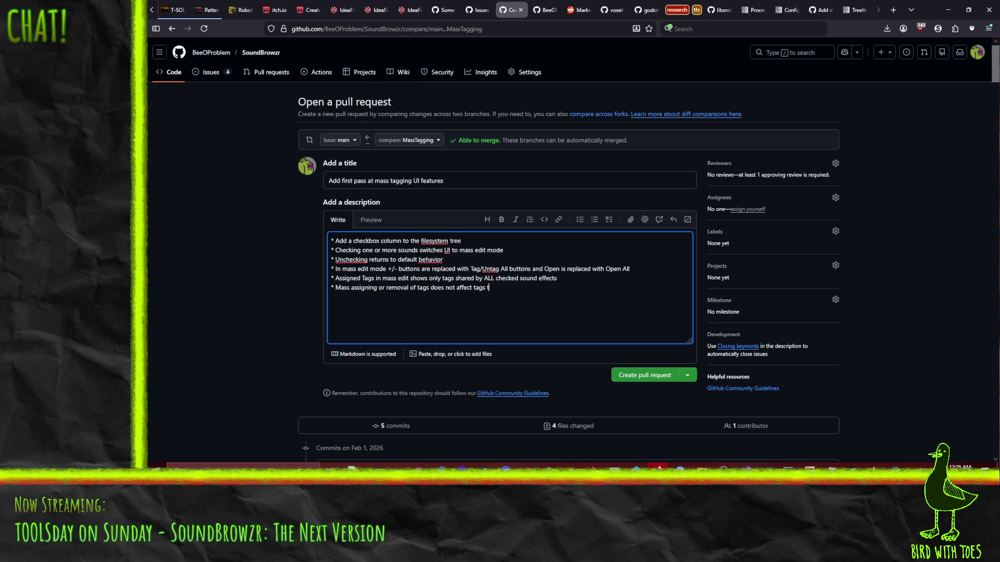
text('t shown)
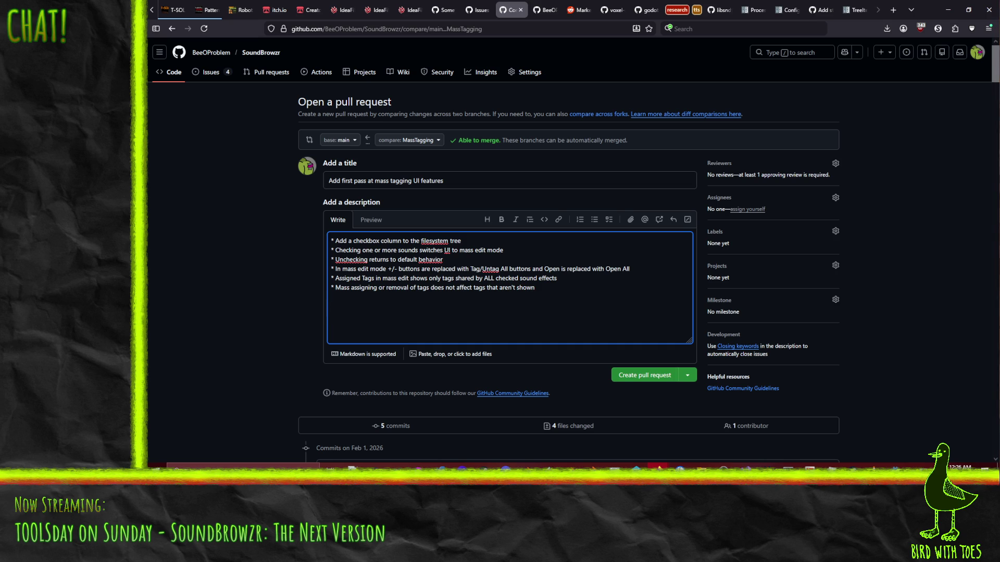
End the pull request description with 'Fix #11', linking it to issue #11.
text(ll some re)
key(shift+Home)
text(Fox)
key(BackSpace)
text(ix )
text(#)
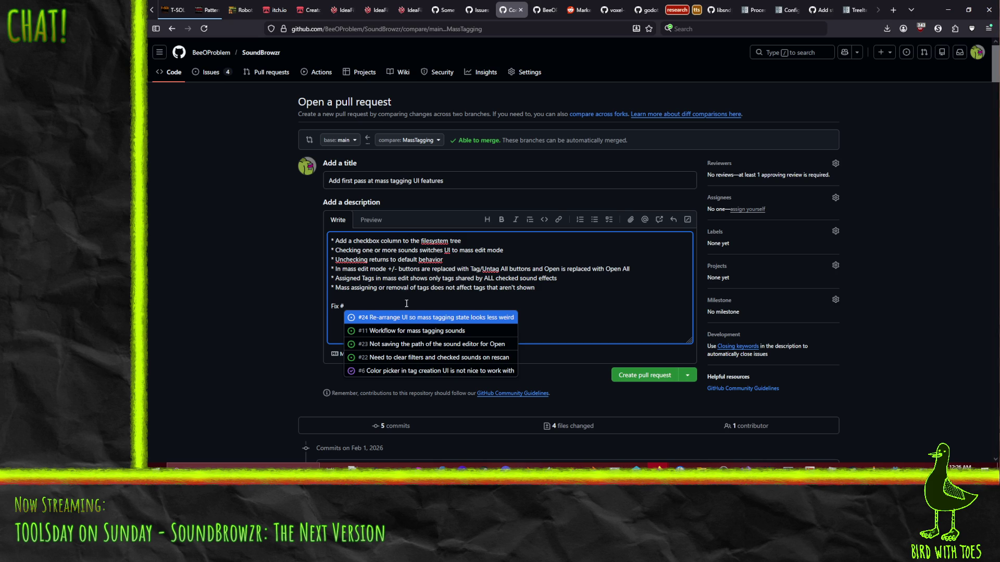
click(440, 333)
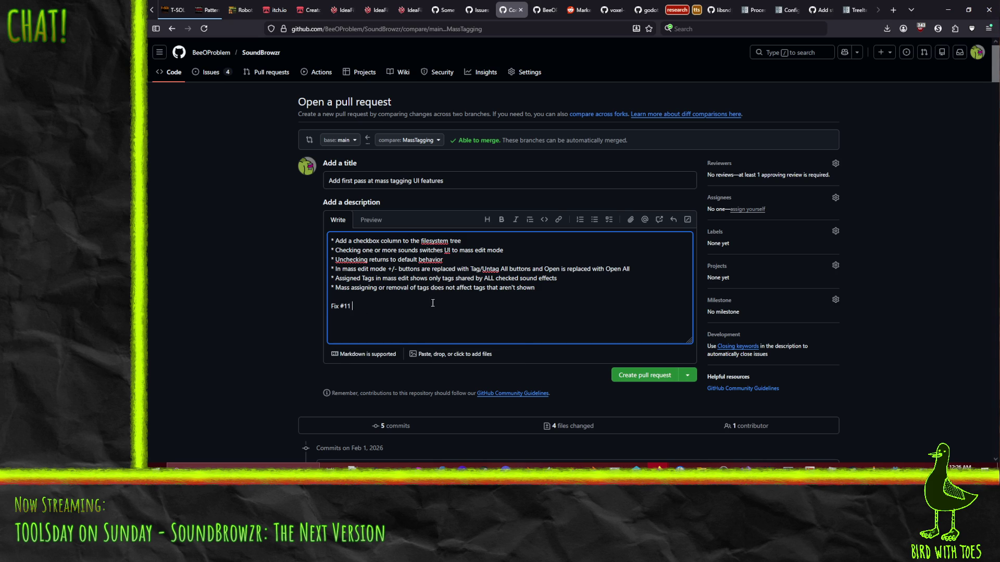
Assign the MassTagging pull request to yourself and create it.
scroll(430, 302, down, 5)
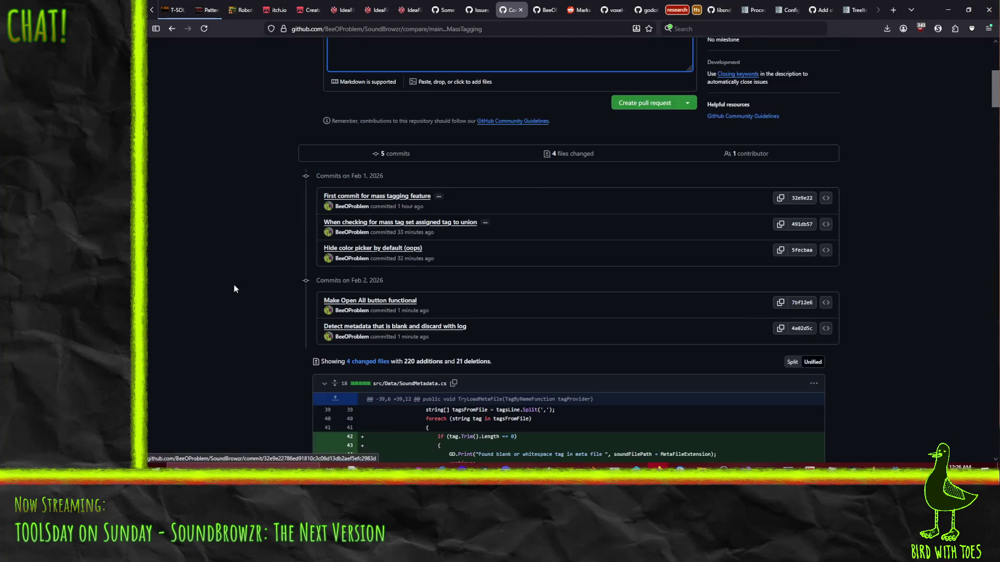
scroll(245, 302, up, 5)
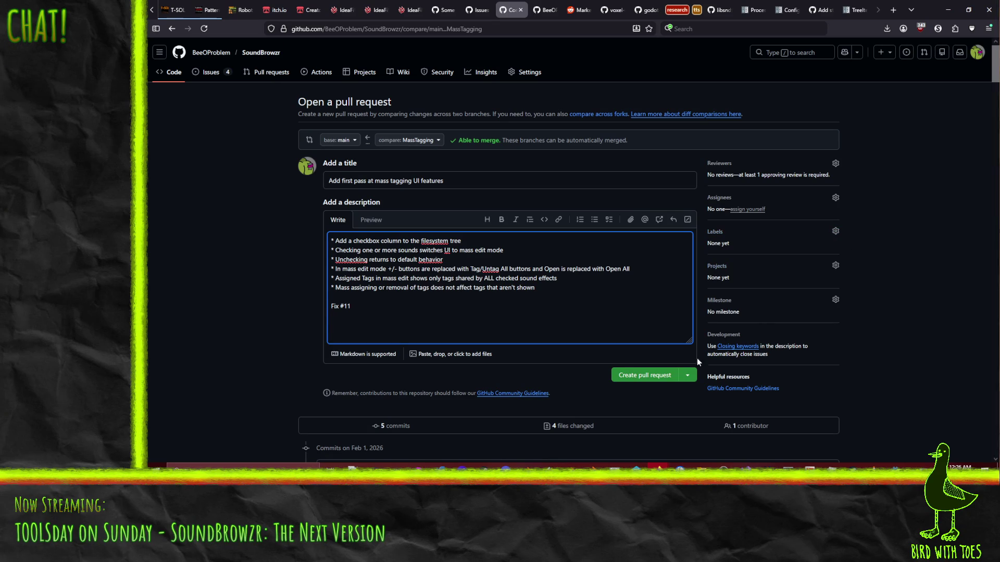
click(750, 209)
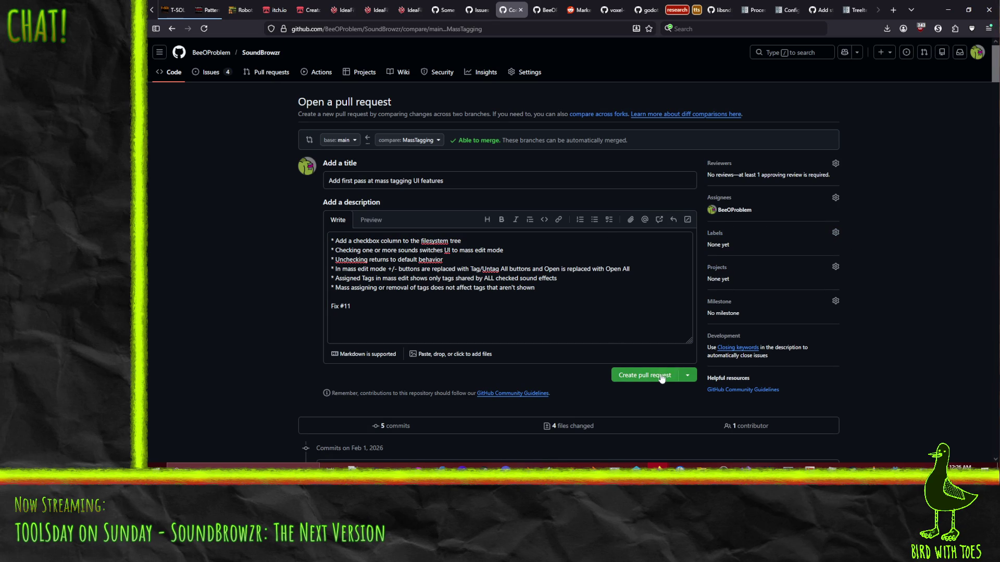
click(633, 377)
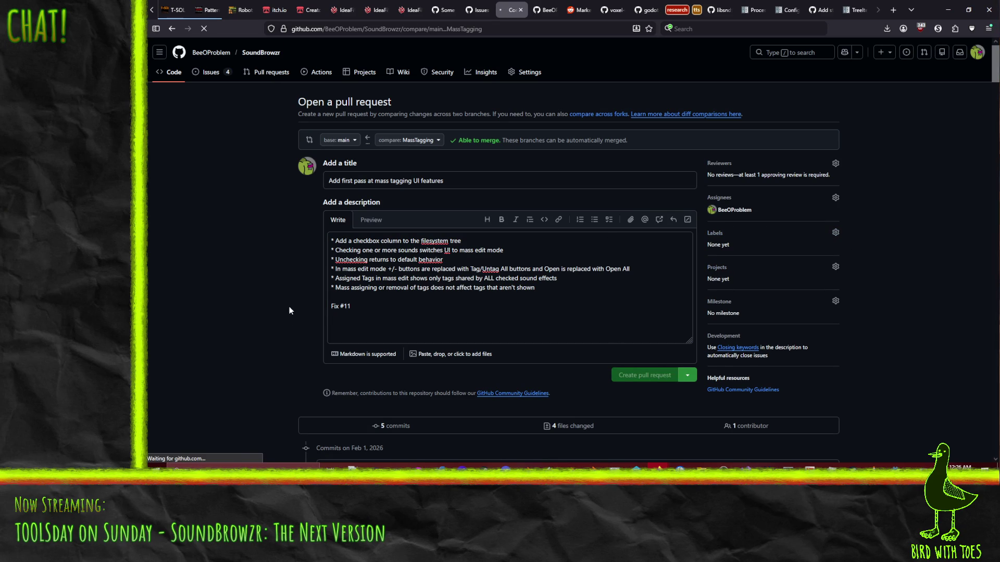
Allow merging pull request #25 without the required review and begin the bypass merge.
scroll(326, 266, down, 1)
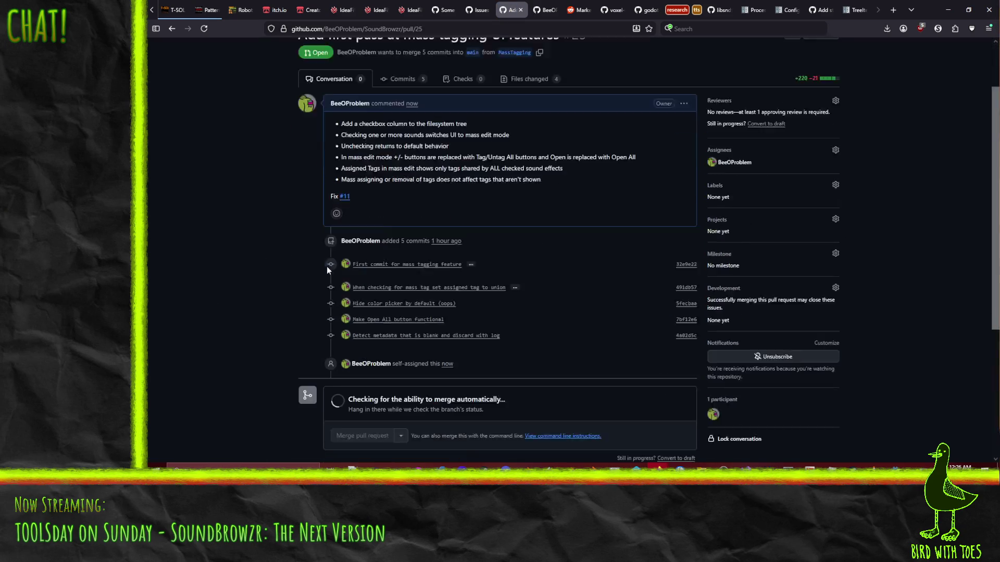
scroll(265, 258, down, 3)
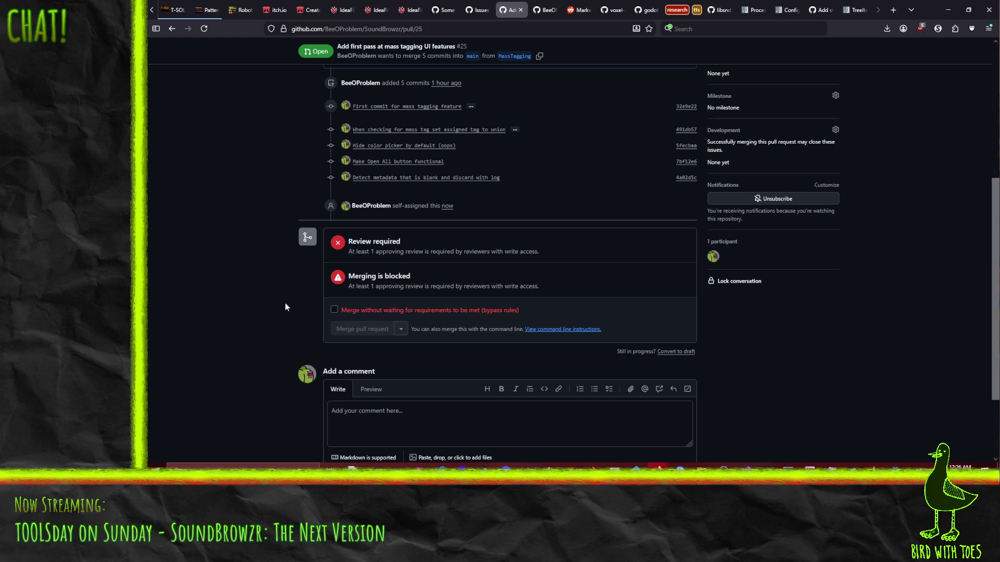
click(332, 310)
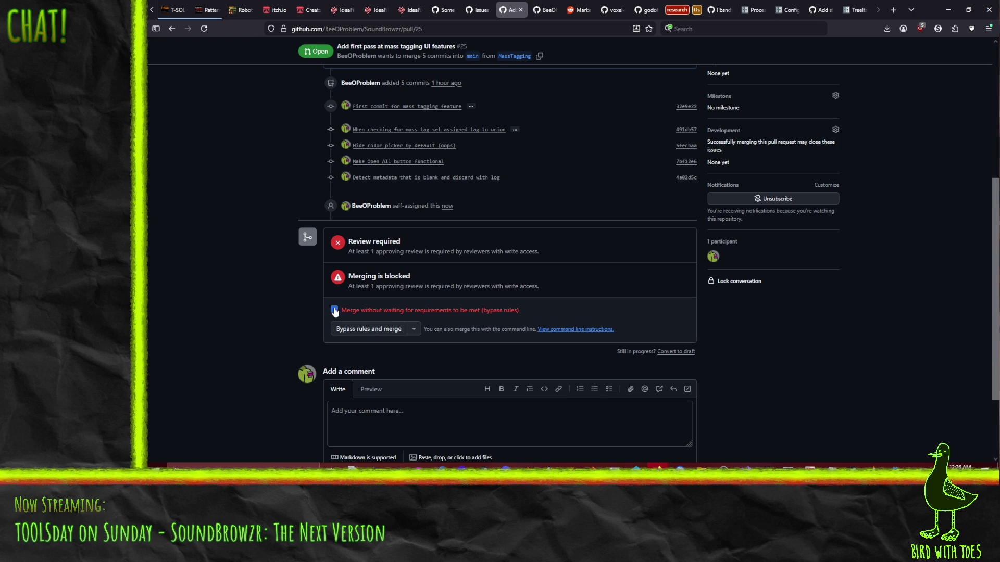
click(378, 331)
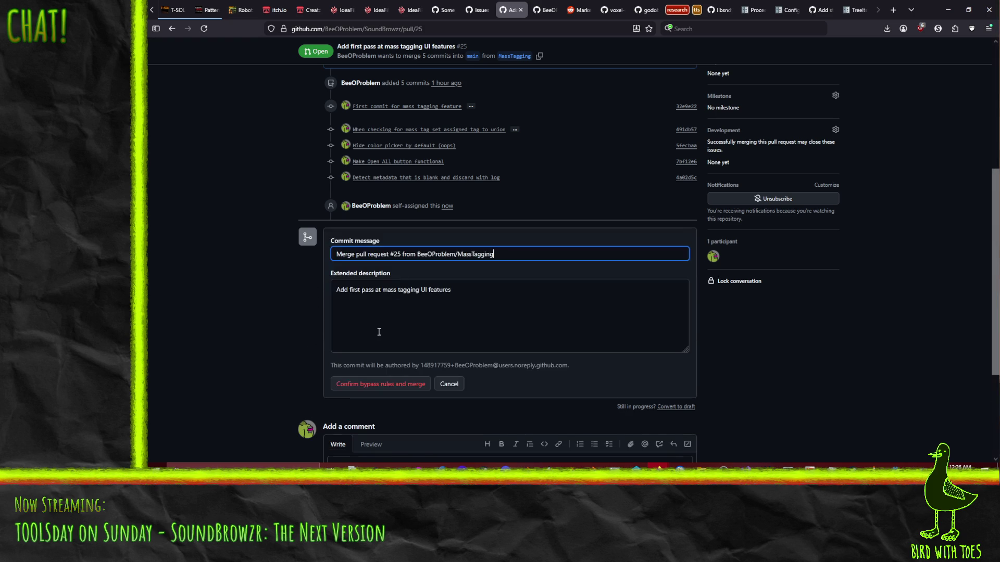
Put 'Fix #11' on its own line in the merge description and confirm the bypass merge.
click(500, 291)
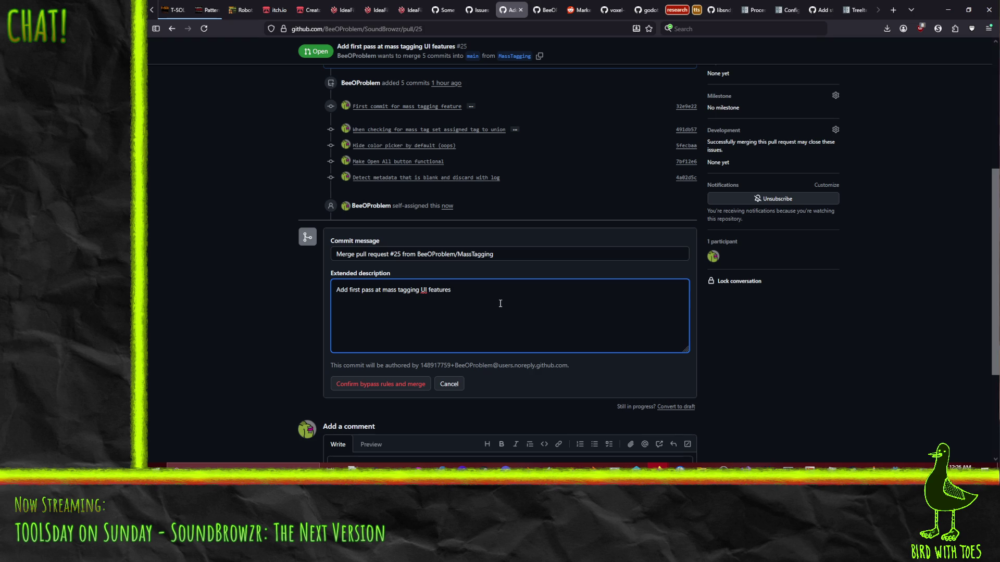
text(Fix #)
text(11)
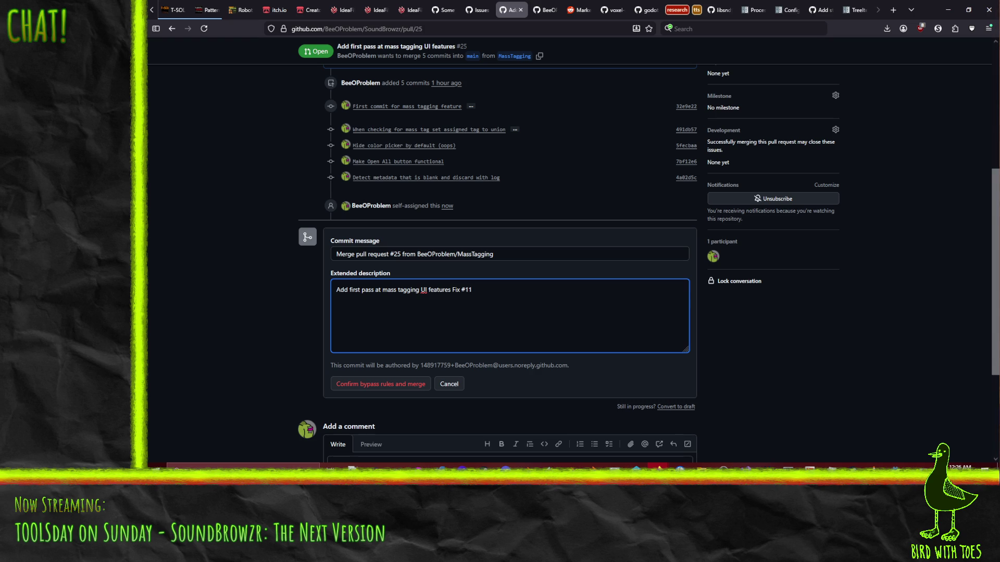
click(282, 348)
scroll(260, 351, up, 5)
scroll(232, 329, down, 4)
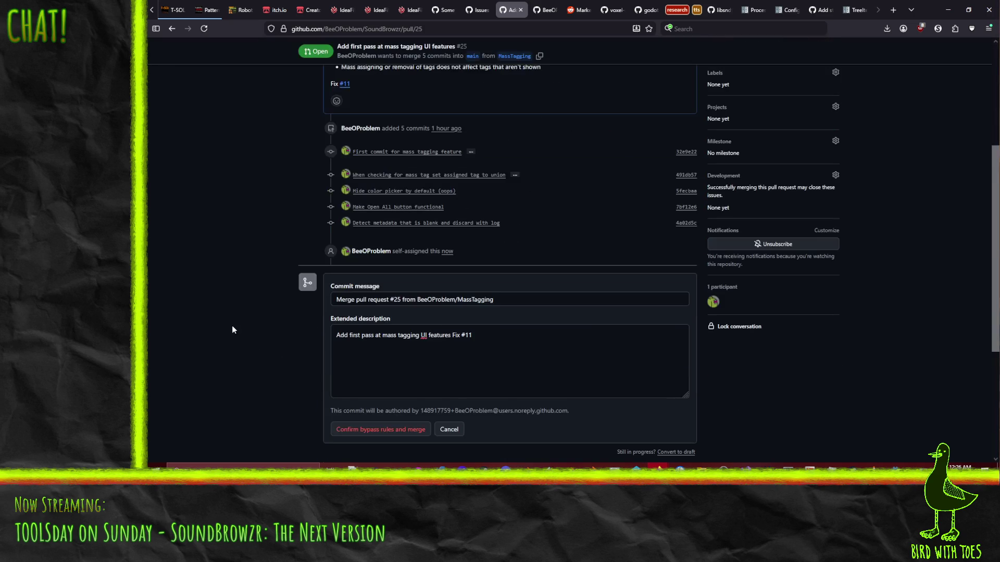
scroll(265, 295, down, 1)
click(451, 302)
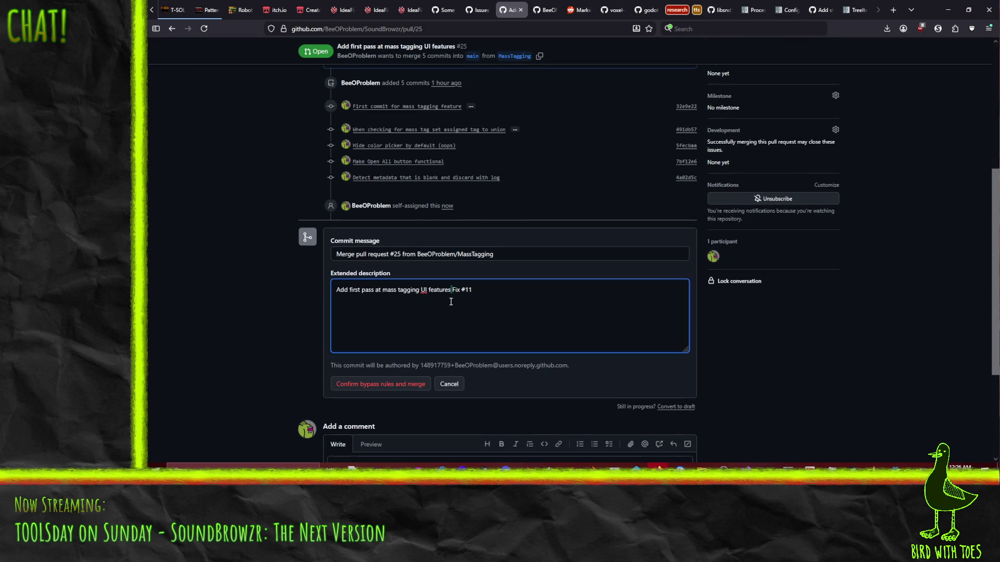
key(Return)
key(Return)
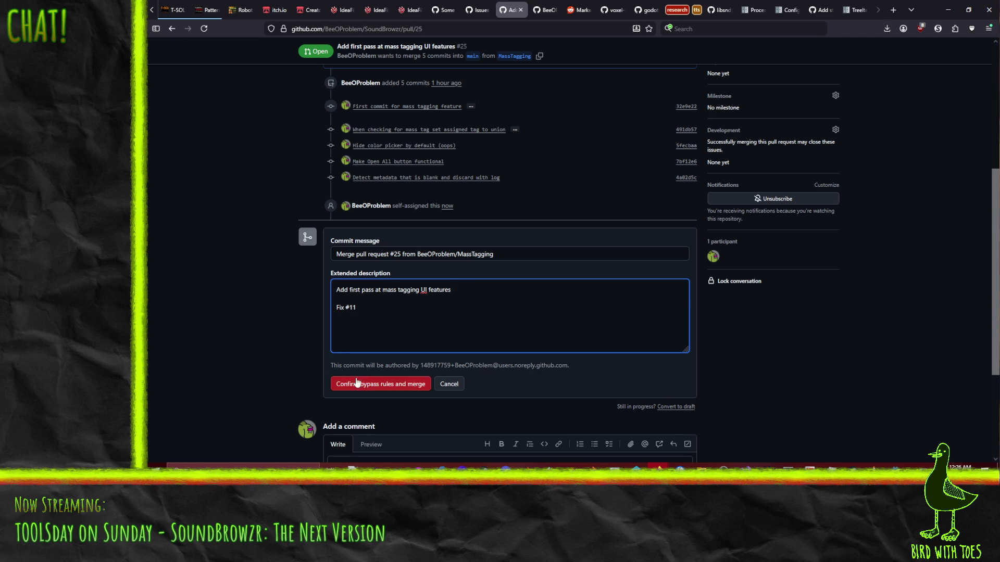
click(357, 384)
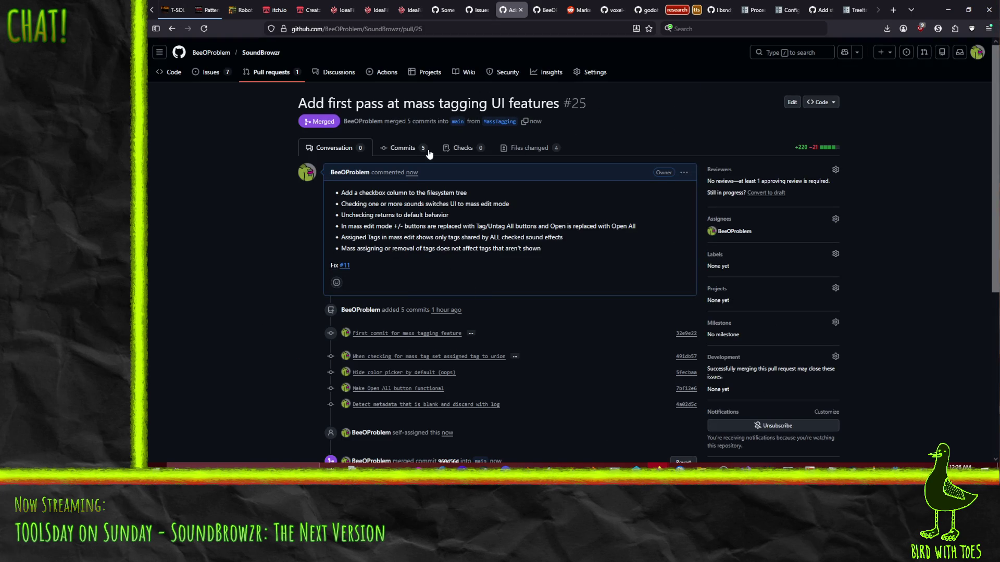
Check the refreshed issues list shows 6 open and 12 closed, with #11 gone, then return to Code.
click(210, 73)
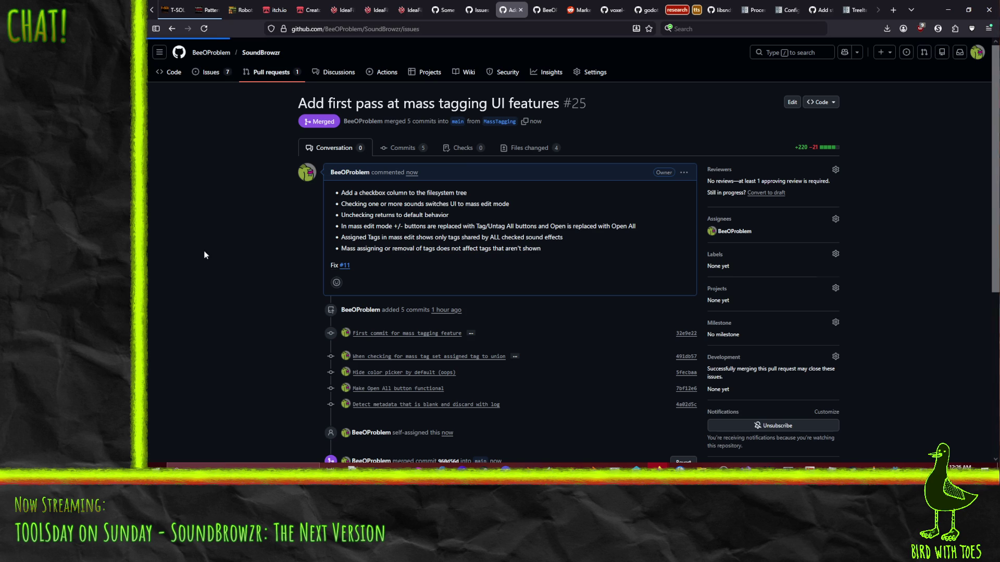
click(202, 30)
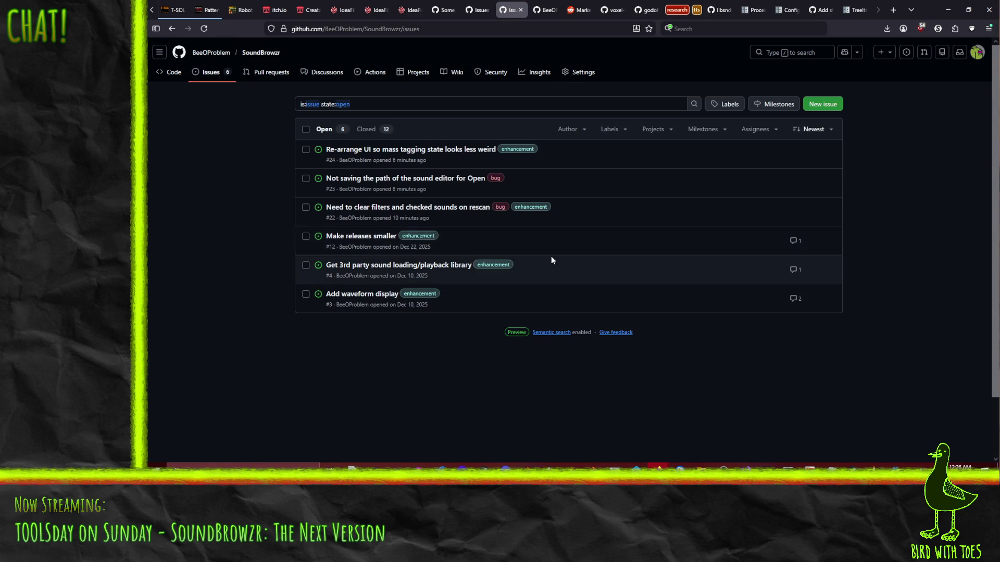
click(173, 73)
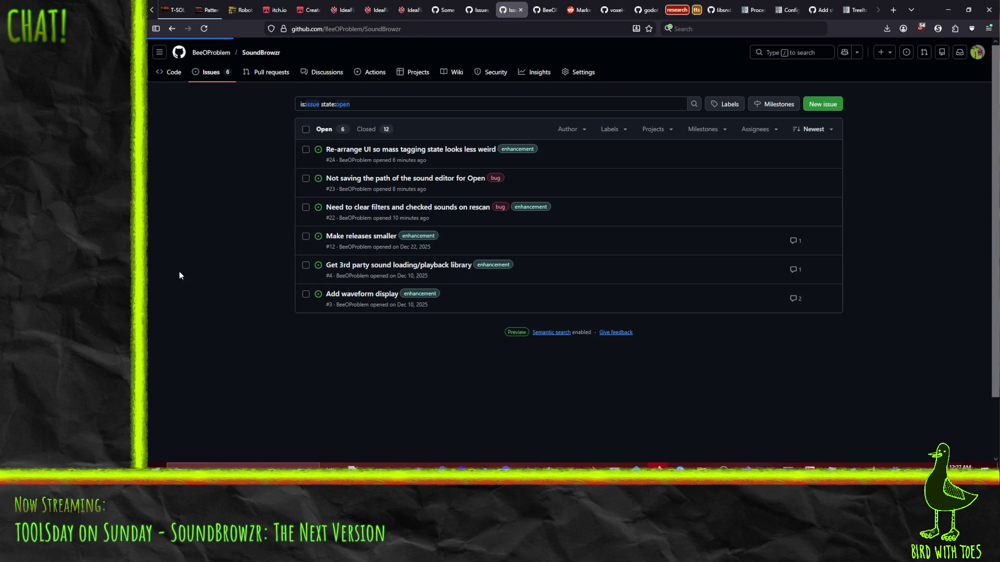
Delete the stale ThrobberIcon, NicerIcon, FixExport and BetterColorPicker branches from the branches overview.
click(370, 128)
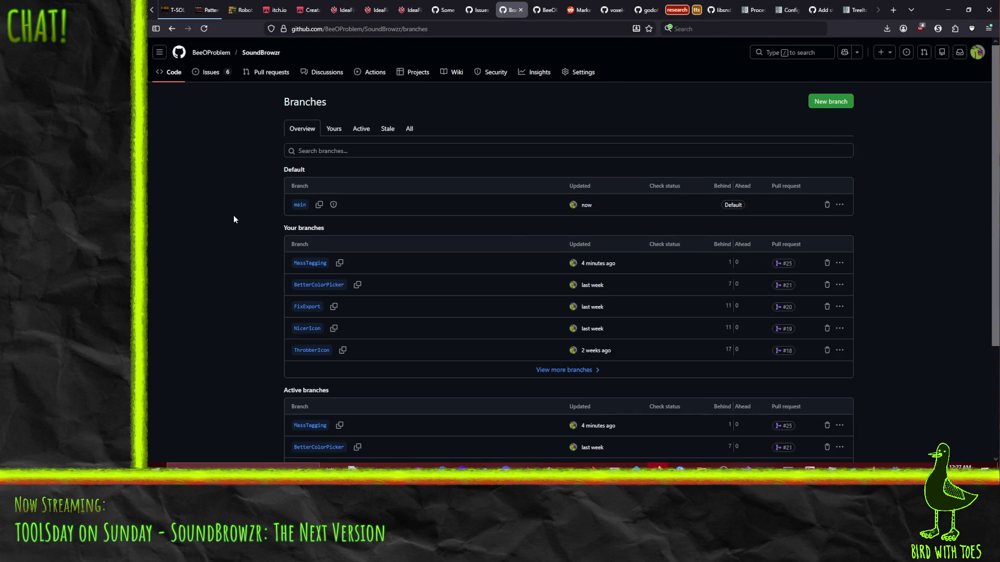
scroll(232, 216, down, 1)
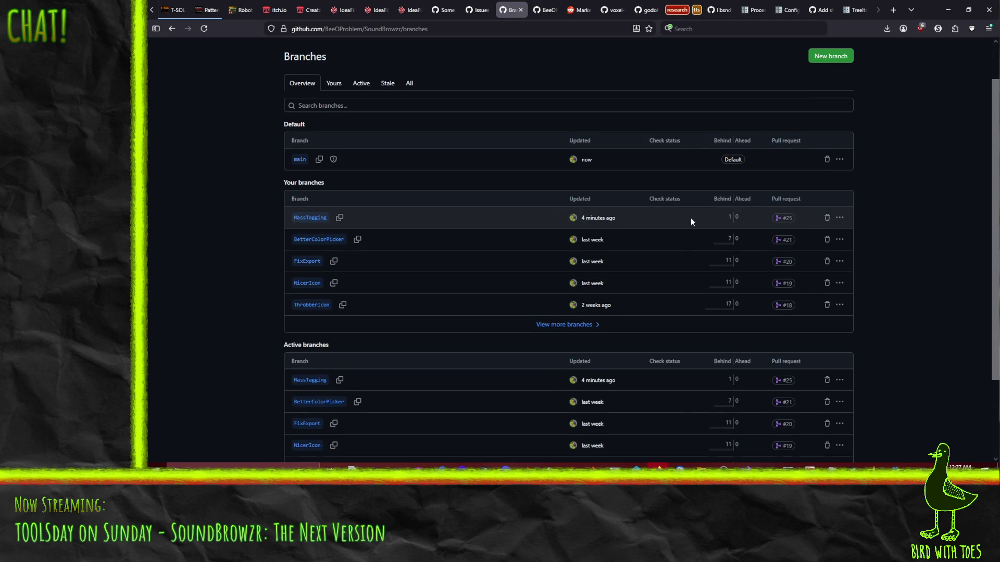
scroll(690, 218, down, 2)
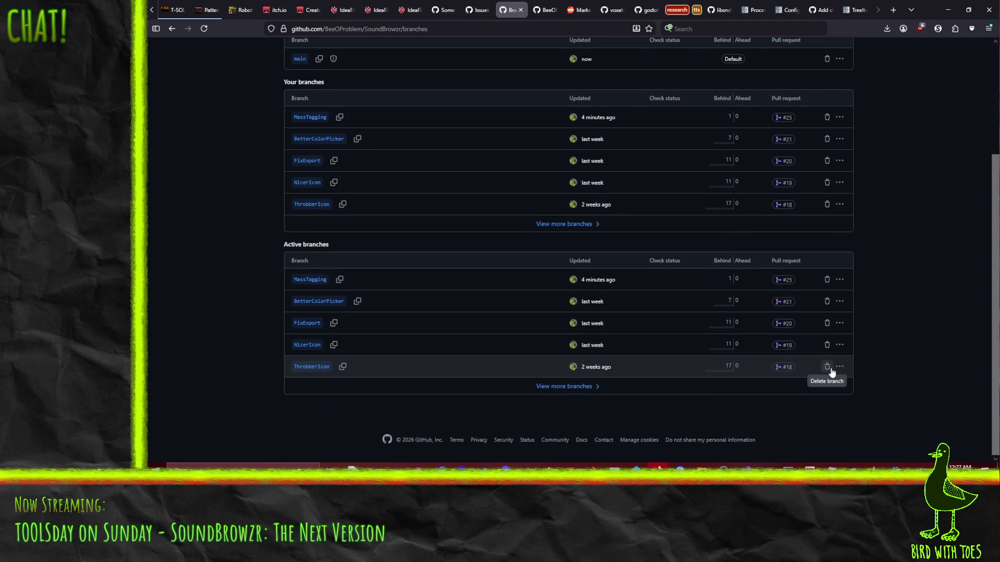
click(826, 367)
click(827, 345)
click(826, 324)
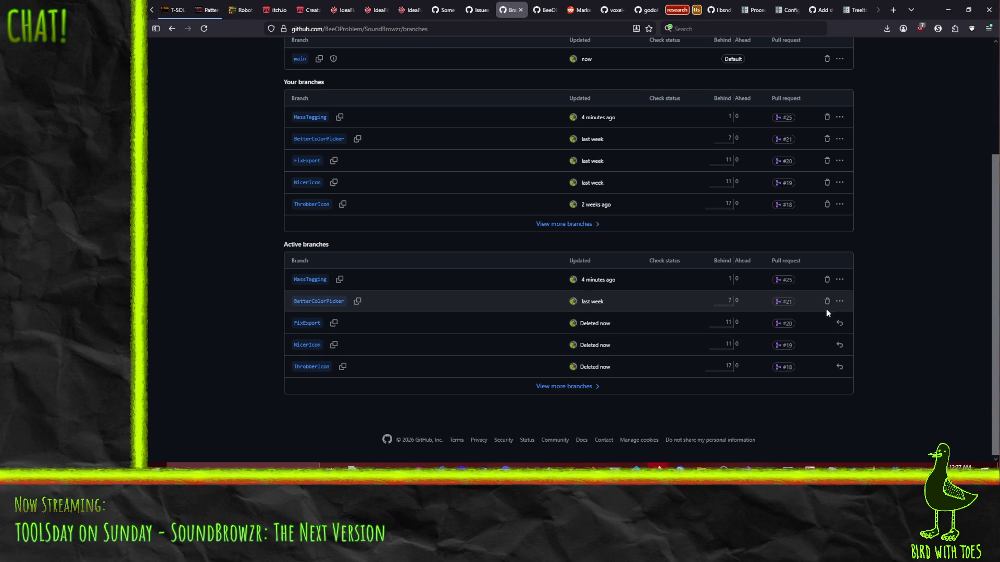
click(826, 302)
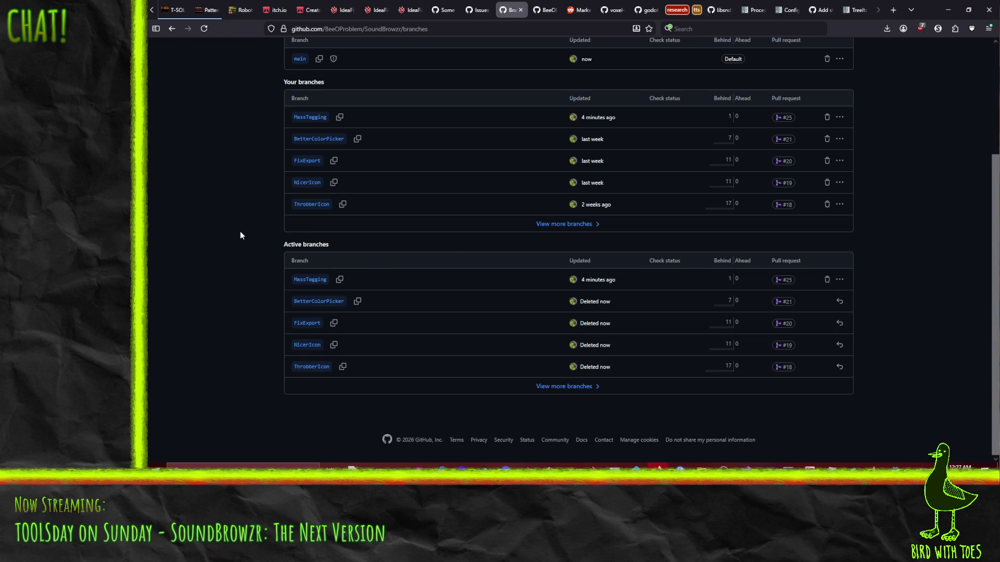
Delete your own FirstIcon, TimeboxedScan and MassTagging branches, leaving only main.
scroll(231, 264, up, 3)
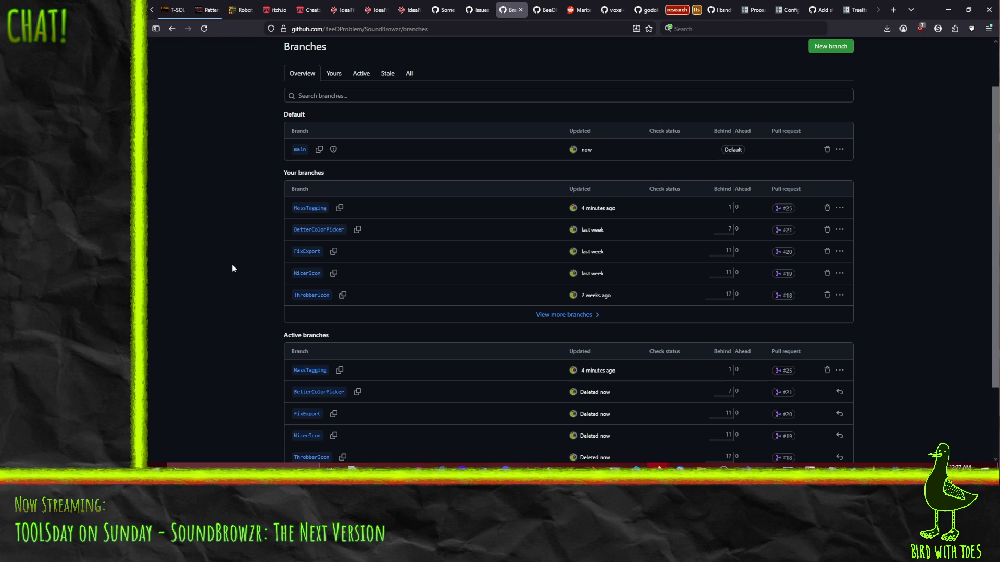
click(583, 315)
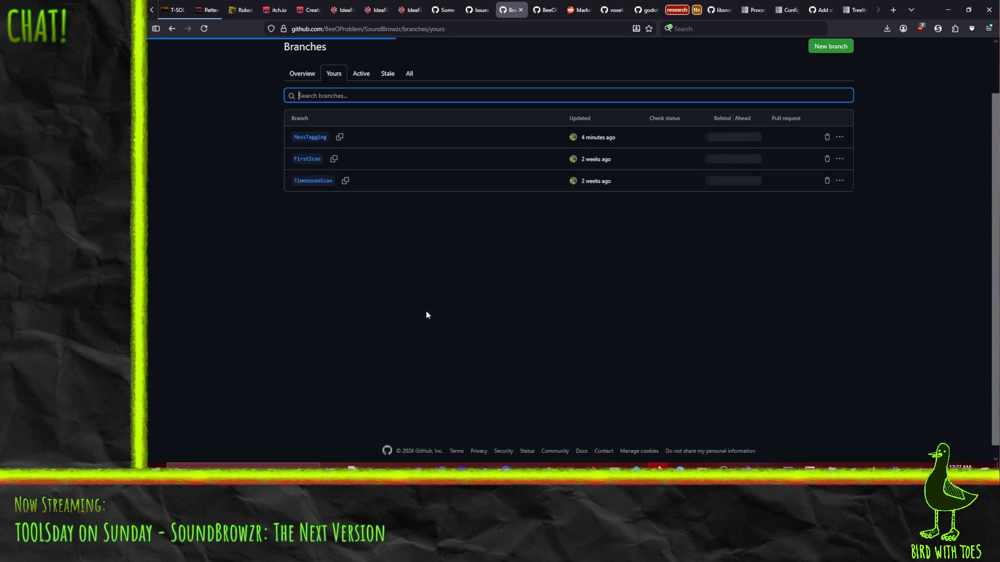
click(823, 183)
click(827, 159)
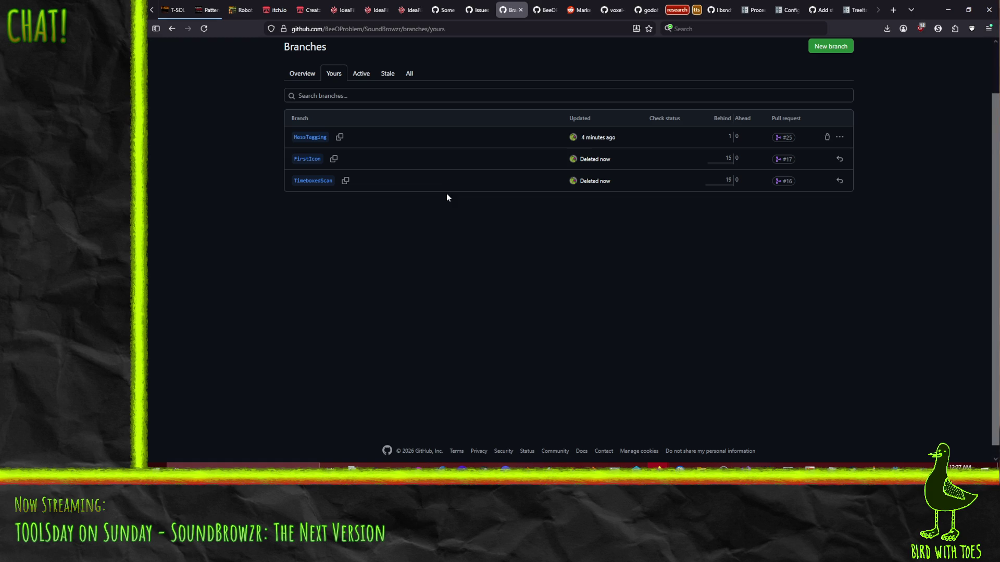
click(828, 138)
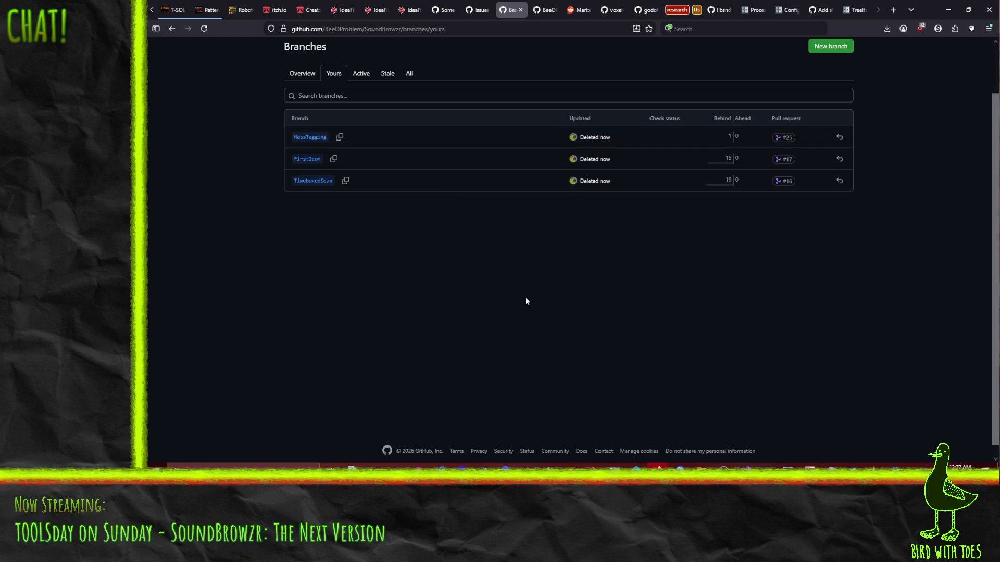
scroll(525, 296, up, 2)
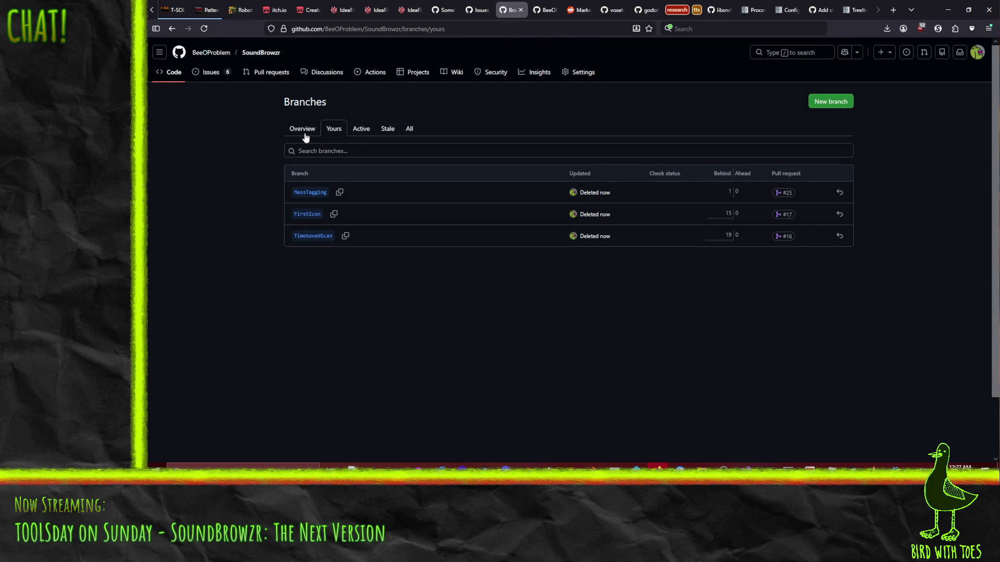
click(302, 132)
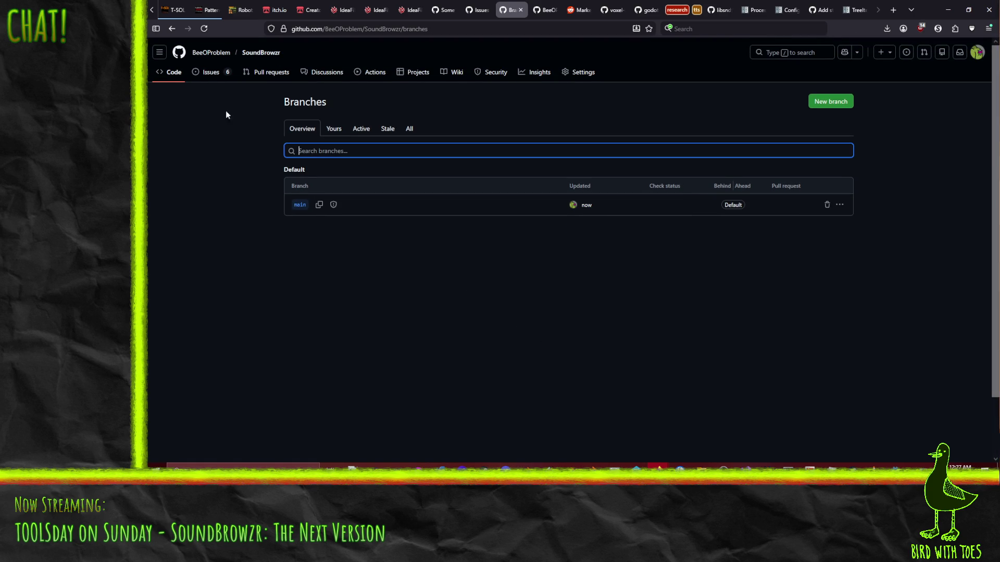
Glance at the repository issues, then bring up the profile page showing 85 contributions.
click(199, 72)
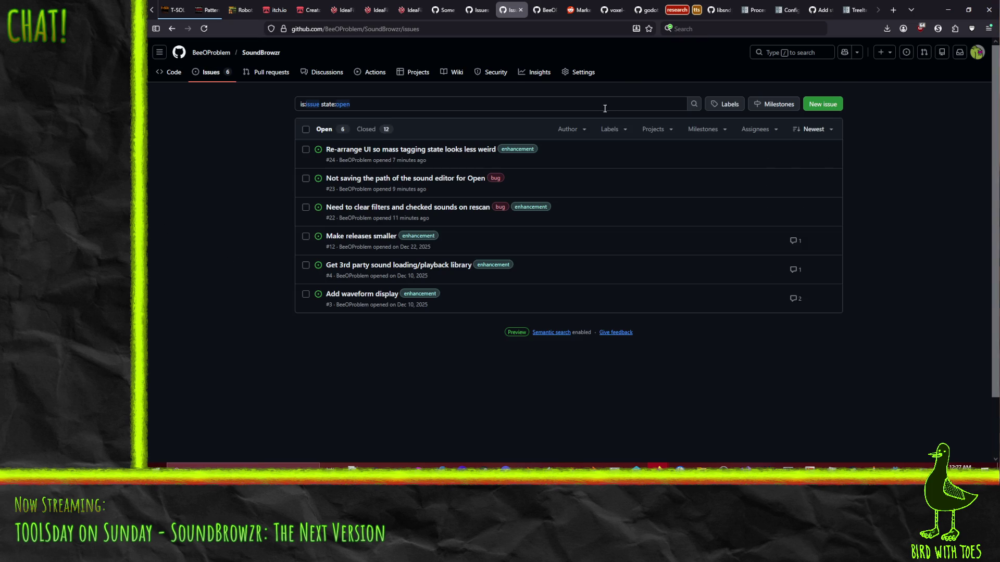
click(545, 10)
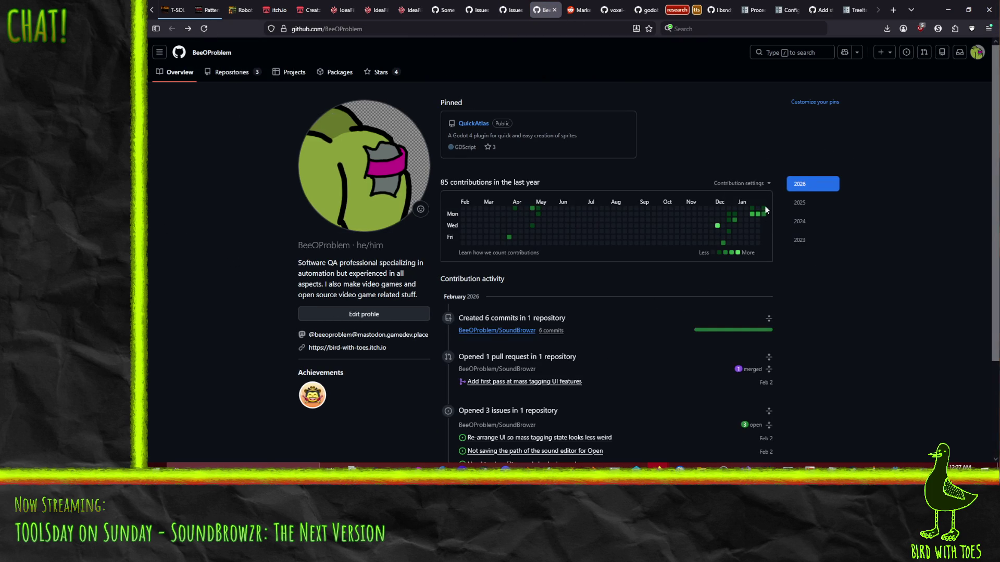
mouse_move(765, 208)
Check out main, run git pull with the SSH passphrase, and list the local branches.
click(788, 467)
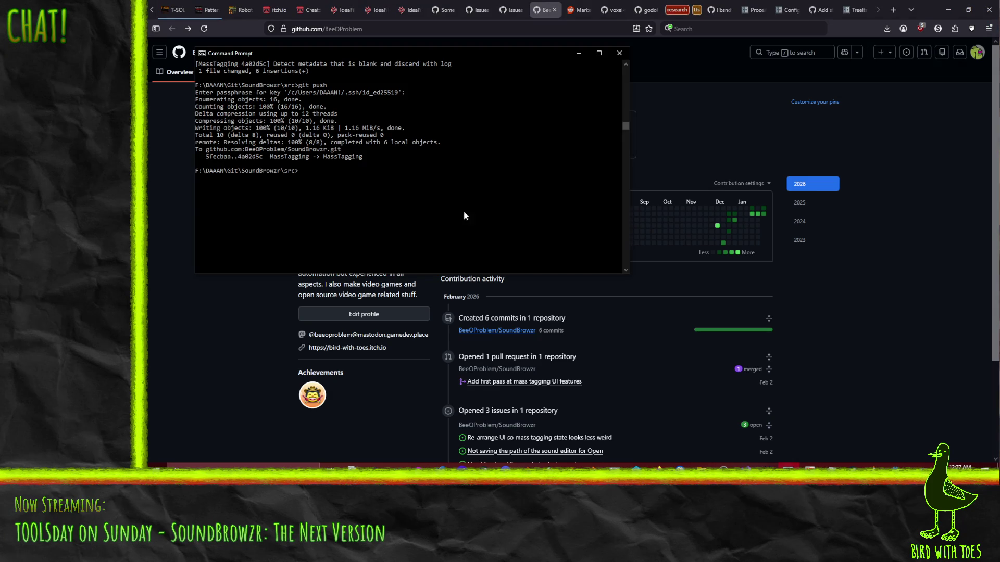
text(git checkout main)
key(Return)
text(git pull)
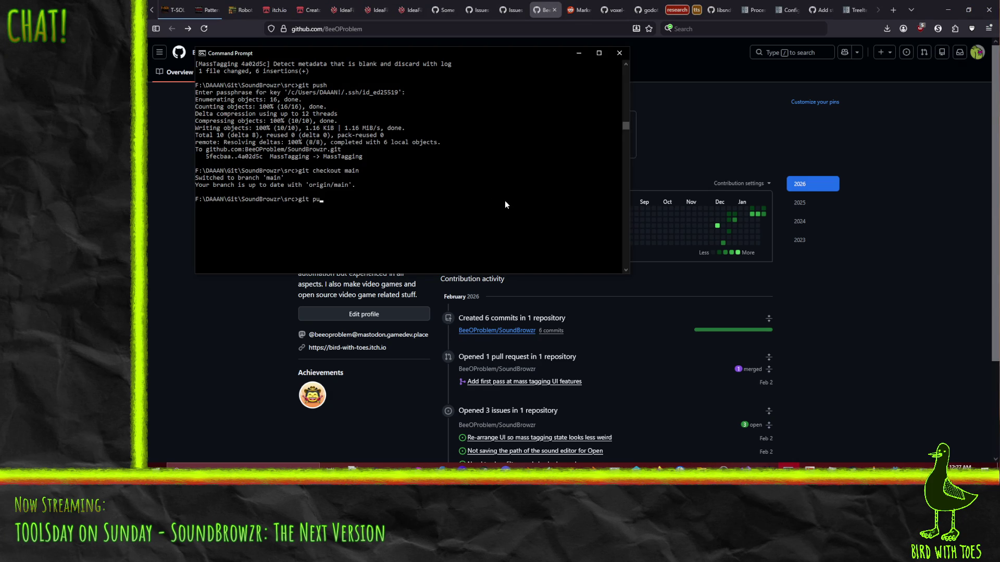
key(Return)
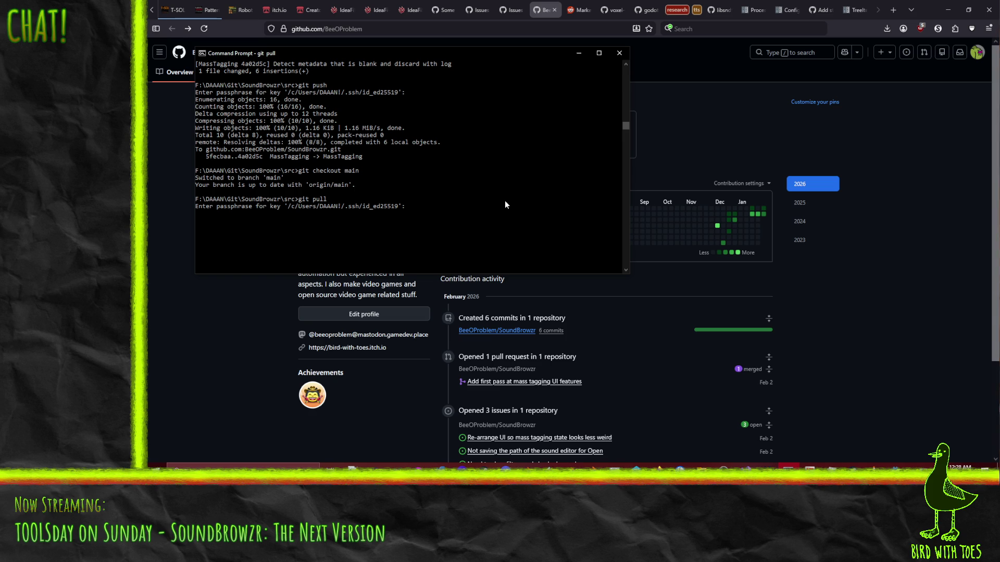
key(Return)
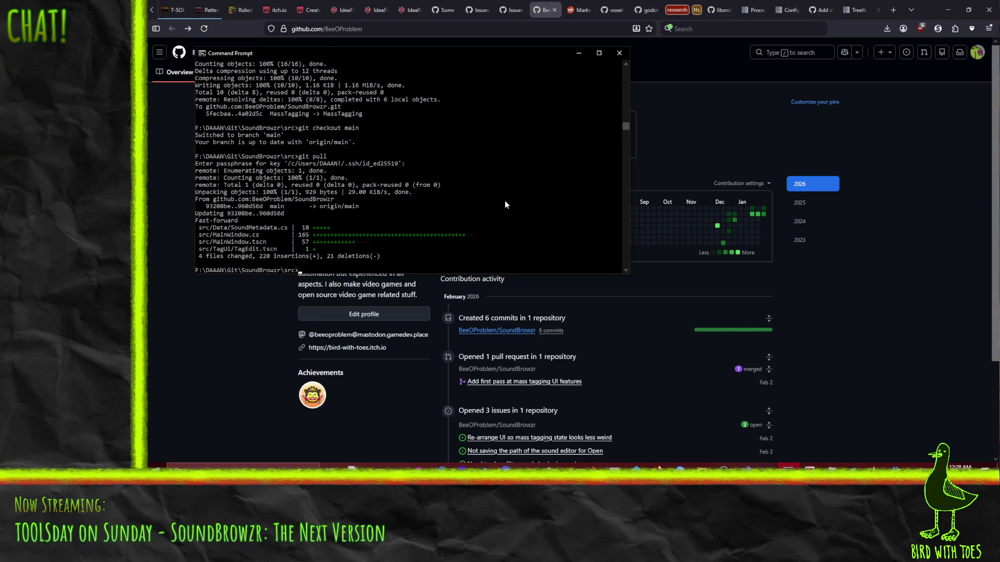
text(git branch)
key(Return)
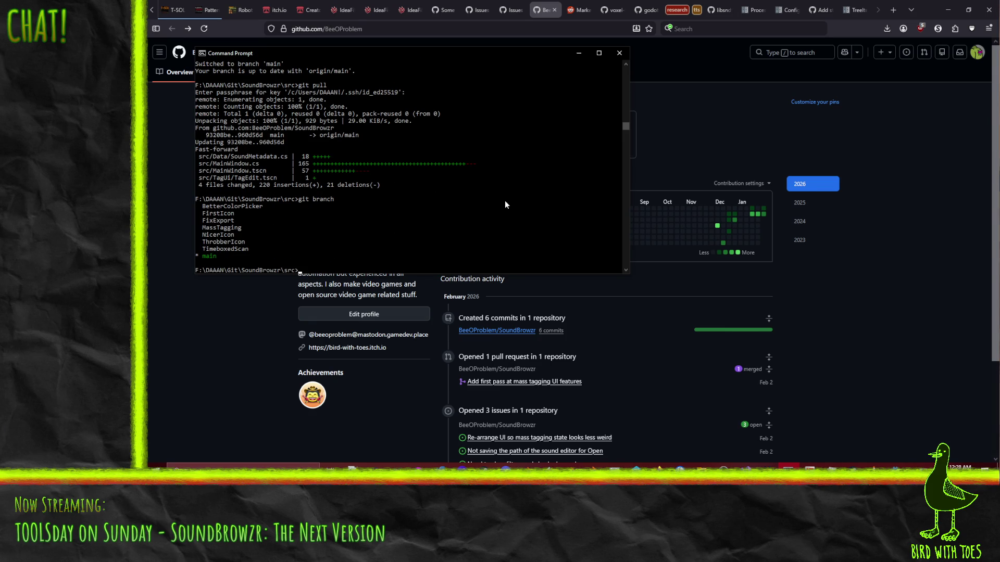
Delete the local FirstIcon and FixExport branches with git branch -d.
text(git branch -d F)
text(irstIcon)
key(Return)
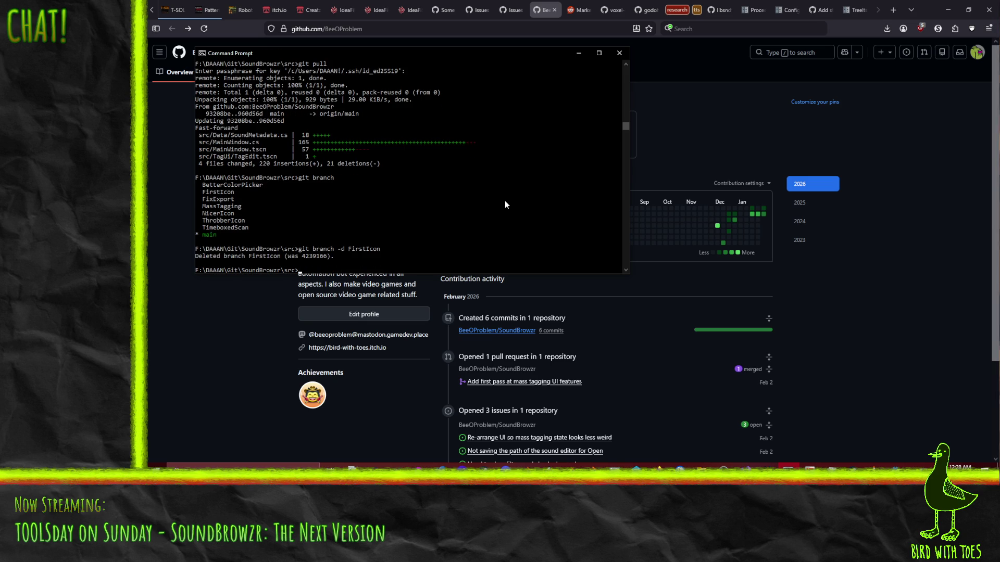
text(git branch -d F)
text(ixExport)
key(Return)
Force-delete the unmerged local ThrobberIcon branch with git branch -D.
text(git branch -d)
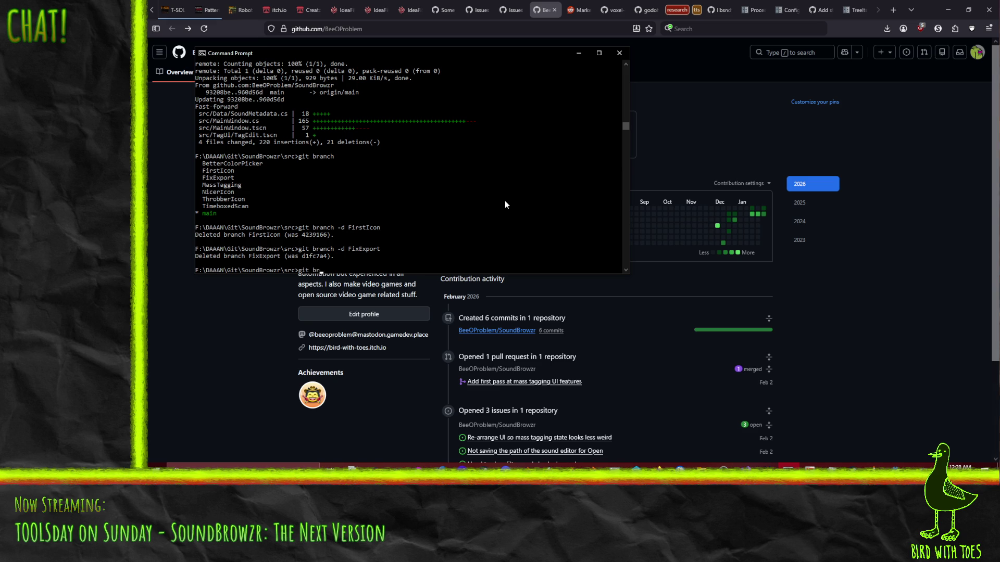
text( ThrobberIcon)
key(Return)
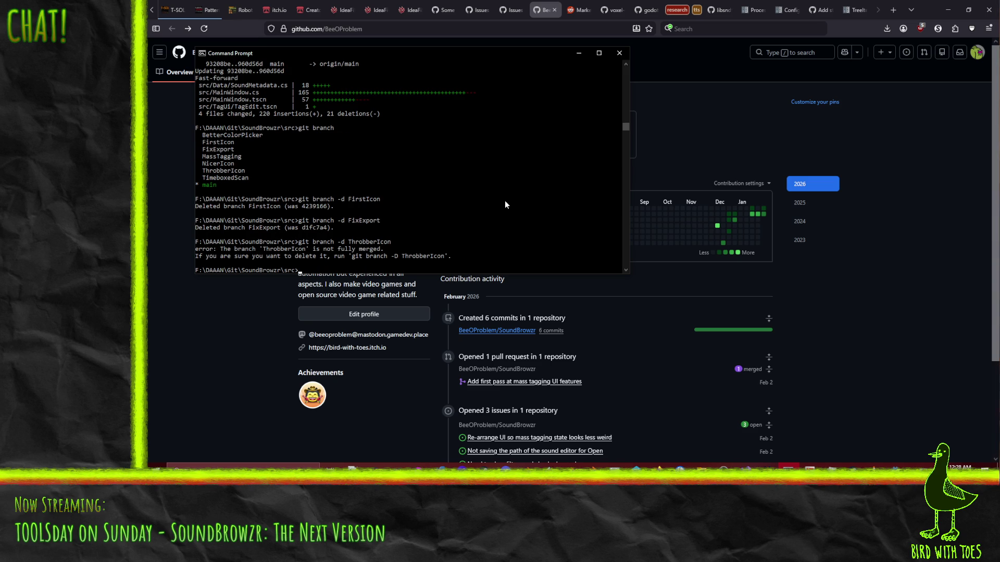
text(git b)
key(Up)
key(BackSpace)
text(D)
key(Return)
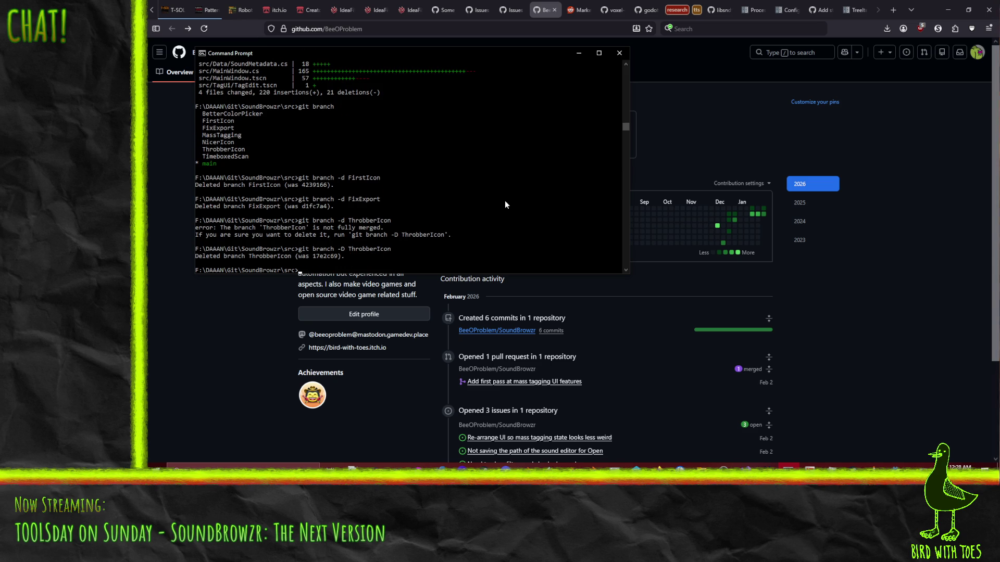
Delete the local TimeboxedScan branch and list the remaining branches.
text(git branch -d )
text(TimeboxedScan)
key(Return)
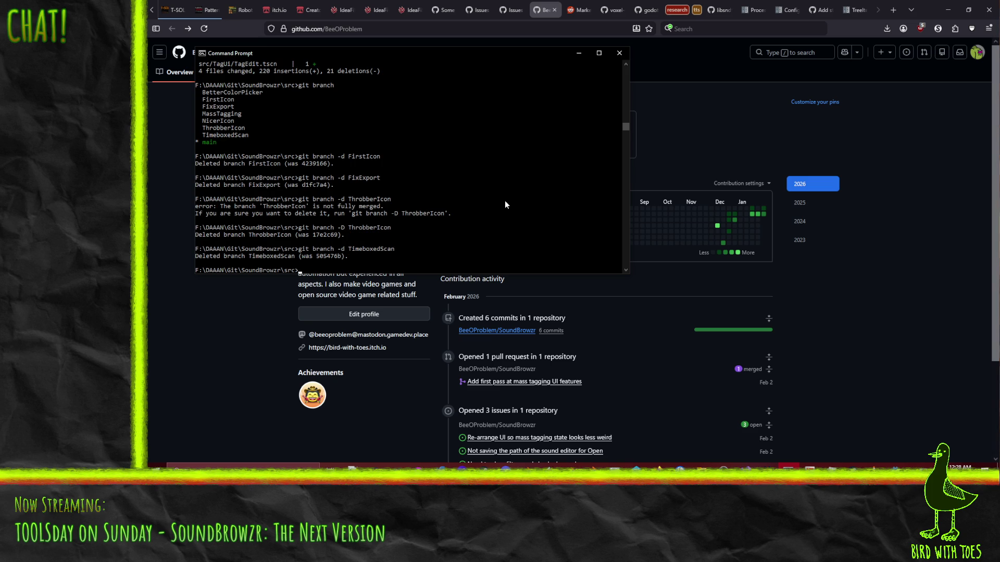
text(git branch)
key(Return)
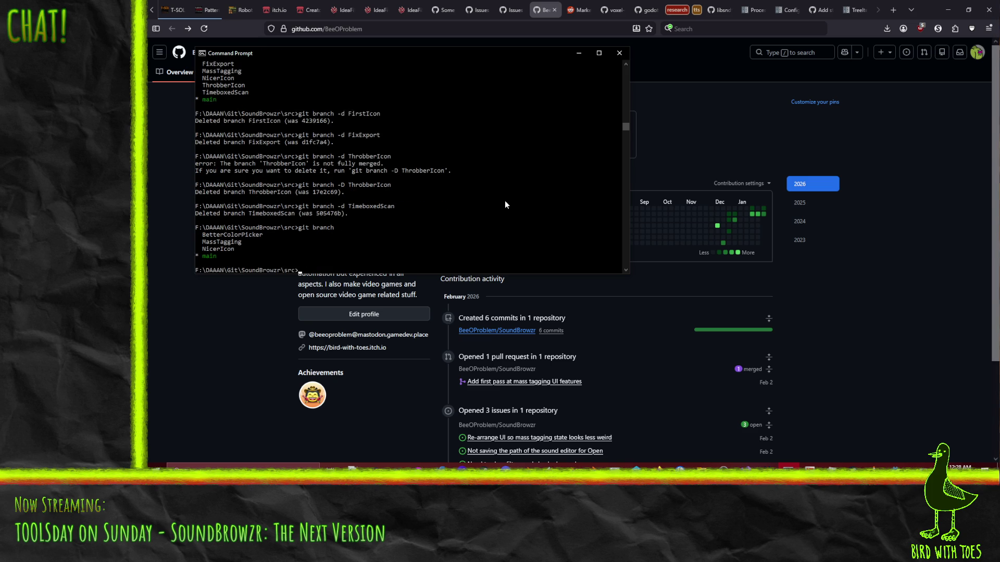
Delete the local NicerIcon and BetterColorPicker branches, then check git status on main.
text(git bra)
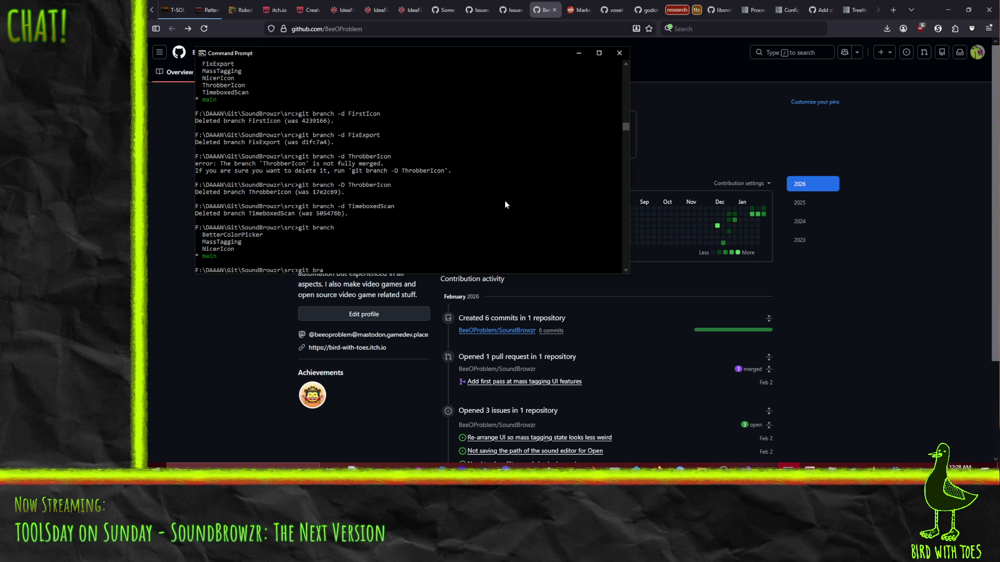
text(nch -d NicerIcon)
key(Return)
text(git branch -d )
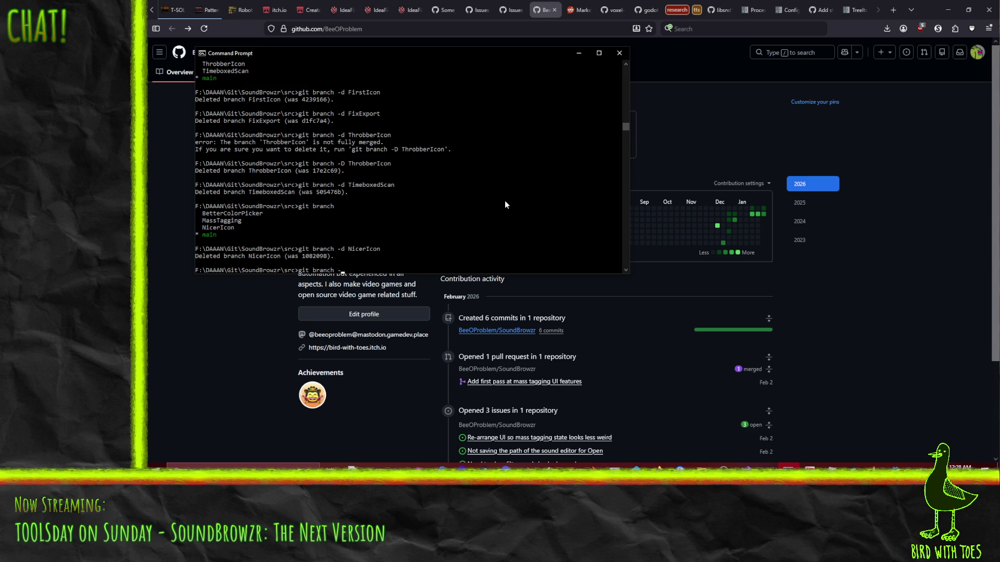
text(BetterColor)
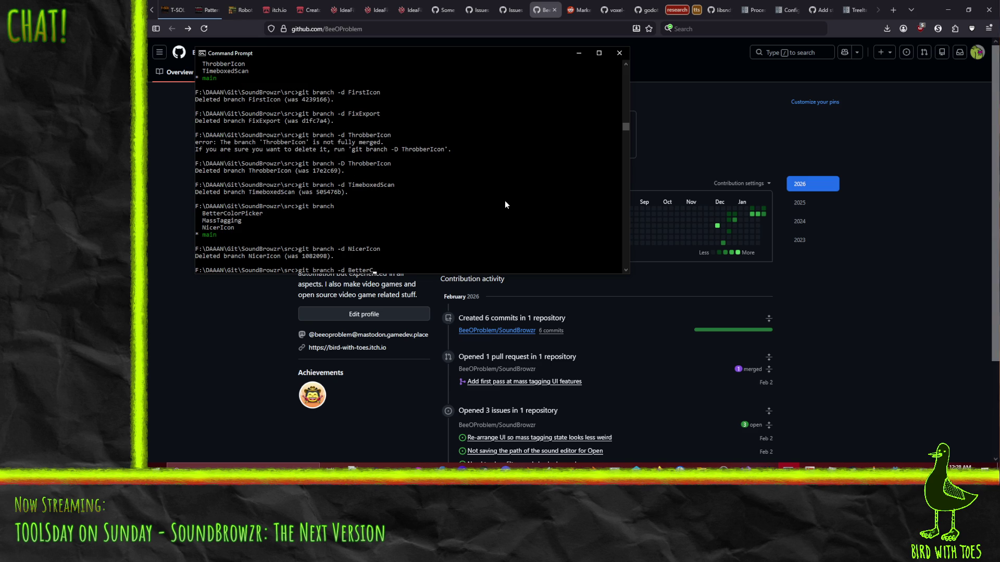
text(Picker)
key(Return)
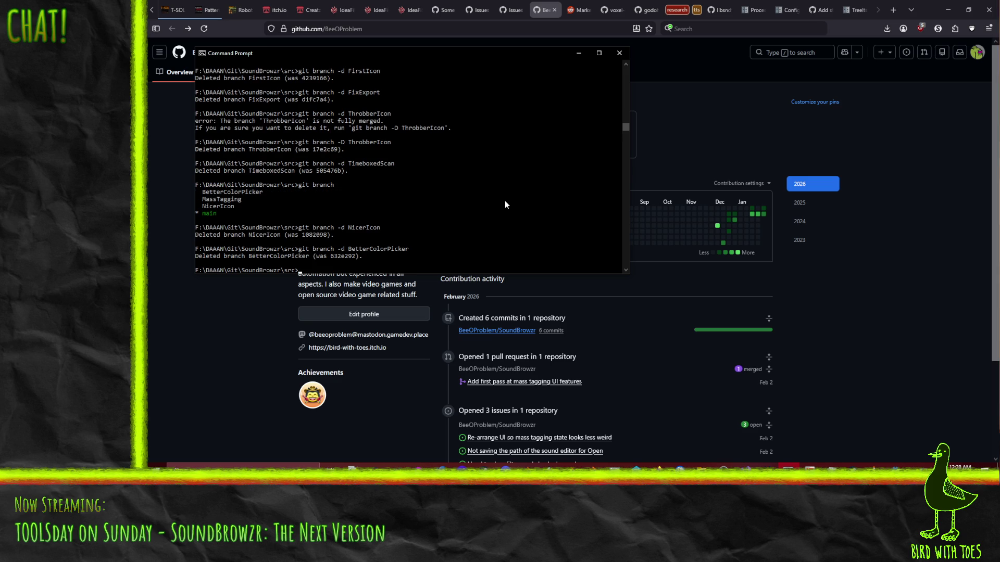
text(git status)
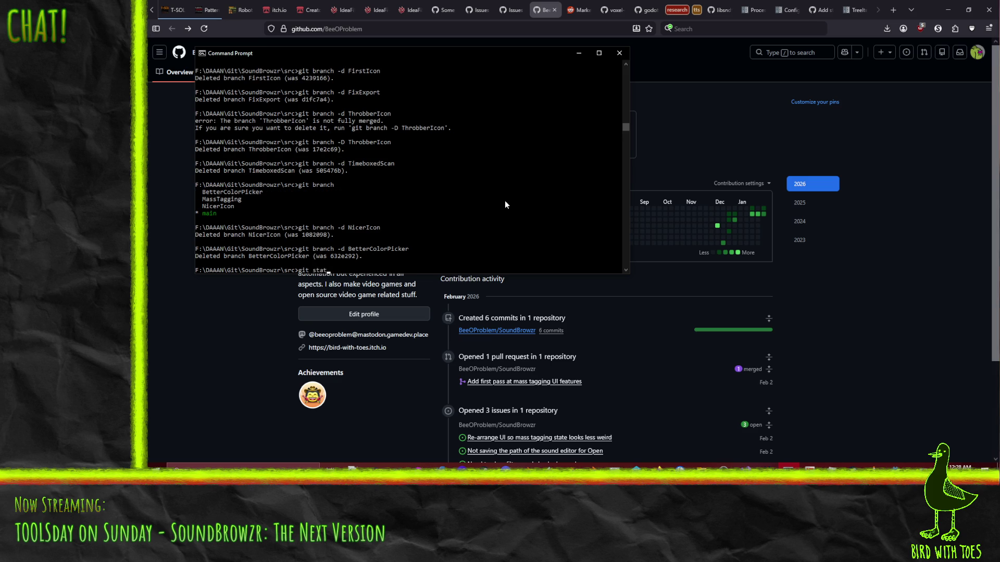
key(Return)
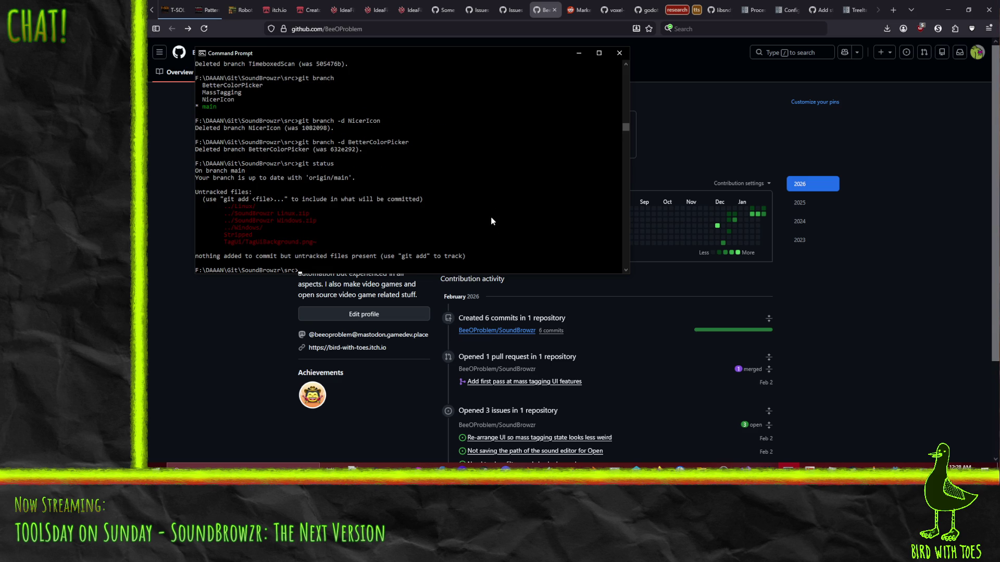